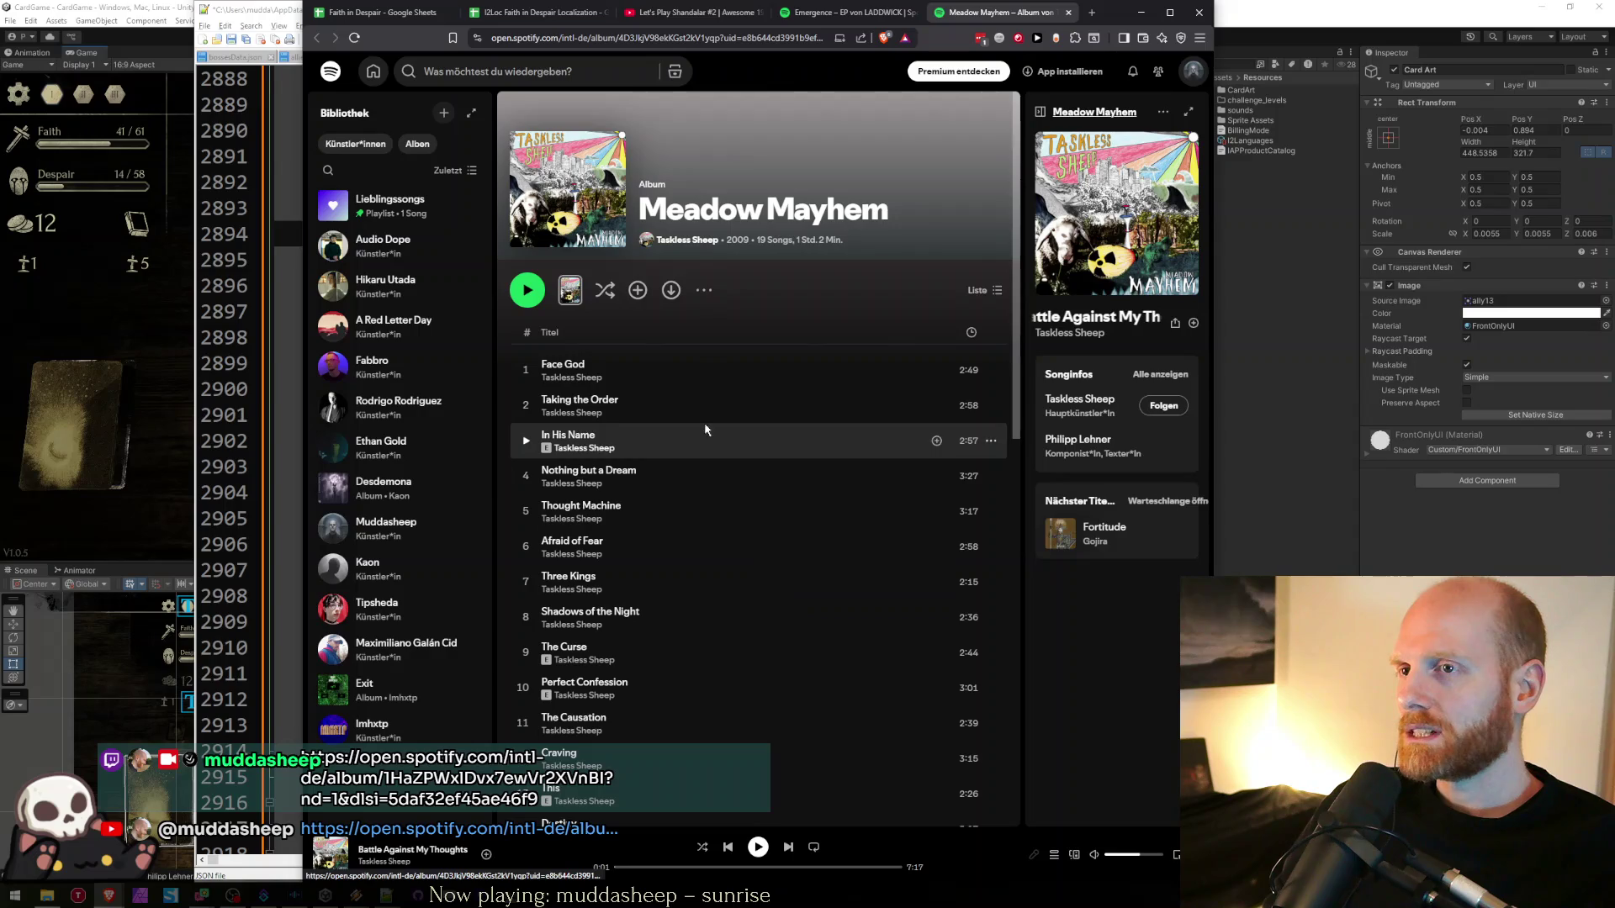
- Open the Battle Against My Thoughts song page, copy its link, and close that tab
scroll(664, 504, "down", 4)
left_click(639, 684)
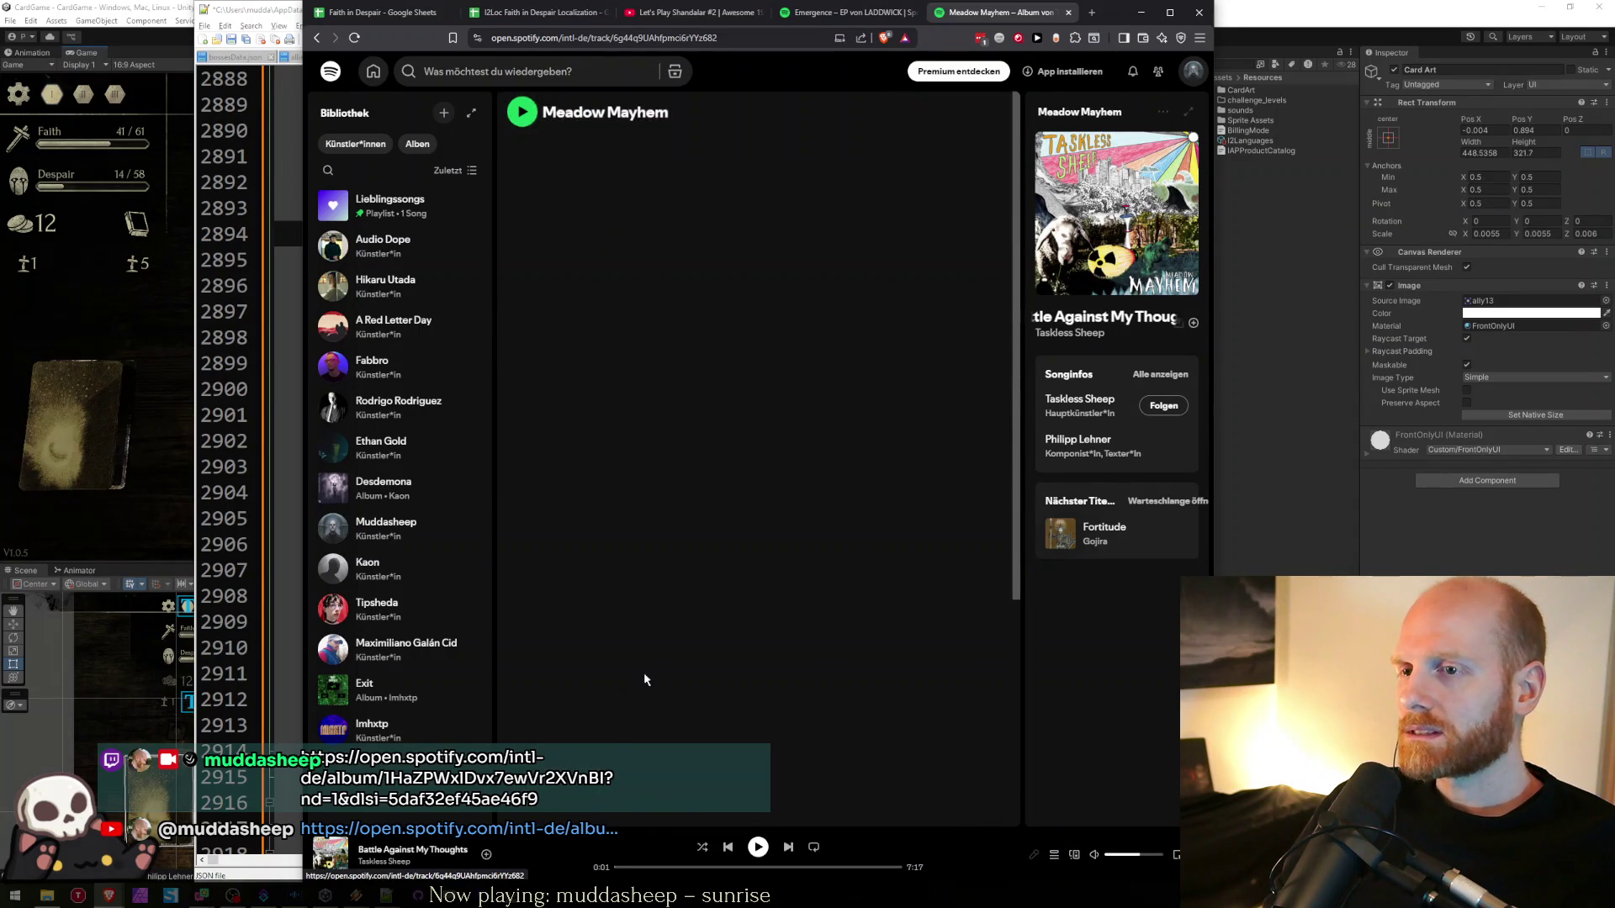
left_click(689, 38)
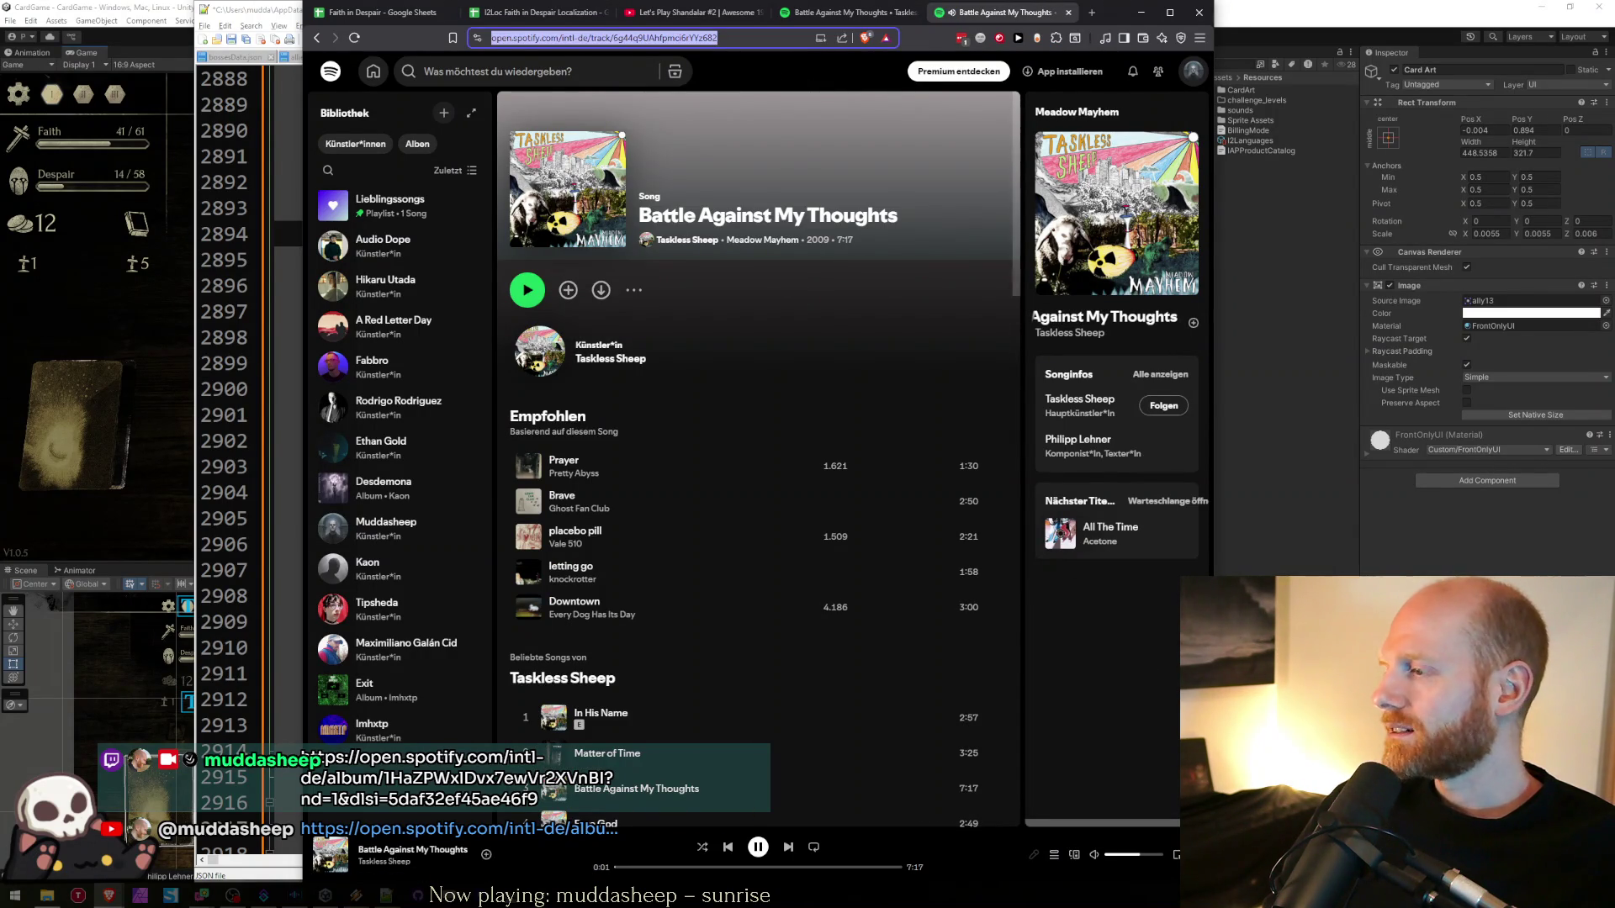
key("alt+Tab")
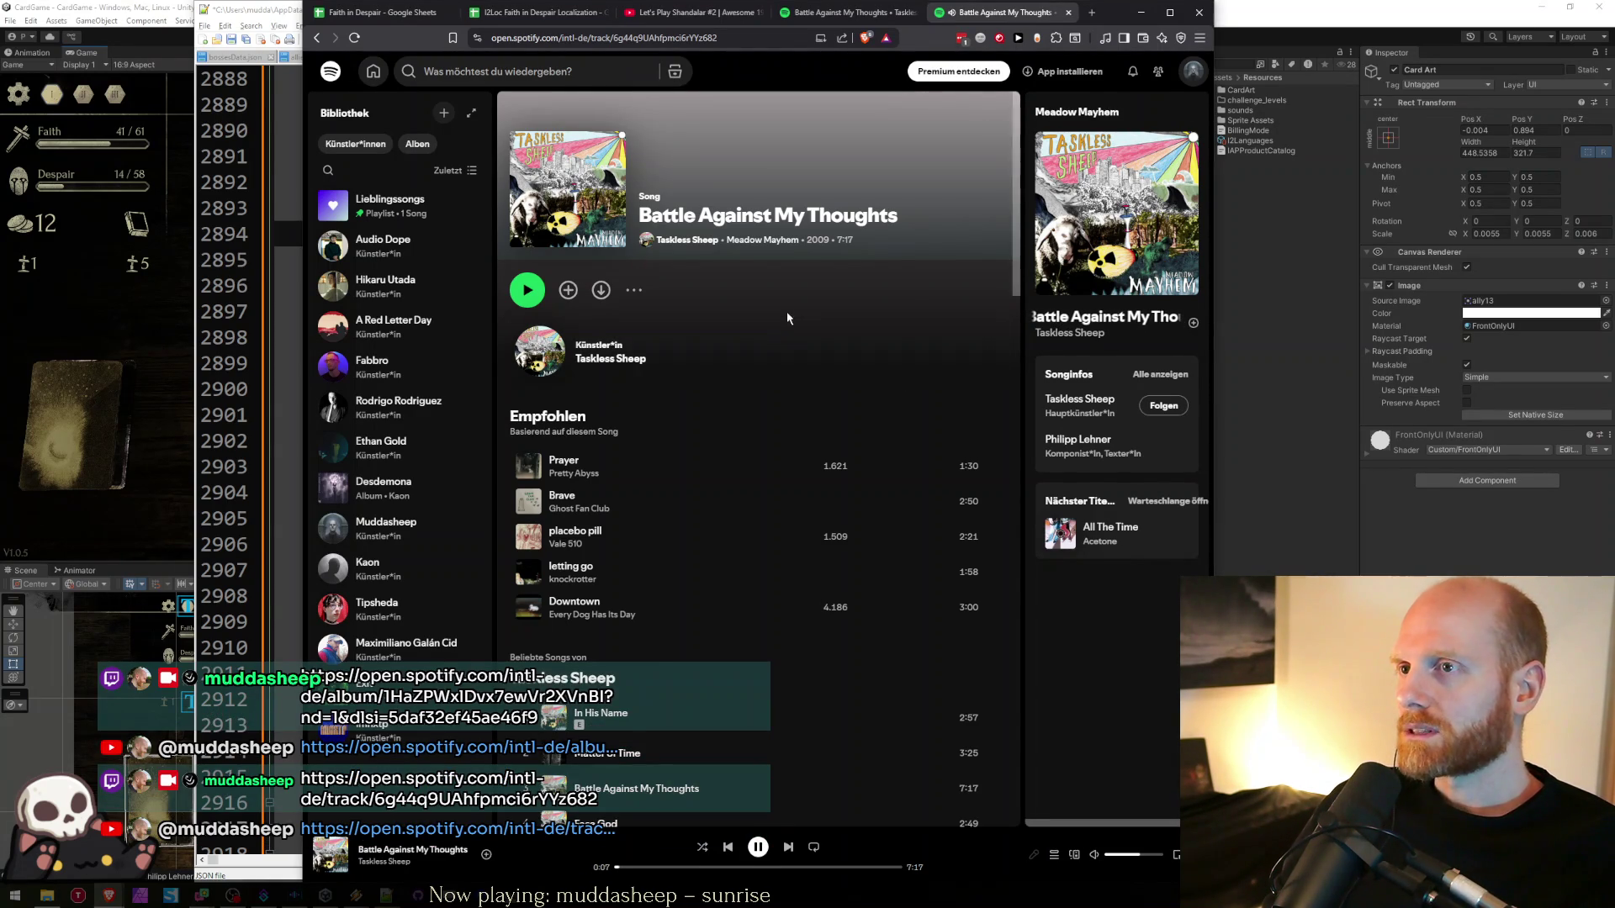
key("ctrl+w")
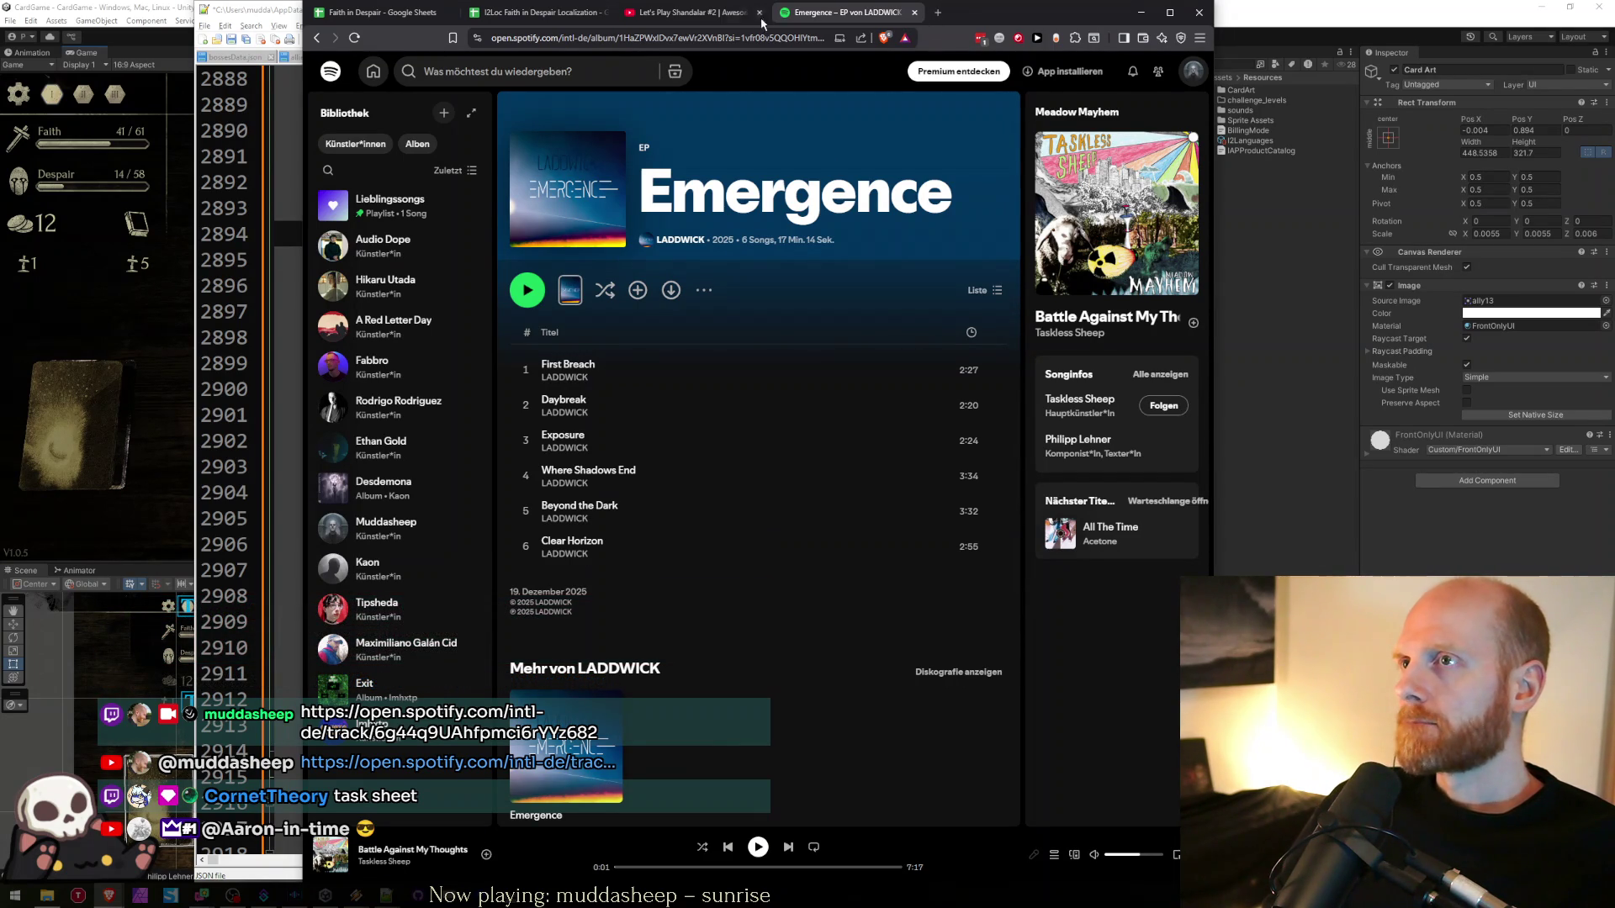
left_click(744, 38)
- Load IMHXTP's ANGEL track page on Bandcamp and copy its link
key("ctrl+t")
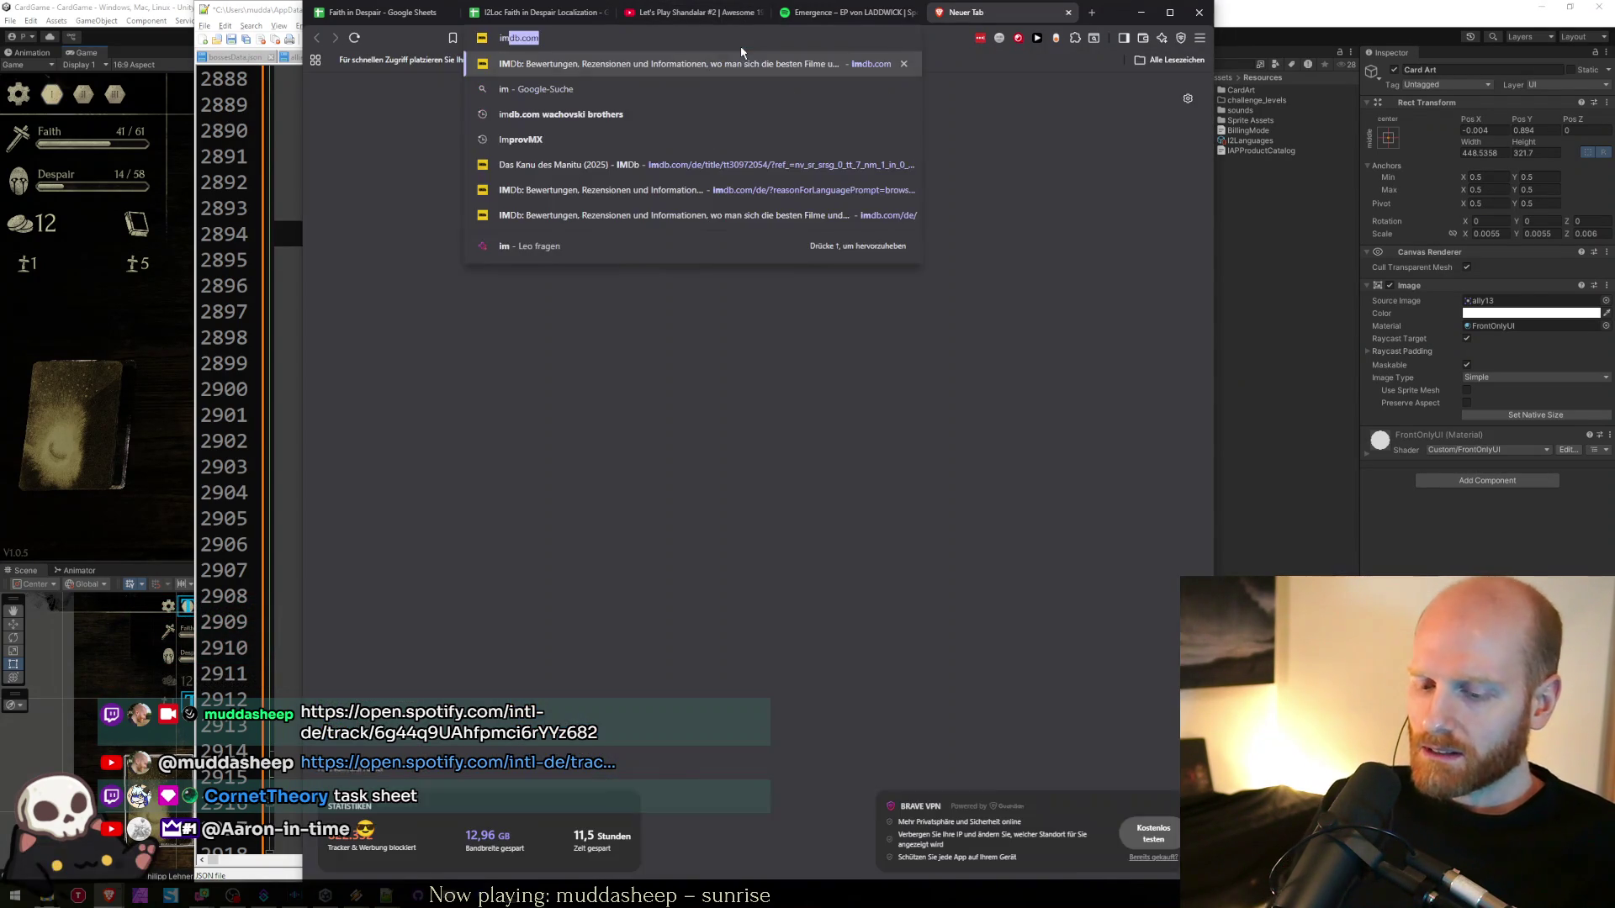
key("ctrl+v")
key("Return")
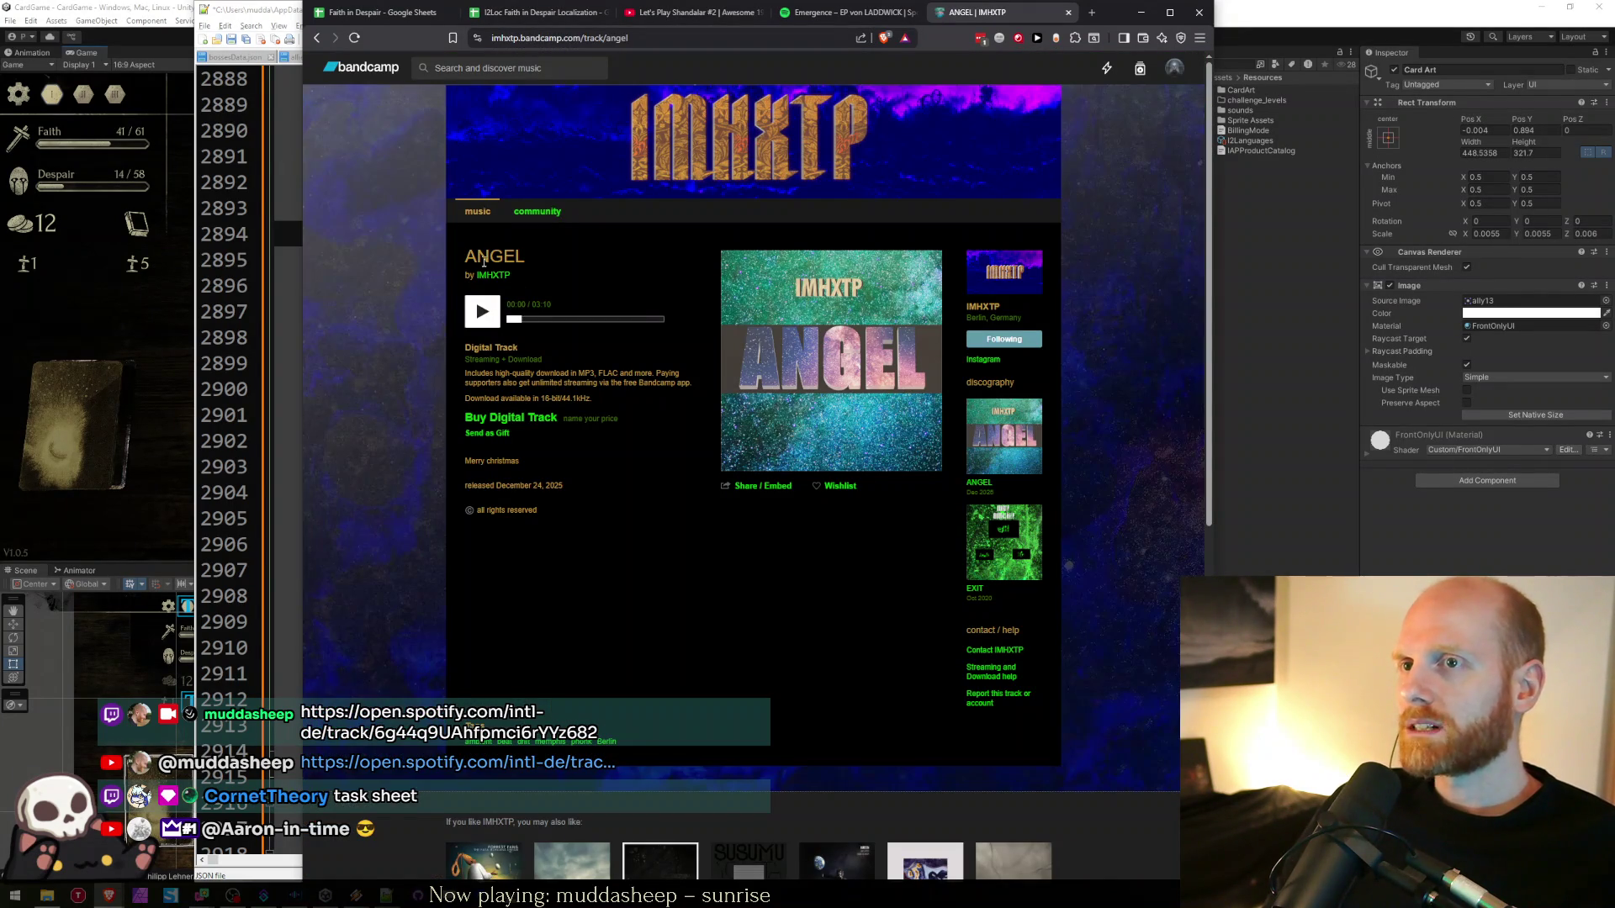
left_click(538, 39)
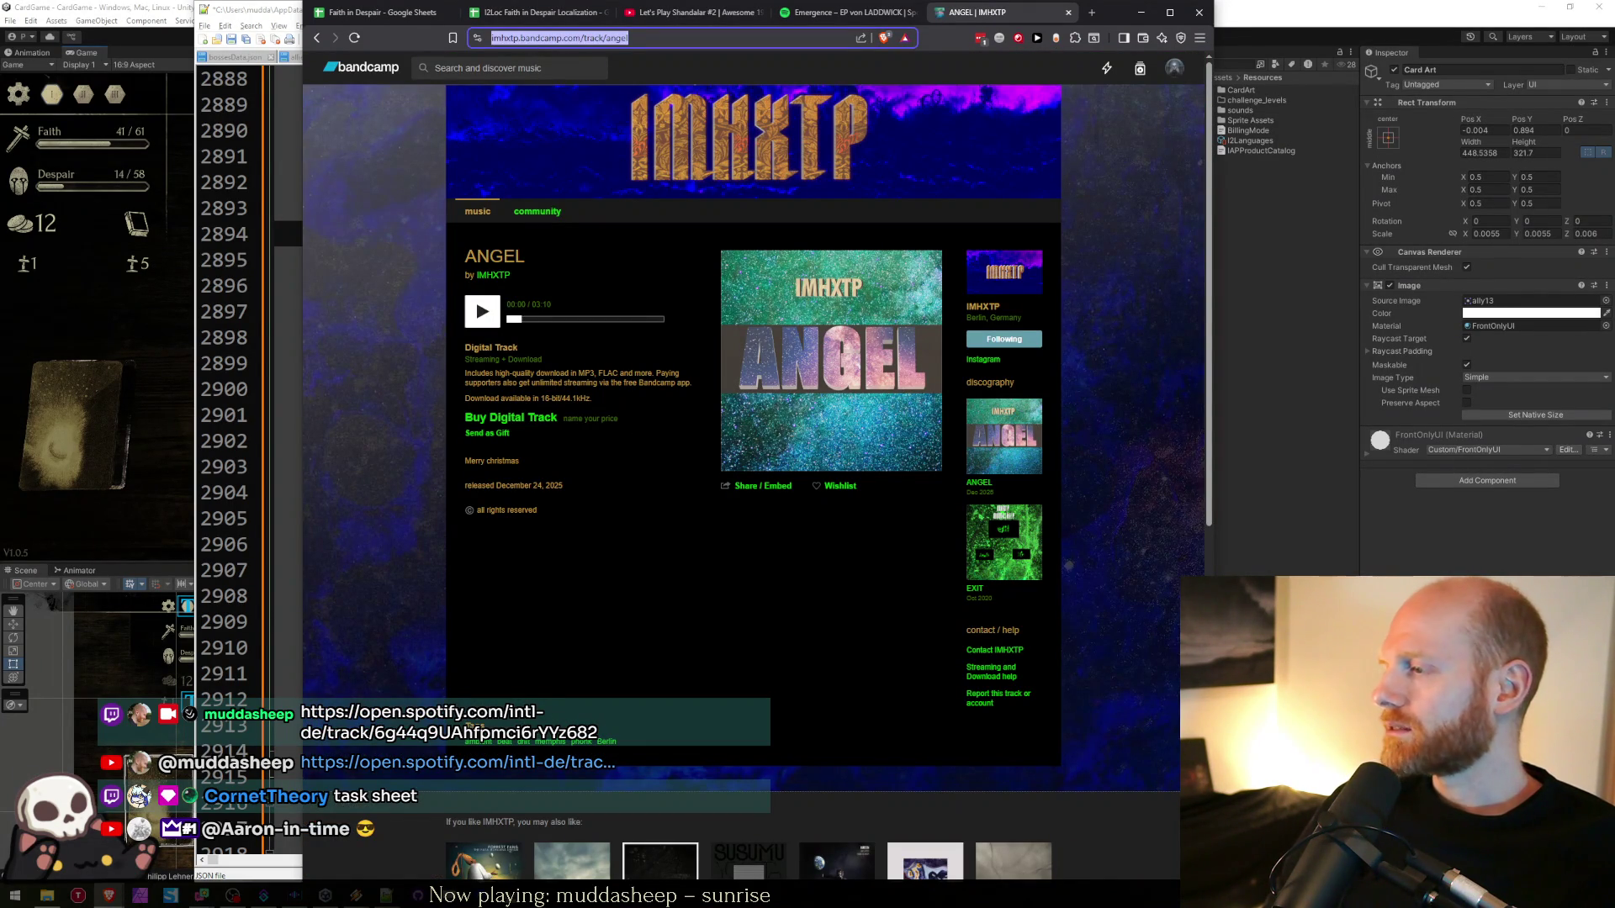
key("alt+Tab")
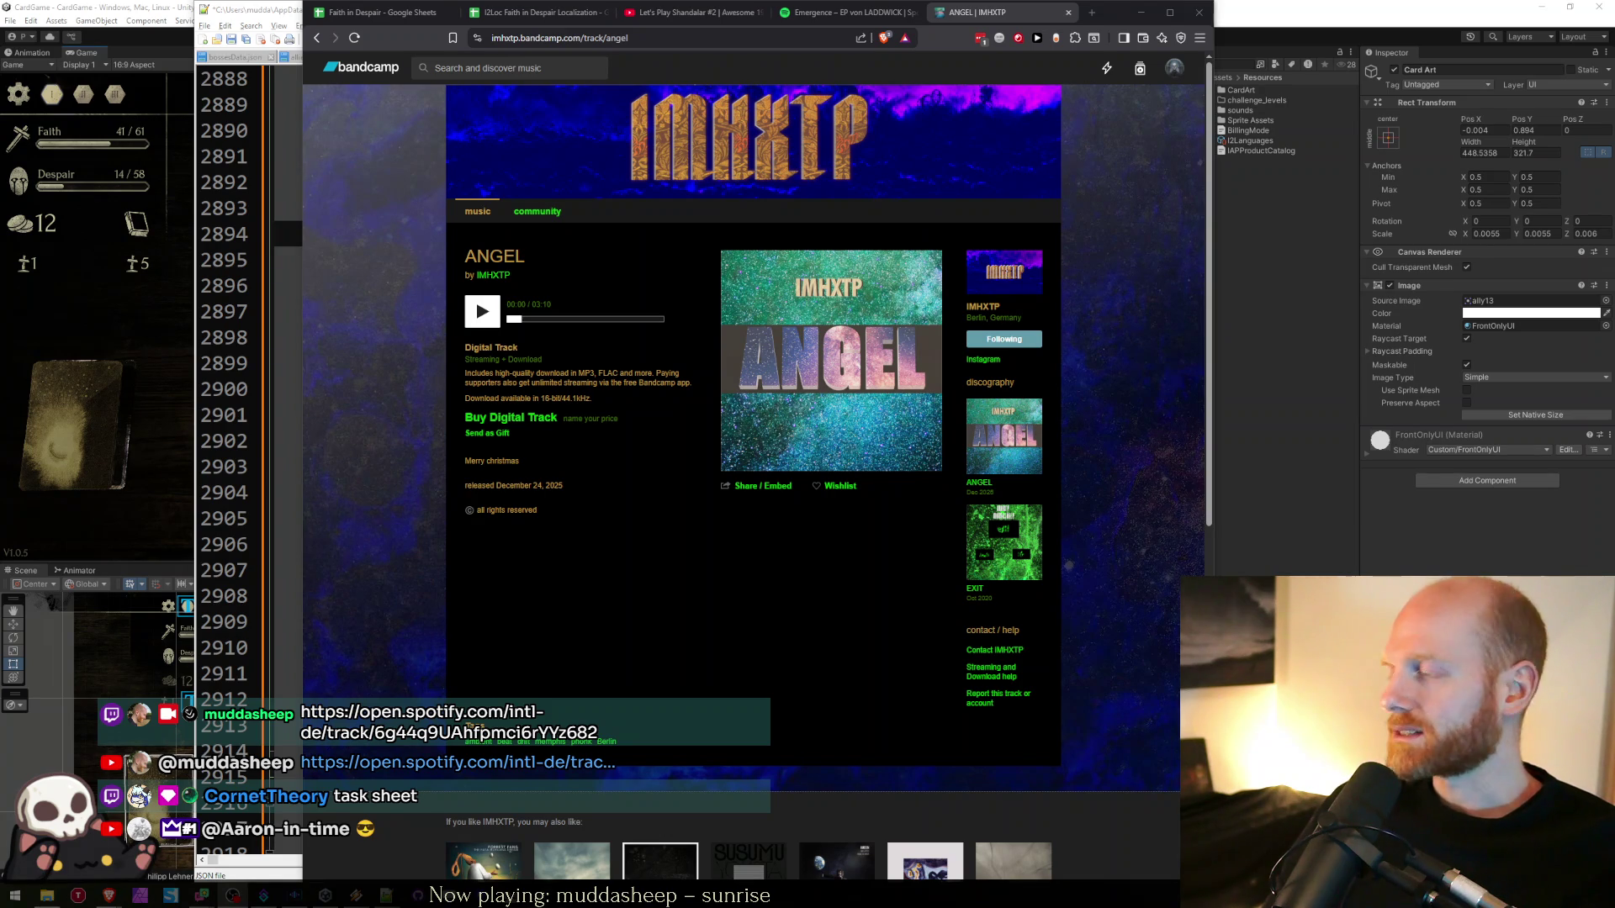
- Close the ANGEL track tab and the Emergence EP tab
left_click(1117, 586)
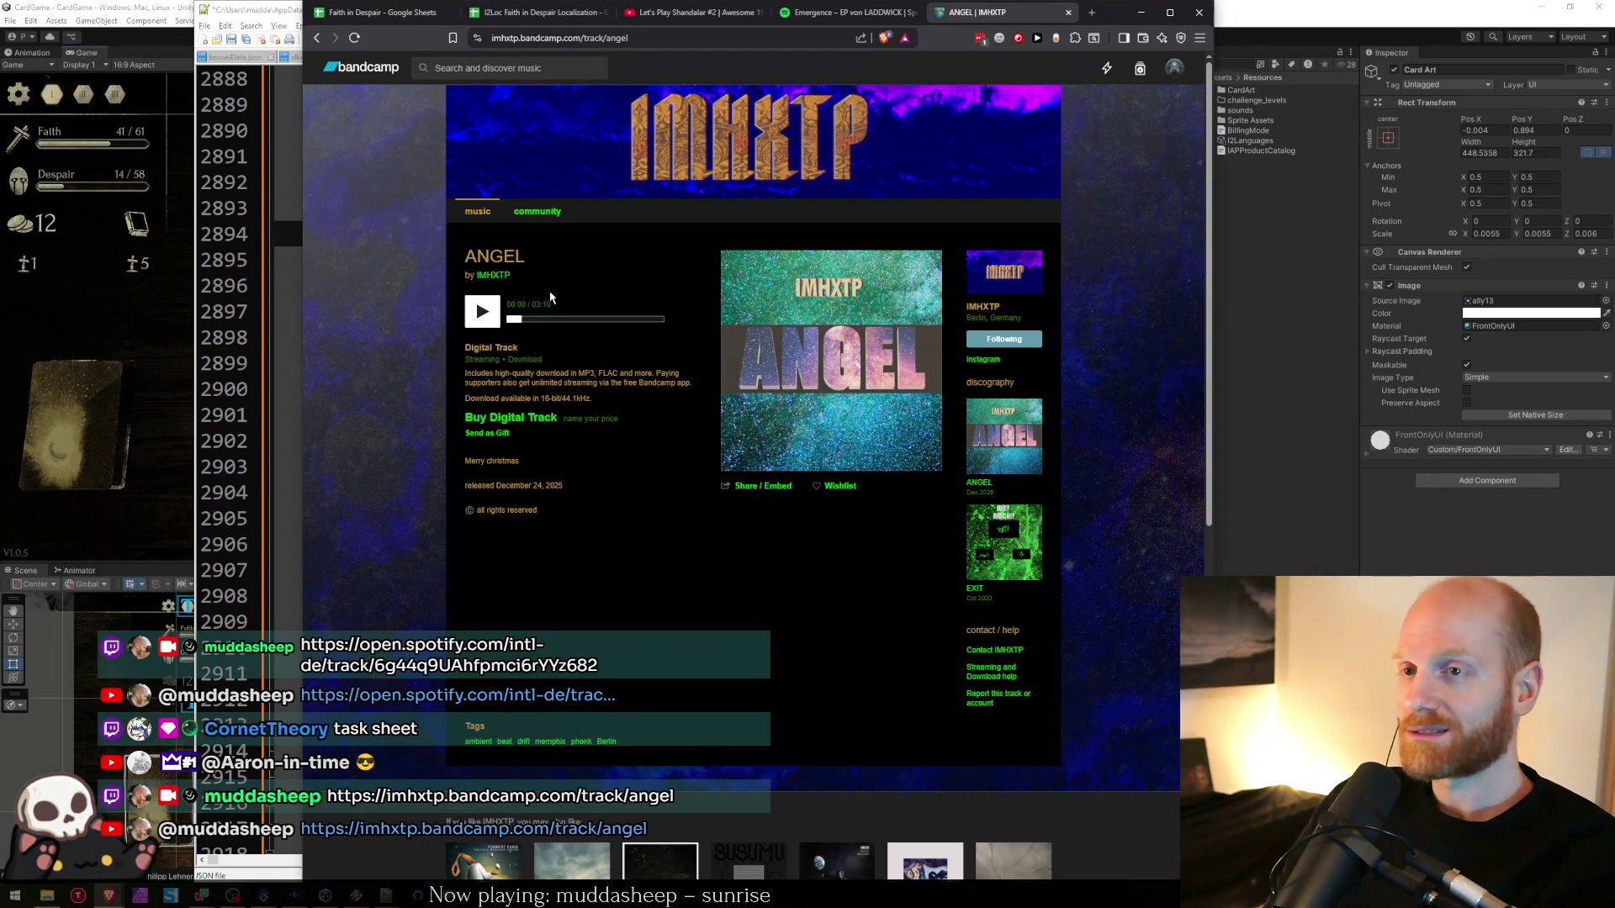
middle_click(959, 22)
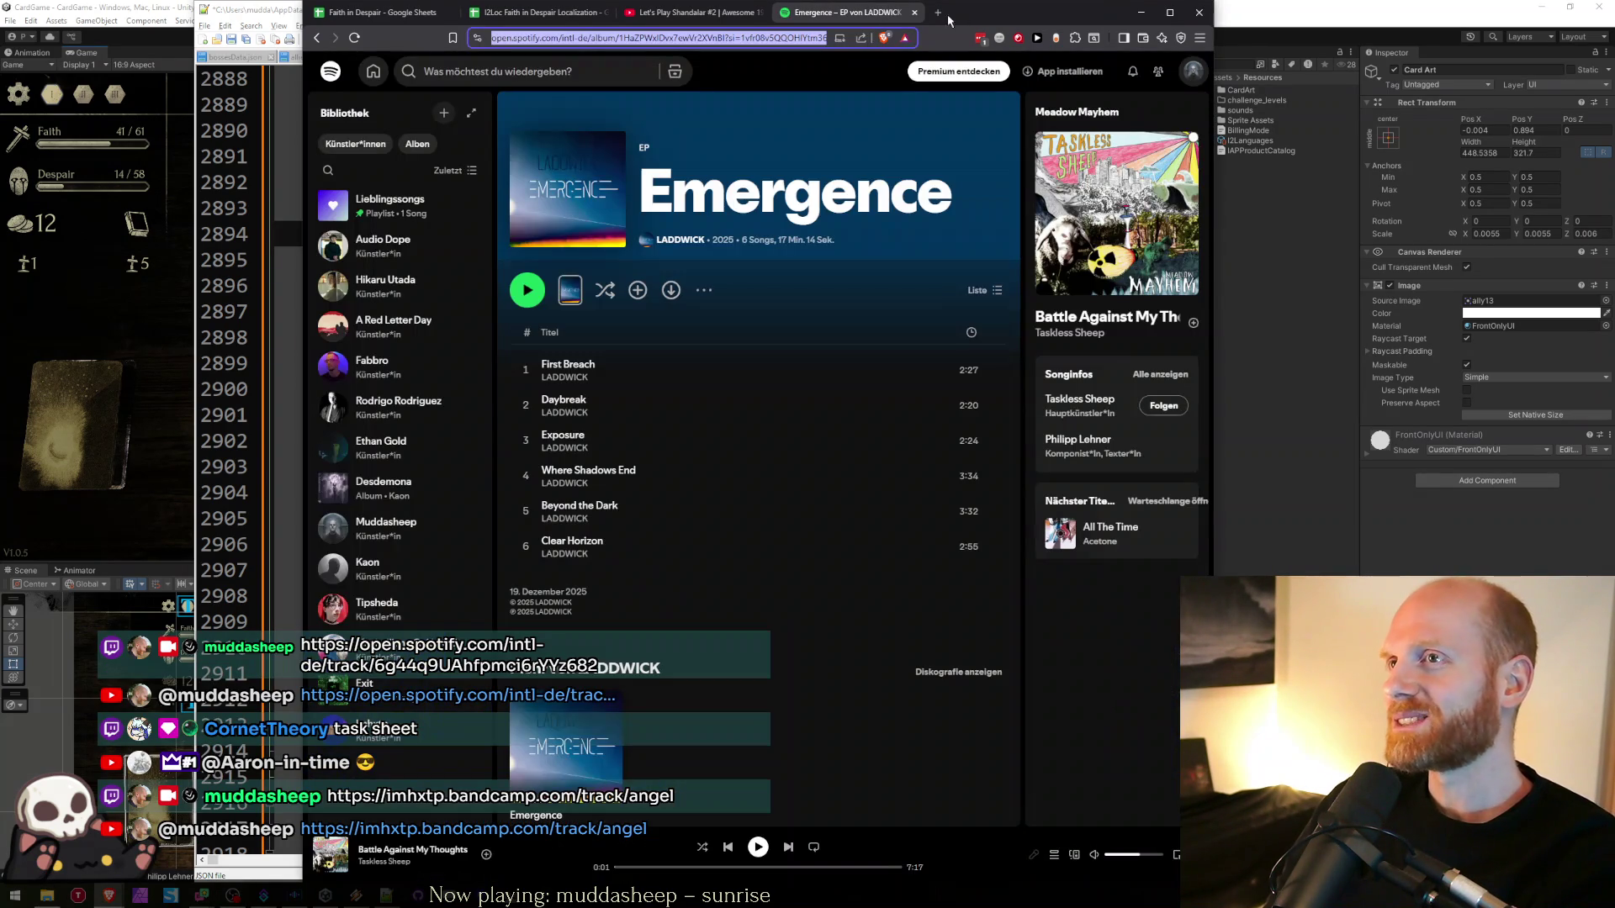
key("ctrl+w")
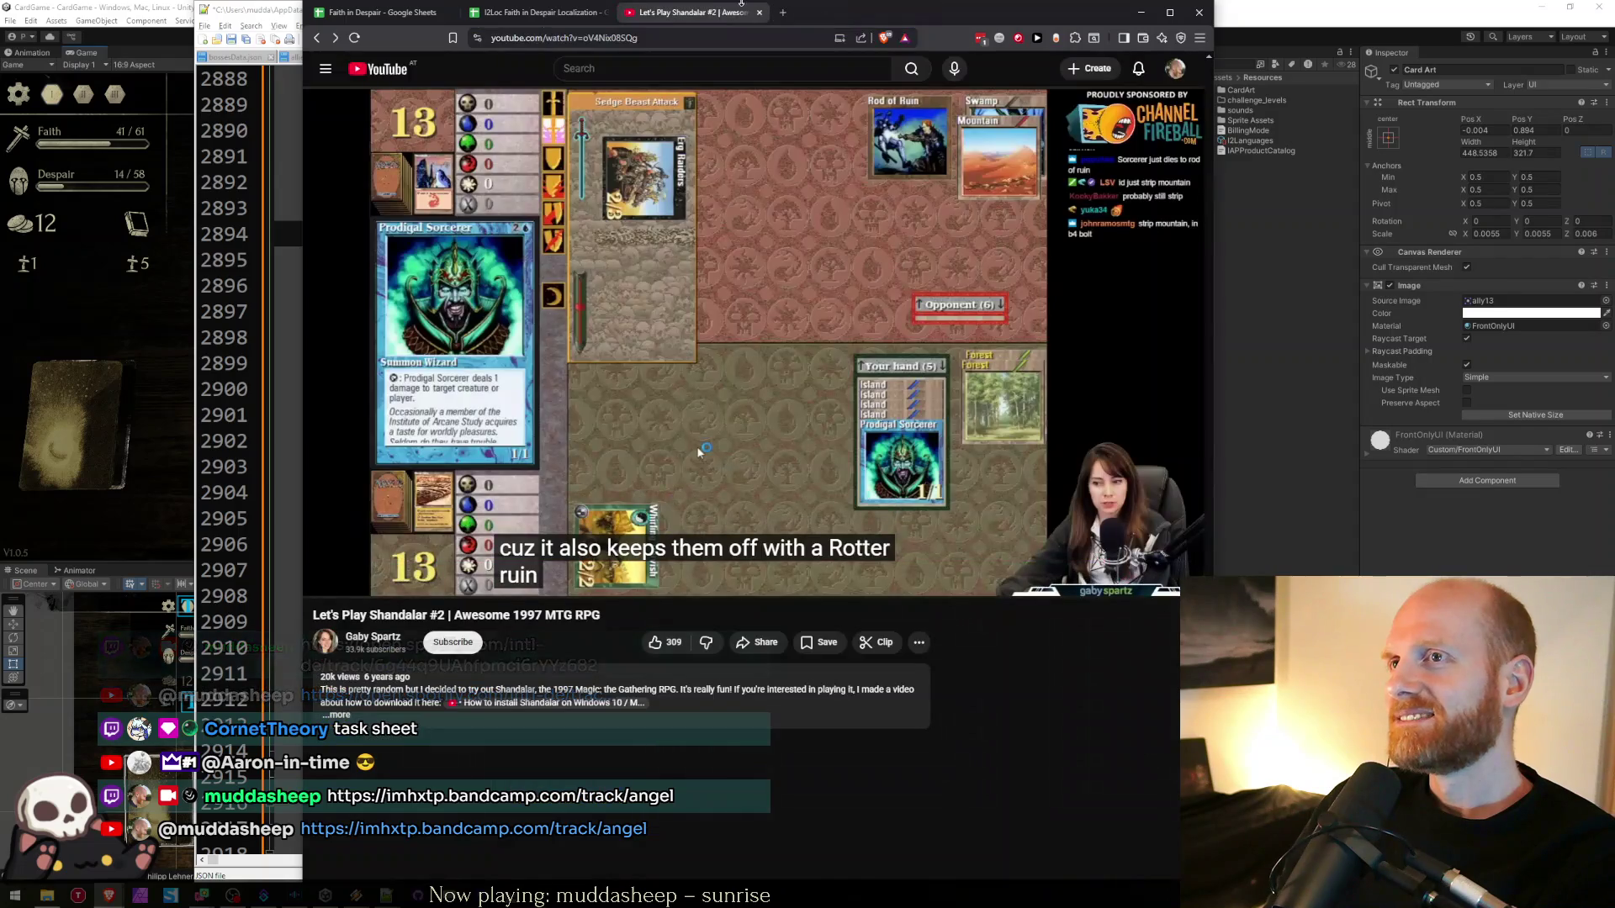
key("ctrl+1")
- Confirm the Spell card's allyImage is 21 in TestSaveState.json, then minimize Notepad++
left_click(1140, 13)
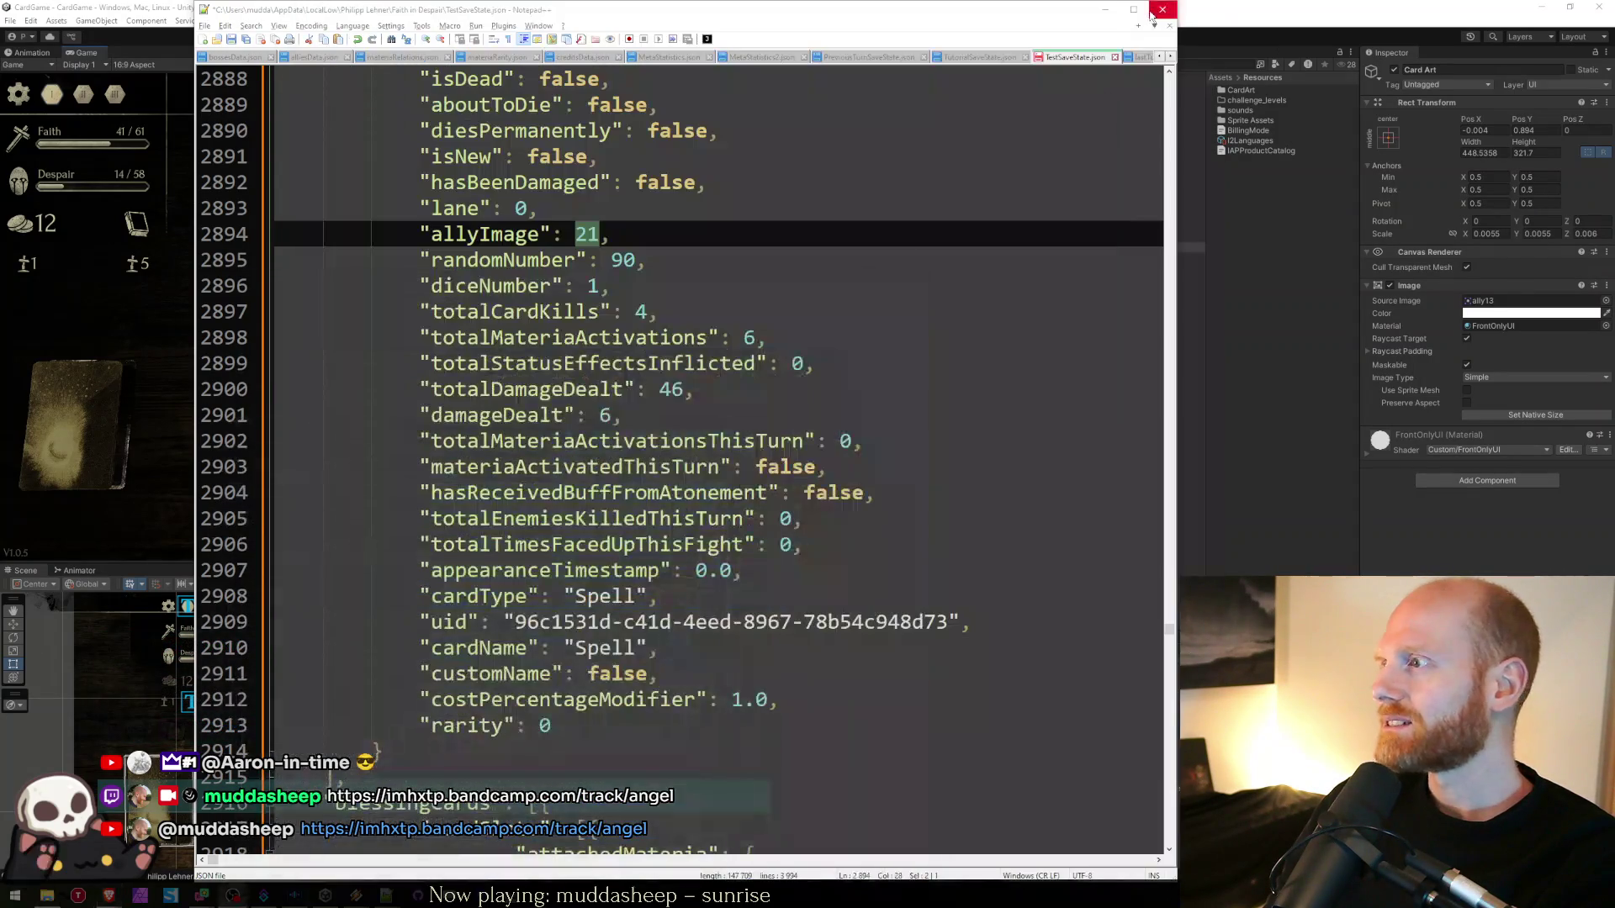
left_click(689, 493)
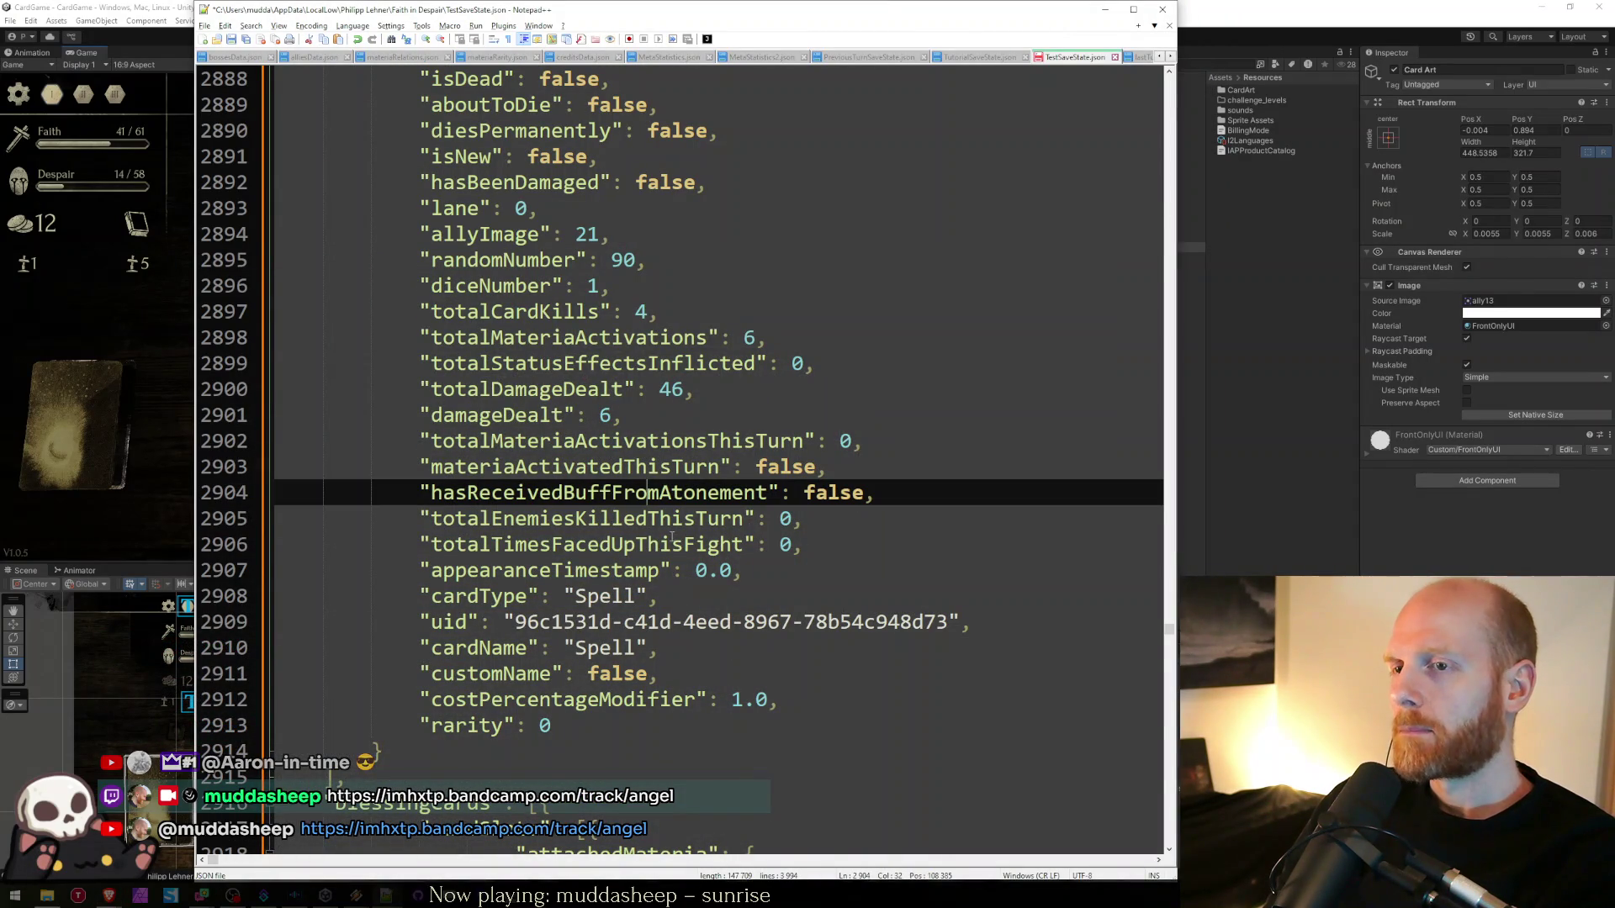
left_click(728, 648)
scroll(728, 647, "down", 1)
scroll(728, 647, "up", 2)
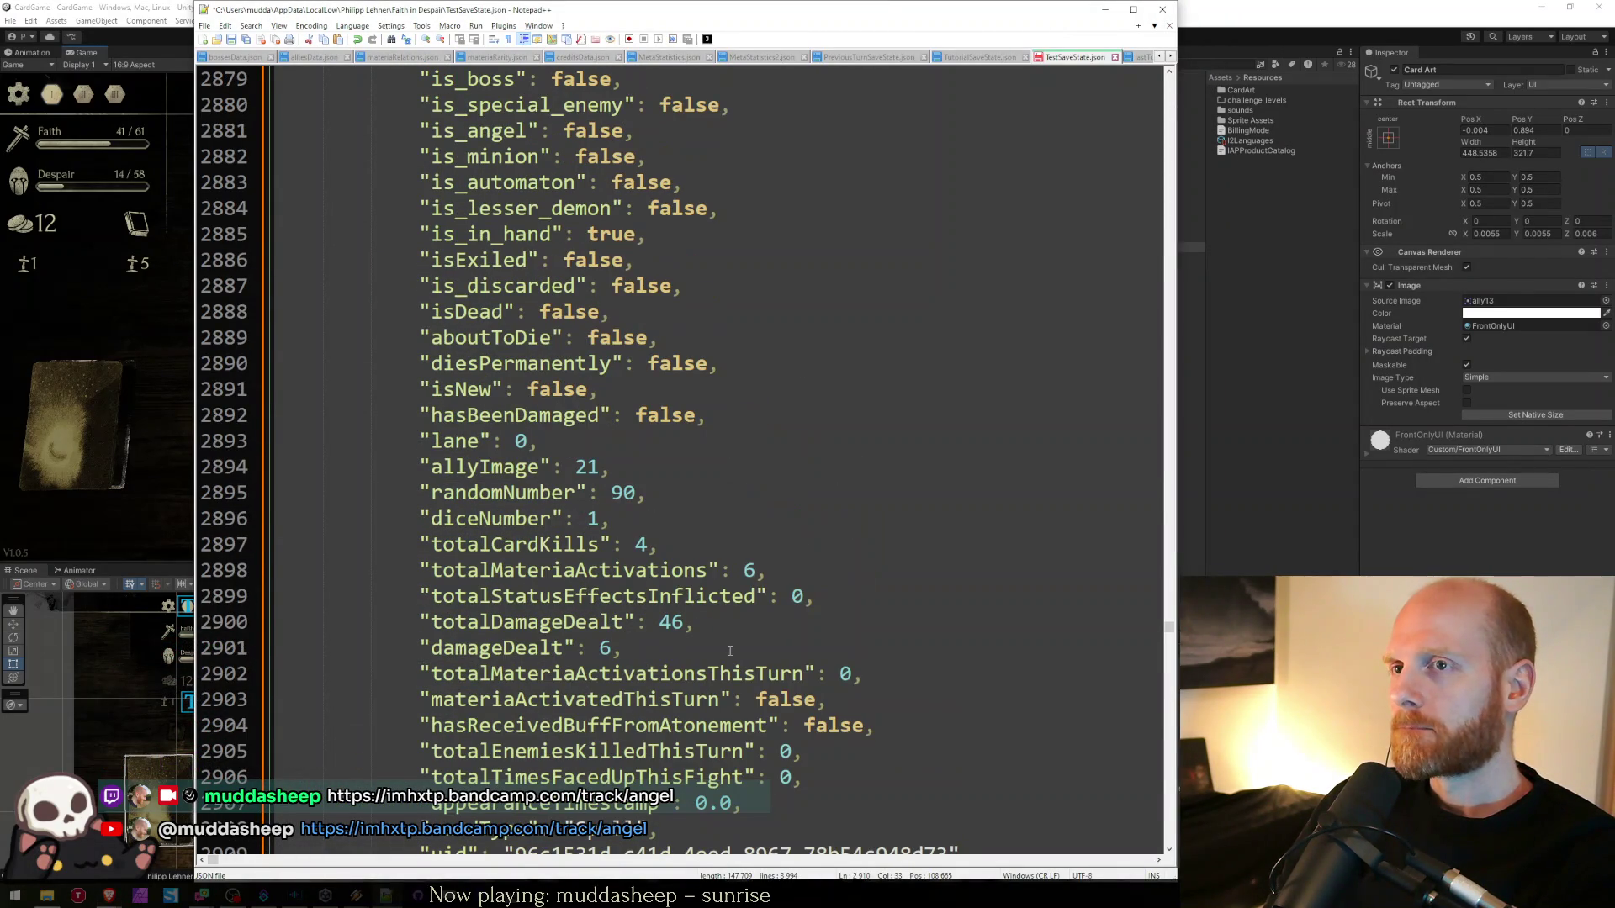
double_click(587, 467)
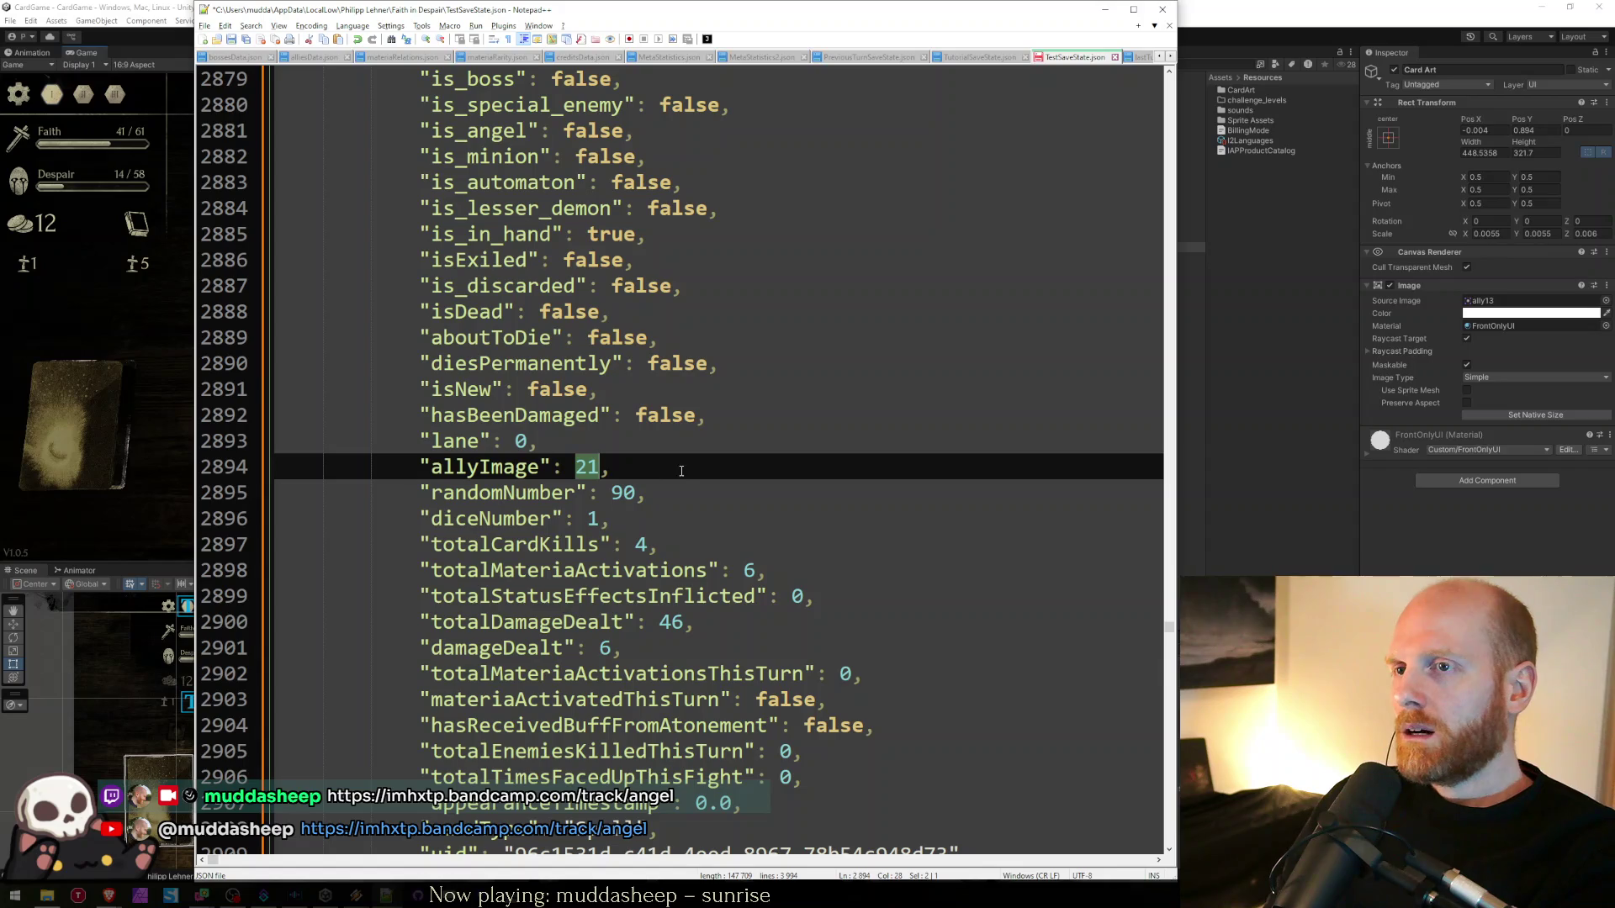
scroll(685, 472, "up", 4)
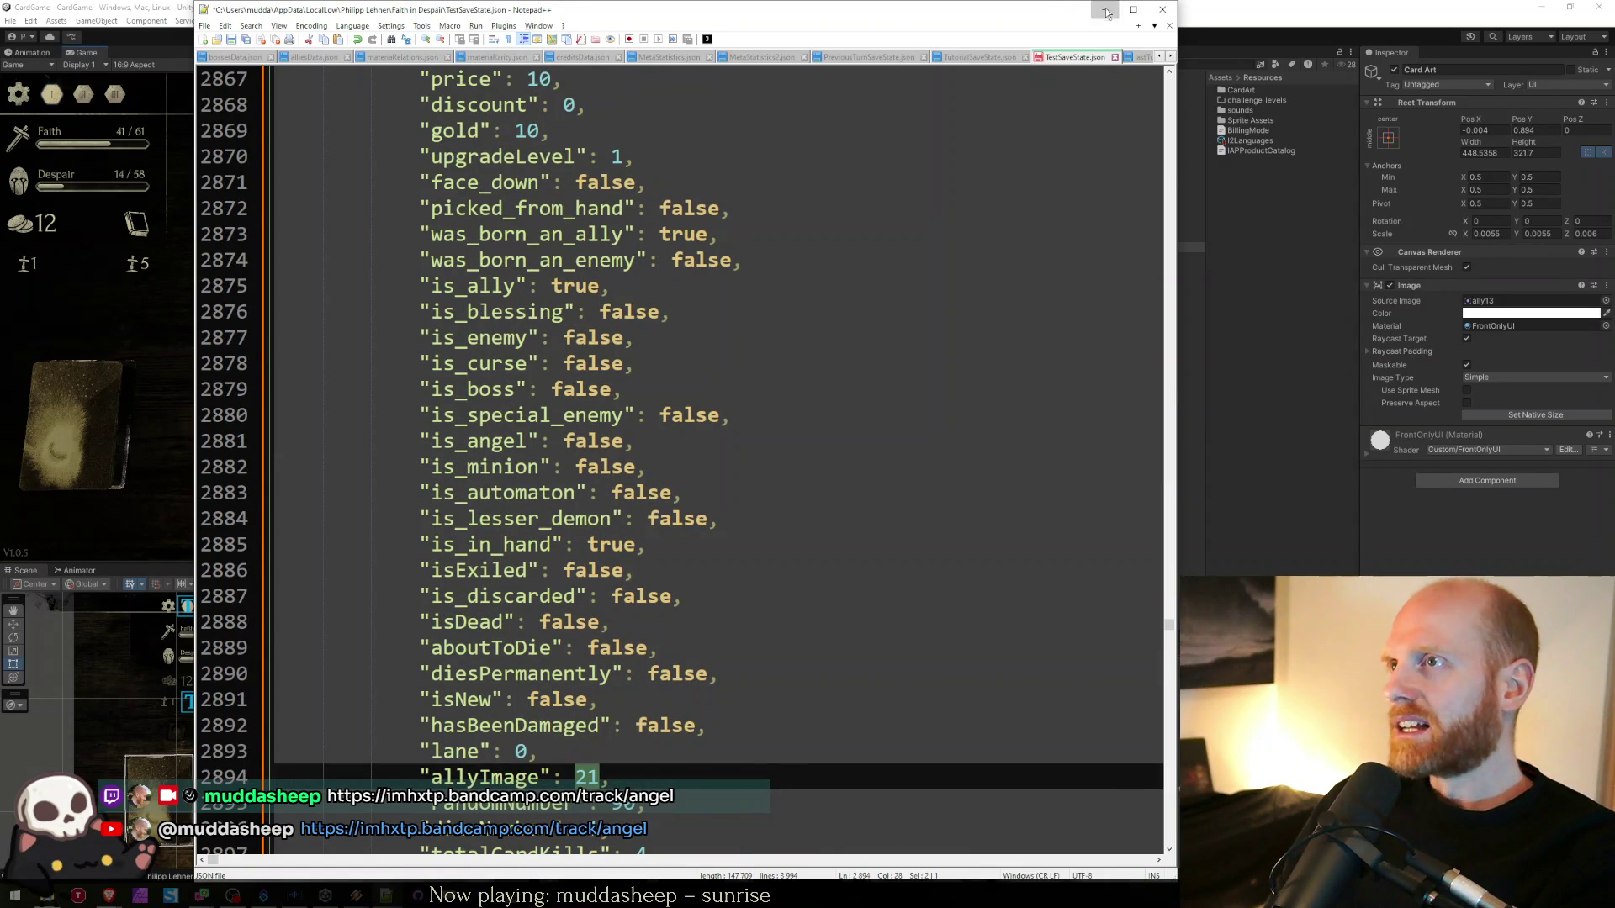
left_click(1104, 9)
left_click(505, 805)
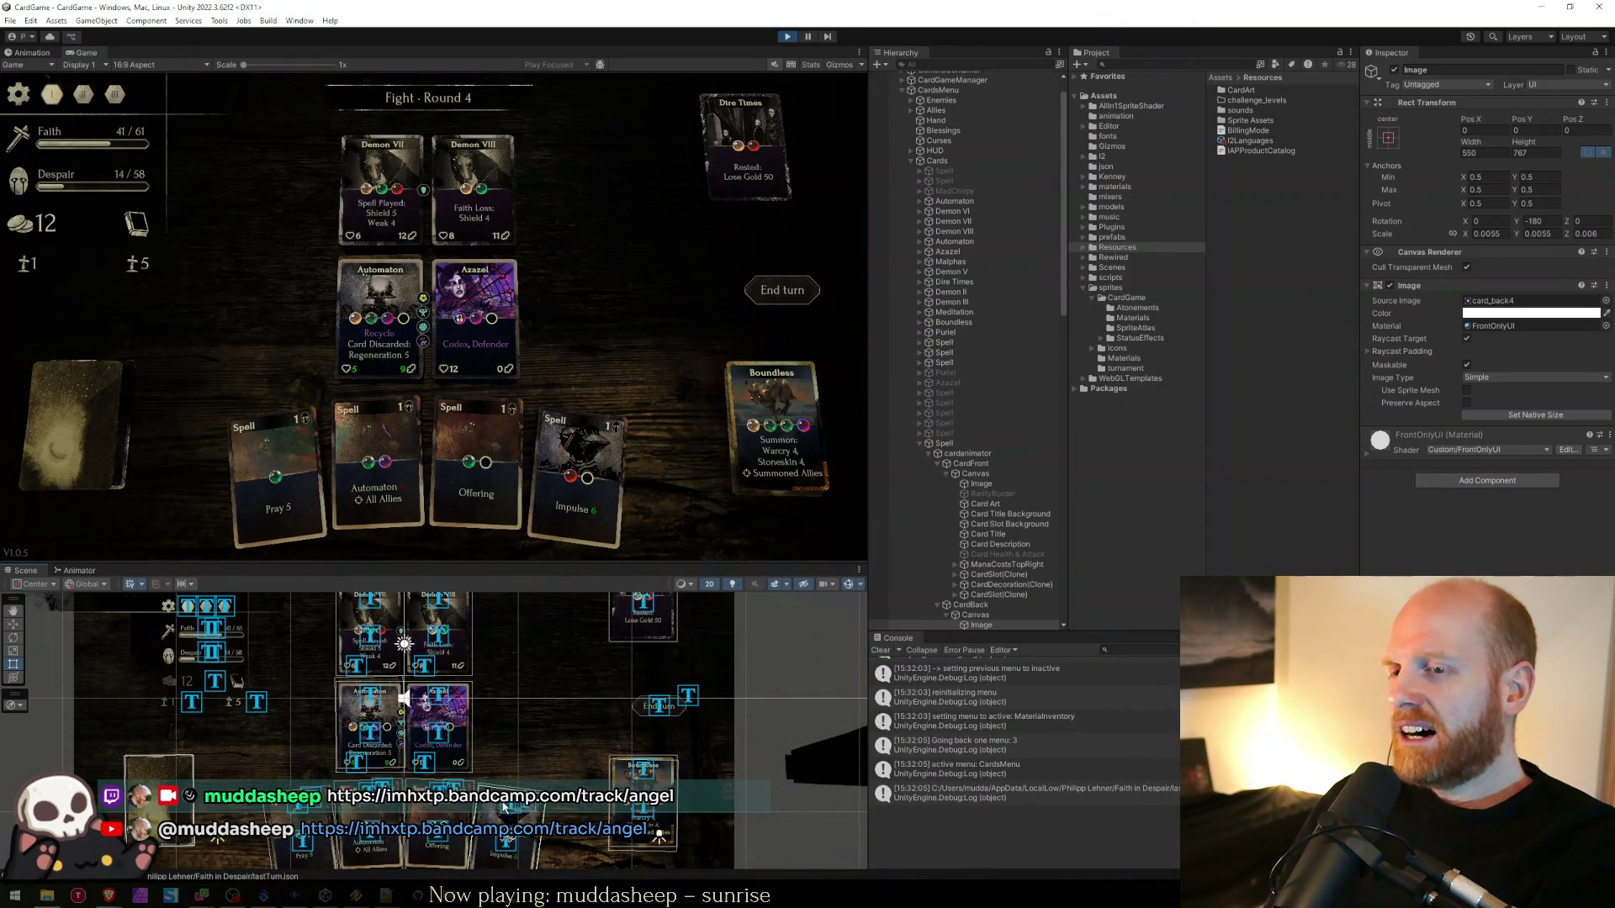
- Trace a Spell card's Card Art Source Image to the ally13 sprite in the Allies folder
left_click(513, 808)
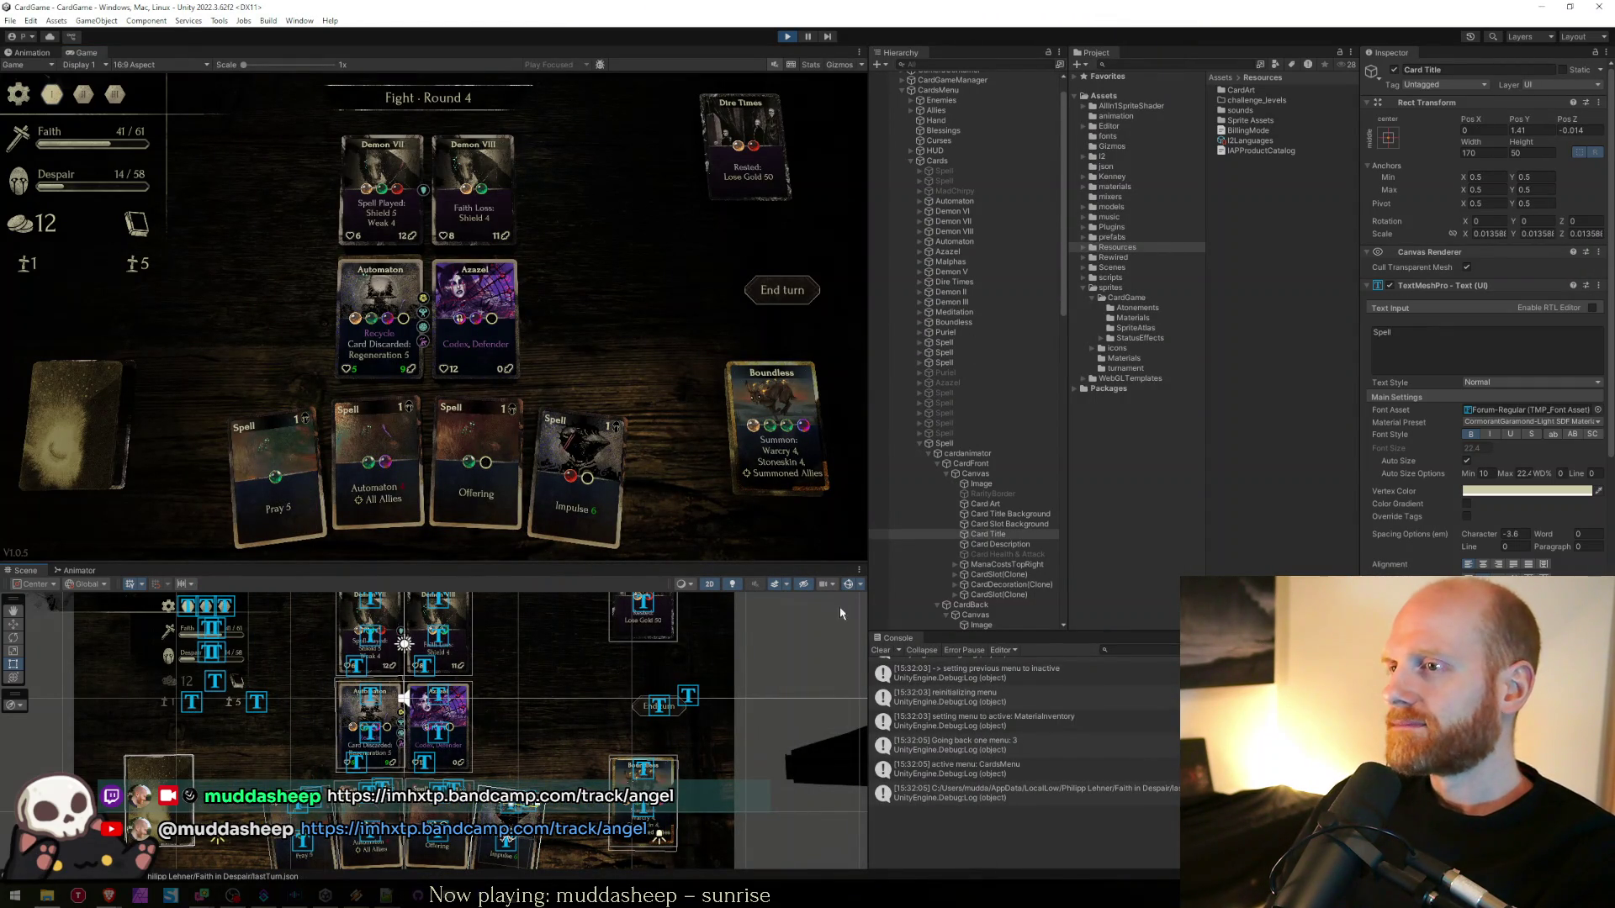
left_click(496, 818)
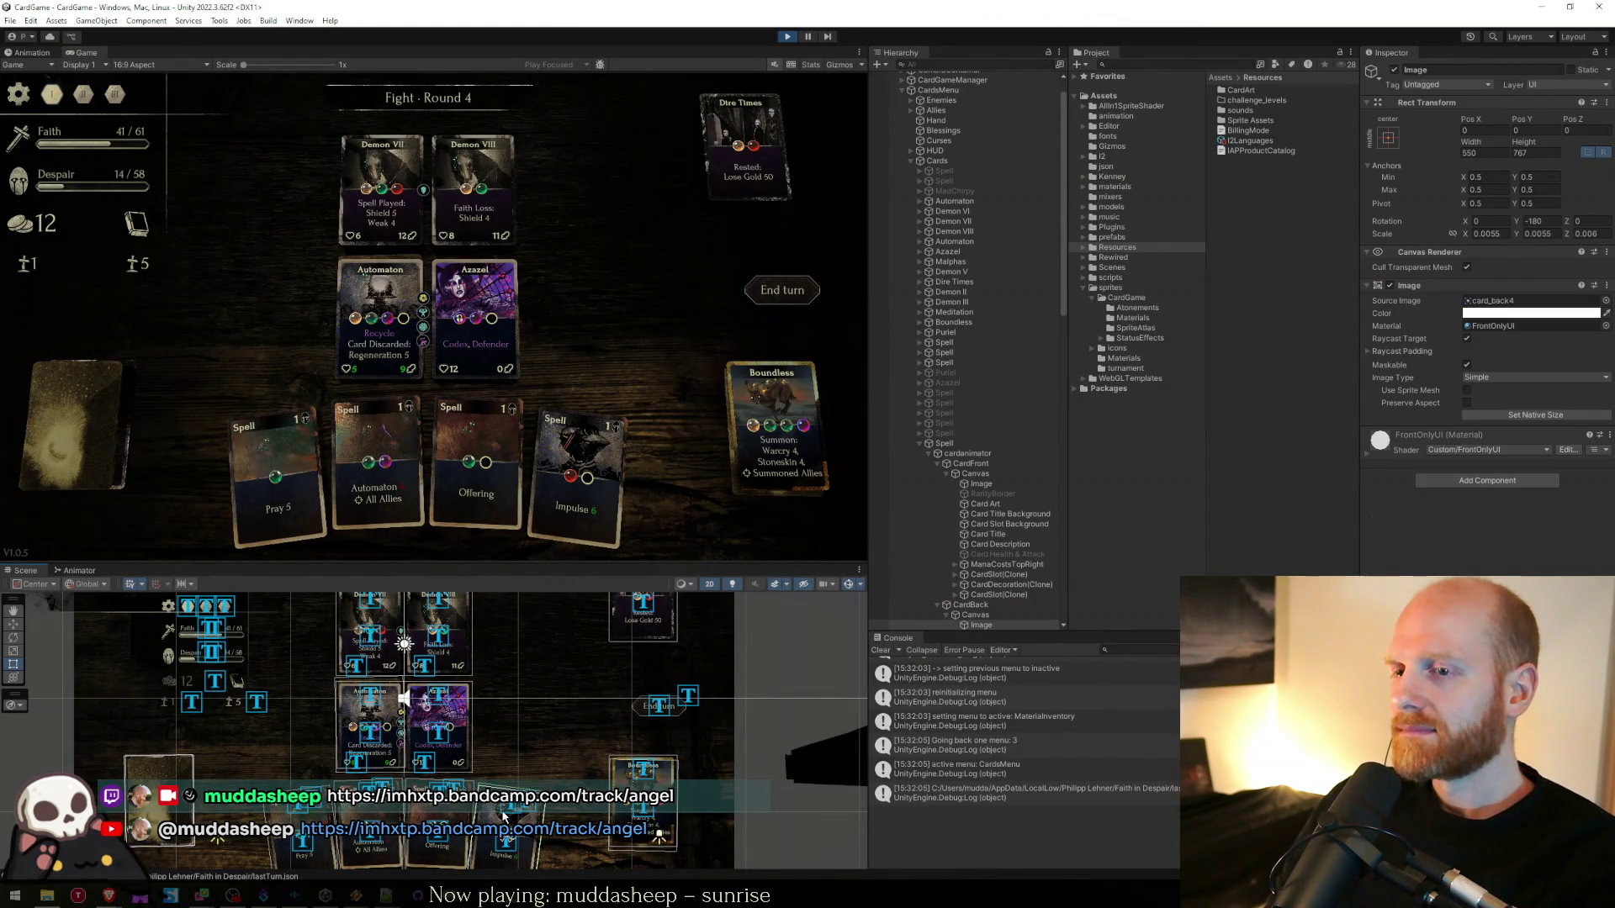
left_click(503, 814)
left_click(506, 814)
left_click(993, 444)
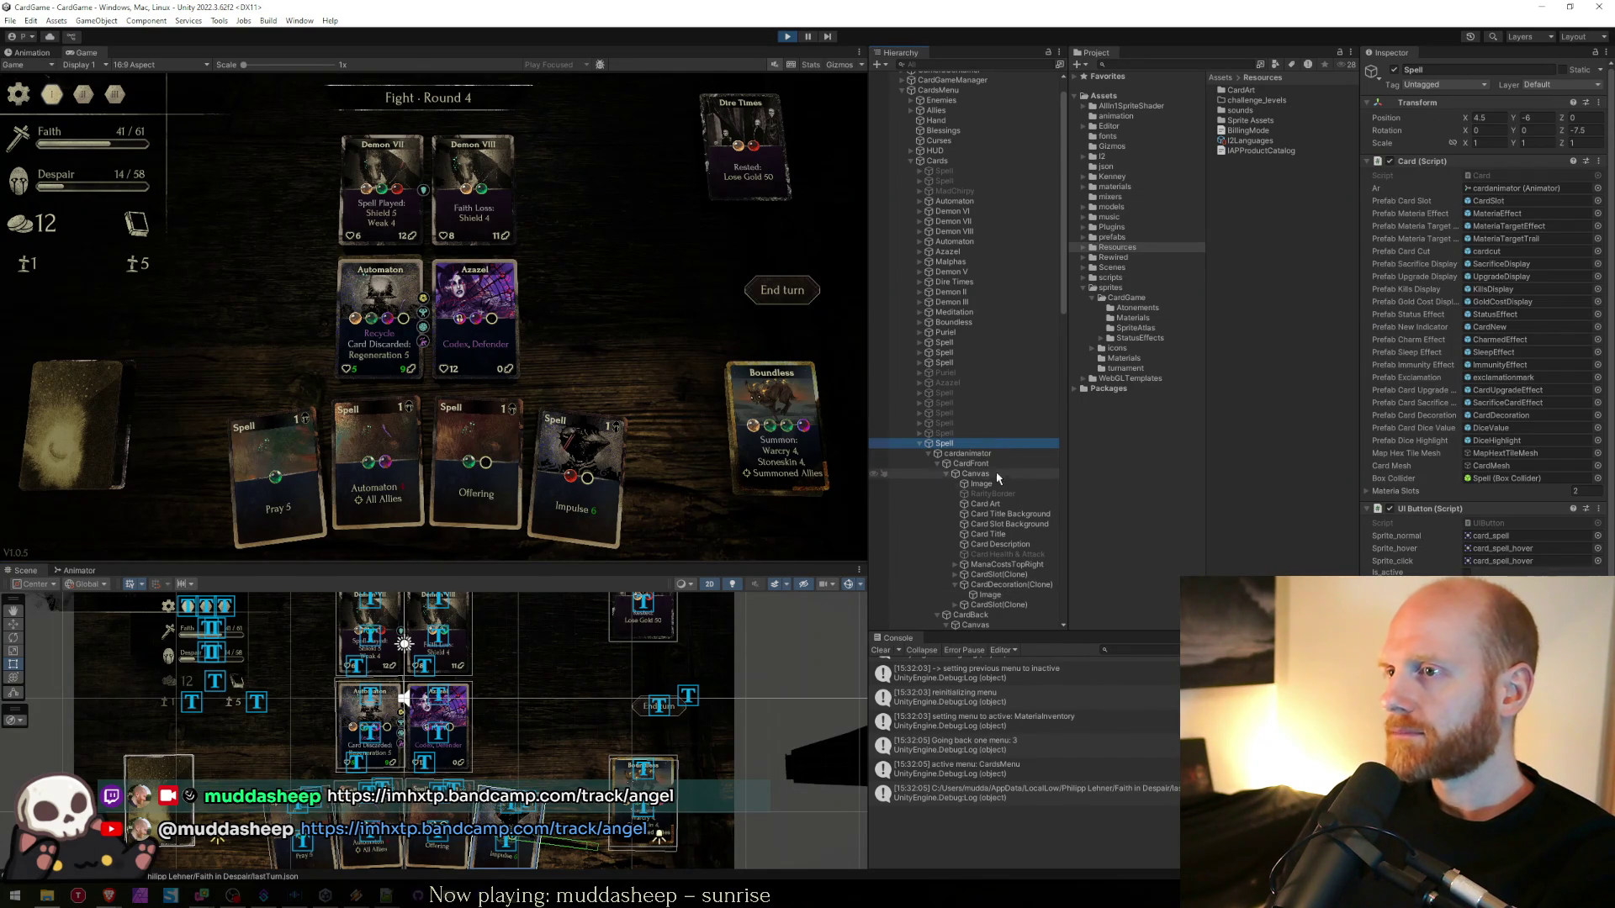
left_click(985, 505)
left_click(1485, 301)
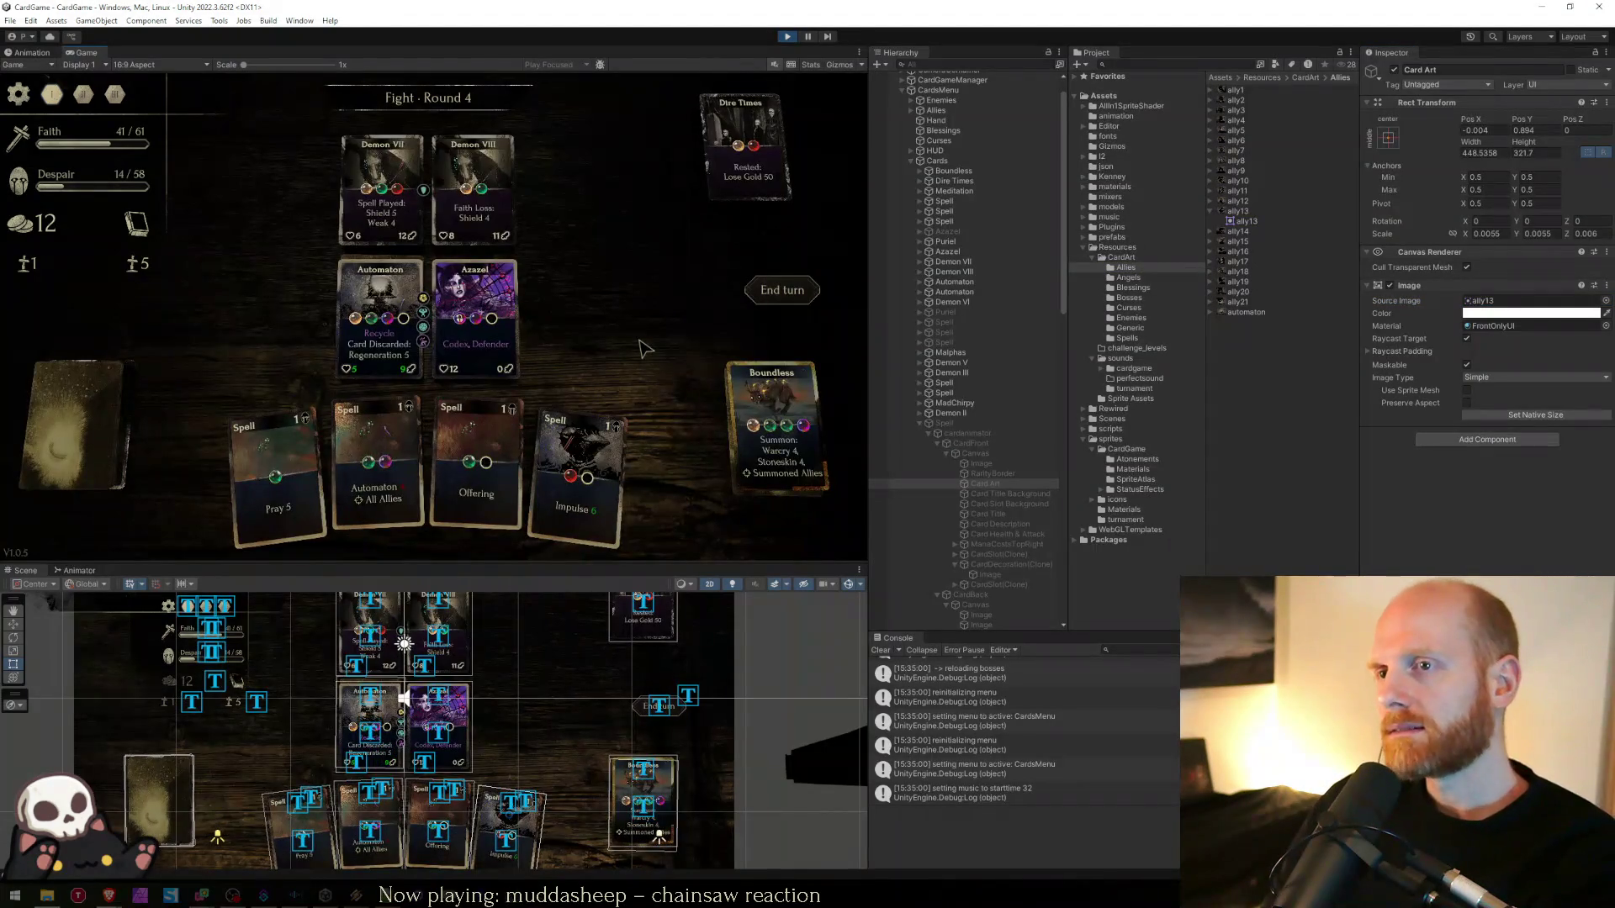
- Step through the Spell card objects under Cards in the Hierarchy
left_click(963, 425)
left_click(952, 392)
left_click(950, 383)
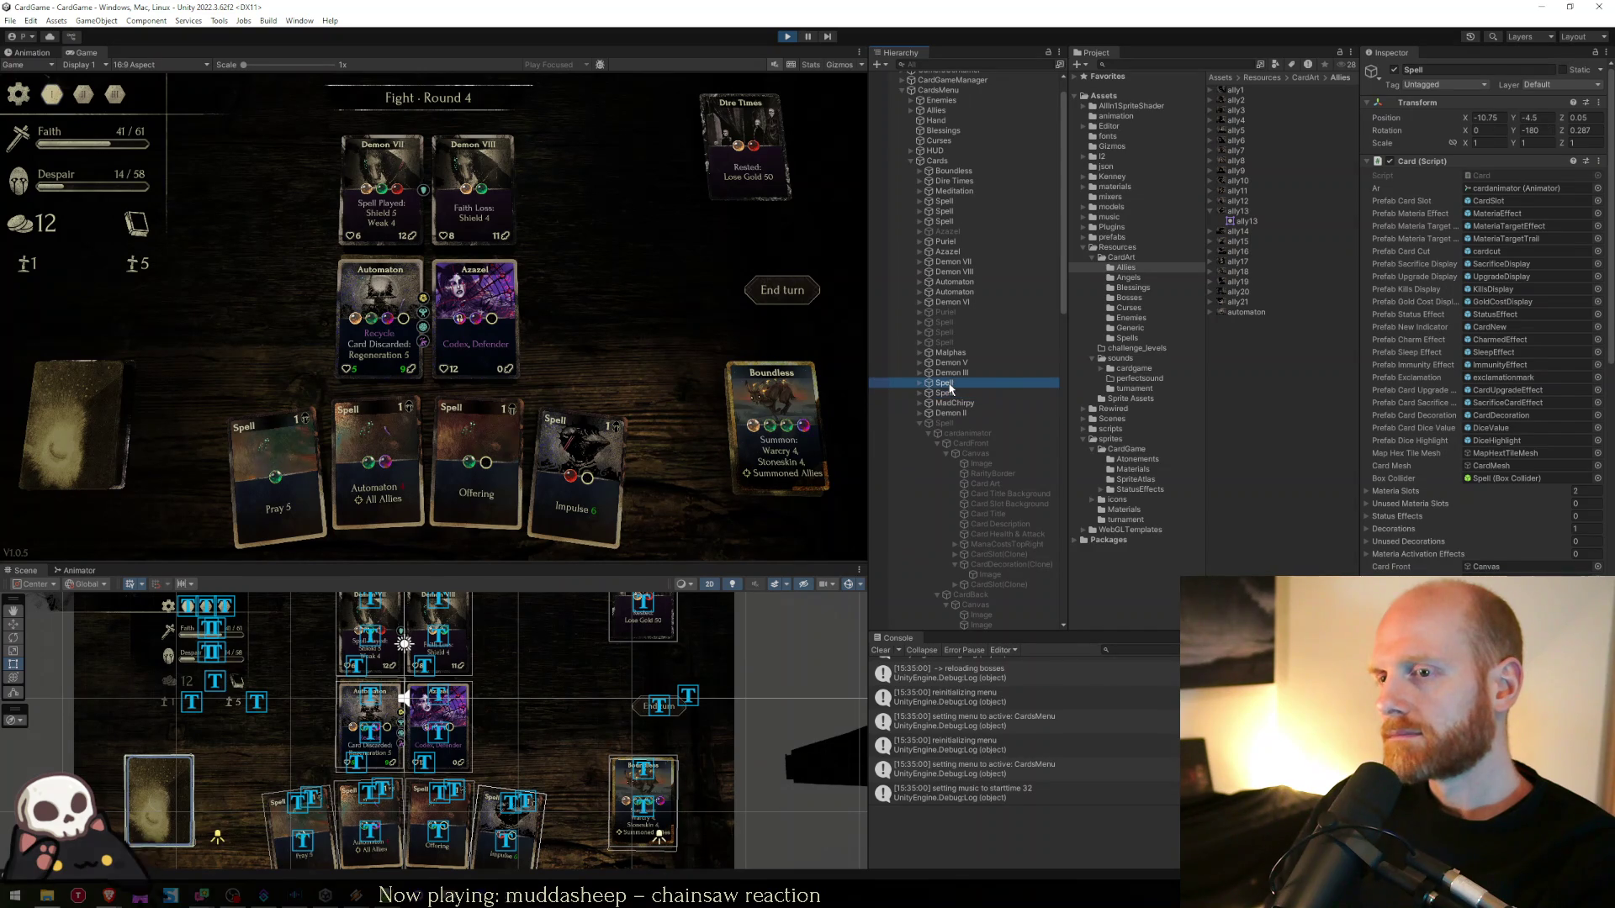
scroll(947, 379, "up", 1)
left_click(950, 227)
key("Down")
key("Down")
key("Up")
key("Down")
key("Down")
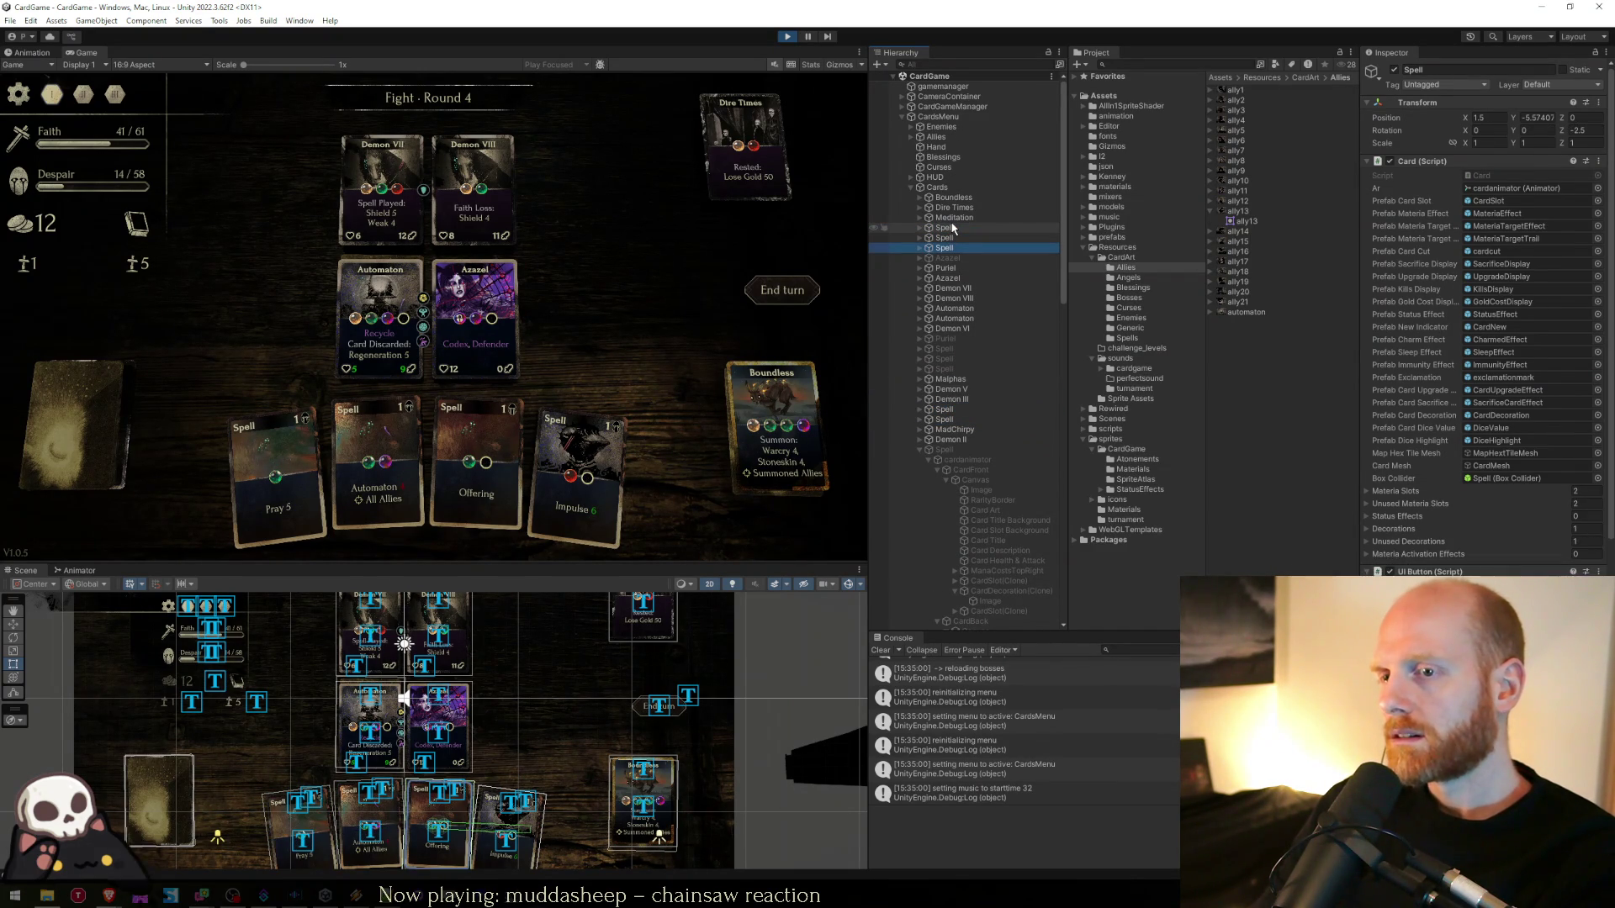
key("Up")
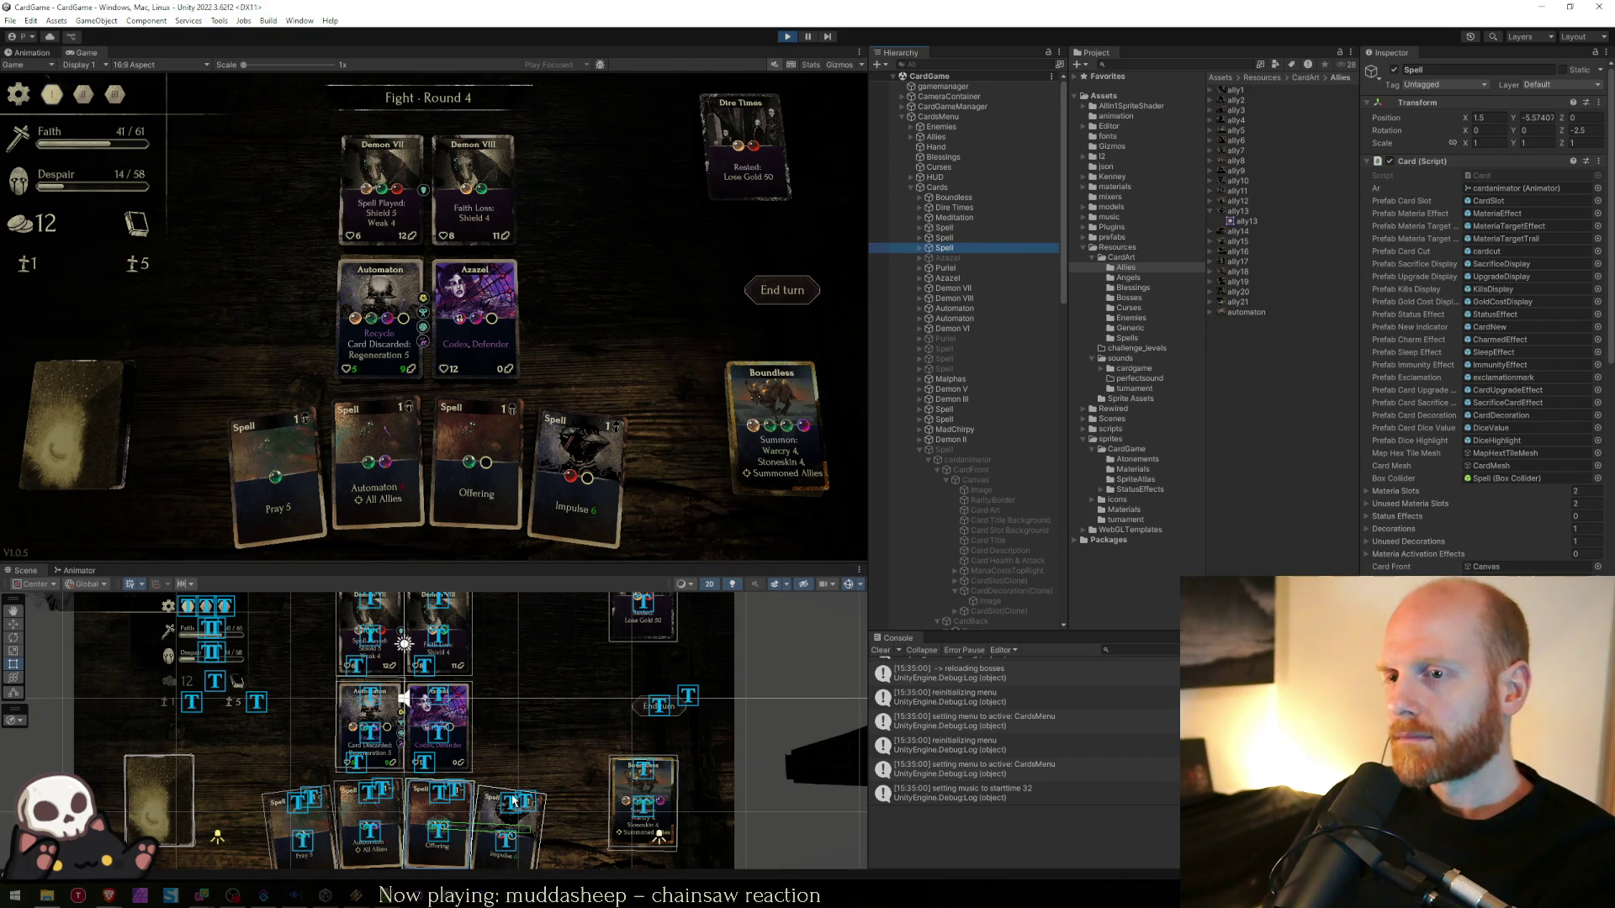
- Inspect the Impulse Spell card's title and art image, then return to Card.cs
left_click(511, 803)
left_click(509, 804)
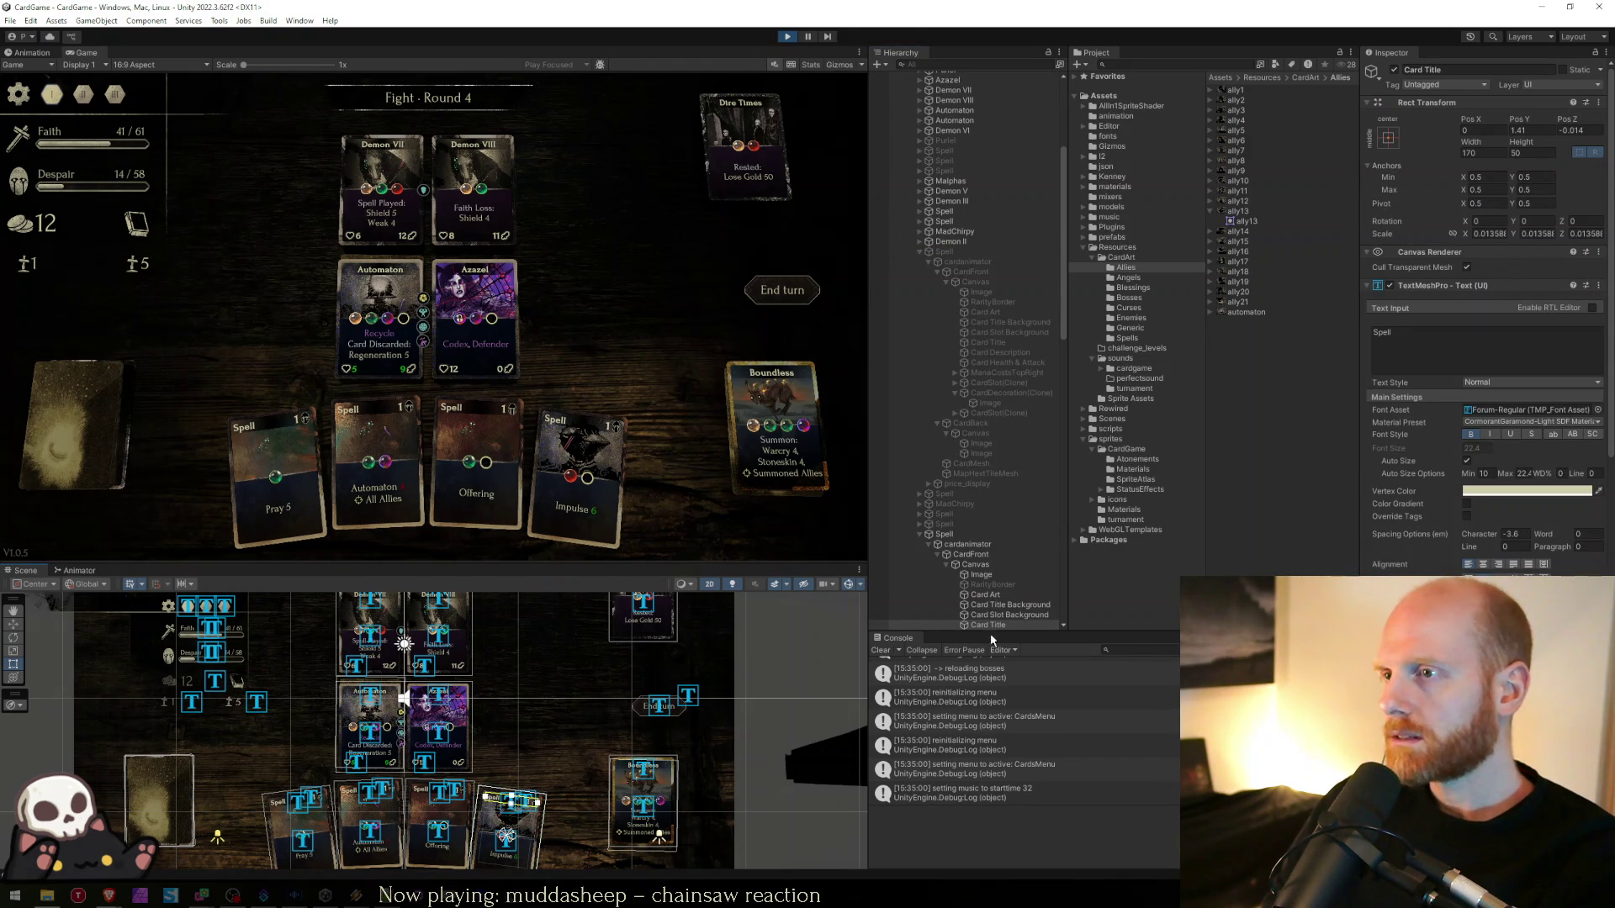
left_click(959, 536)
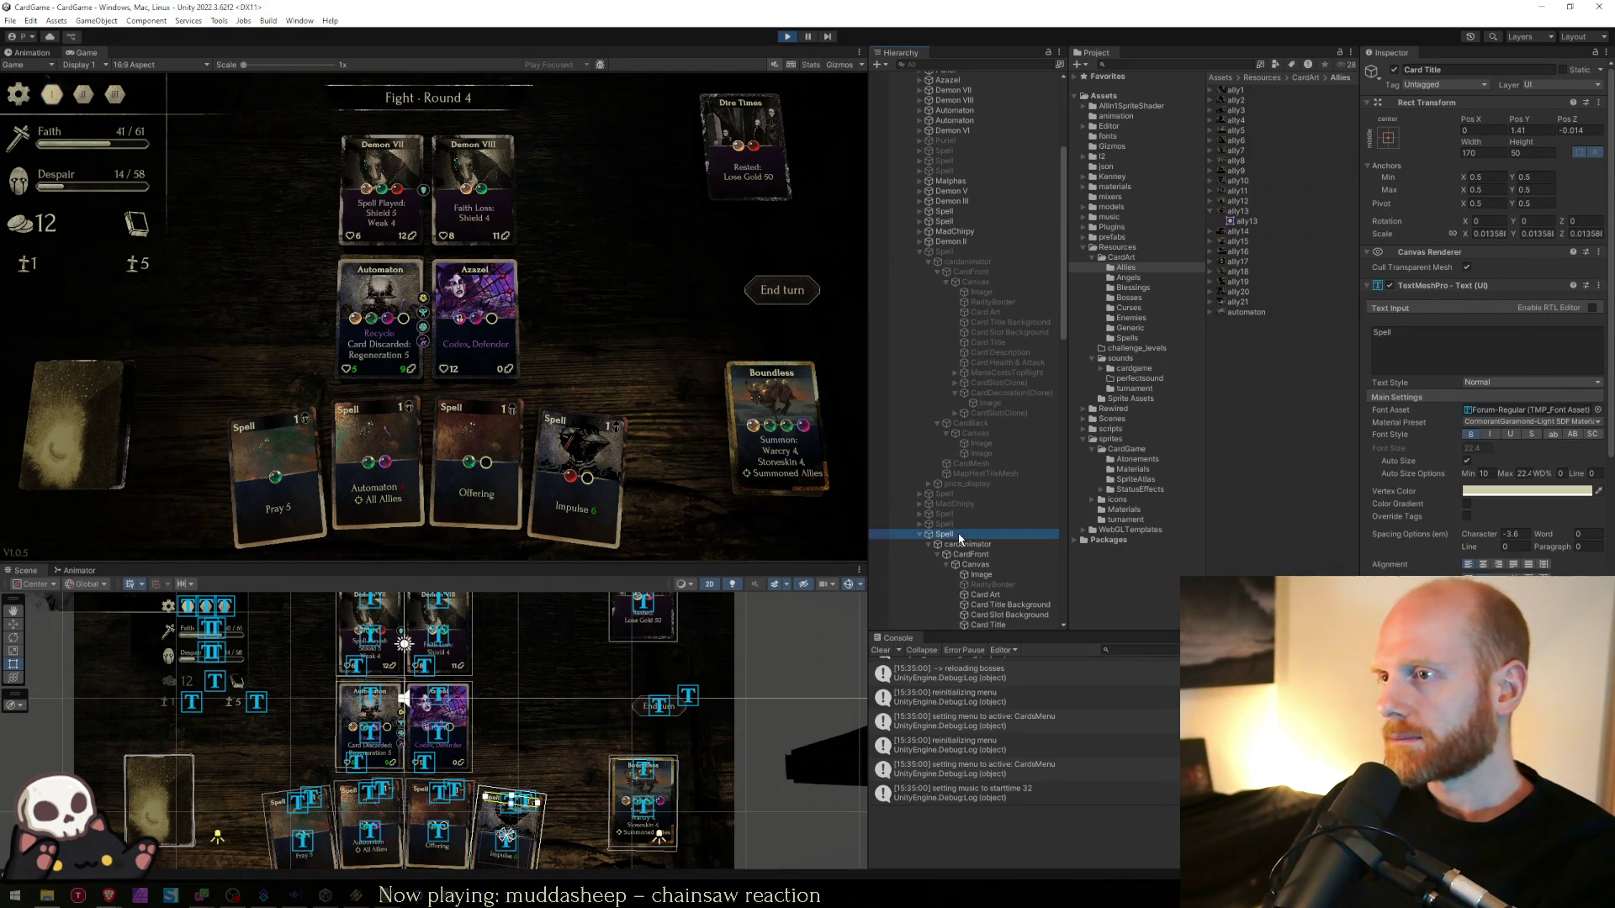
left_click(984, 594)
scroll(1009, 536, "down", 2)
left_click(967, 468)
left_click(980, 460)
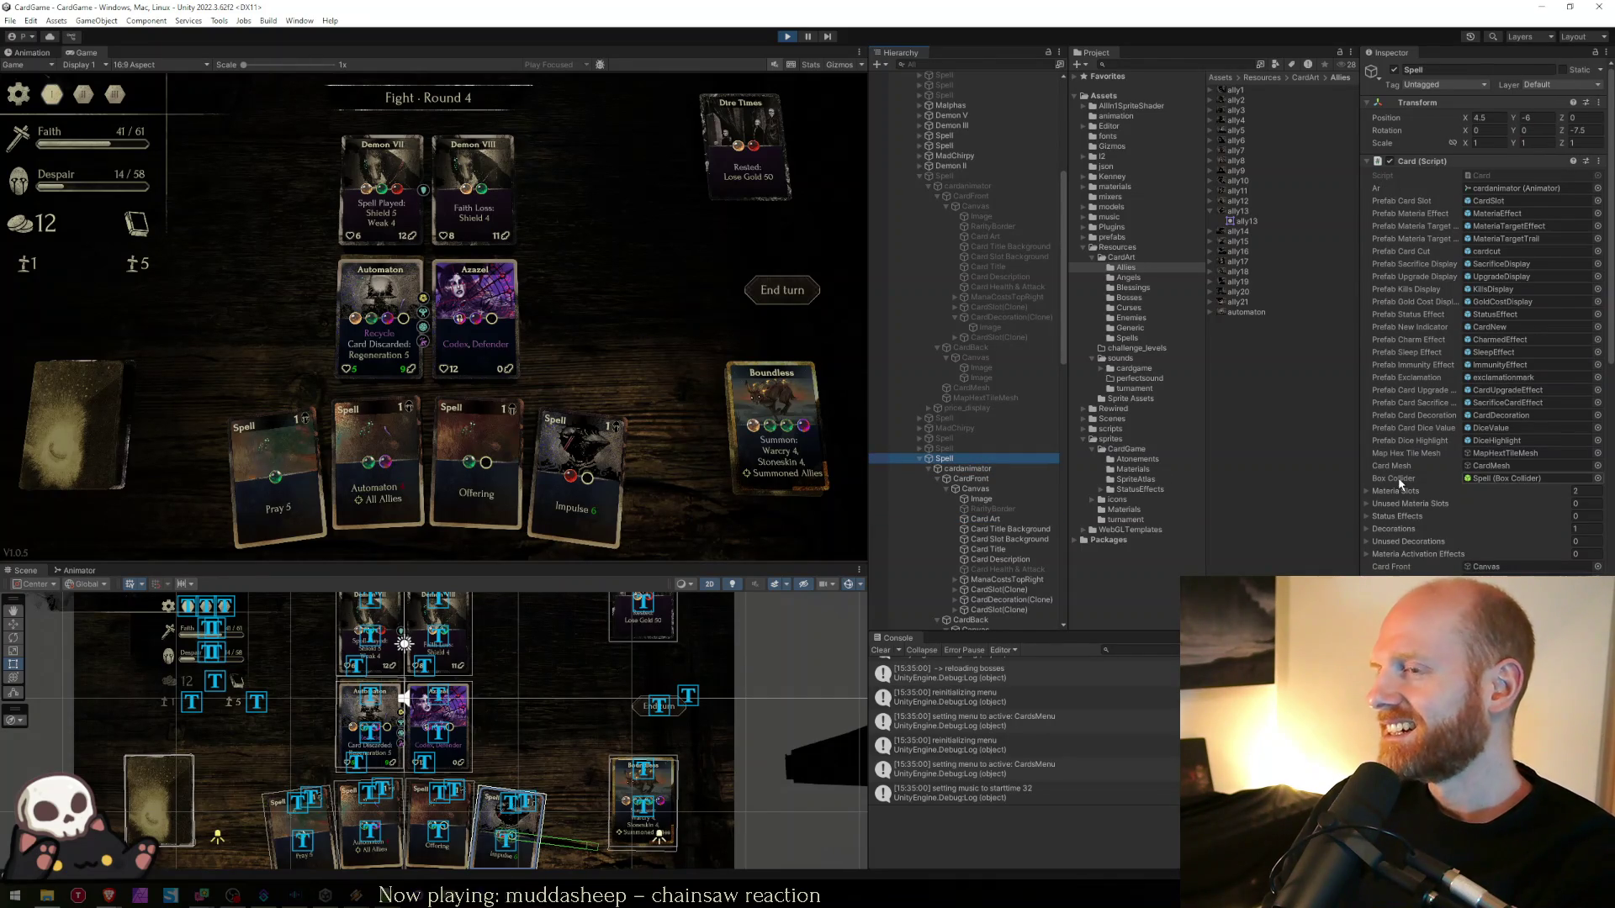
key("alt+Tab")
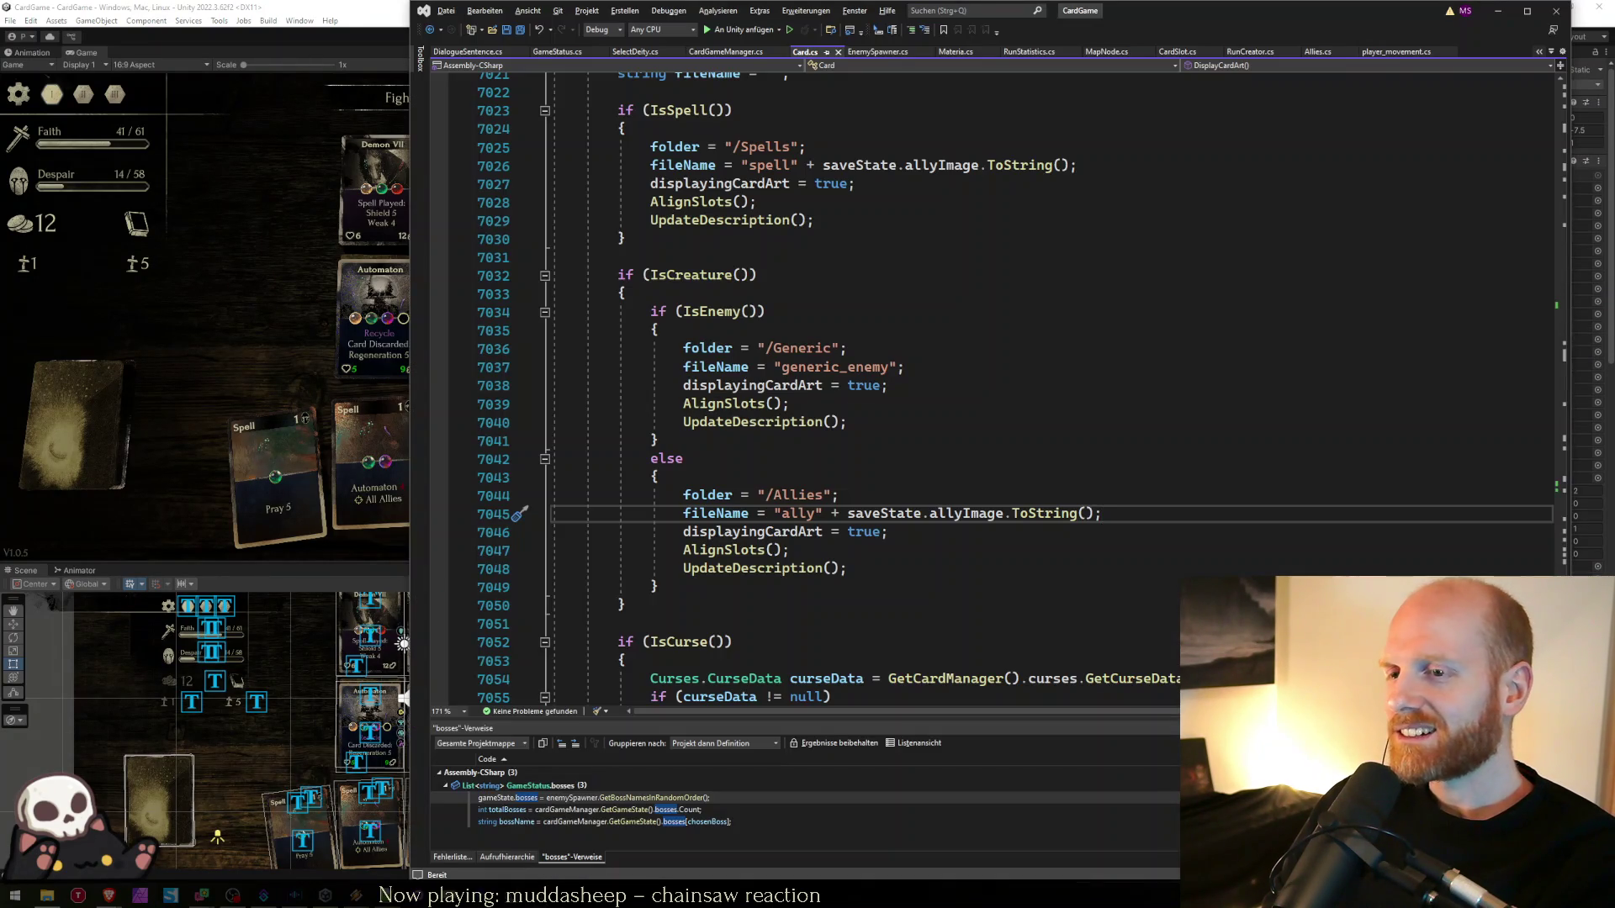
- Find DisplayCardArt in Card.cs and highlight every use of fileName
key("alt+Tab")
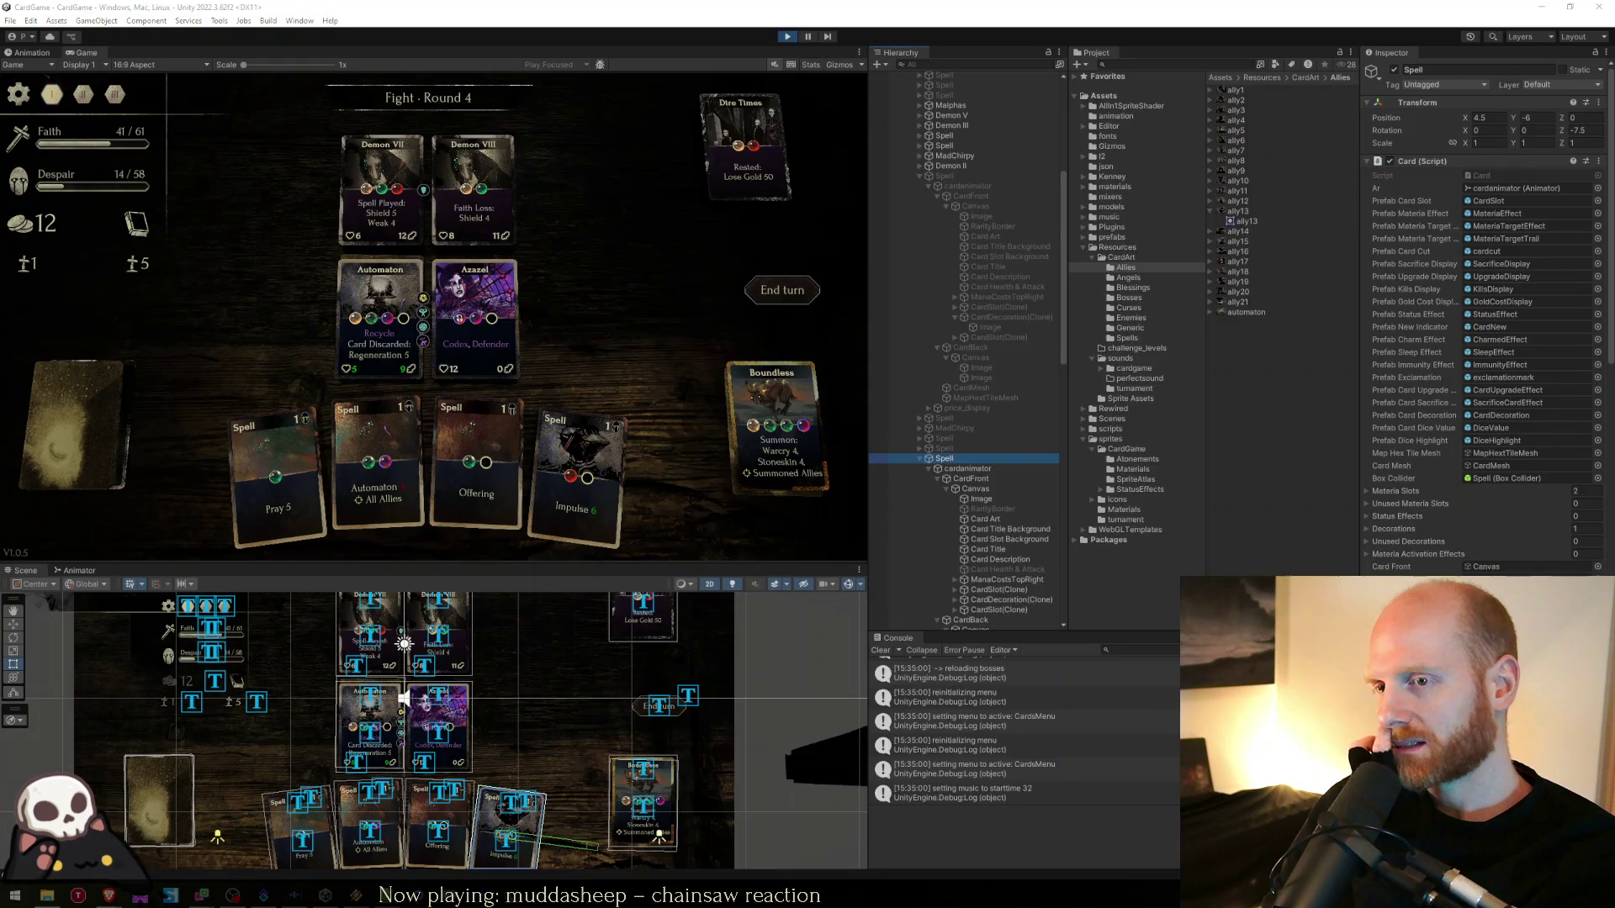
key("alt+Tab")
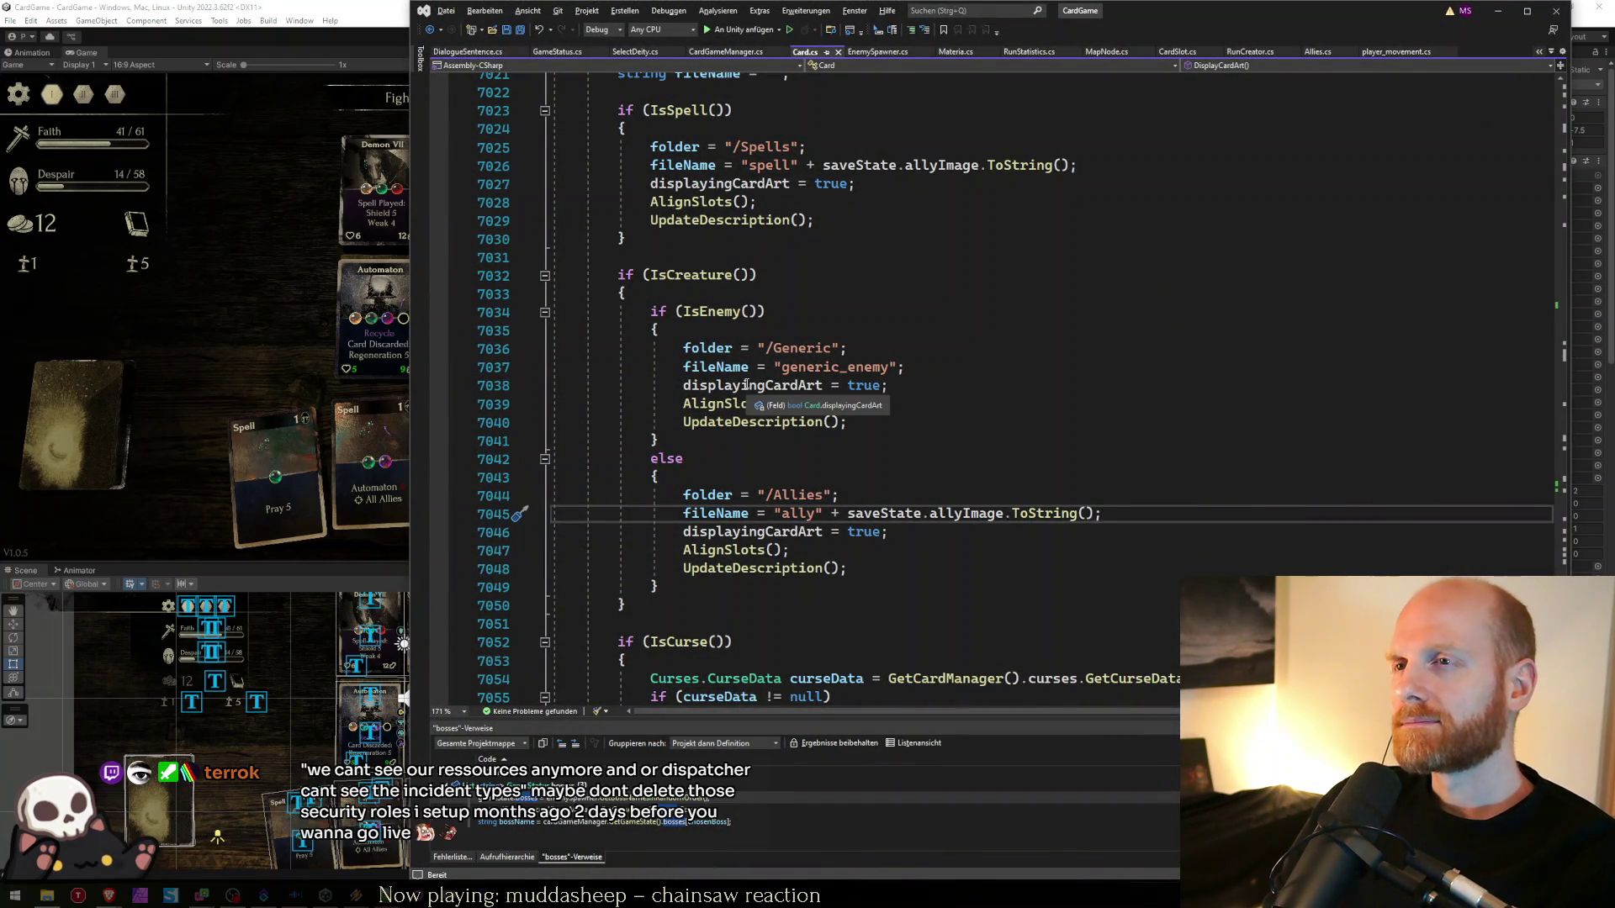
scroll(746, 384, "up", 2)
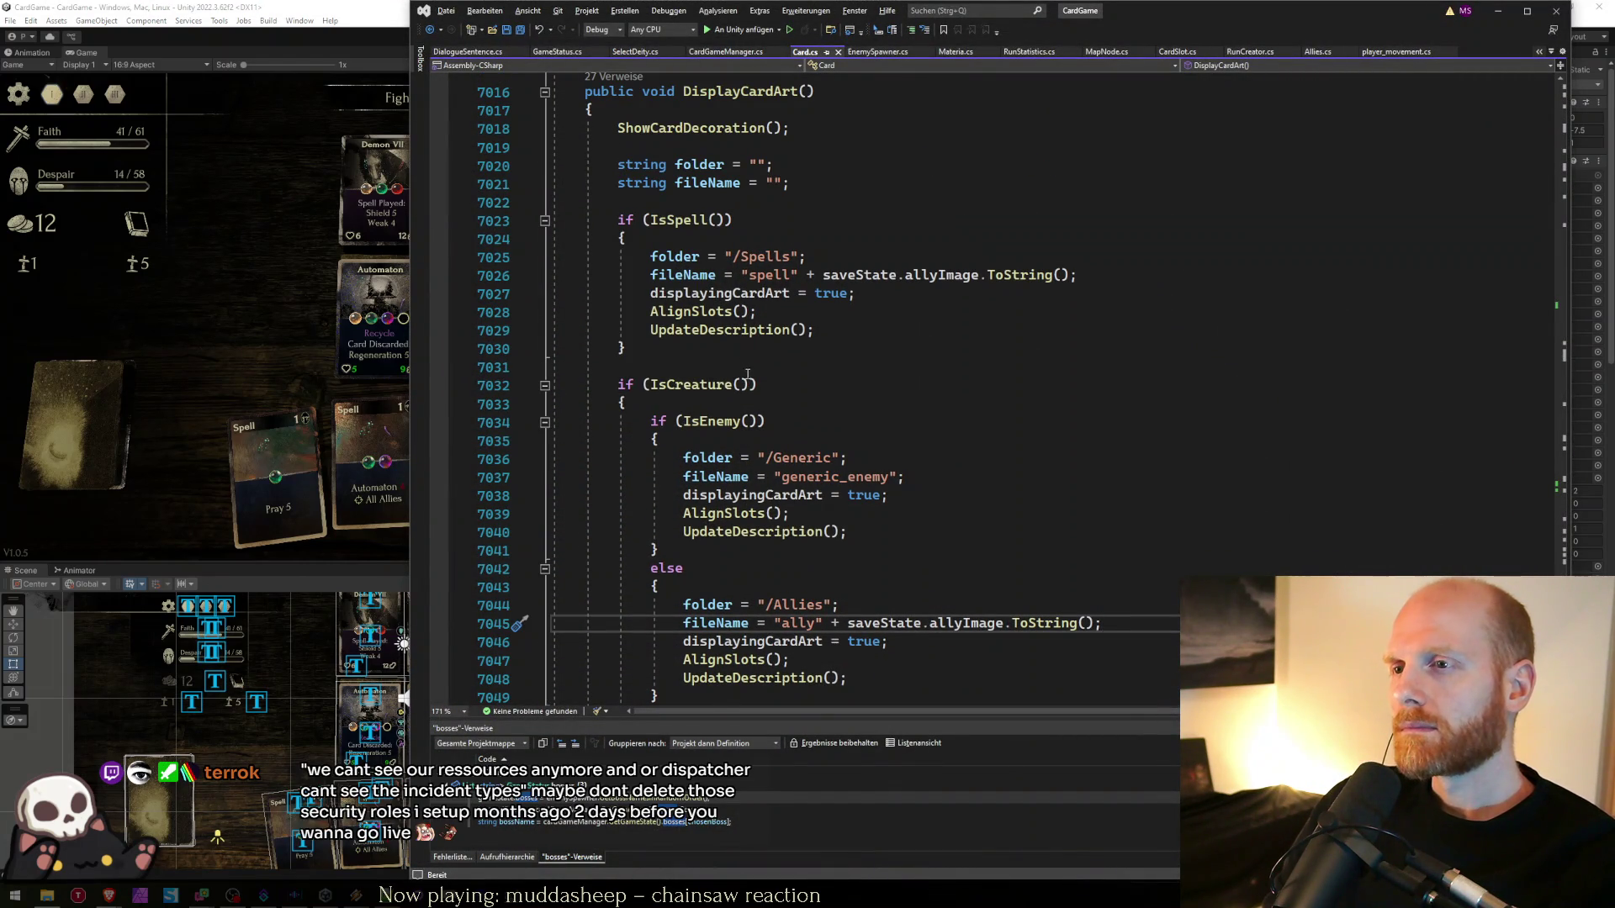
scroll(747, 374, "down", 1)
left_click_drag(1104, 571, 682, 571)
left_click(737, 570)
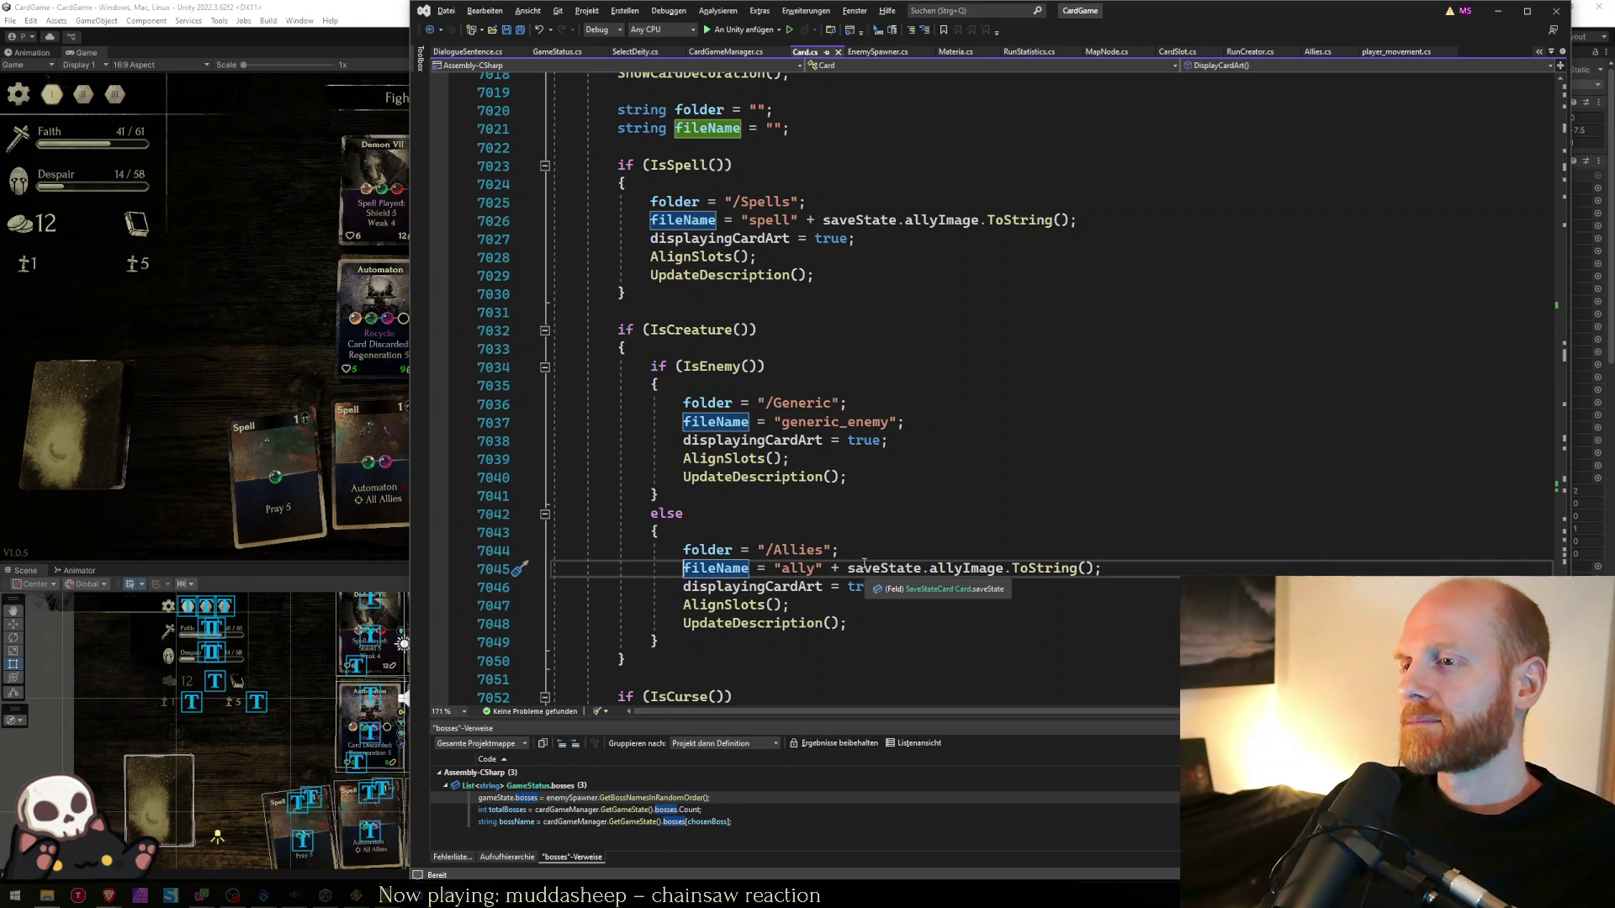
left_click(865, 558)
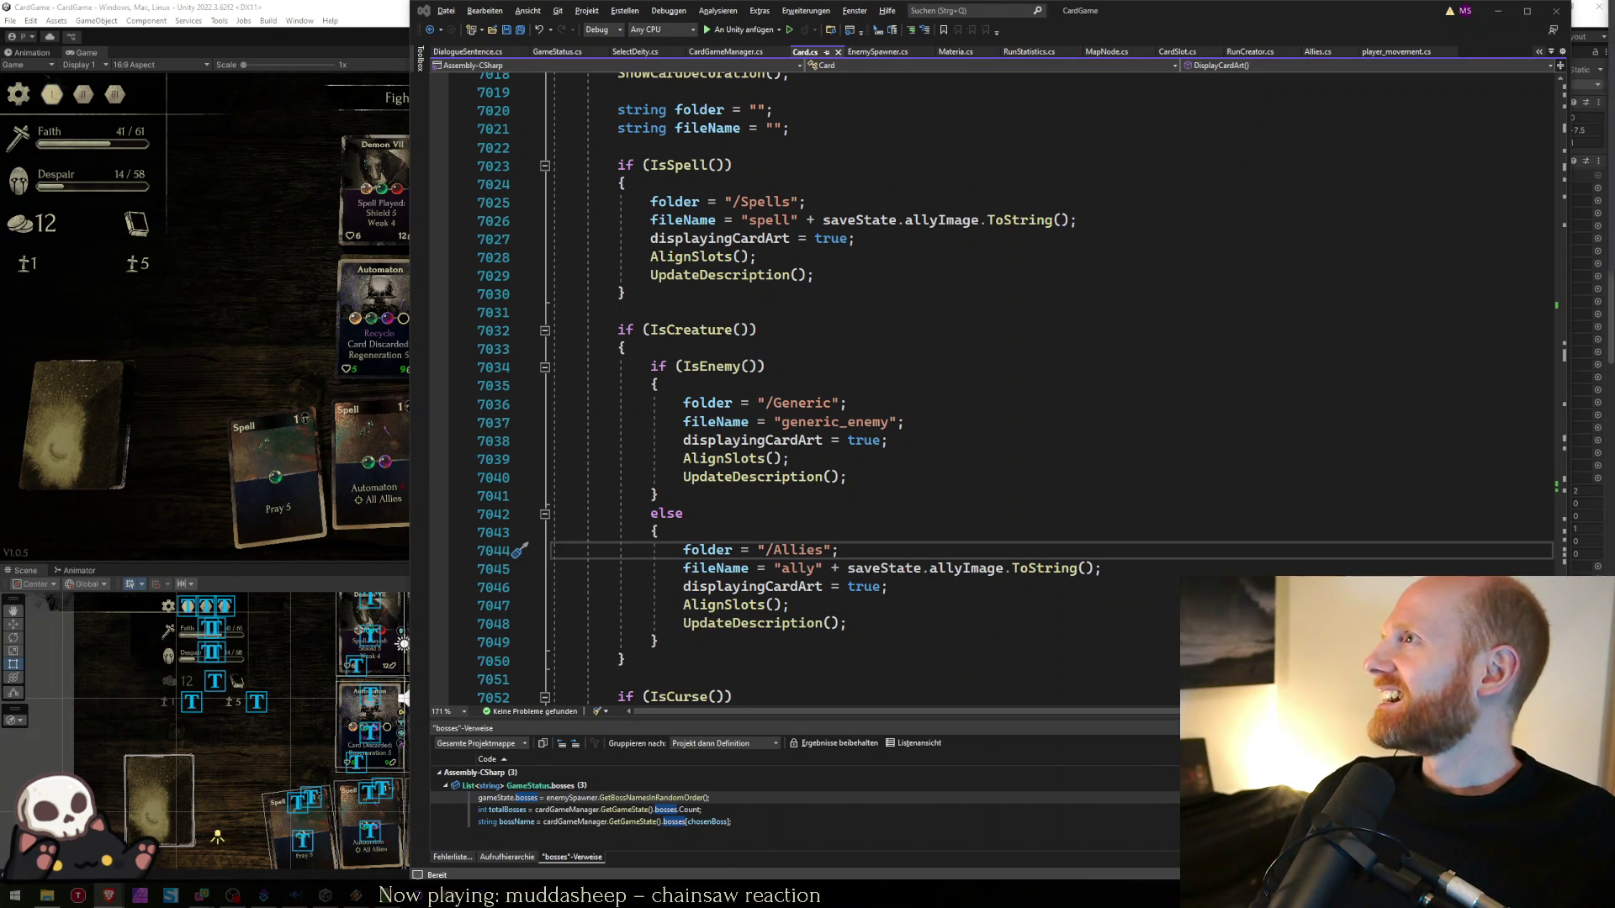
- Drag the Discord window with the tweet screenshot post over the Card.cs code
left_click_drag(1614, 96, 721, 96)
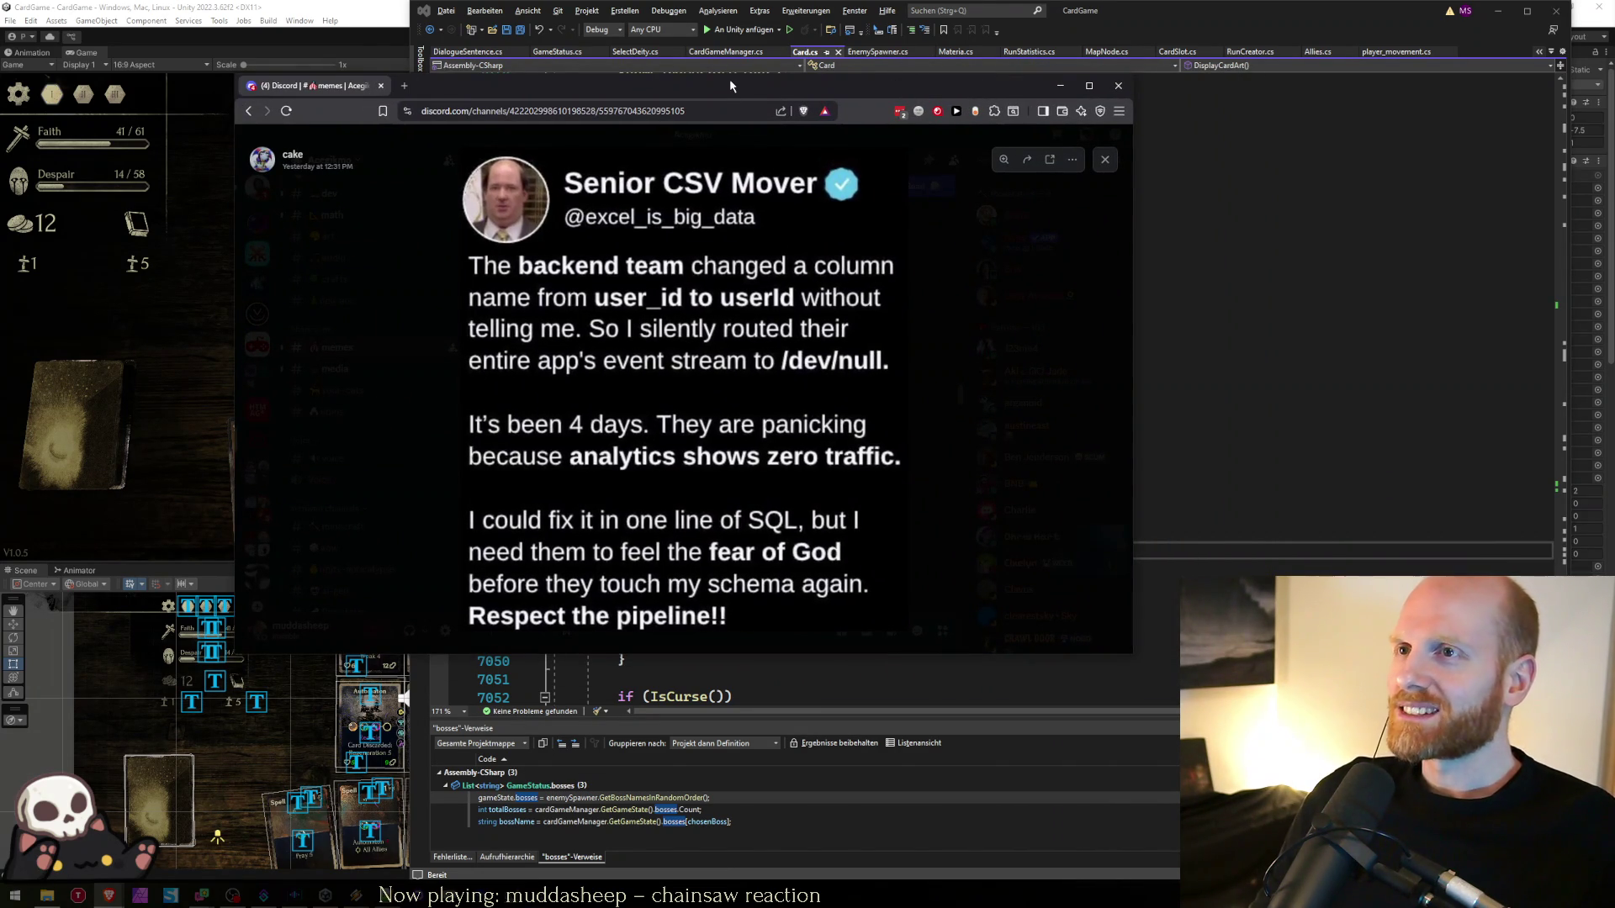
- Stretch the Discord meme window to full height, then minimize it to reveal Card.cs
key("super+shift+Up")
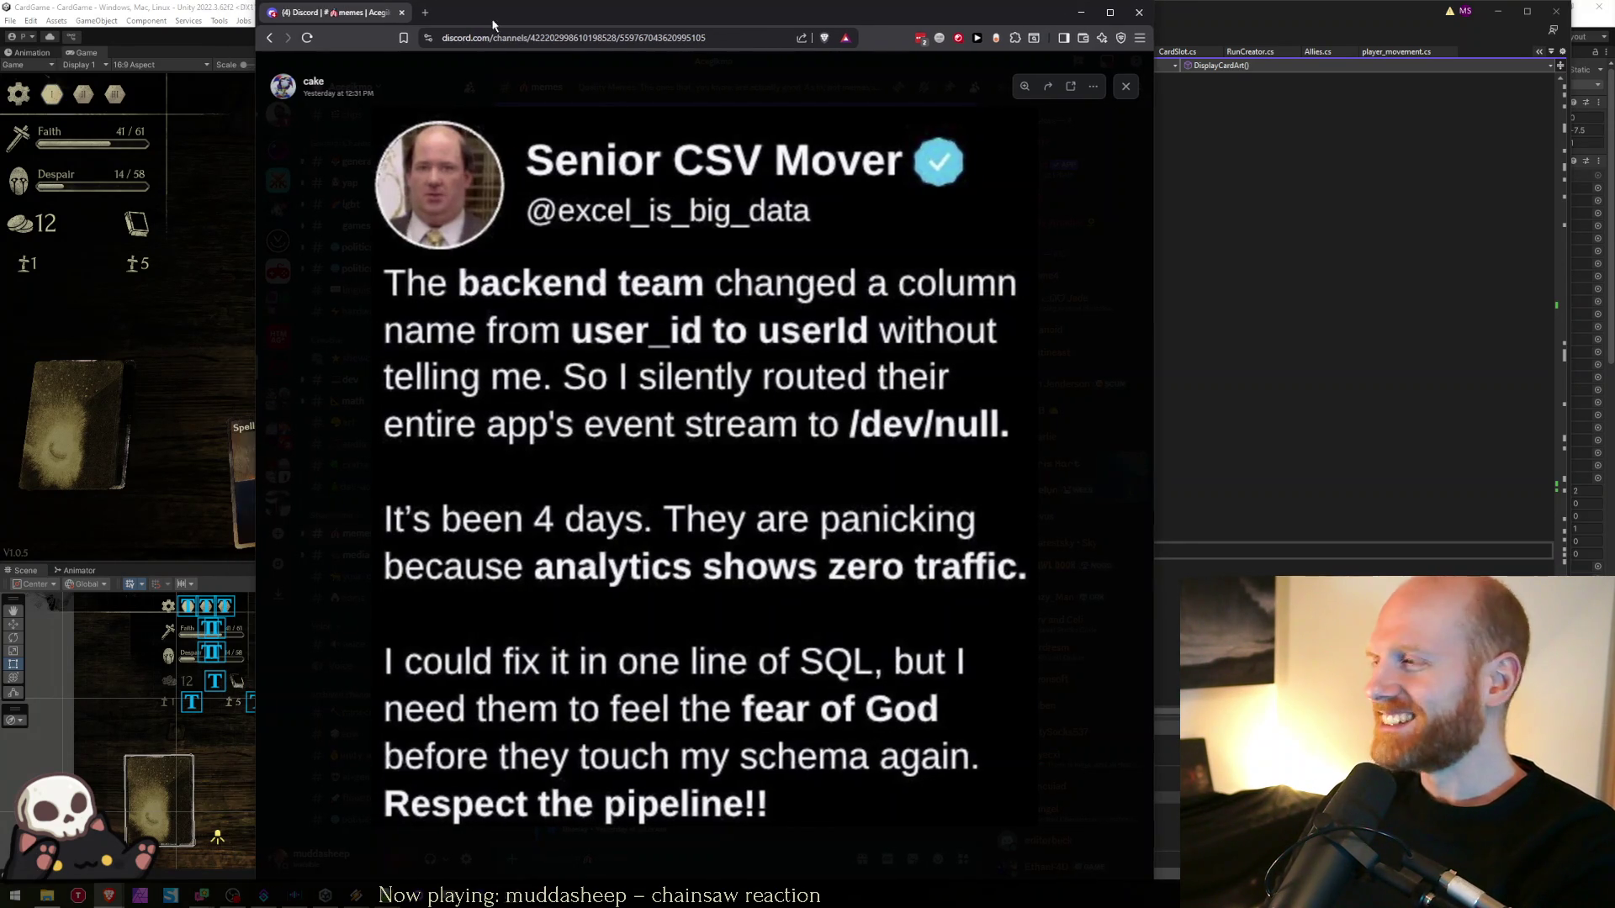
key("super+Down")
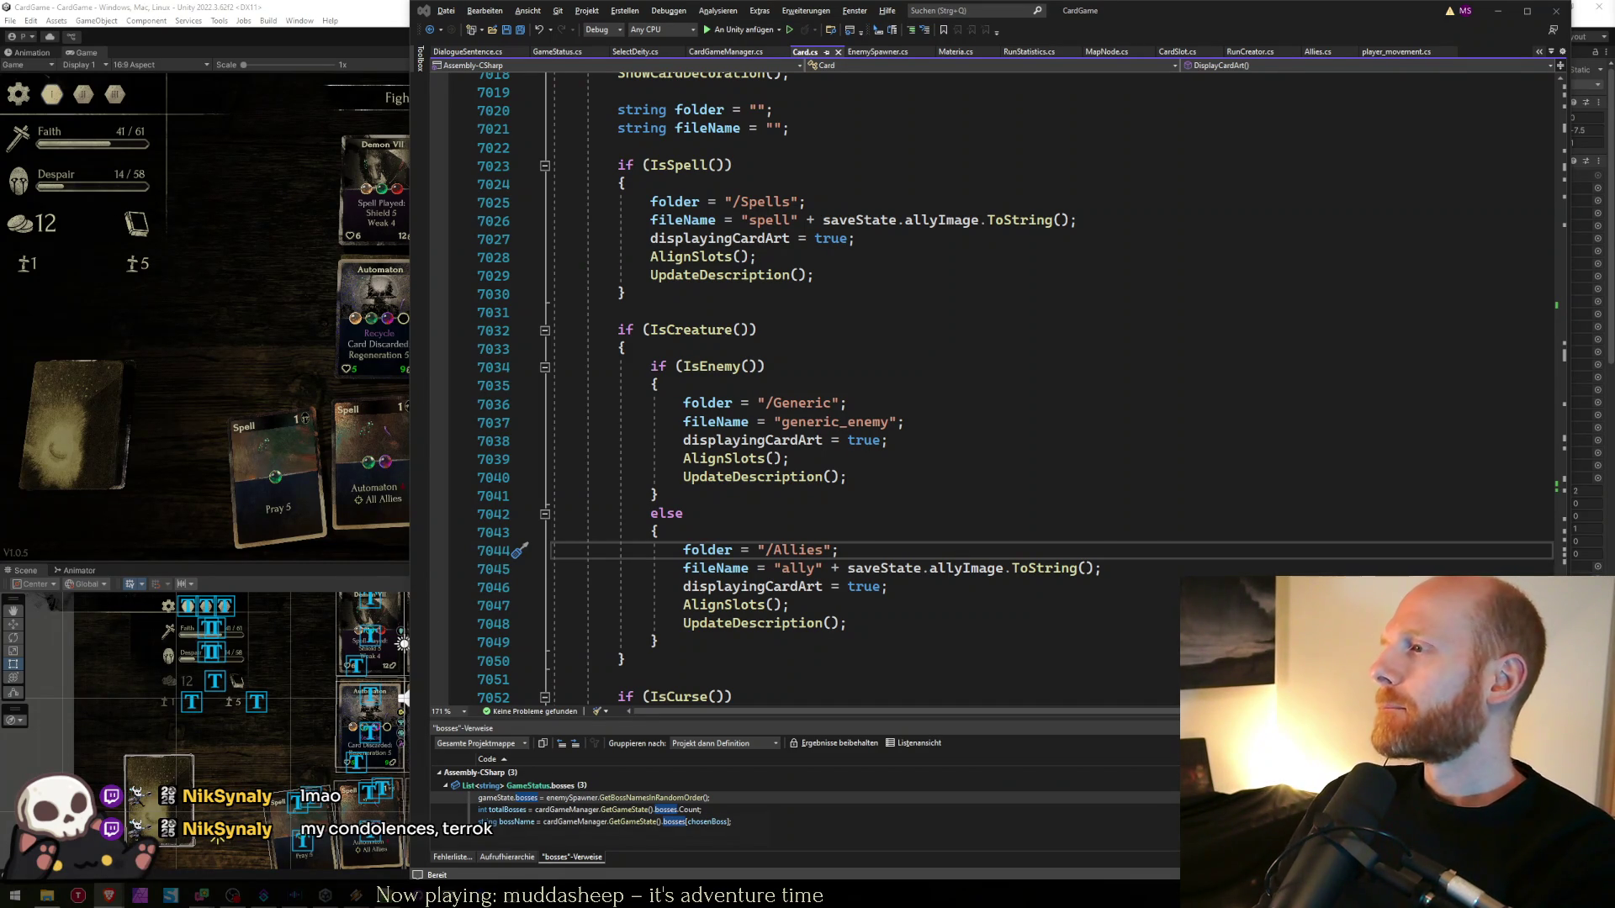
- Switch to Unity and inspect the Spell card's CardFront Image using the card_spell source
left_click(848, 477)
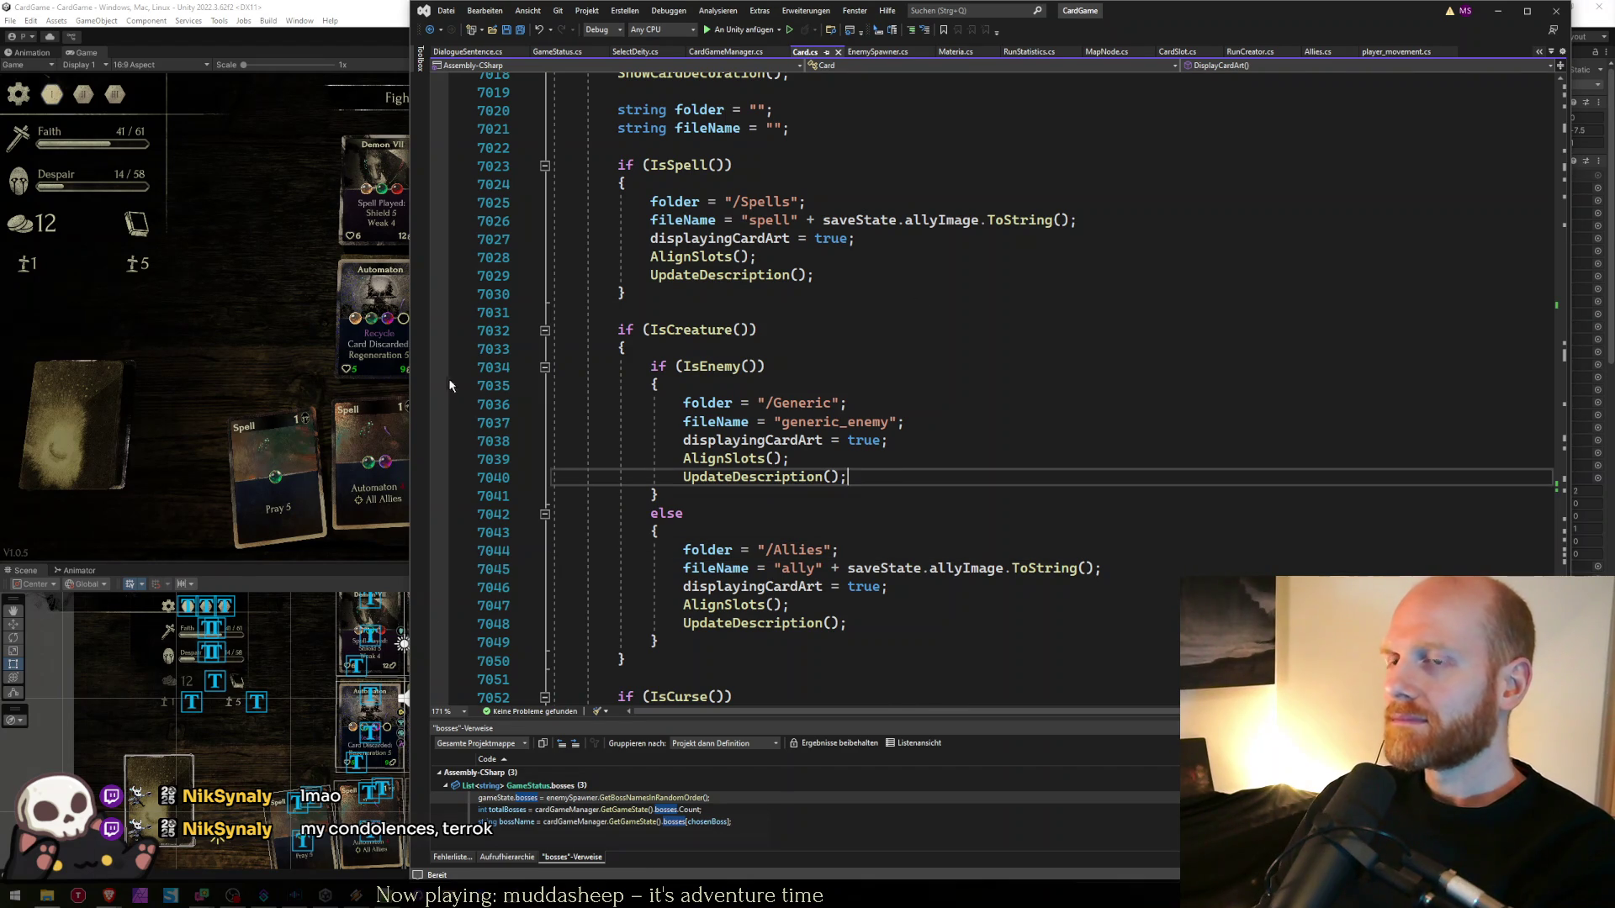
left_click(283, 351)
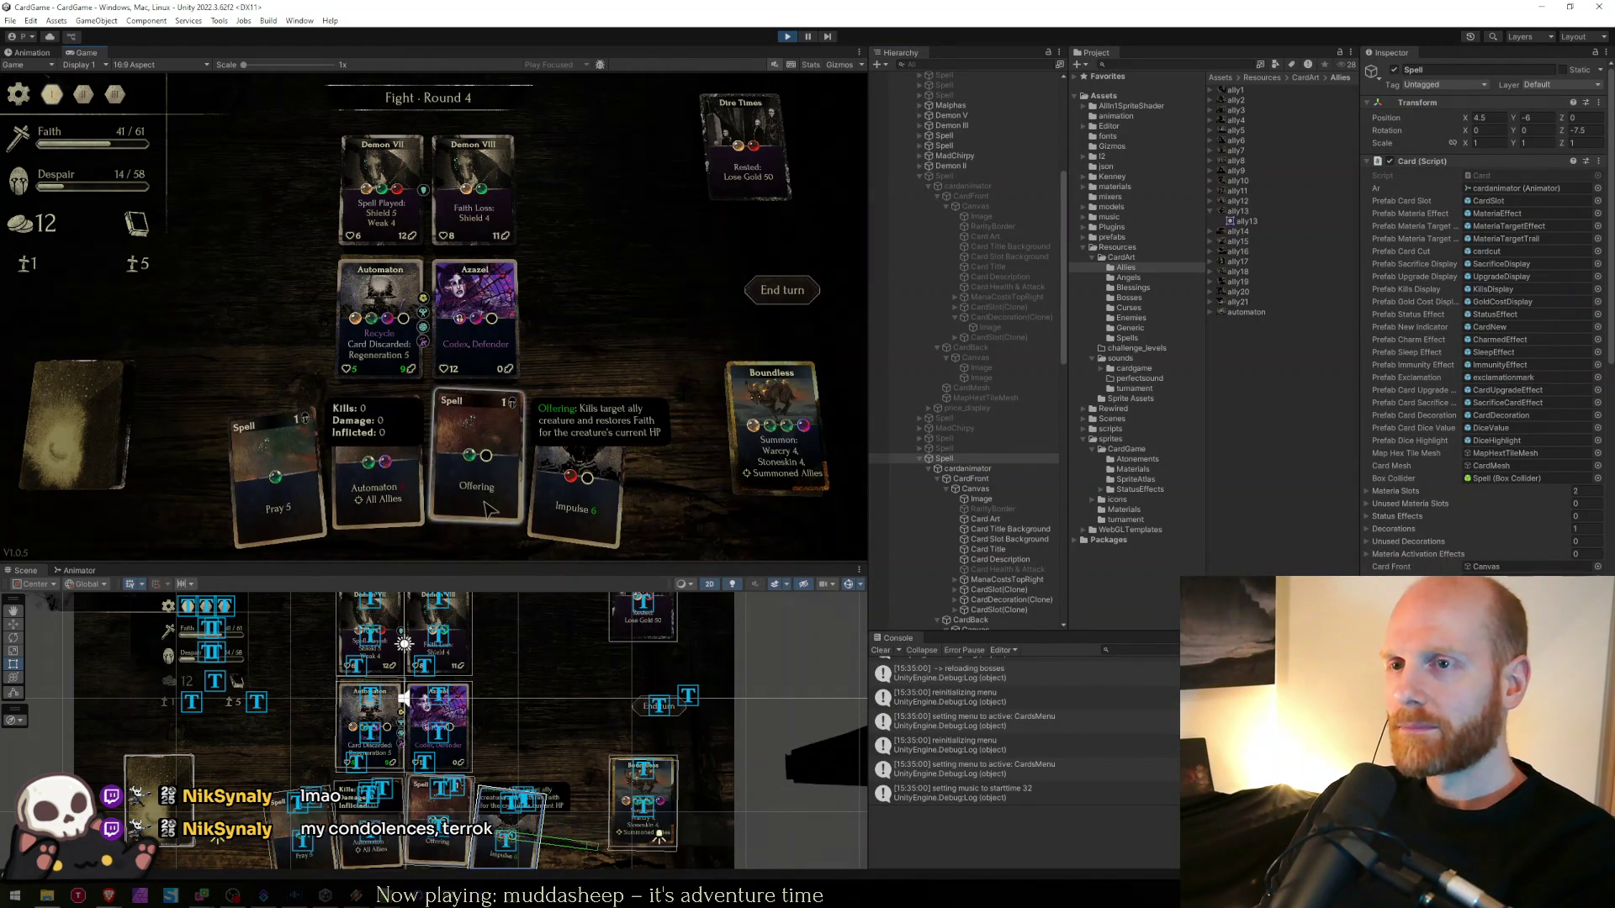
left_click(510, 800)
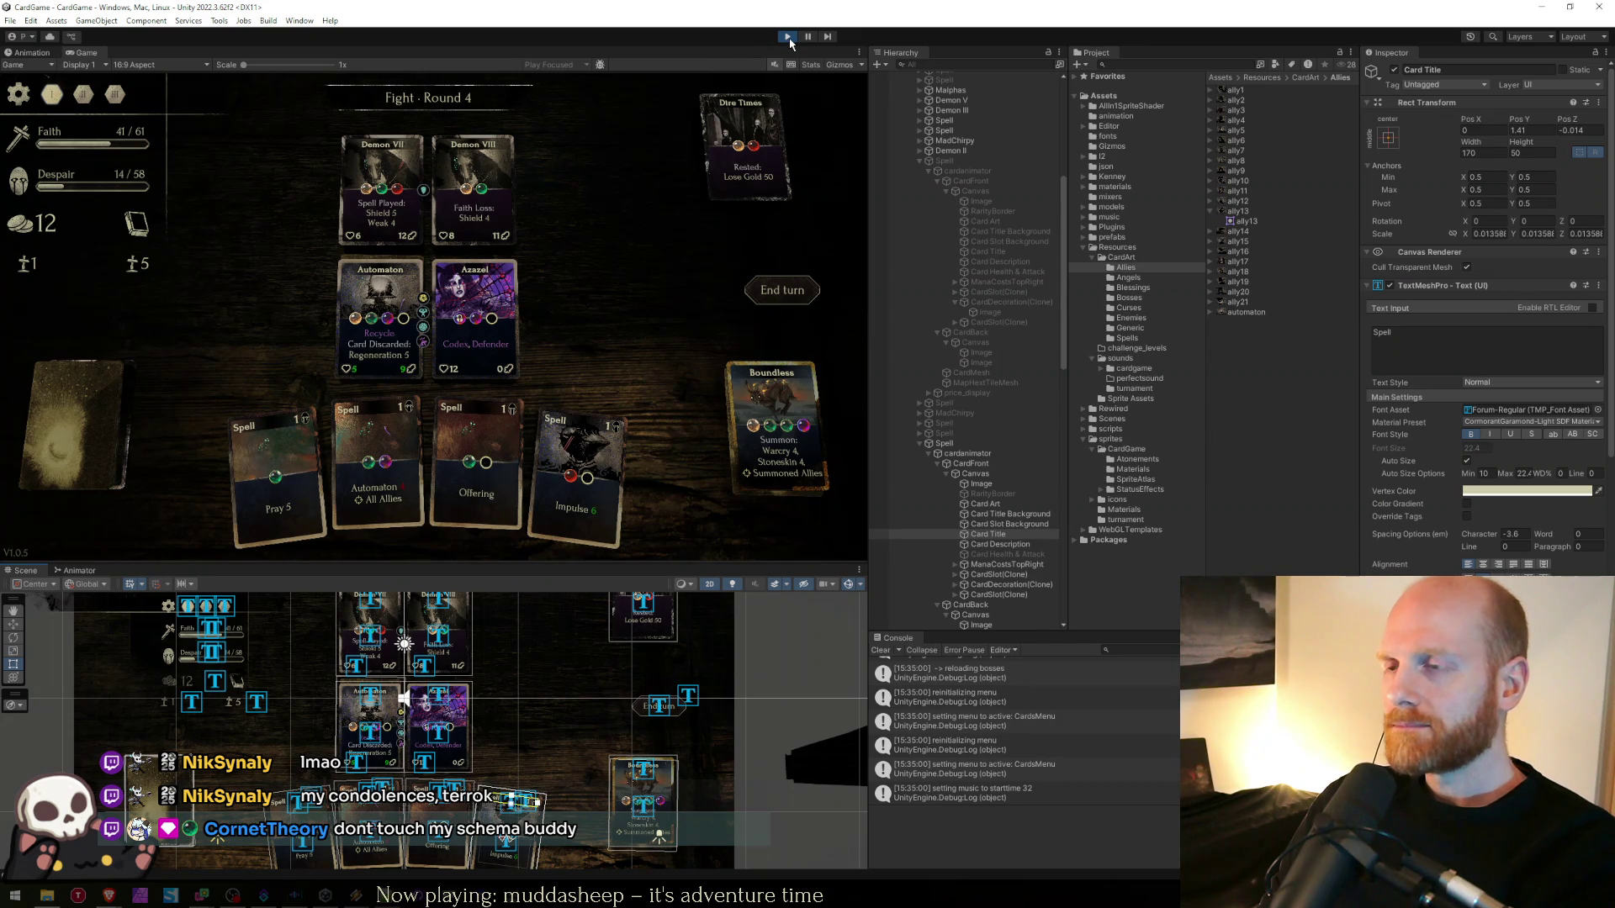
left_click(982, 485)
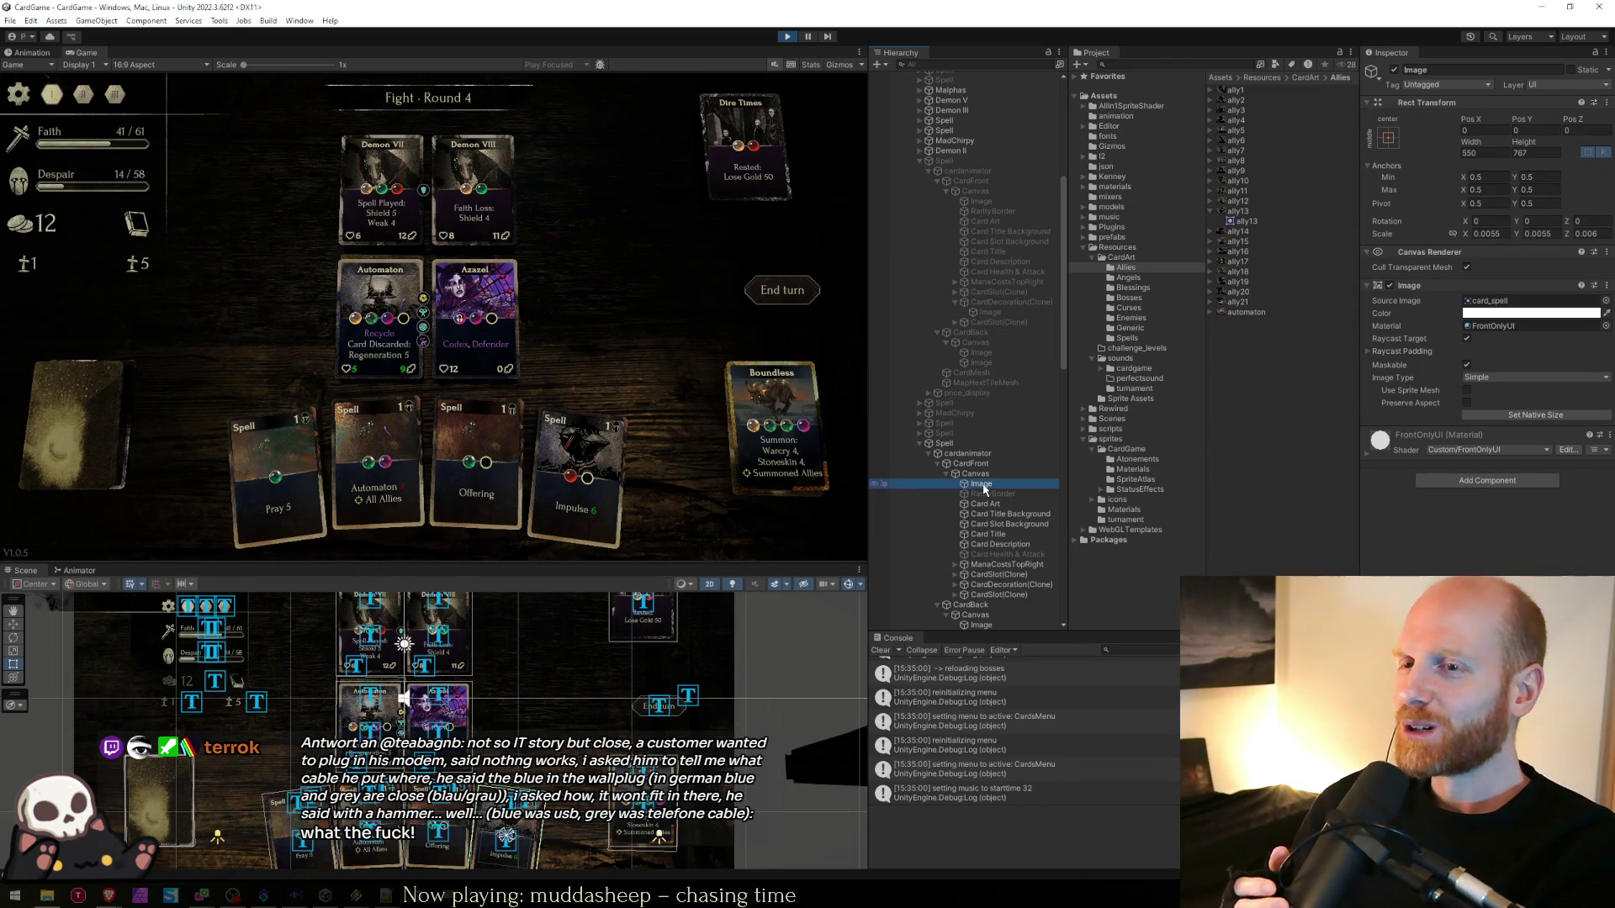
left_click(588, 328)
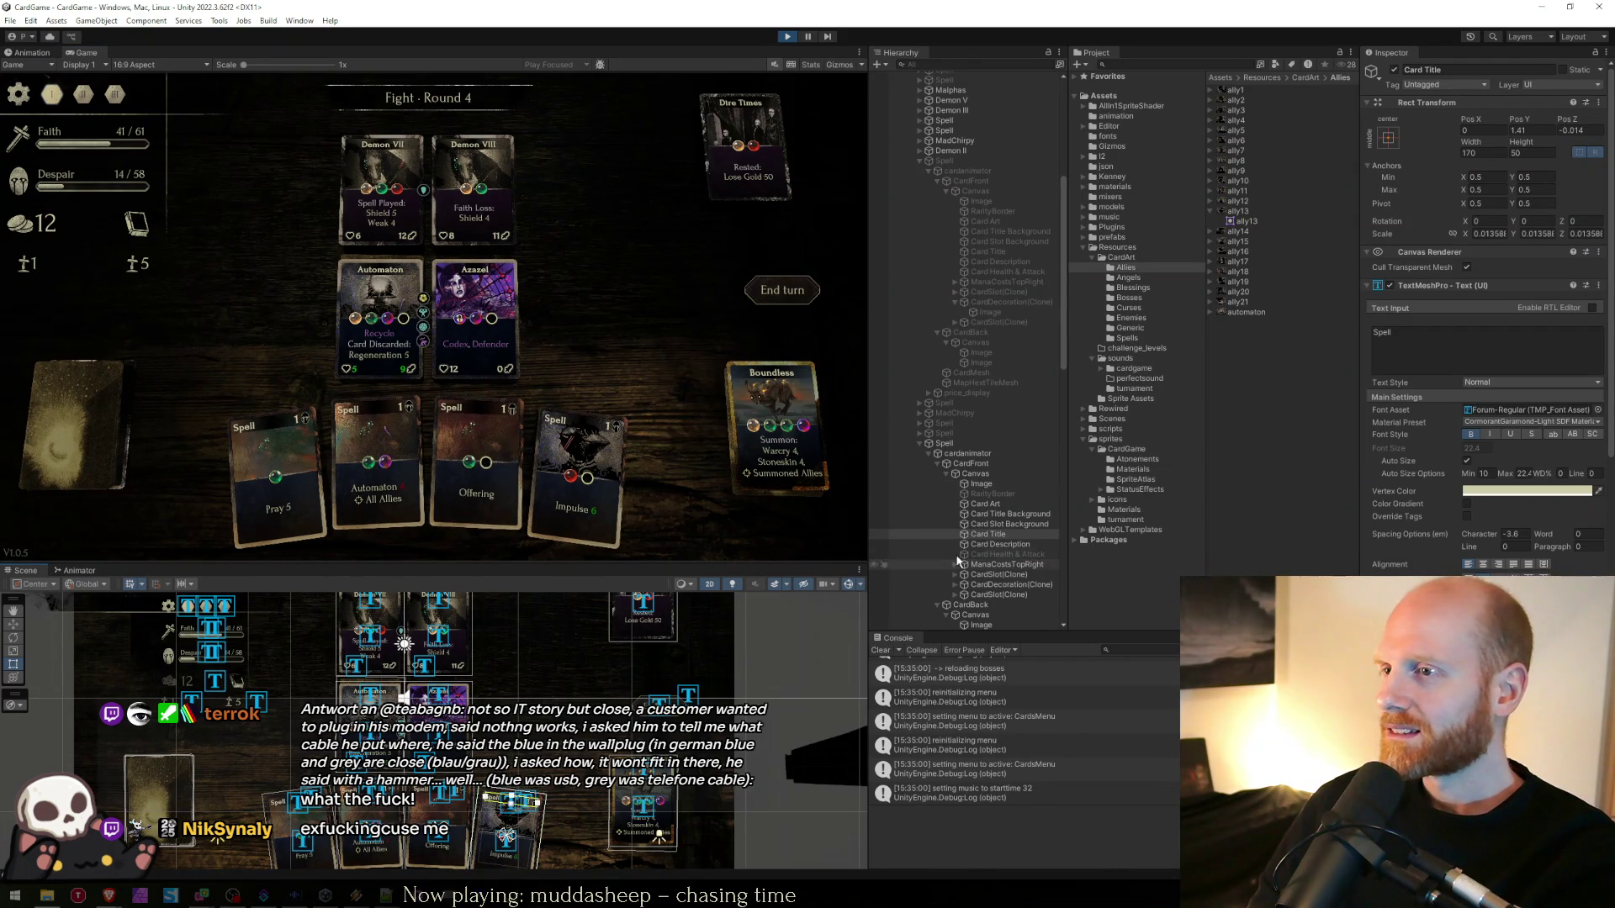
left_click(988, 486)
key("Up")
key("Up")
key("Up")
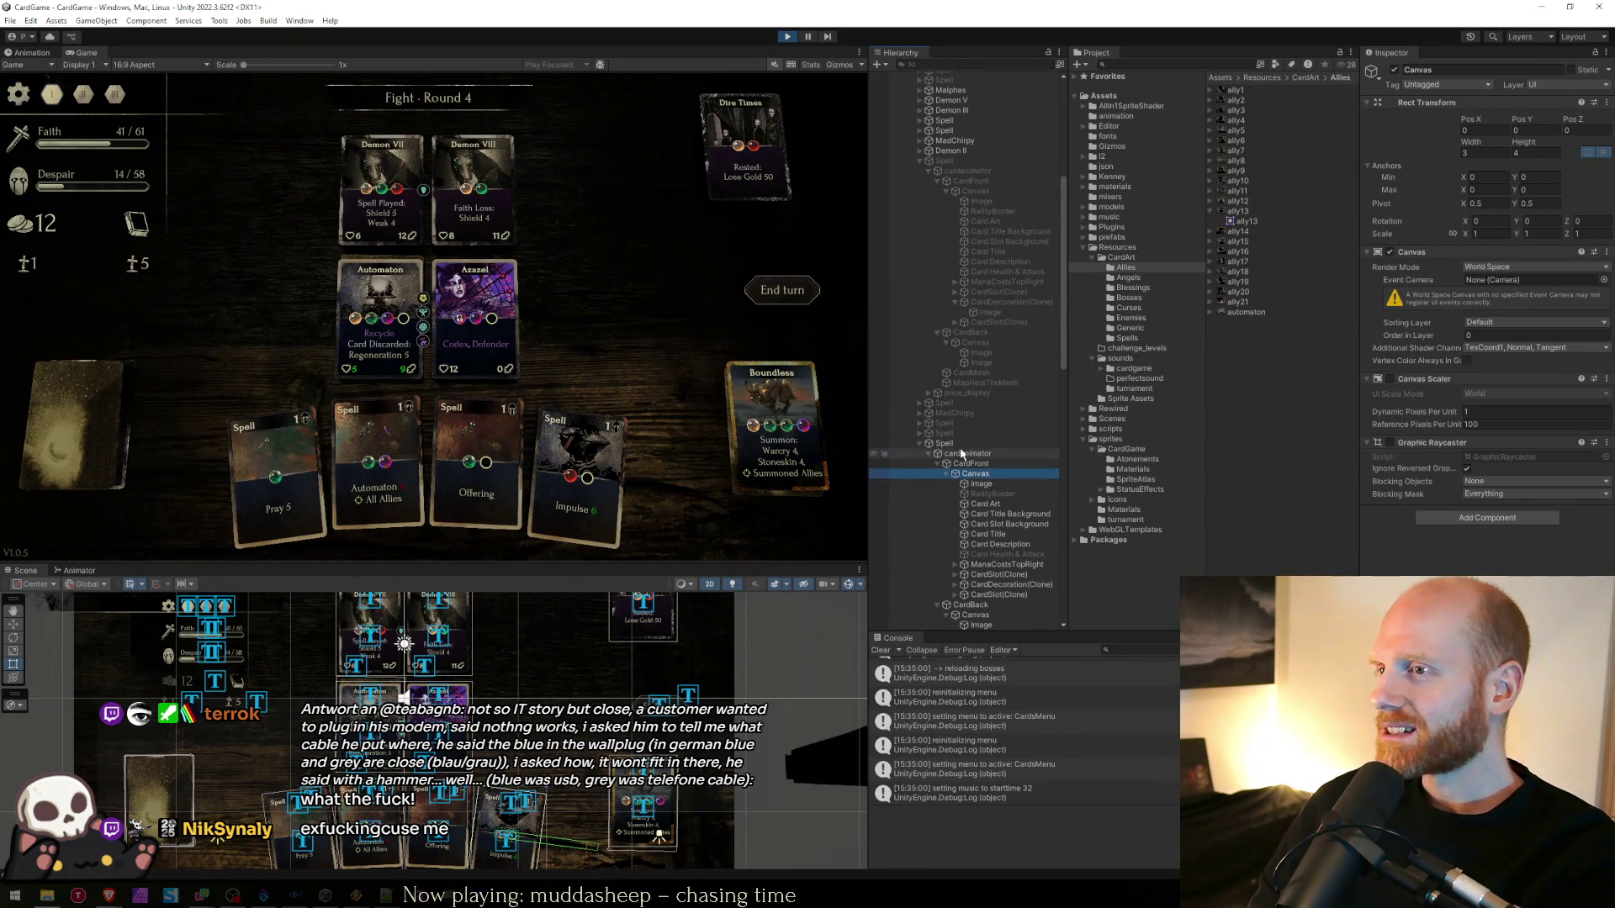
left_click(977, 475)
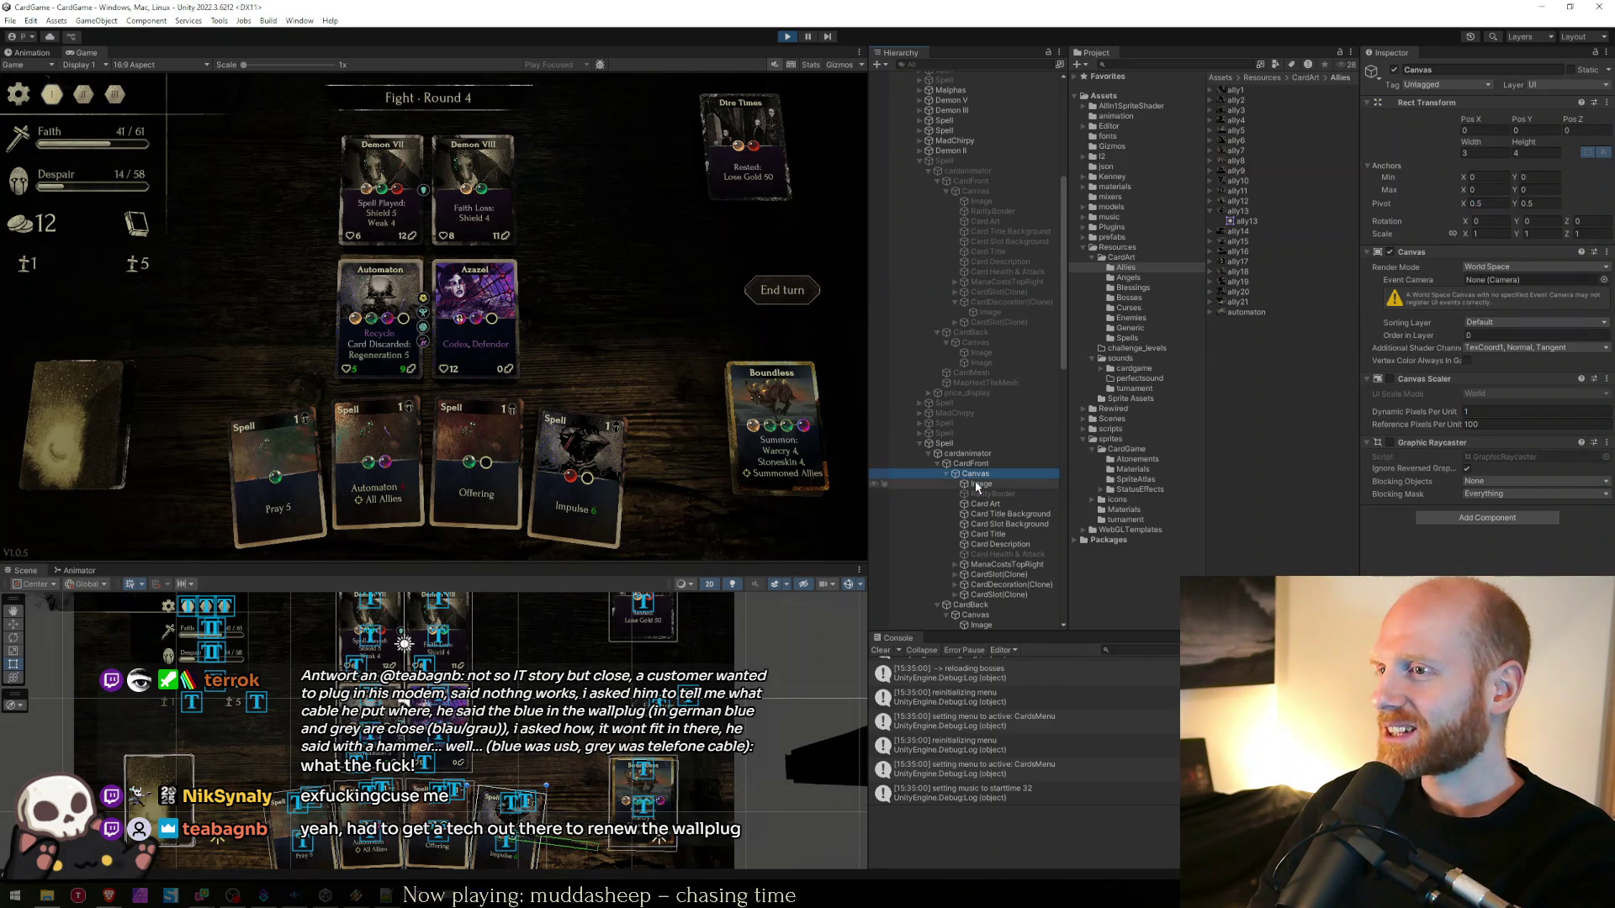
left_click(977, 483)
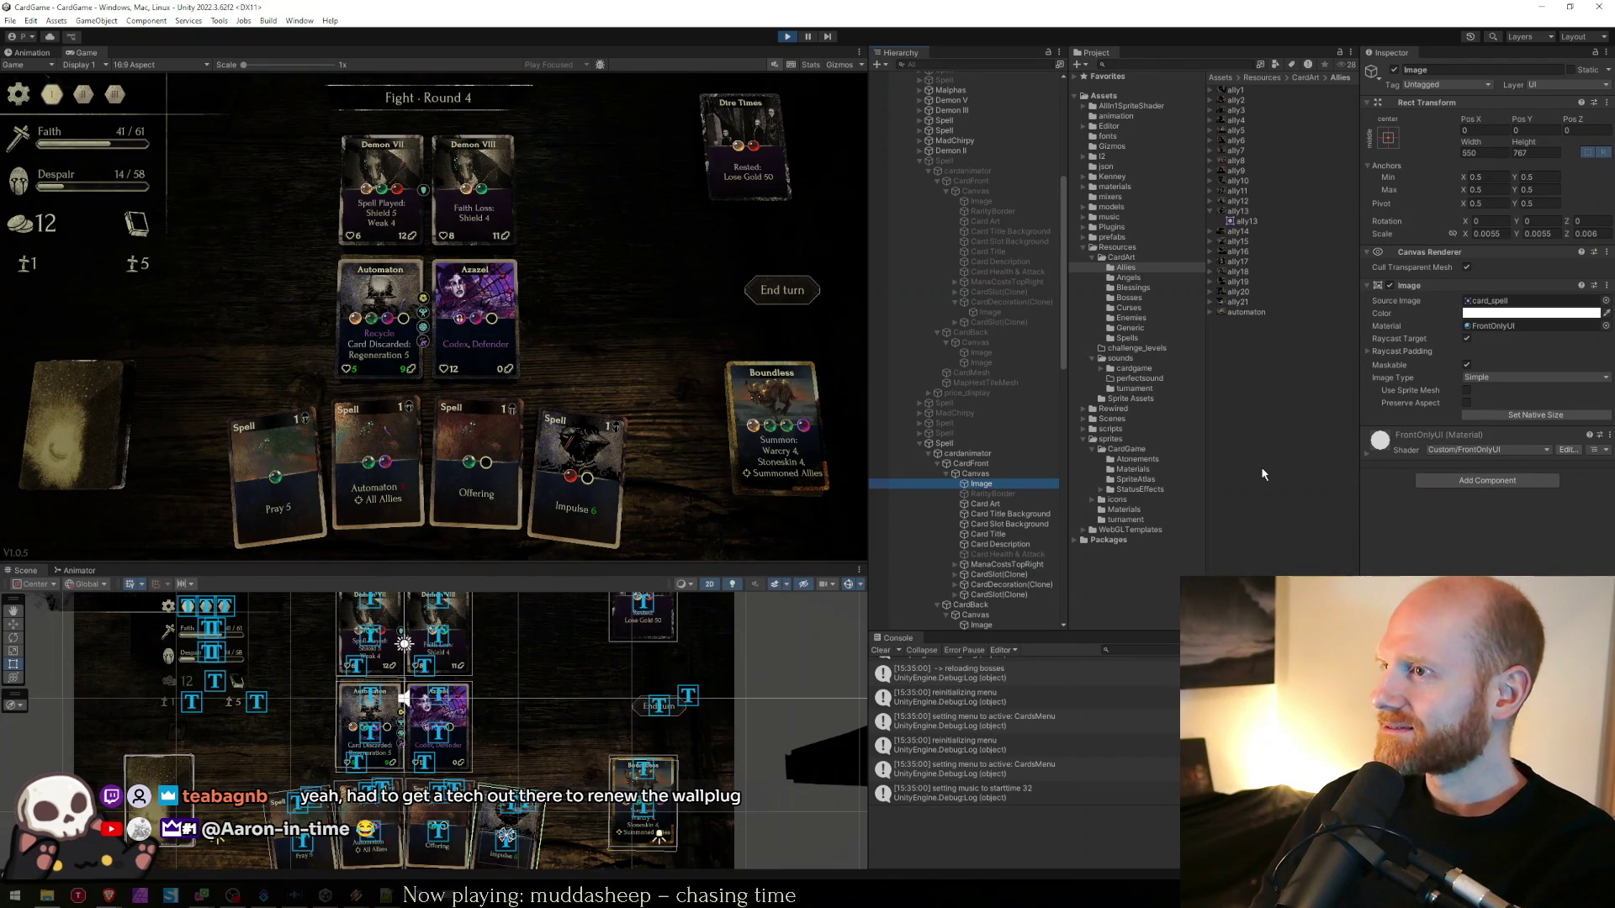
left_click(1000, 494)
left_click(993, 504)
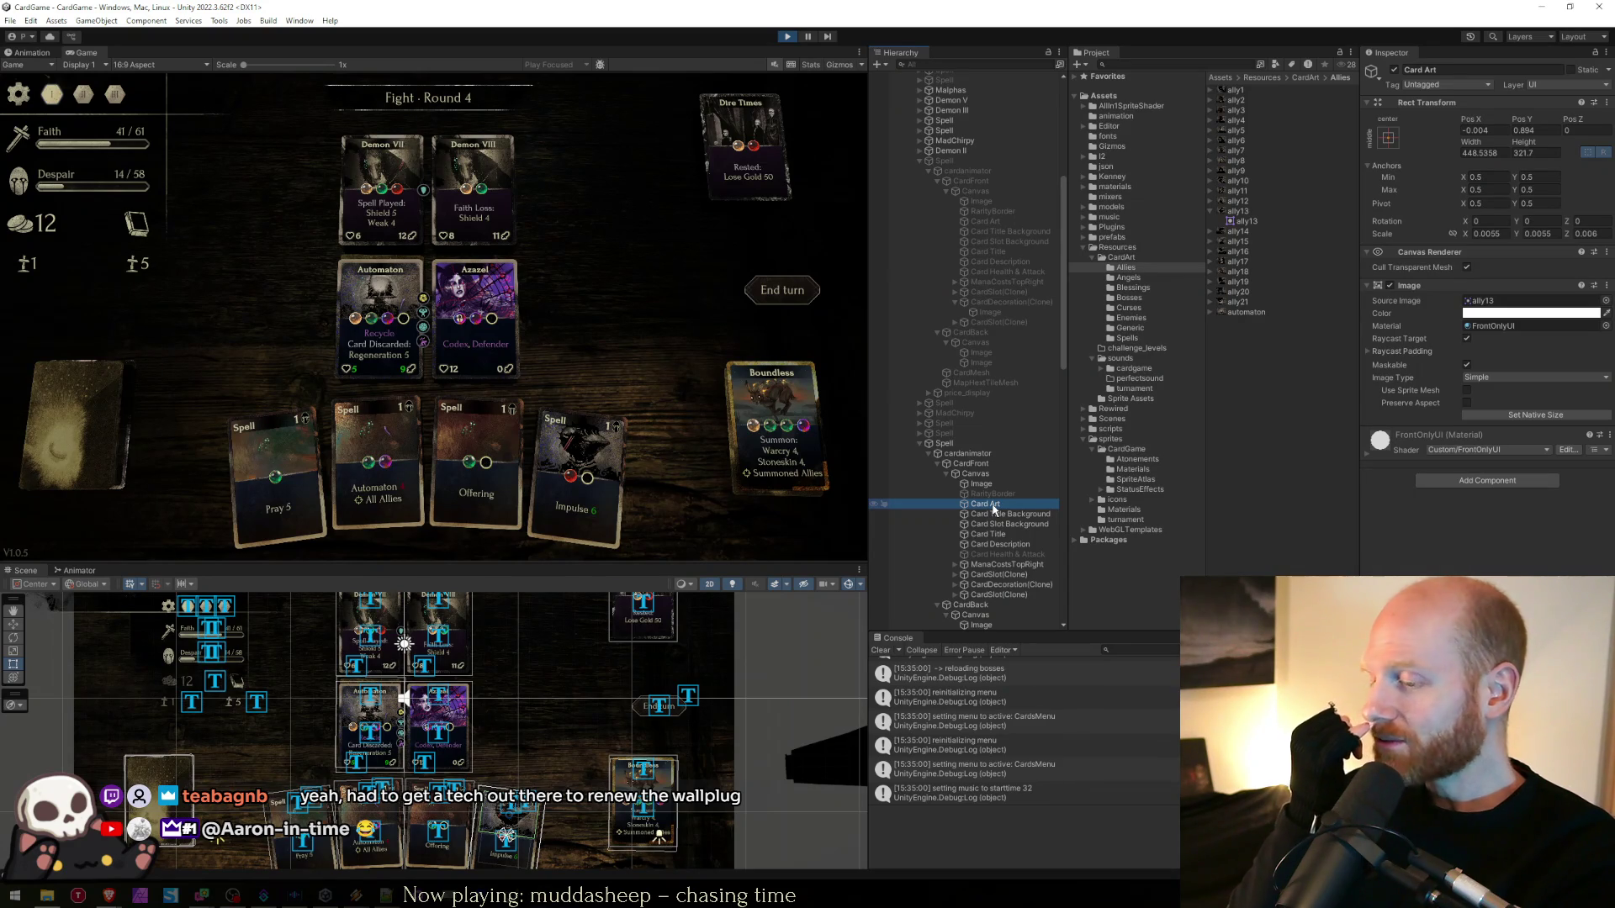
key("Up")
key("Up")
left_click(993, 504)
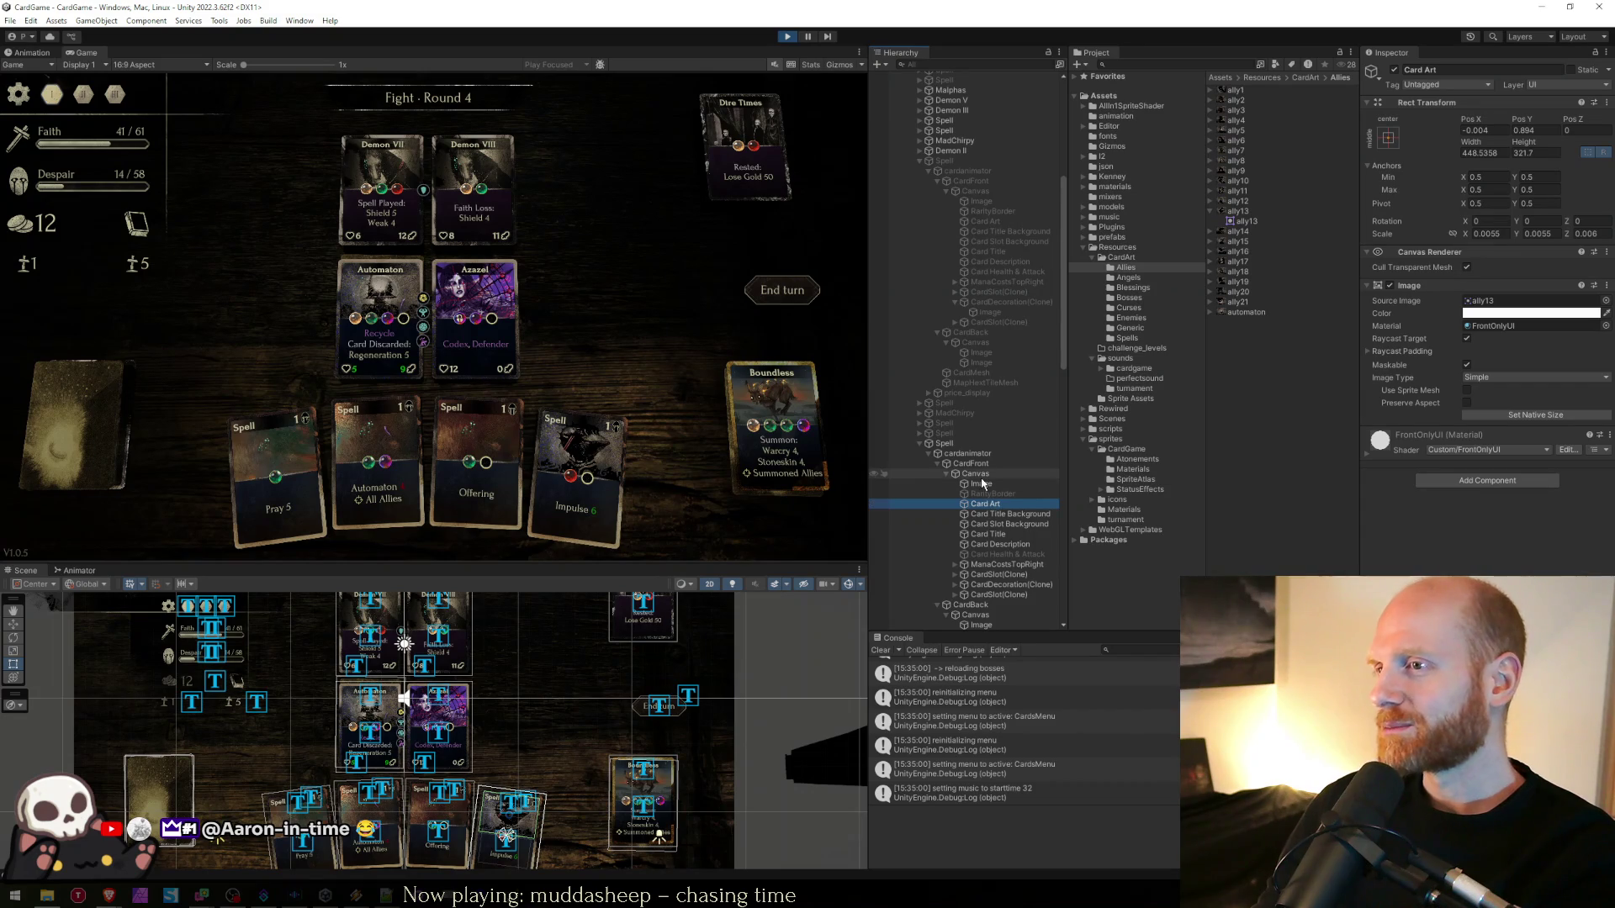
left_click(980, 486)
left_click(980, 504)
scroll(975, 506, "down", 2)
scroll(975, 506, "down", 2)
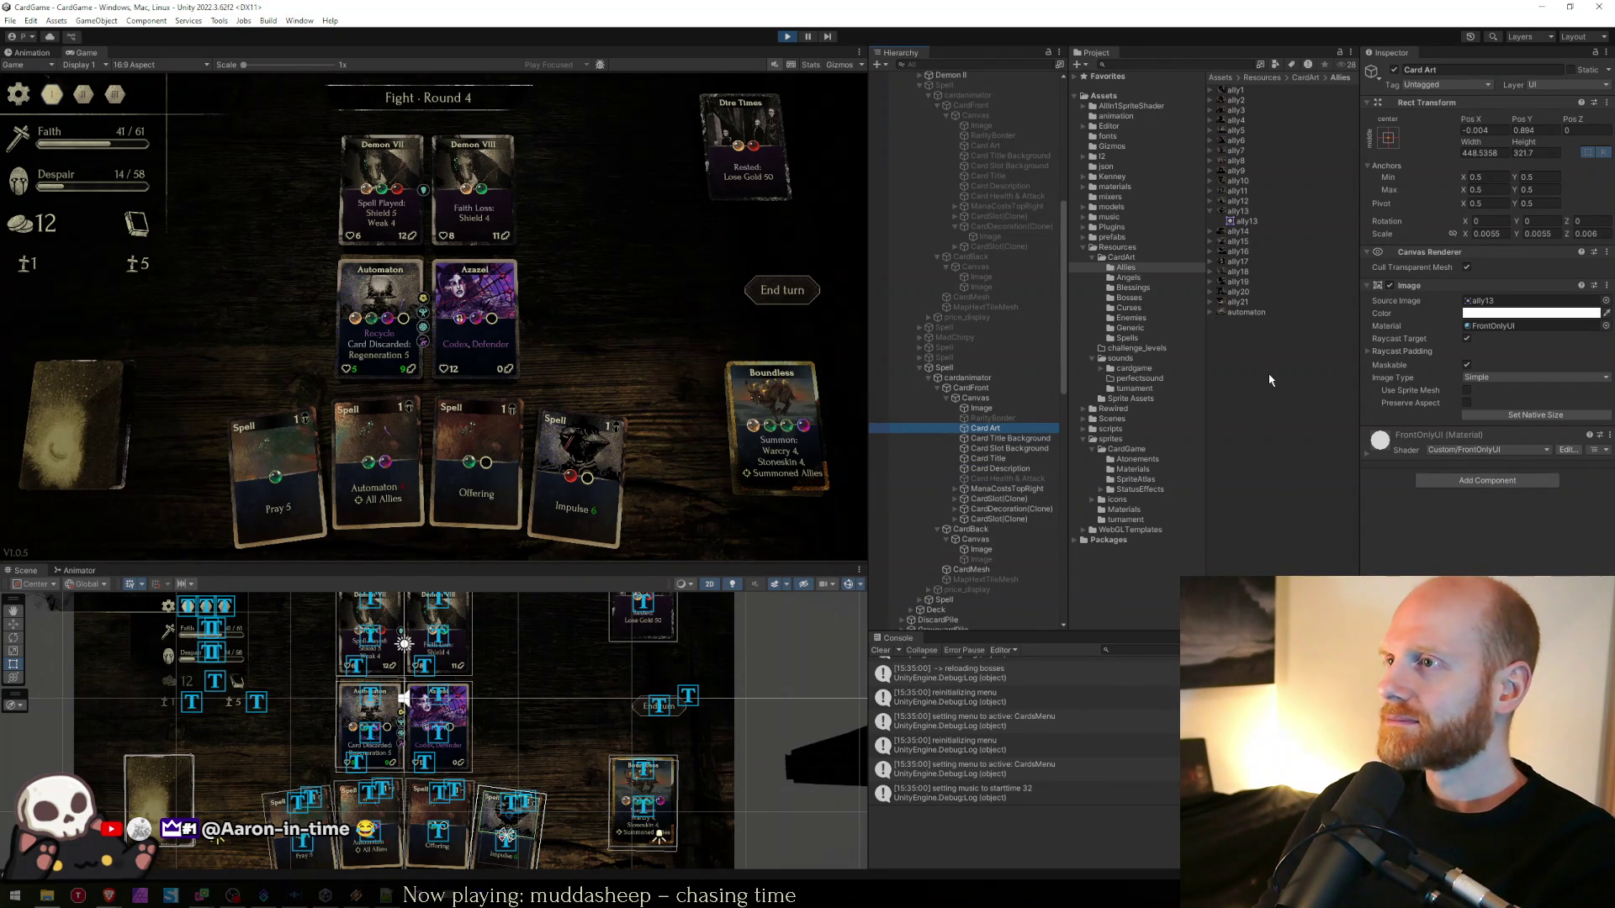
left_click(1000, 411)
left_click(997, 428)
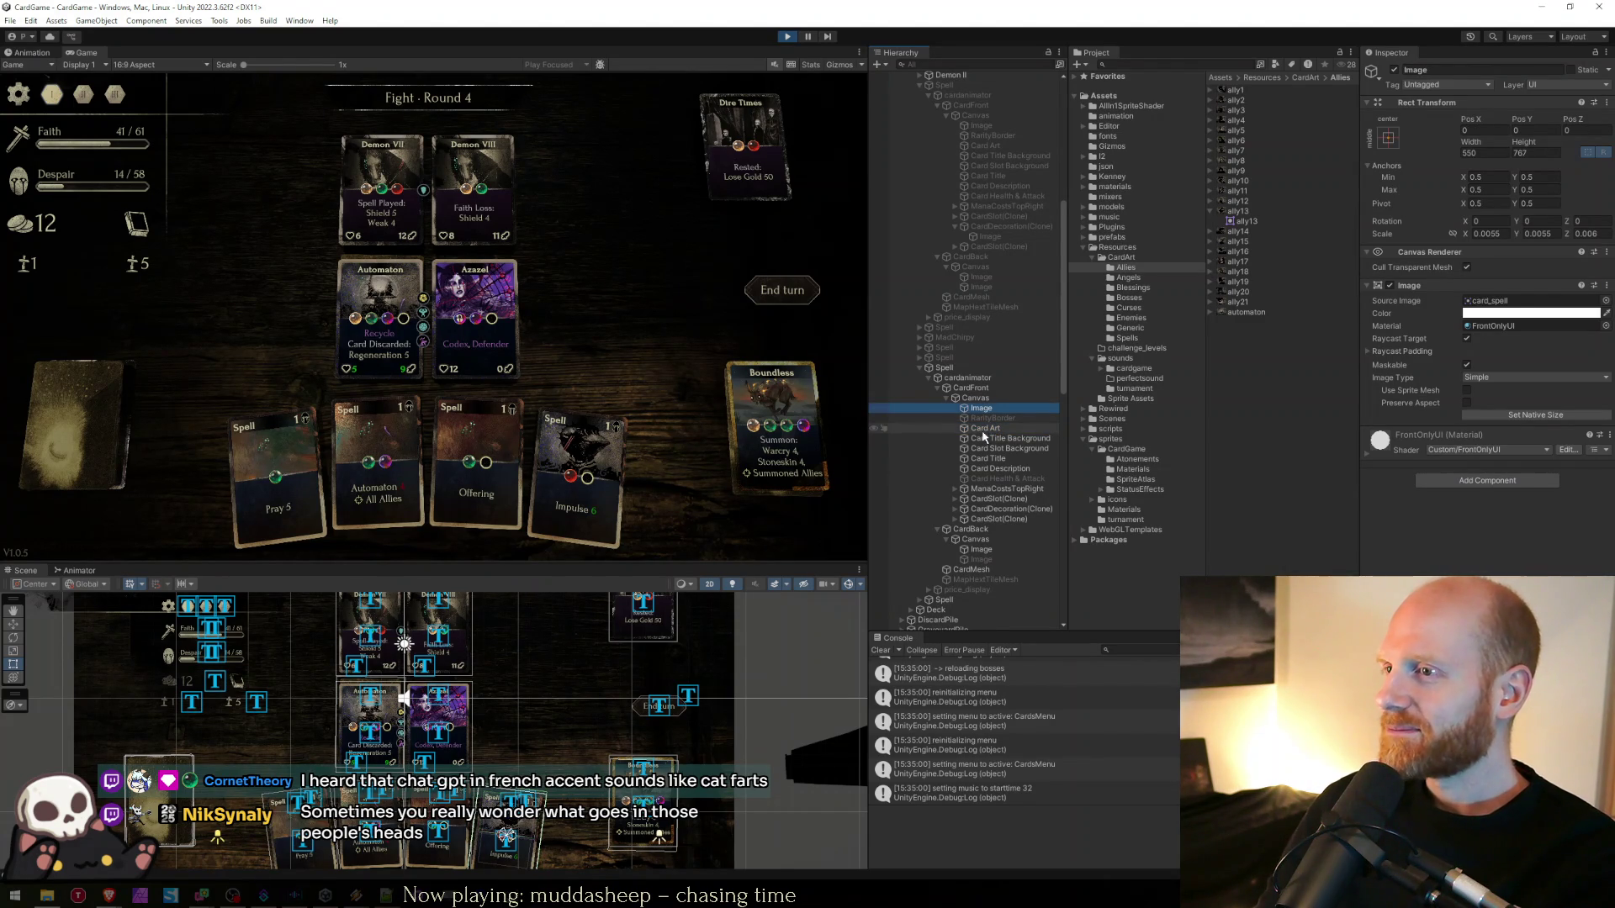
left_click(982, 409)
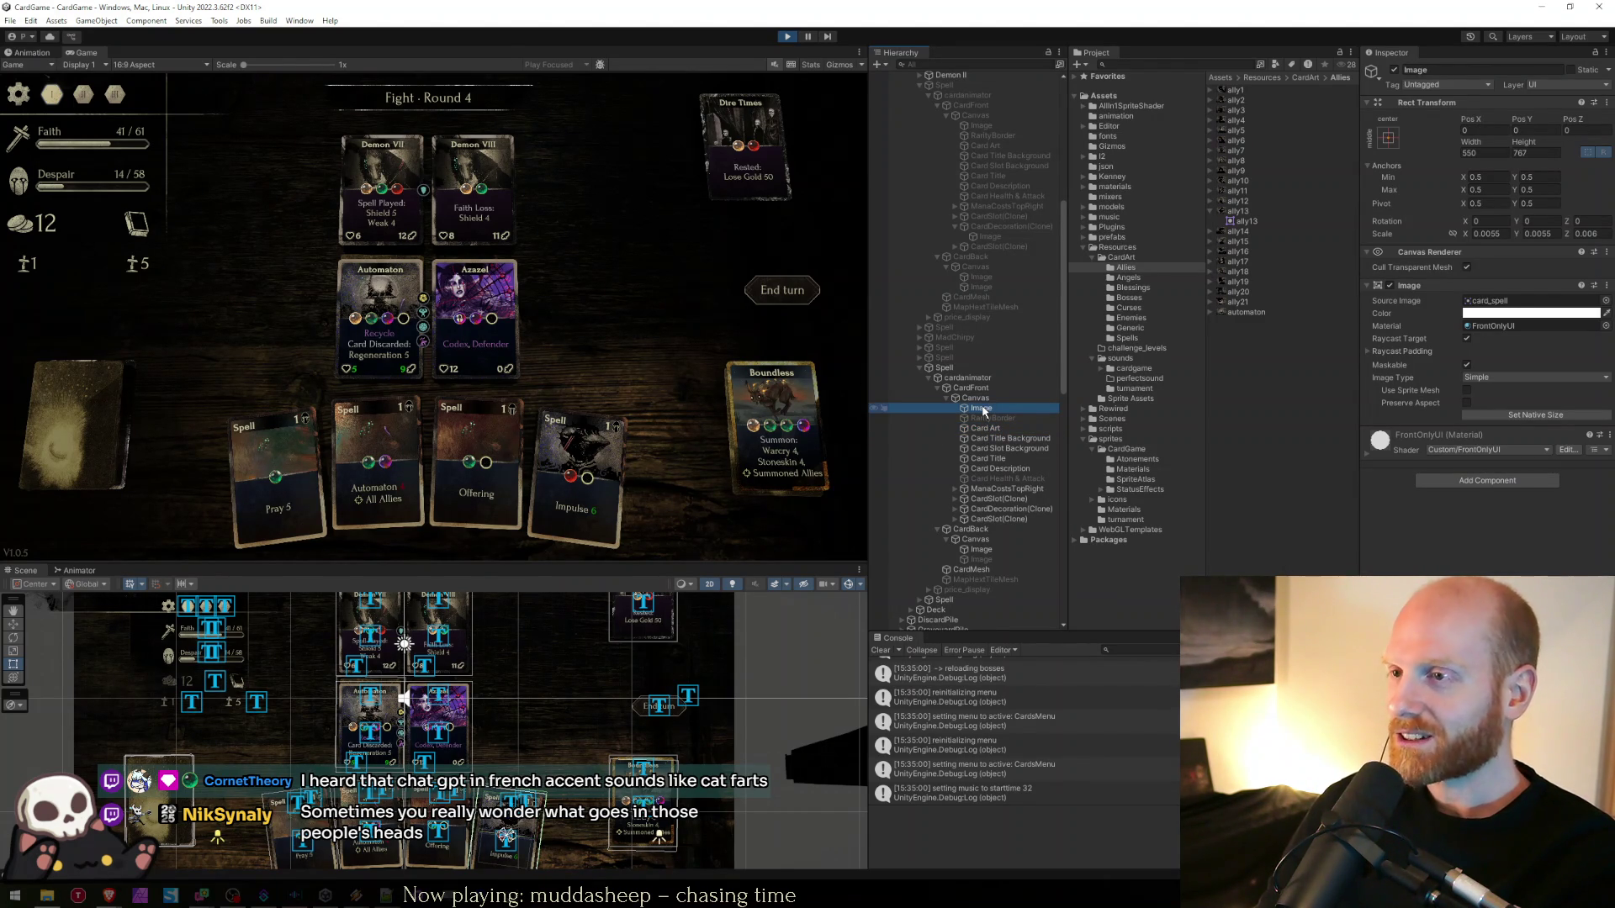
- Recheck the Spell card's CardFront, Card script and front Image, then open the Boundless blessings overview
left_click(972, 389)
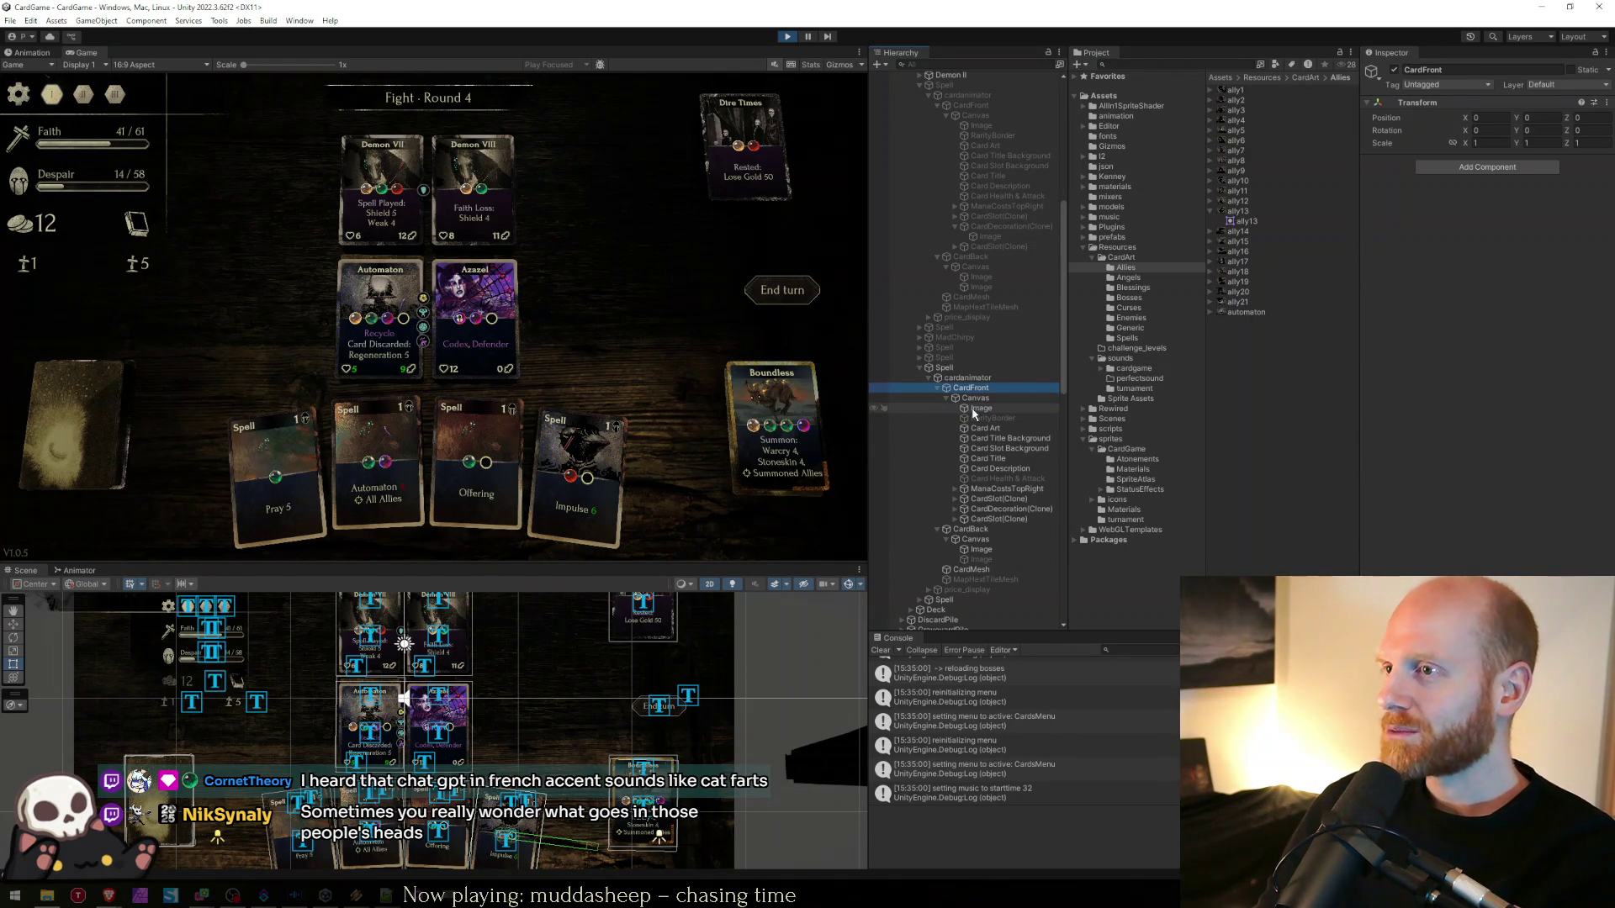
left_click(976, 408)
left_click(963, 371)
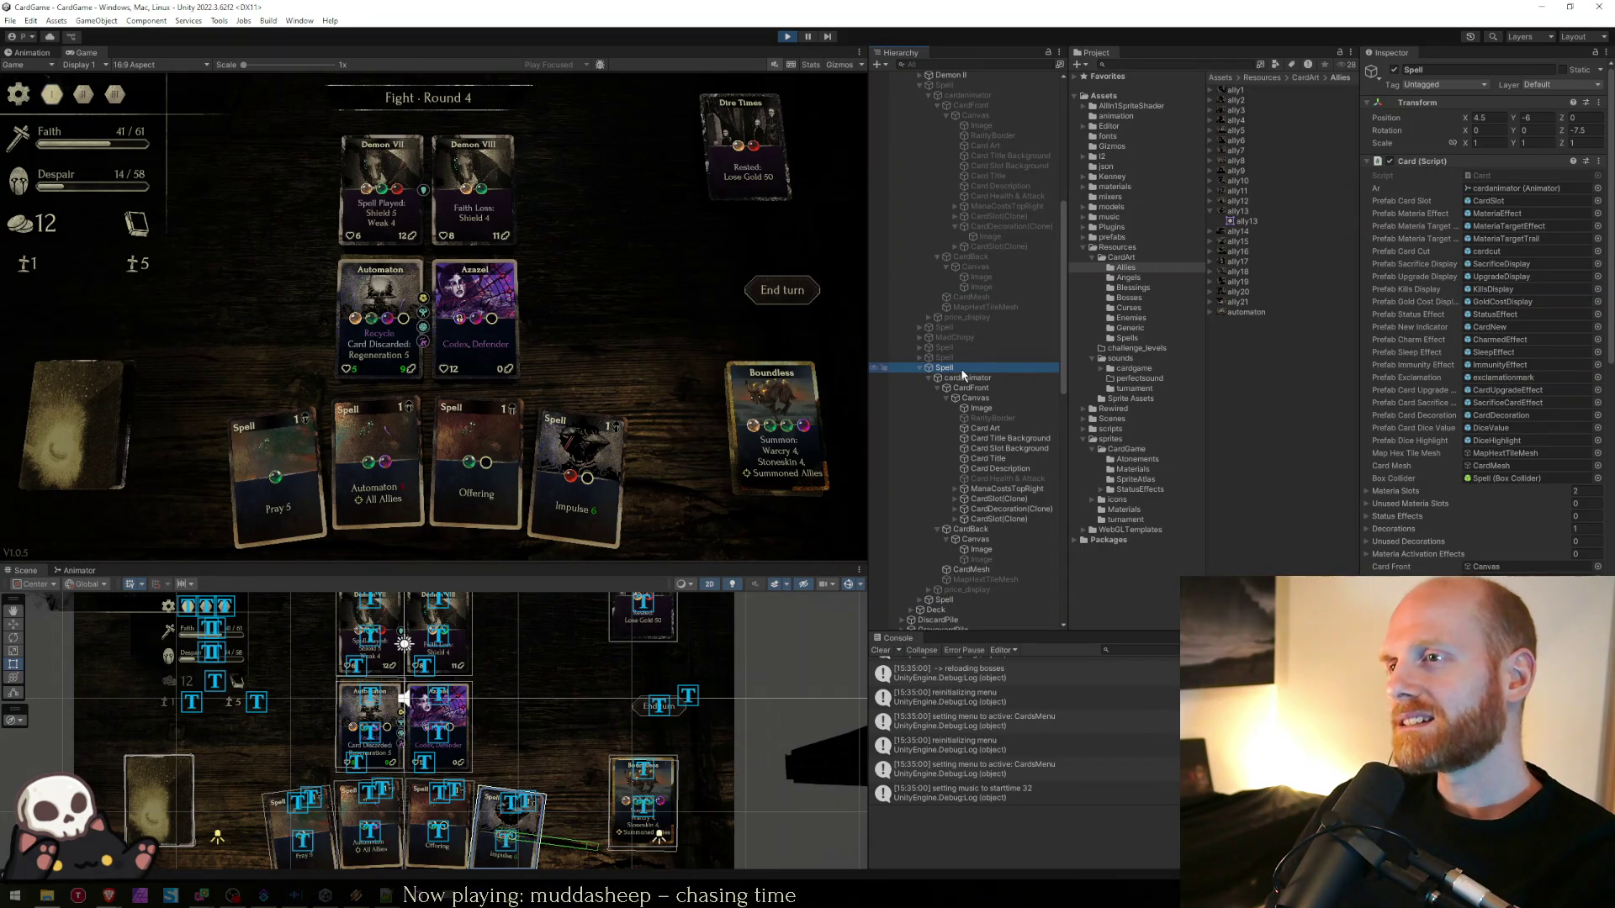
left_click(979, 409)
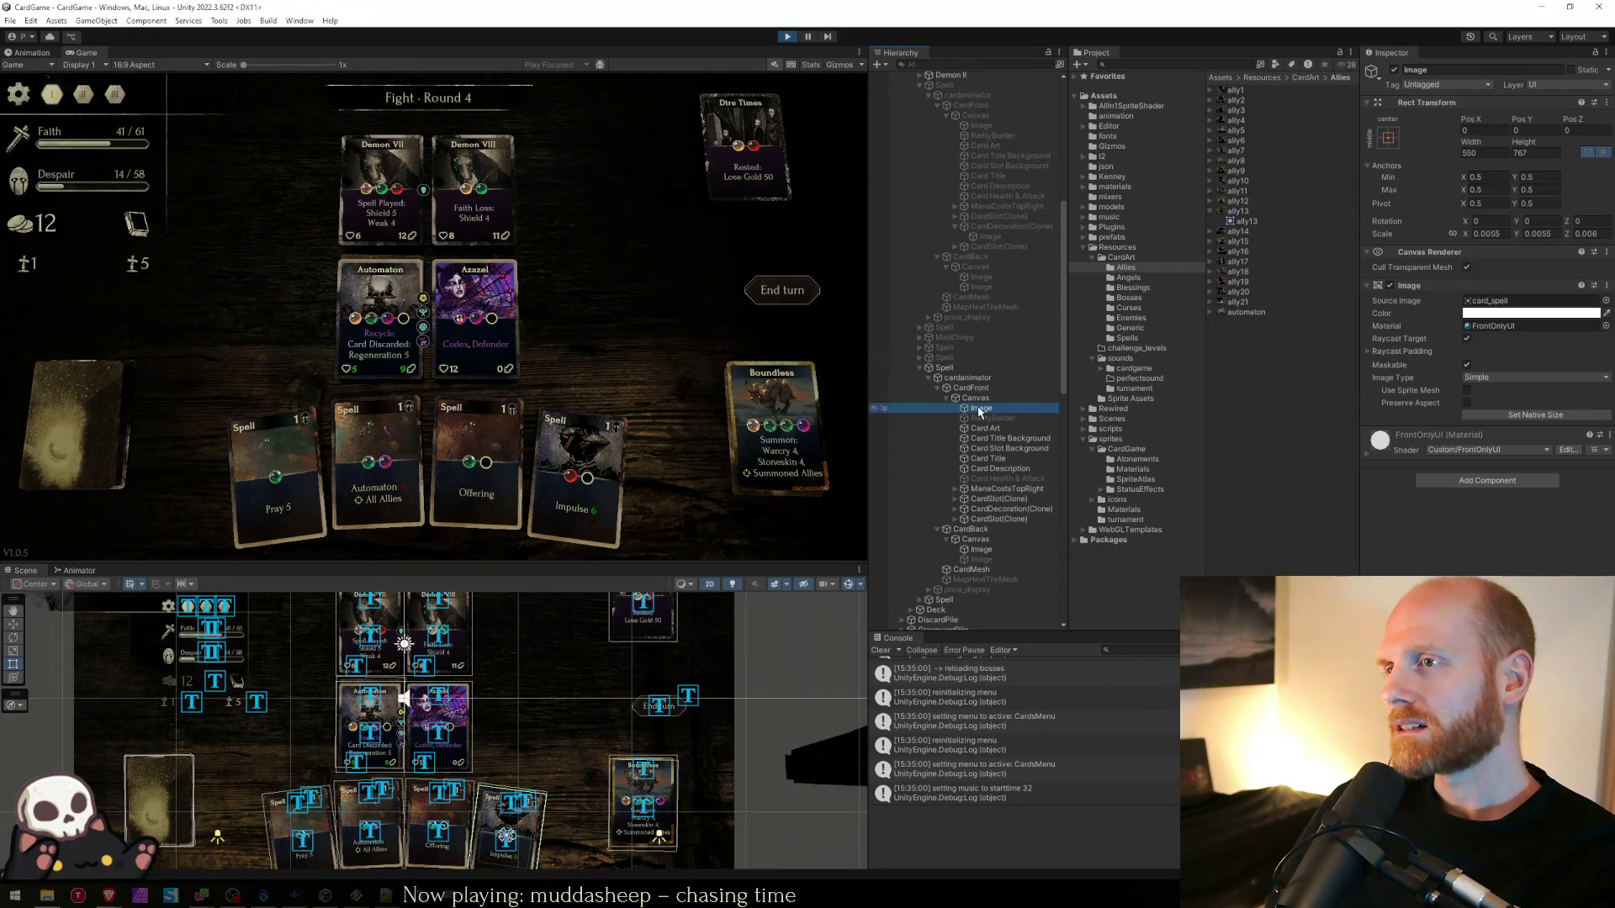
key("Up")
key("Down")
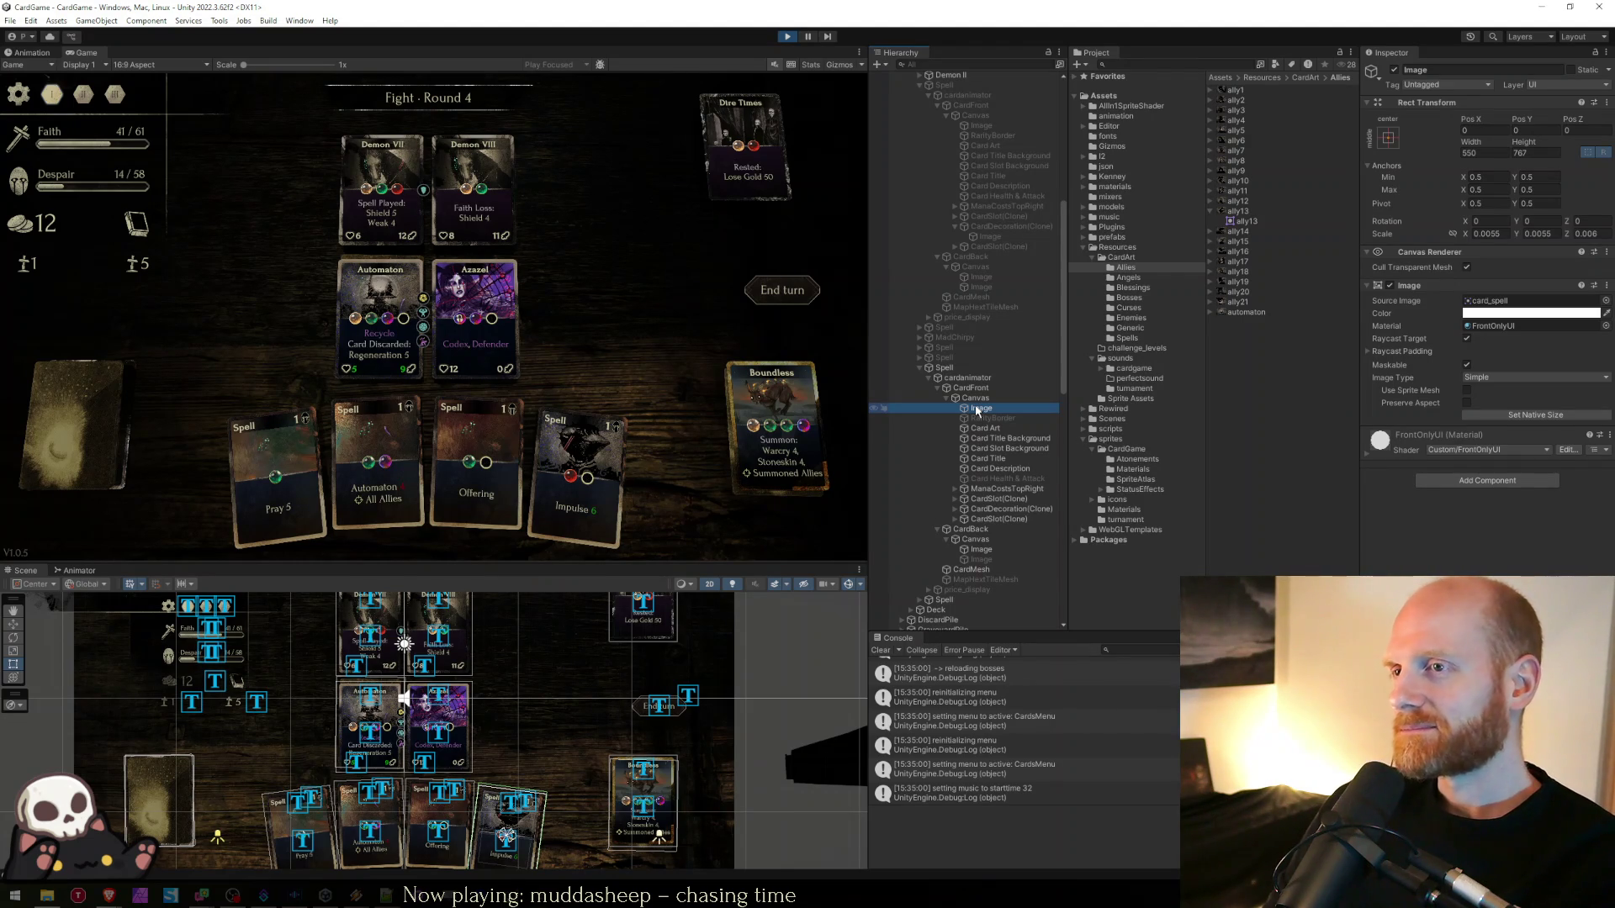
left_click(749, 443)
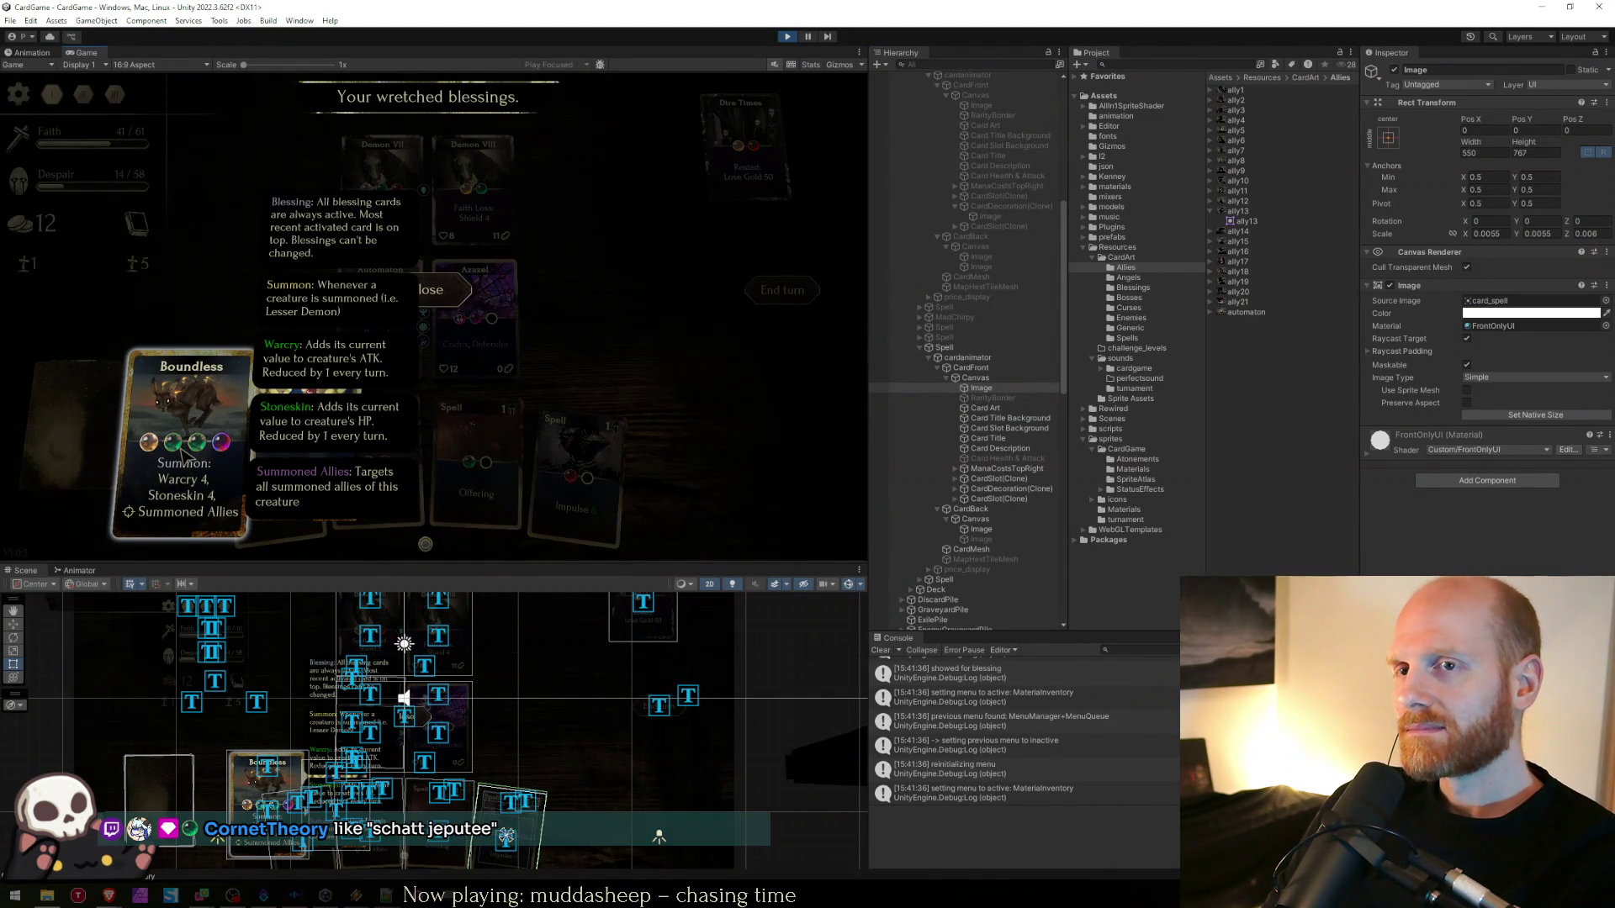
- Dismiss the blessings overlay to return to the Fight – Round 4 battlefield
left_click(181, 452)
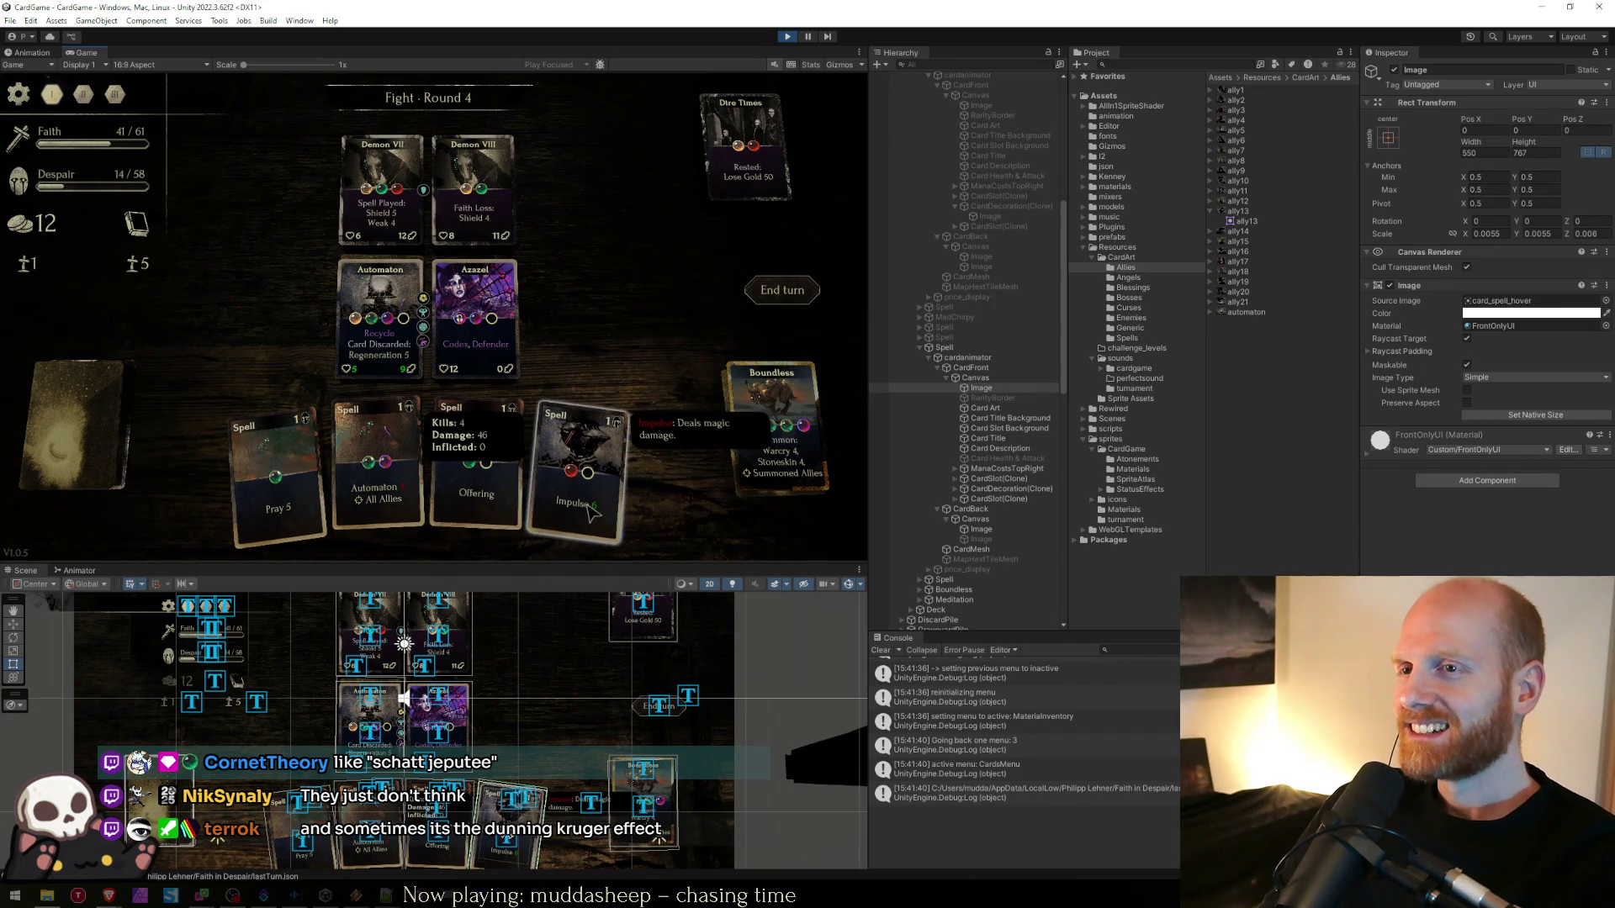
- Check the spell card's Card Art image settings, then reload the game with R to re-deal the cards
left_click(514, 800)
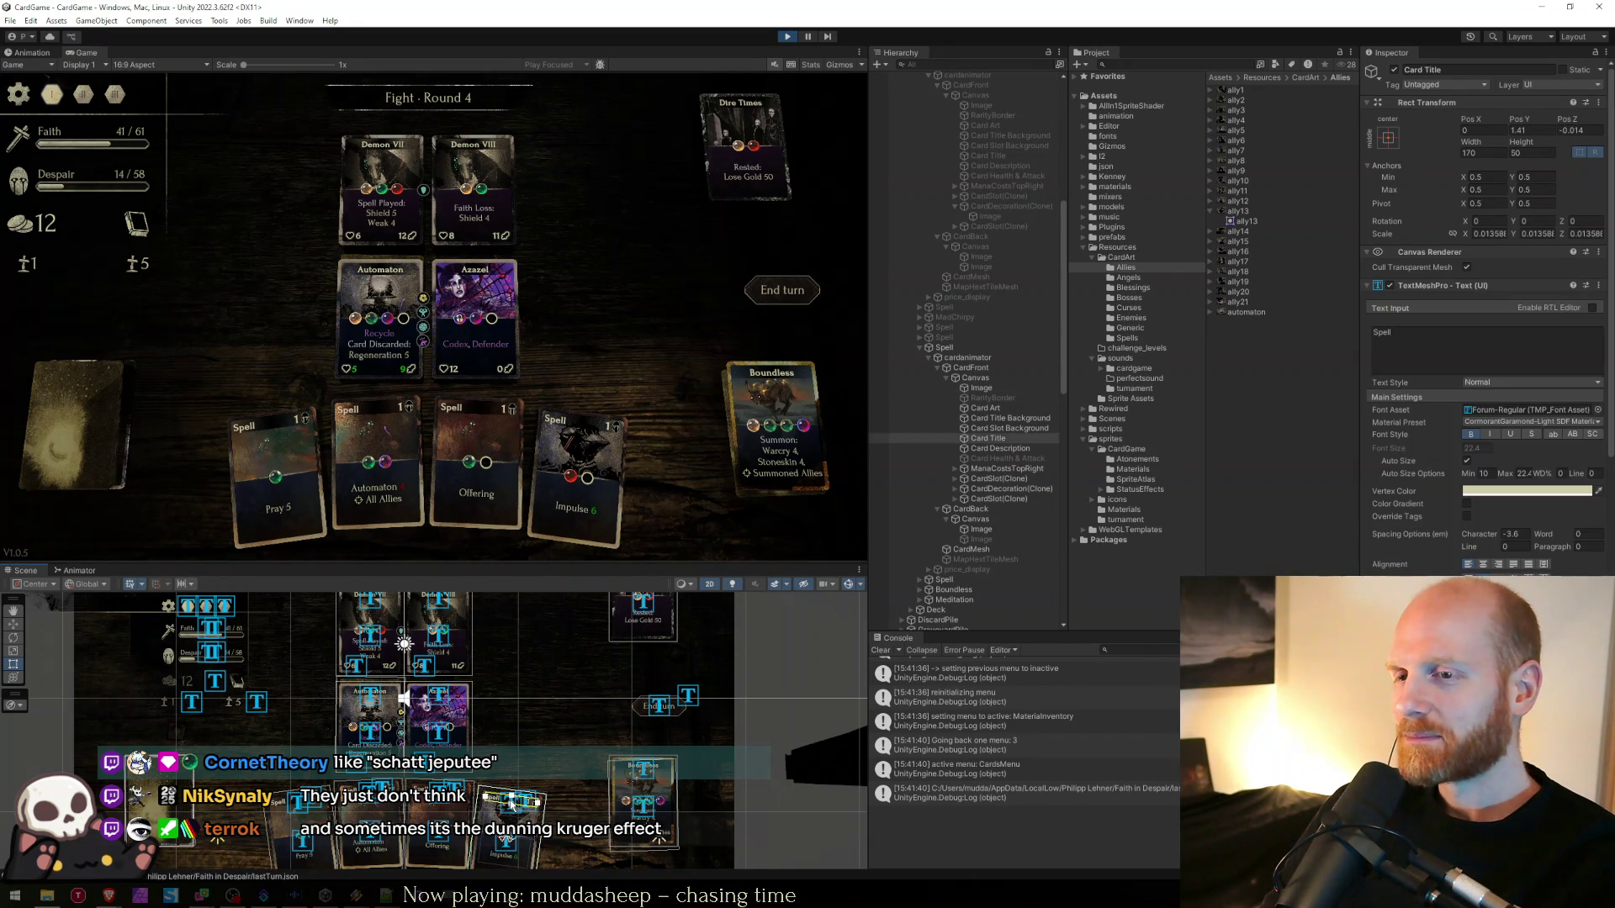
left_click(985, 408)
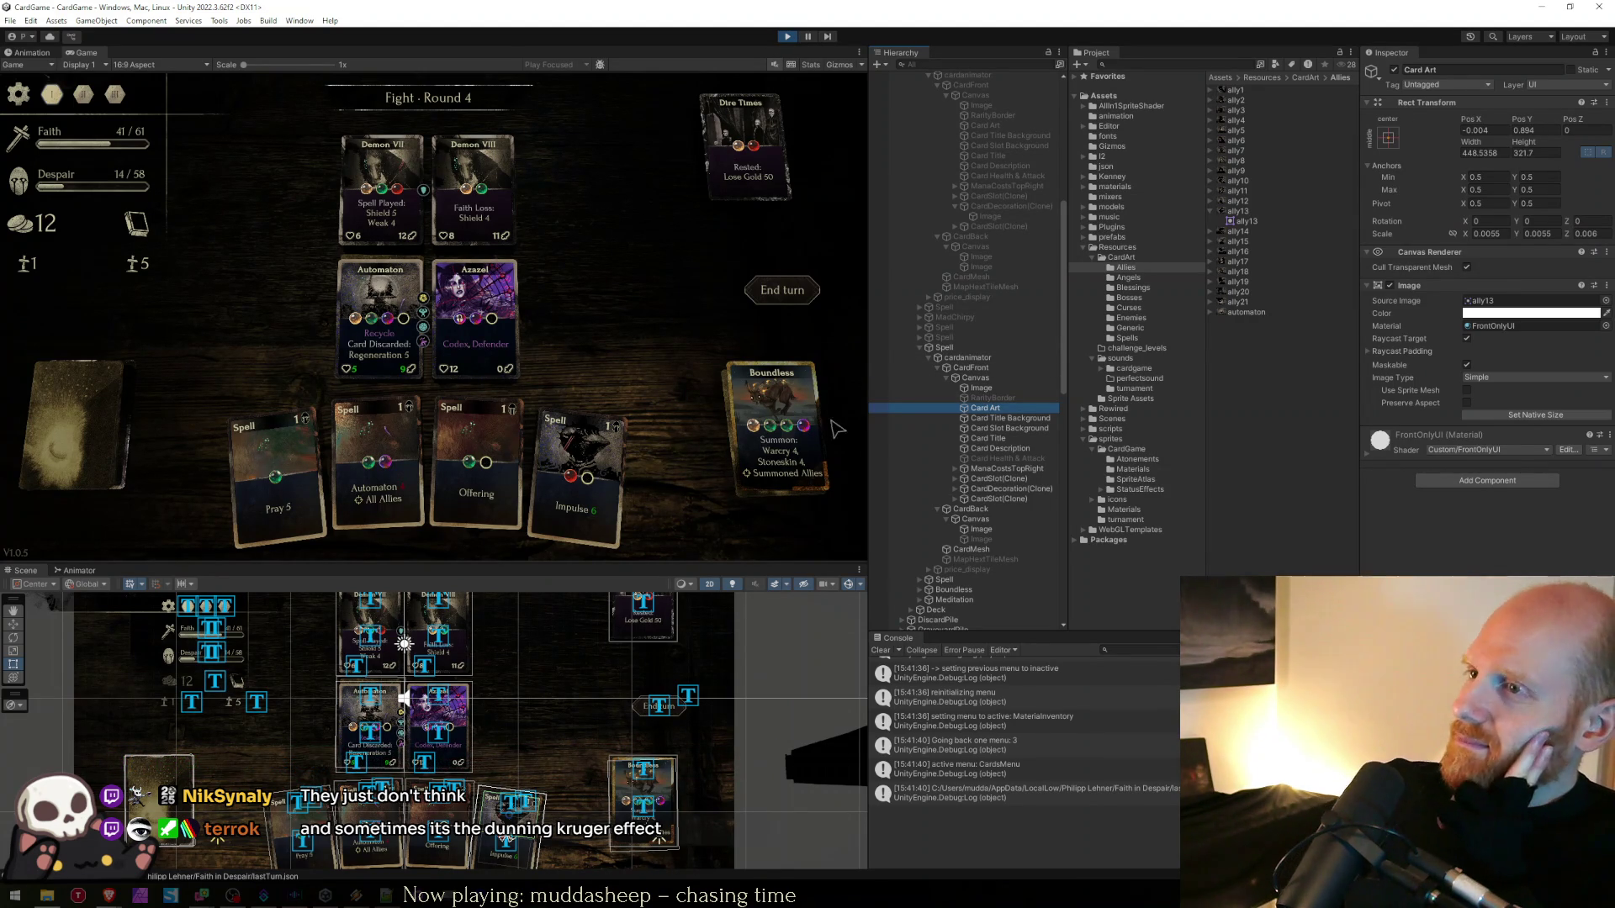
left_click(659, 334)
key("r")
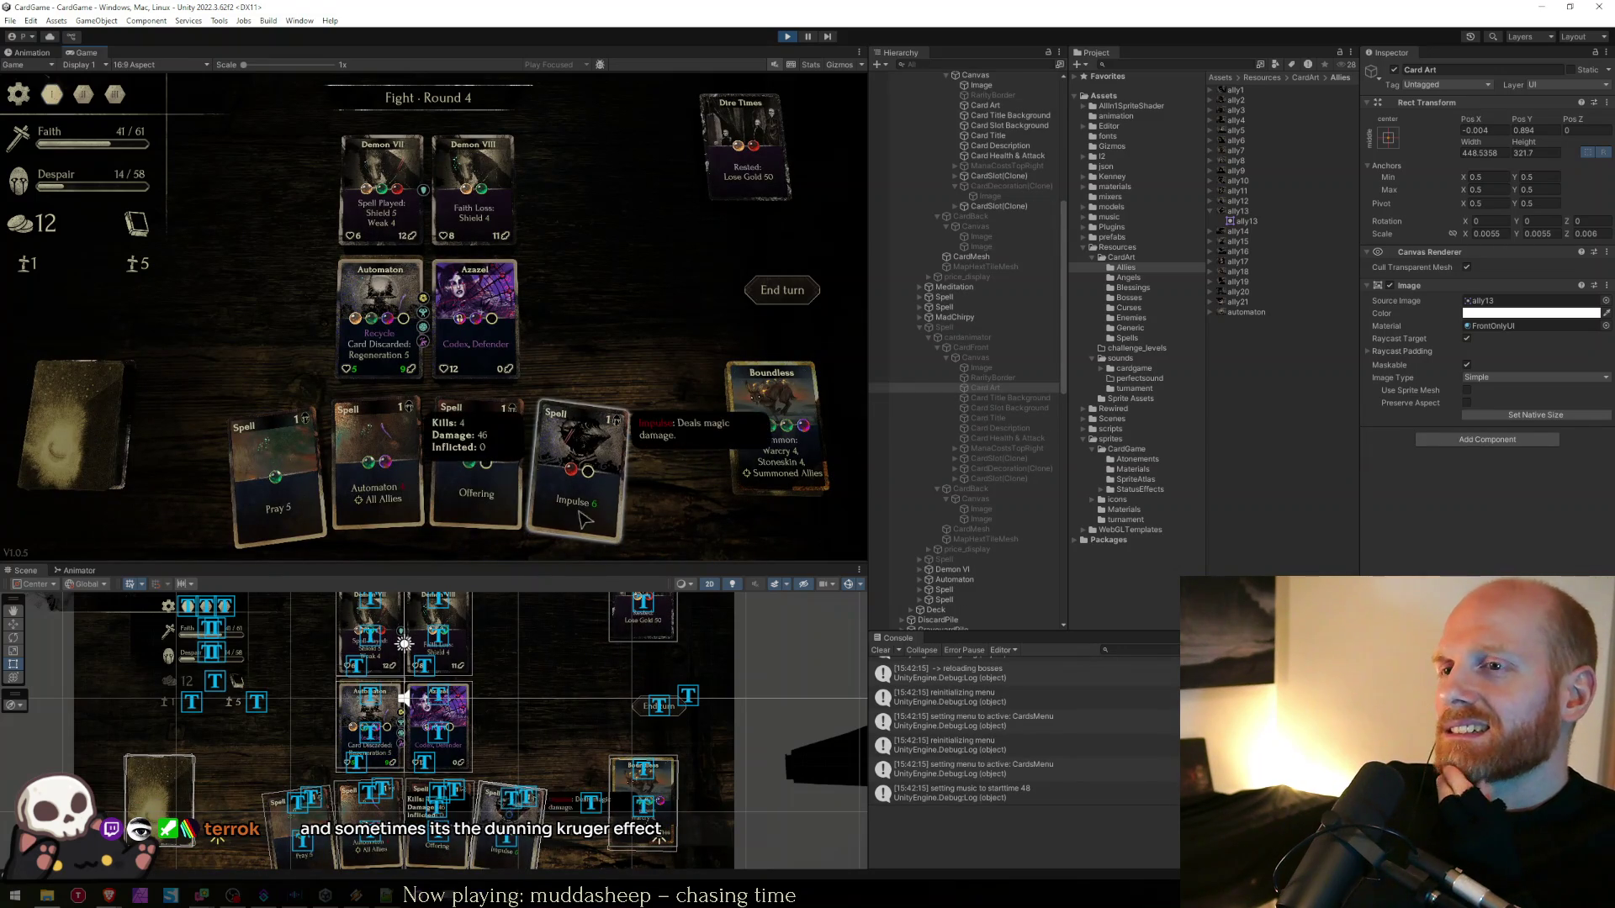
- Select the Impulse card's title and inspect its Card Art and base Image objects, finding the ally13 source
left_click(512, 803)
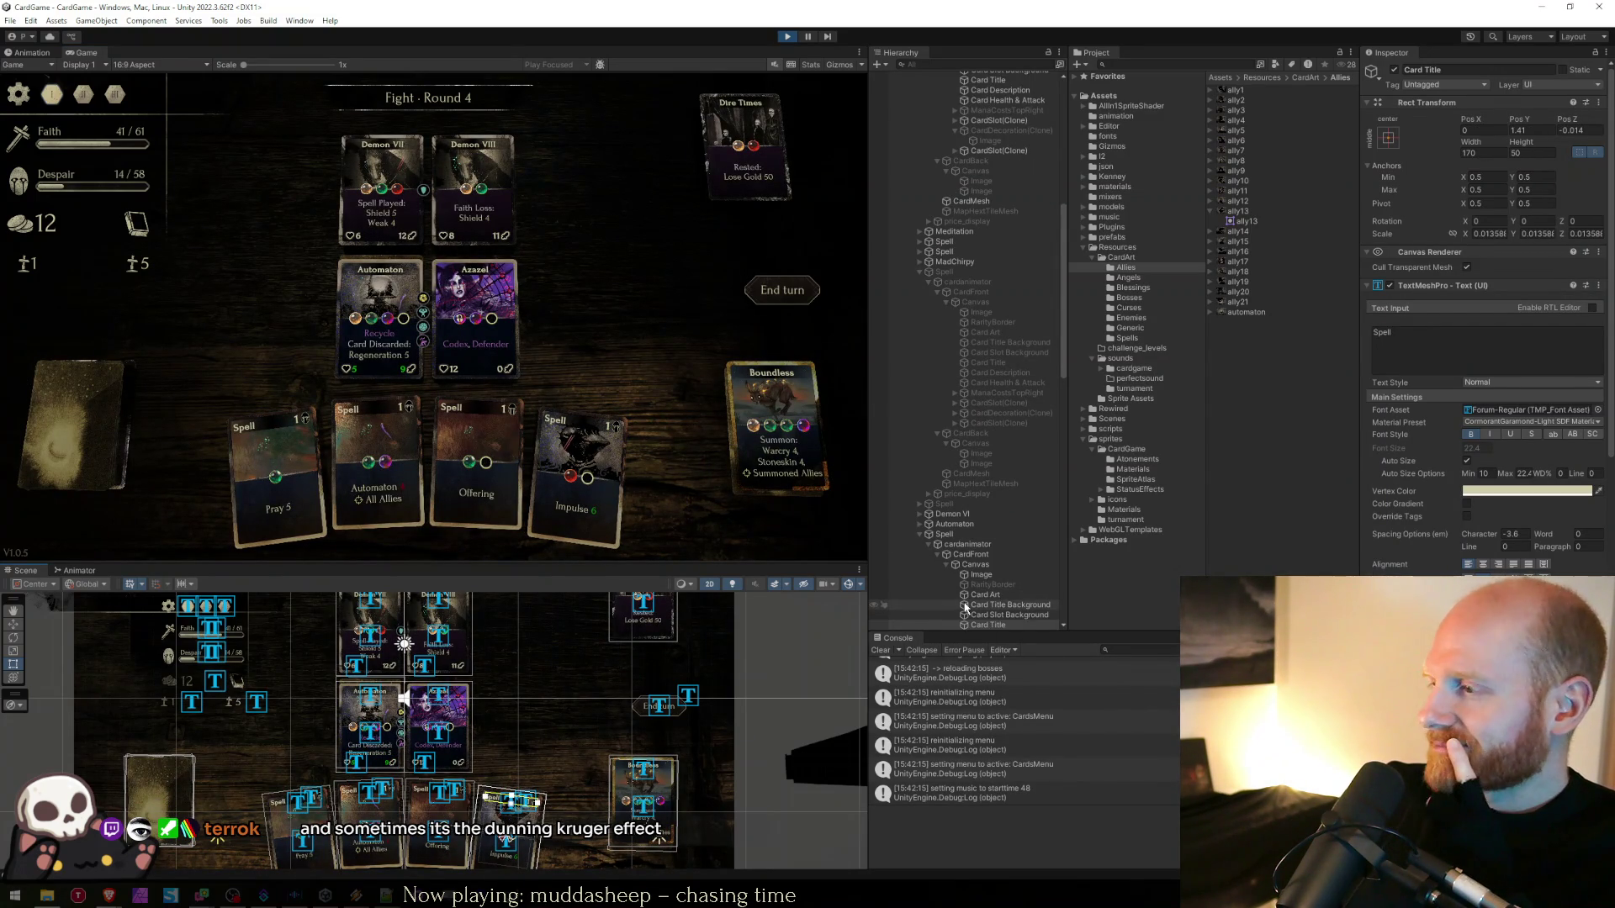
scroll(973, 582, "down", 2)
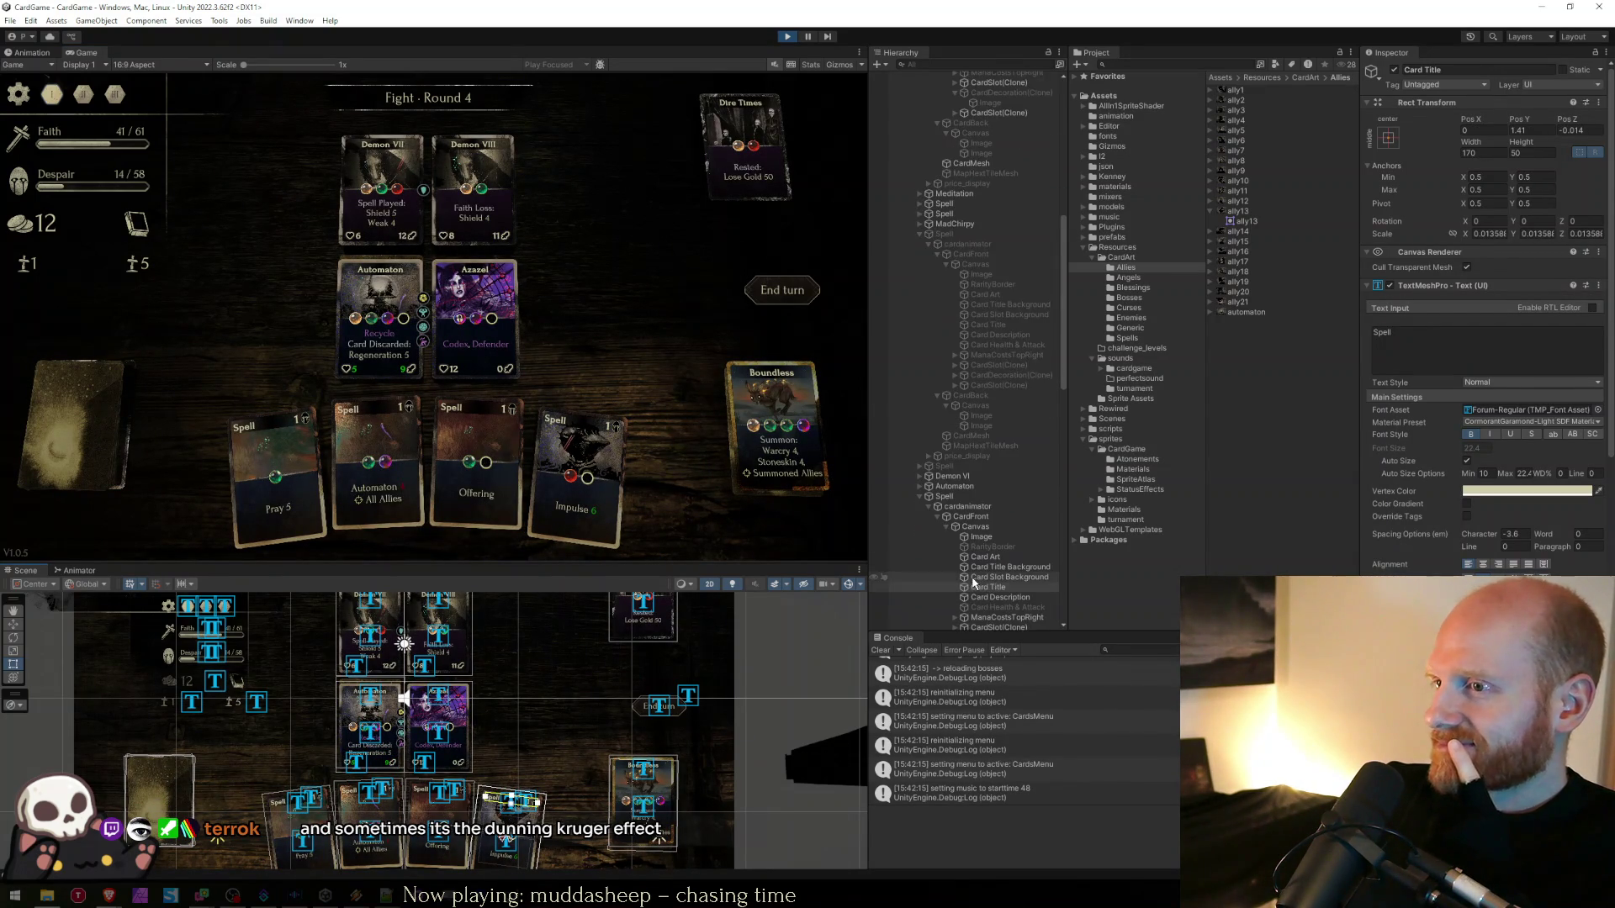
left_click(984, 560)
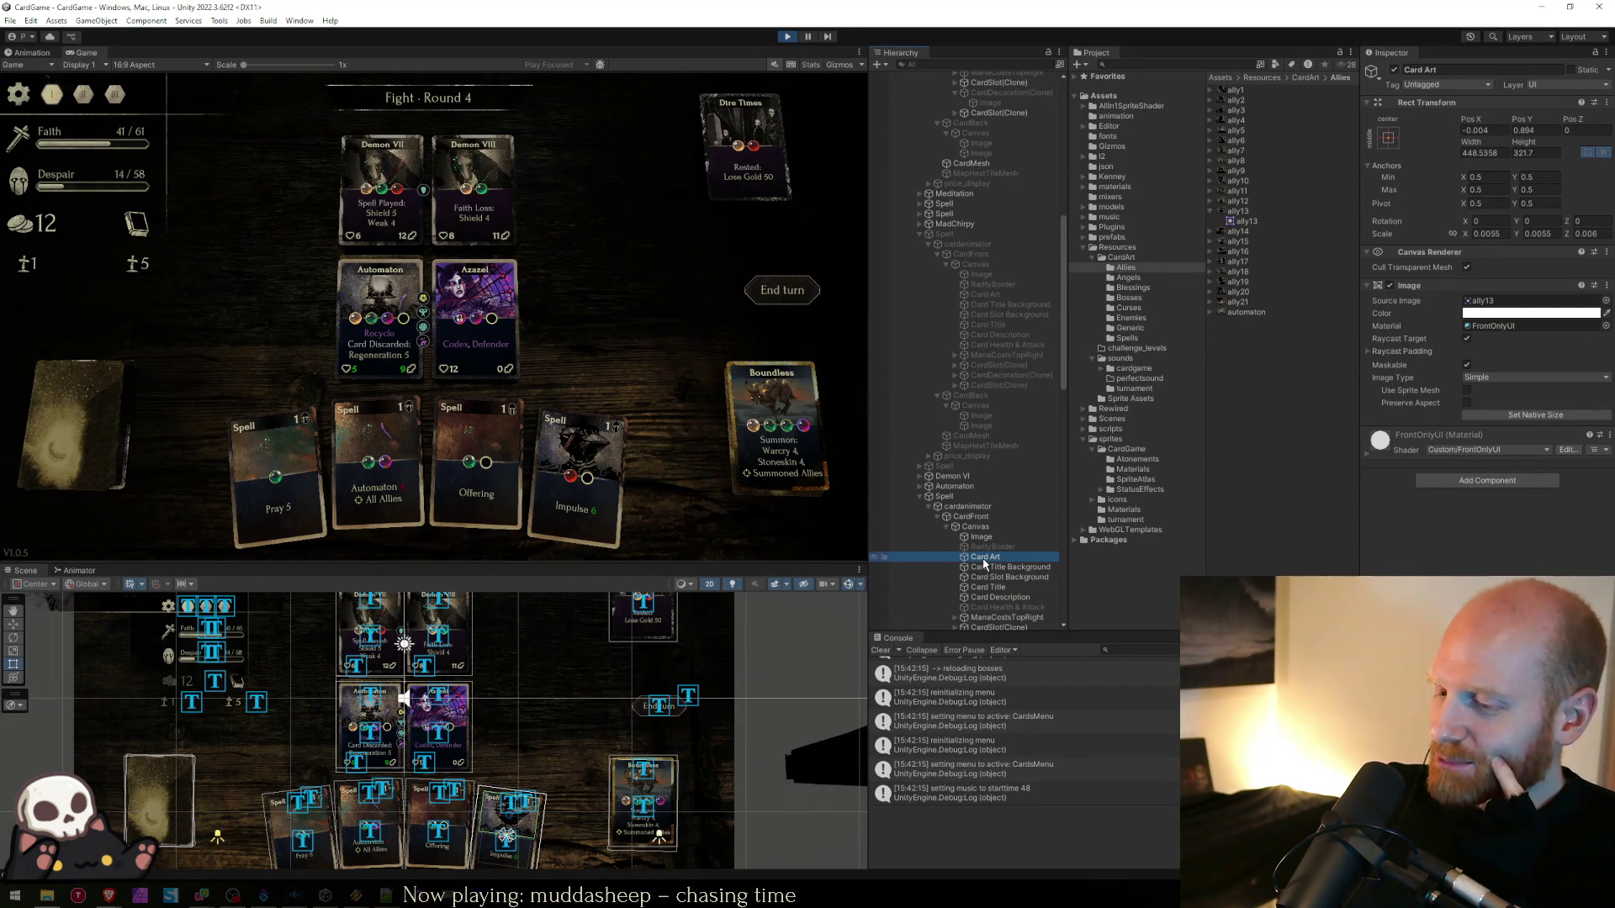
key("Up")
key("Up")
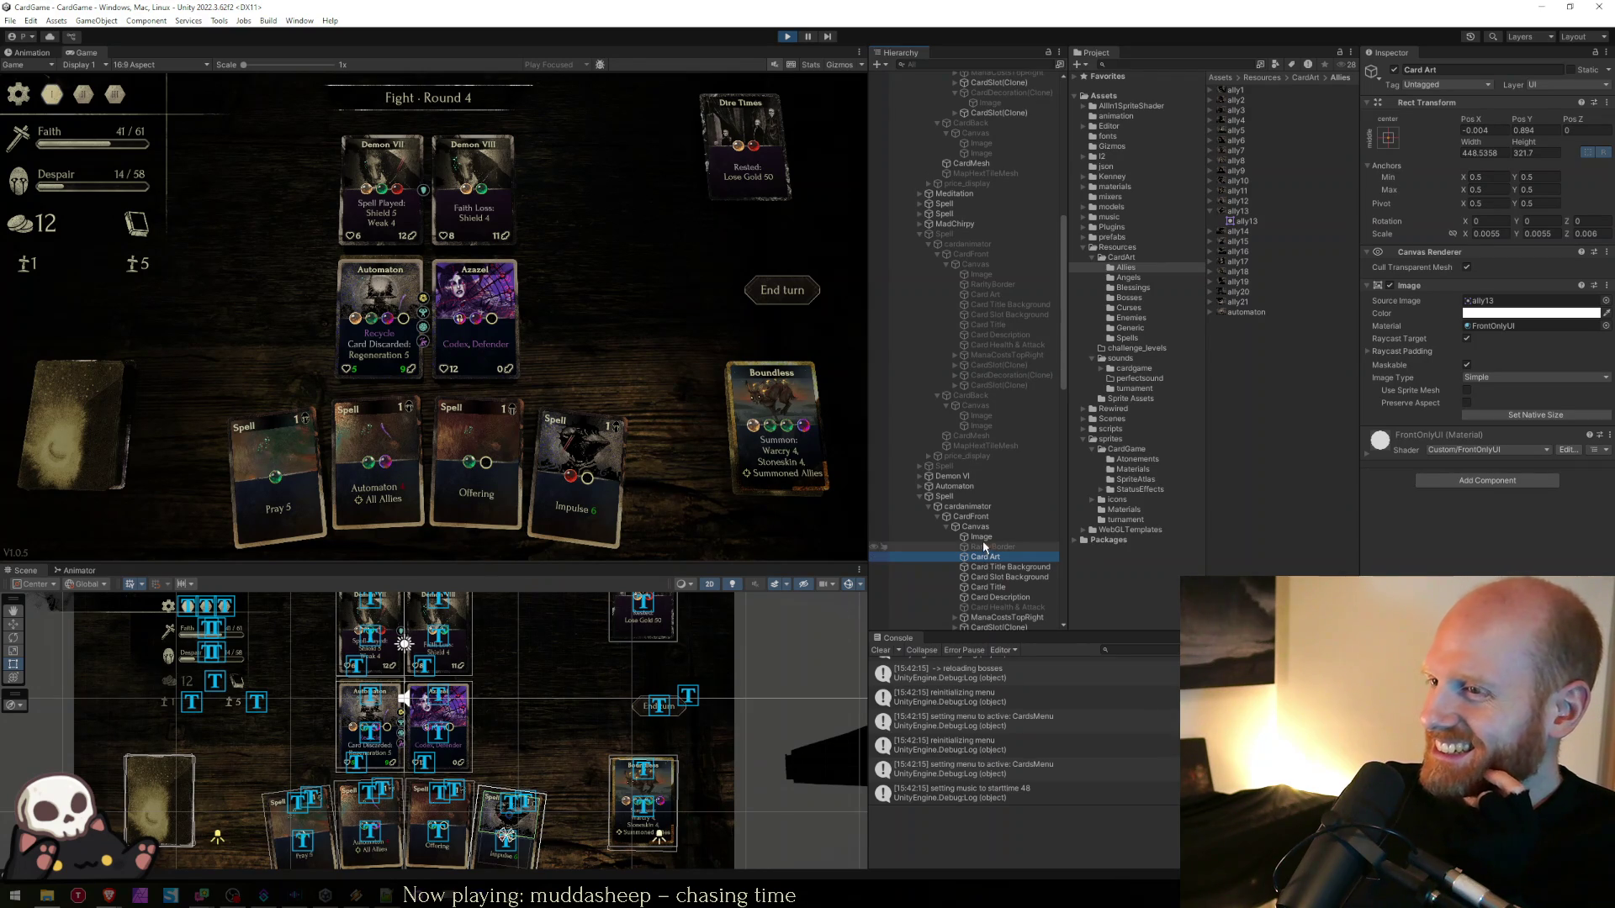
left_click(984, 558)
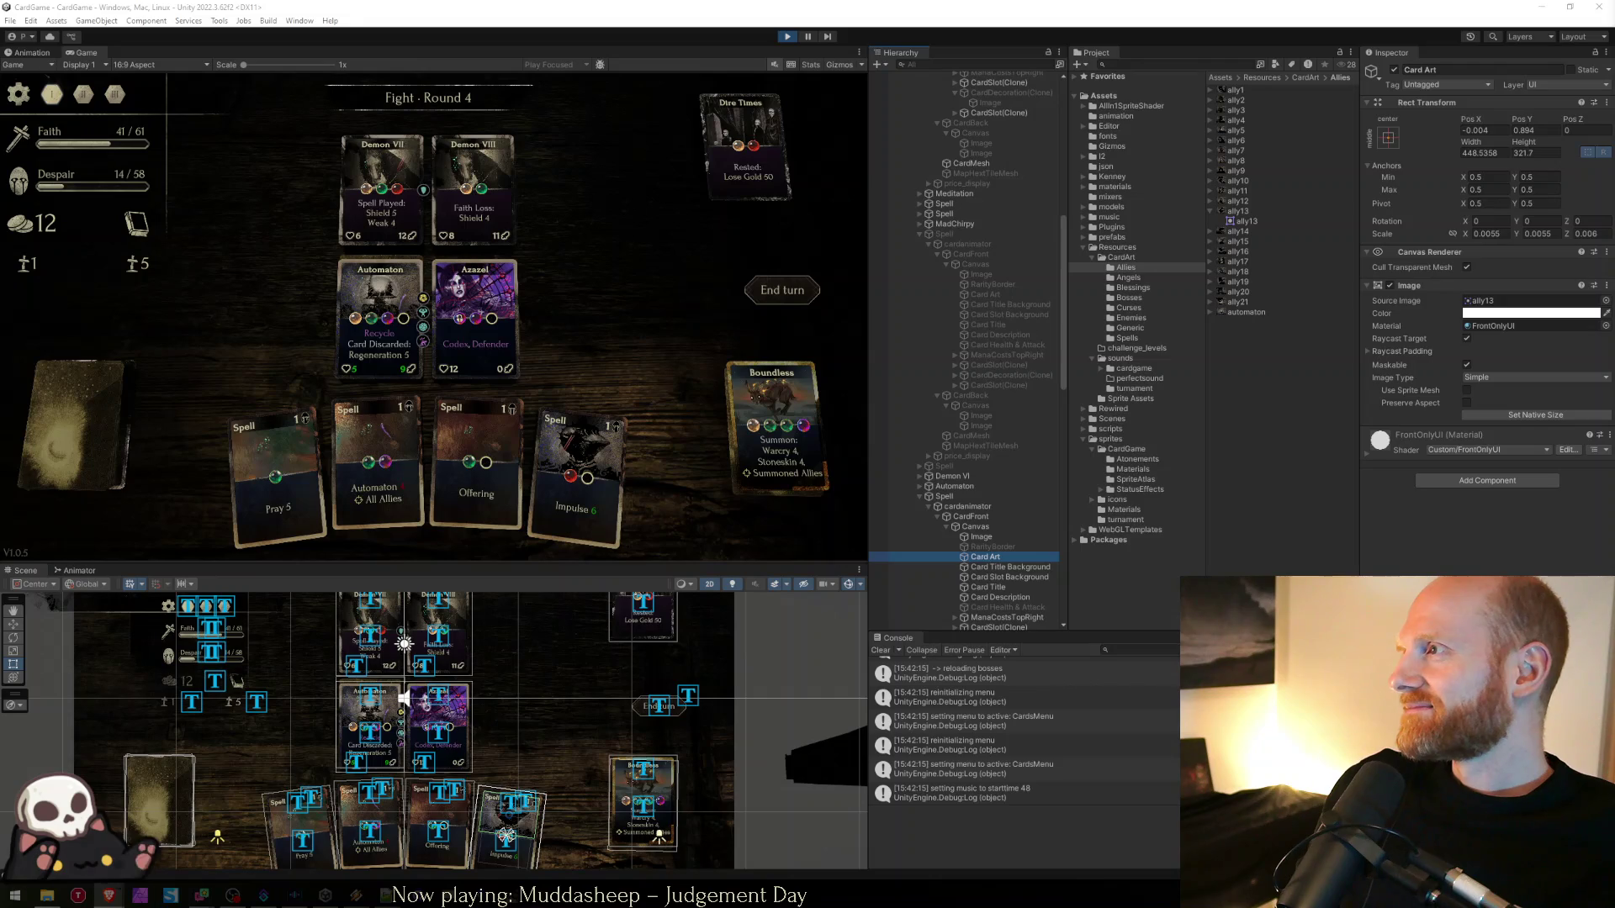
left_click(658, 370)
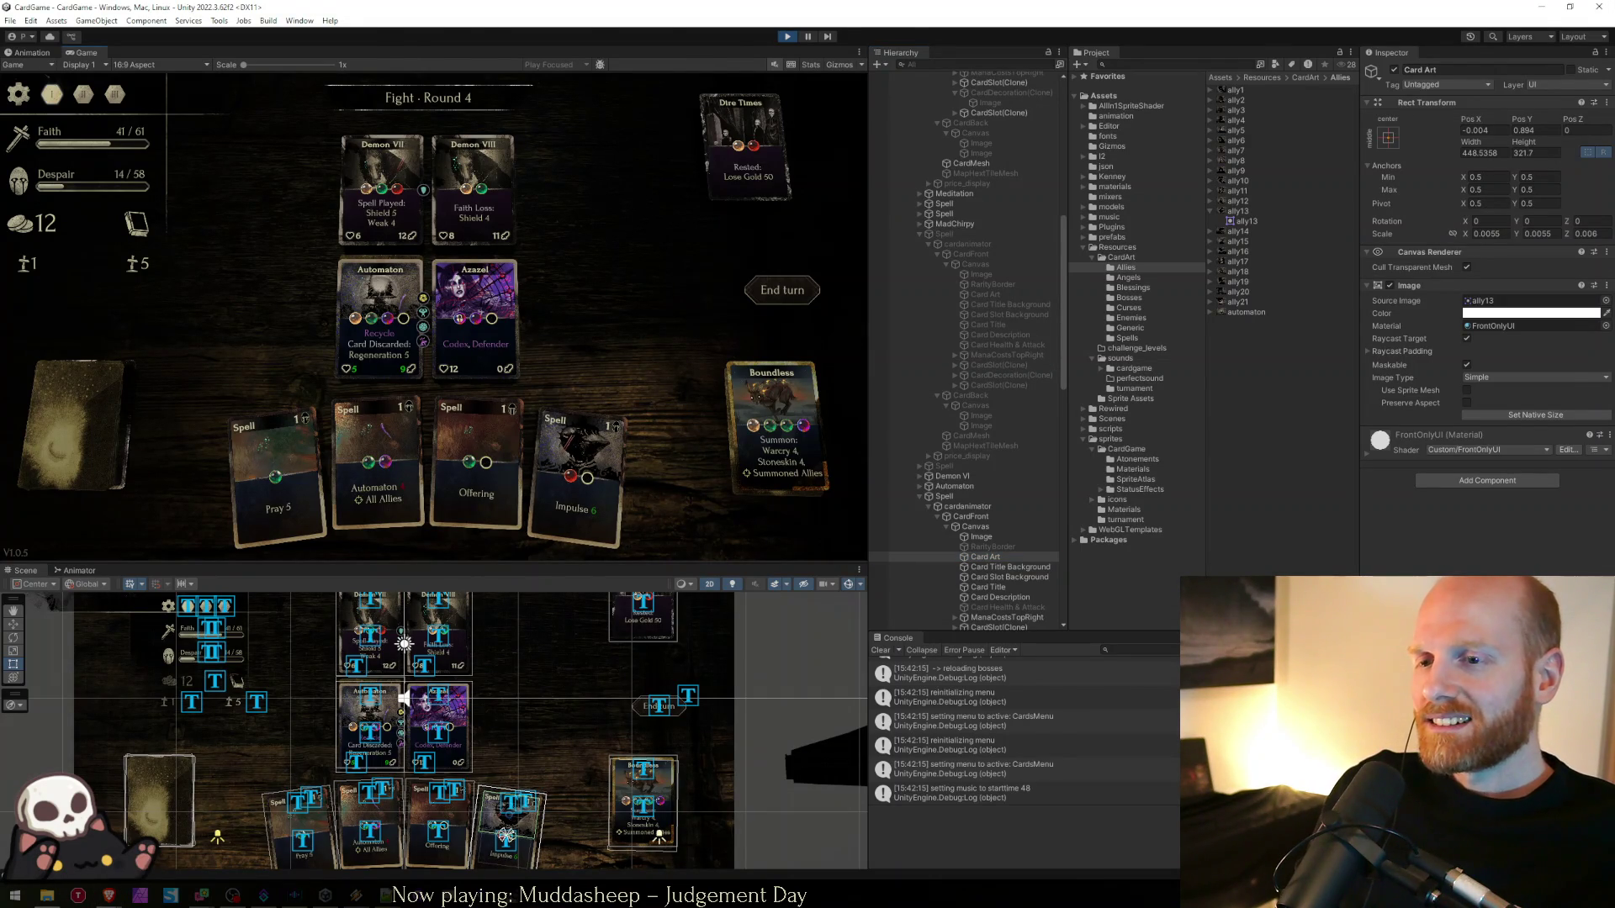
key("alt+Tab")
key("alt+Tab")
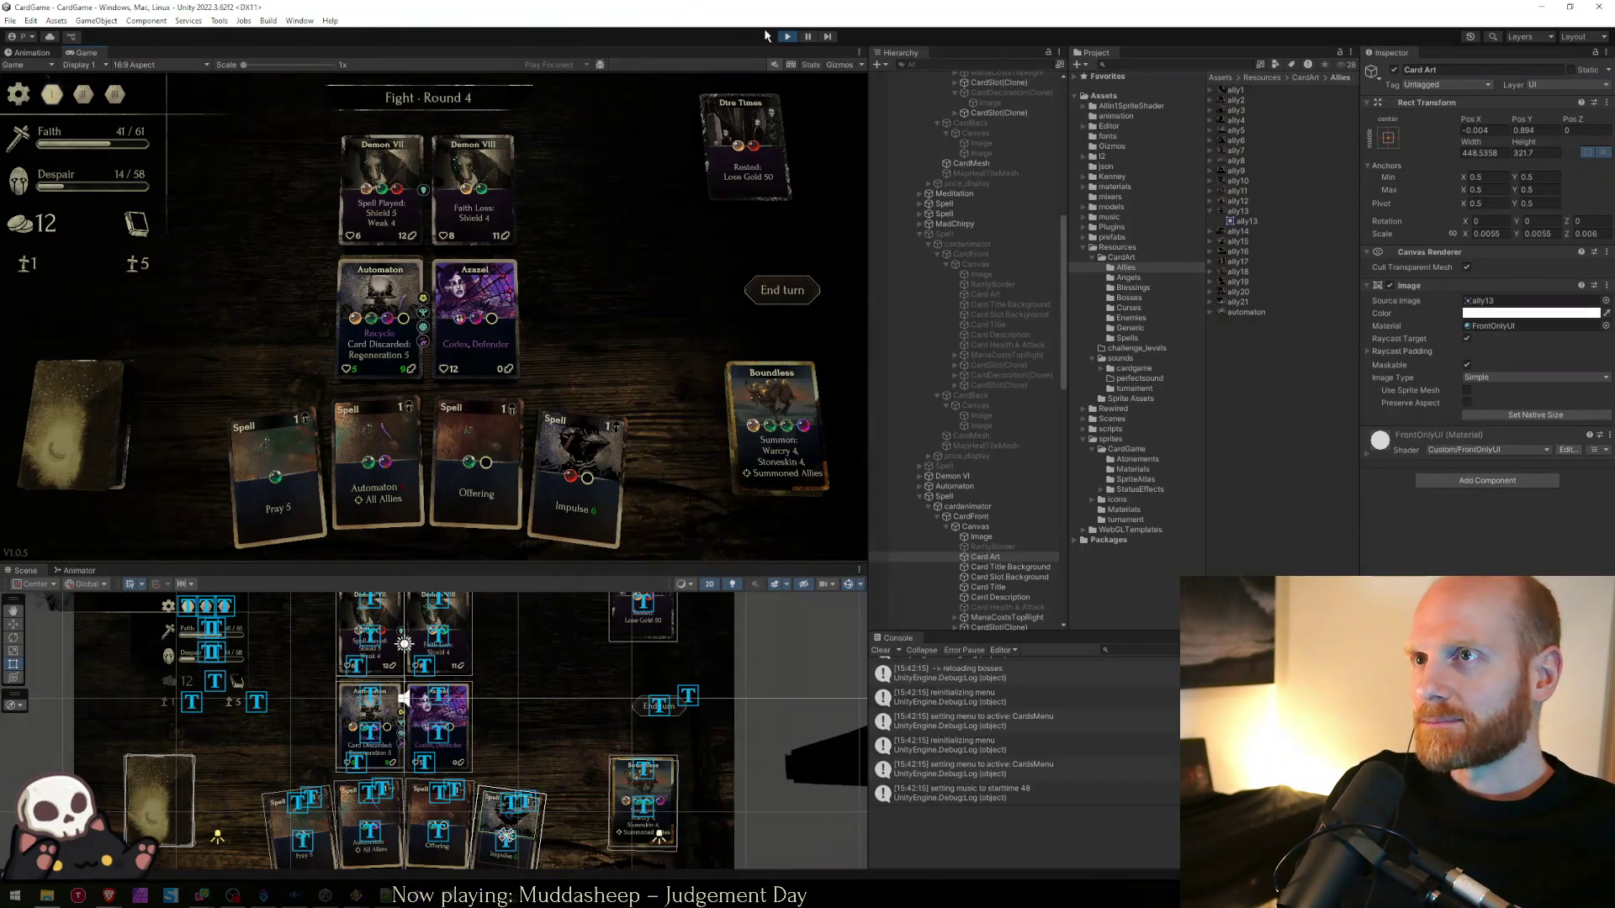
- Stop Play mode and add a Debug.Log printing the card name above the spell check in Card.cs
left_click(787, 36)
key("alt+Tab")
left_click(742, 494)
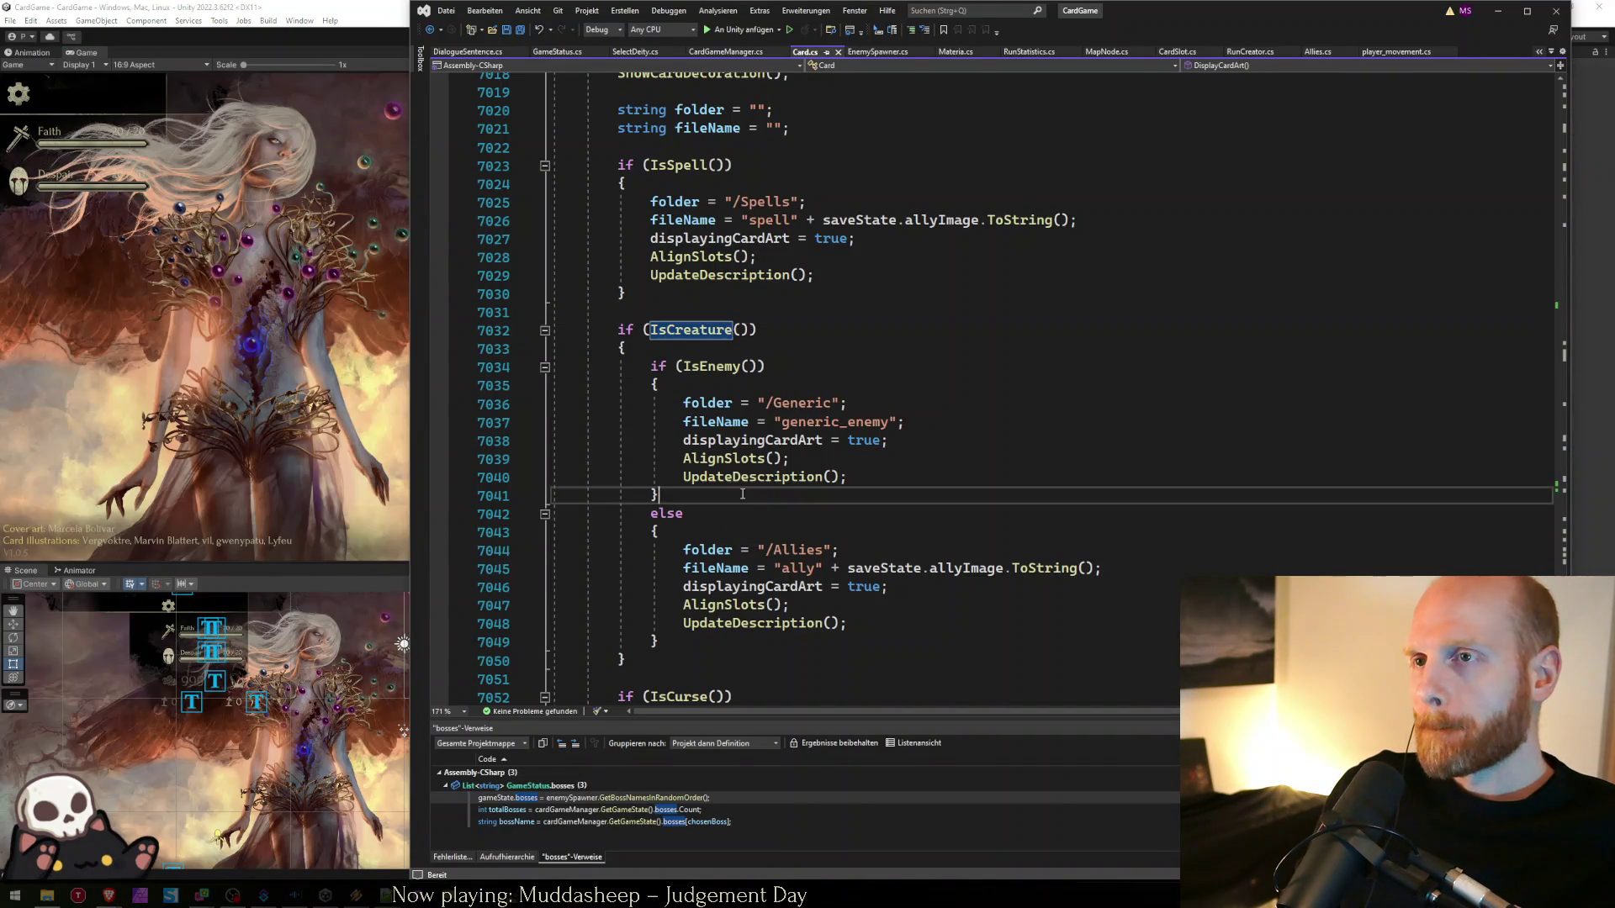
scroll(742, 494, "up", 5)
left_click(834, 474)
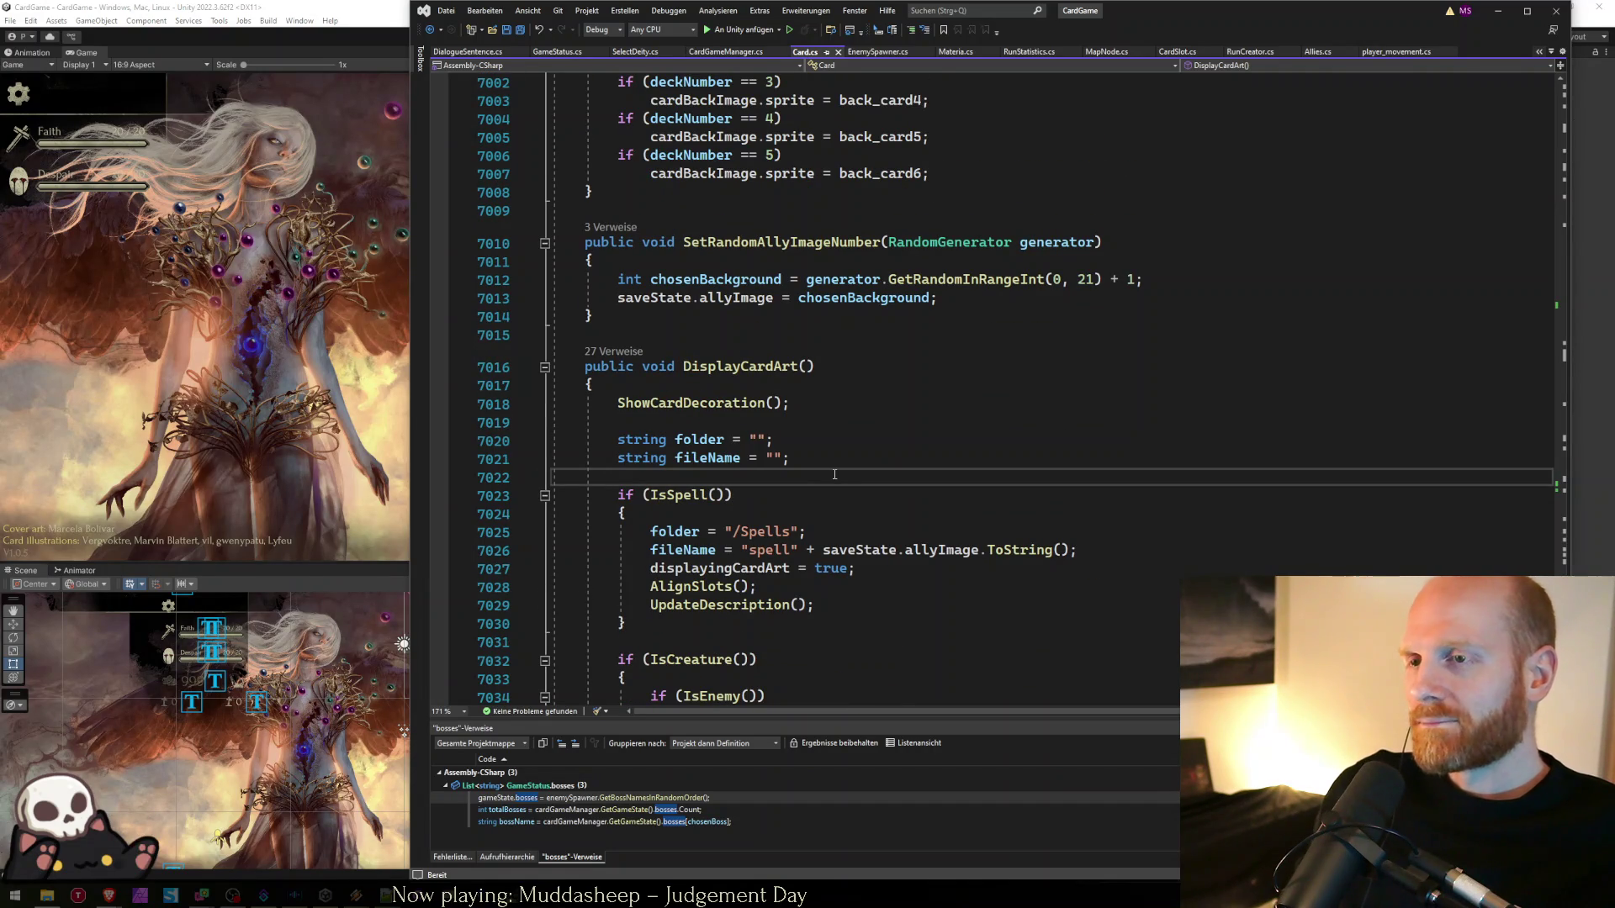
key("Return")
type("Debug.Log(\"-")
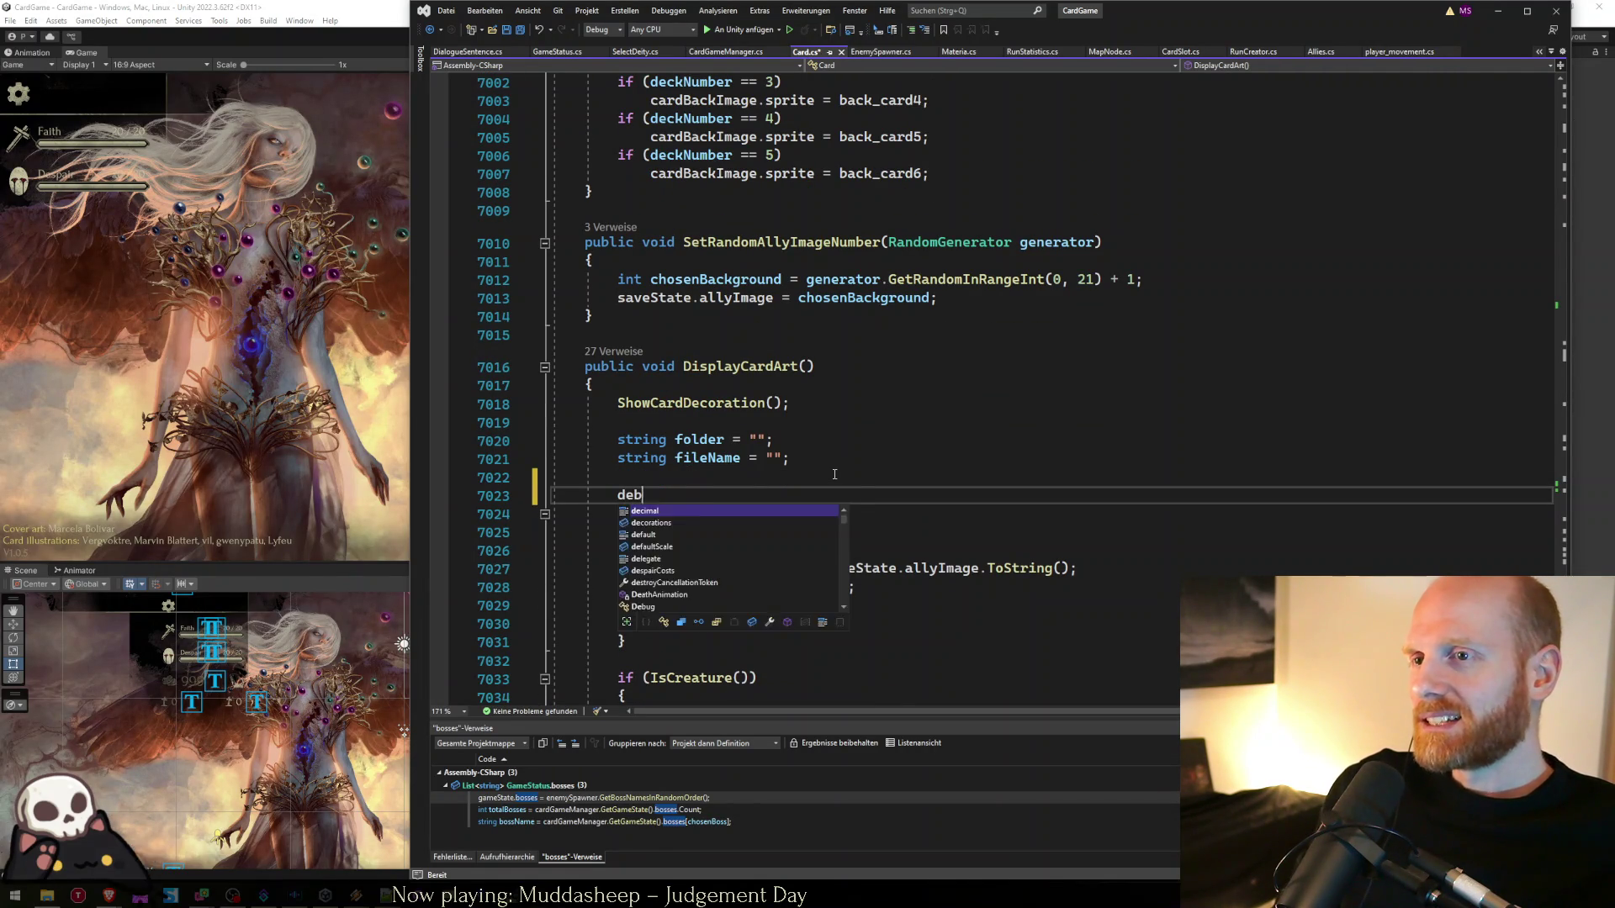
type("----------")
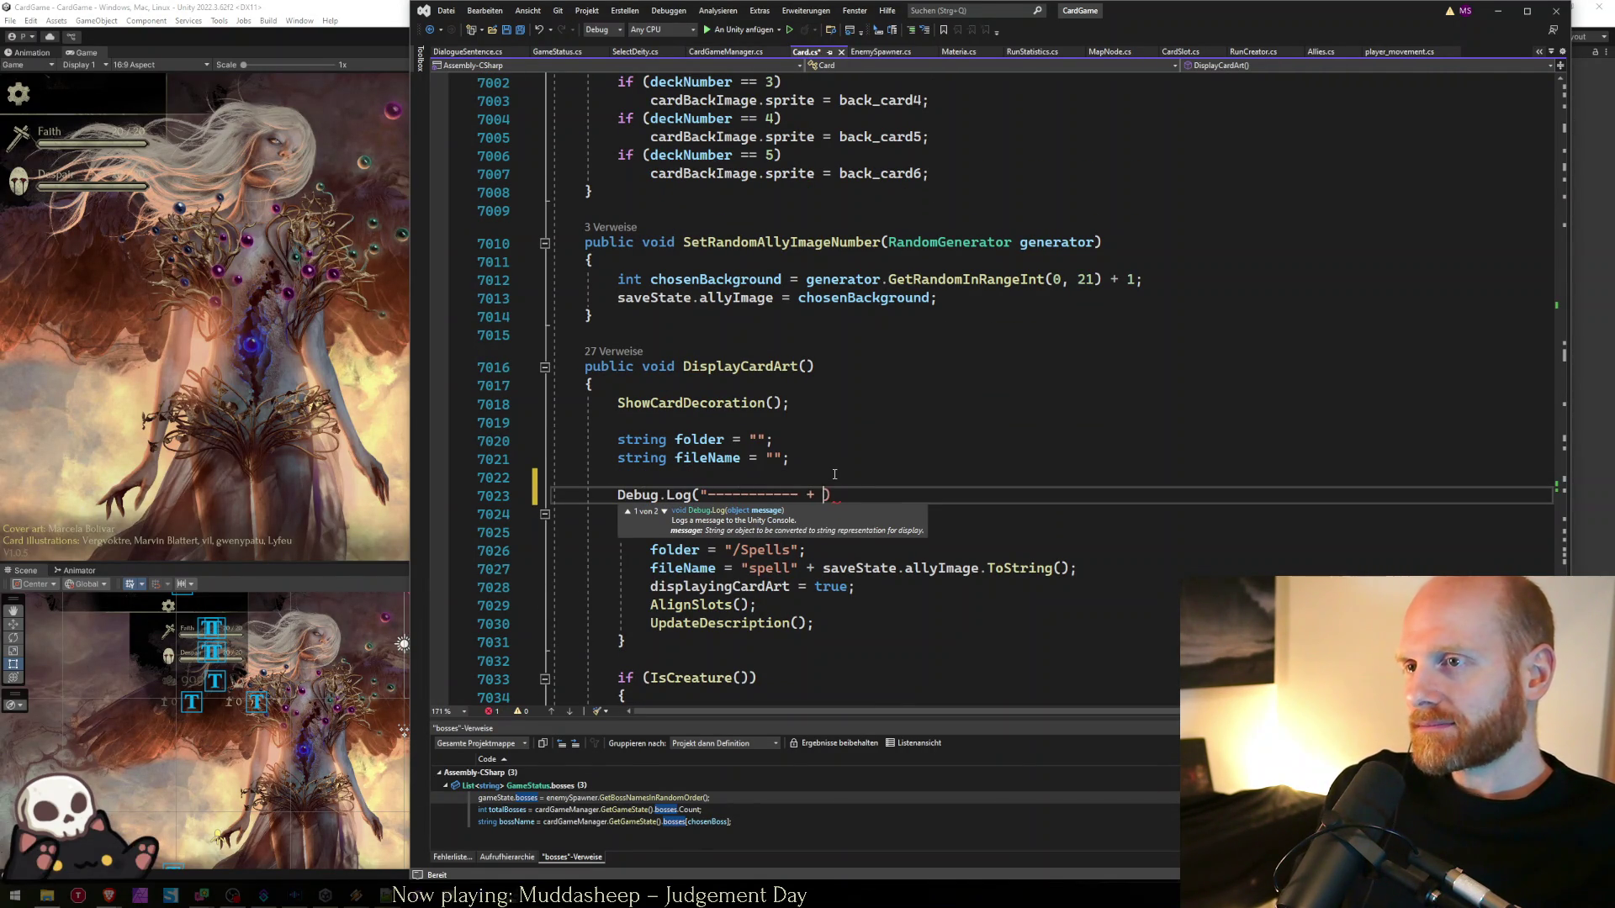
type(" \" + Card.n")
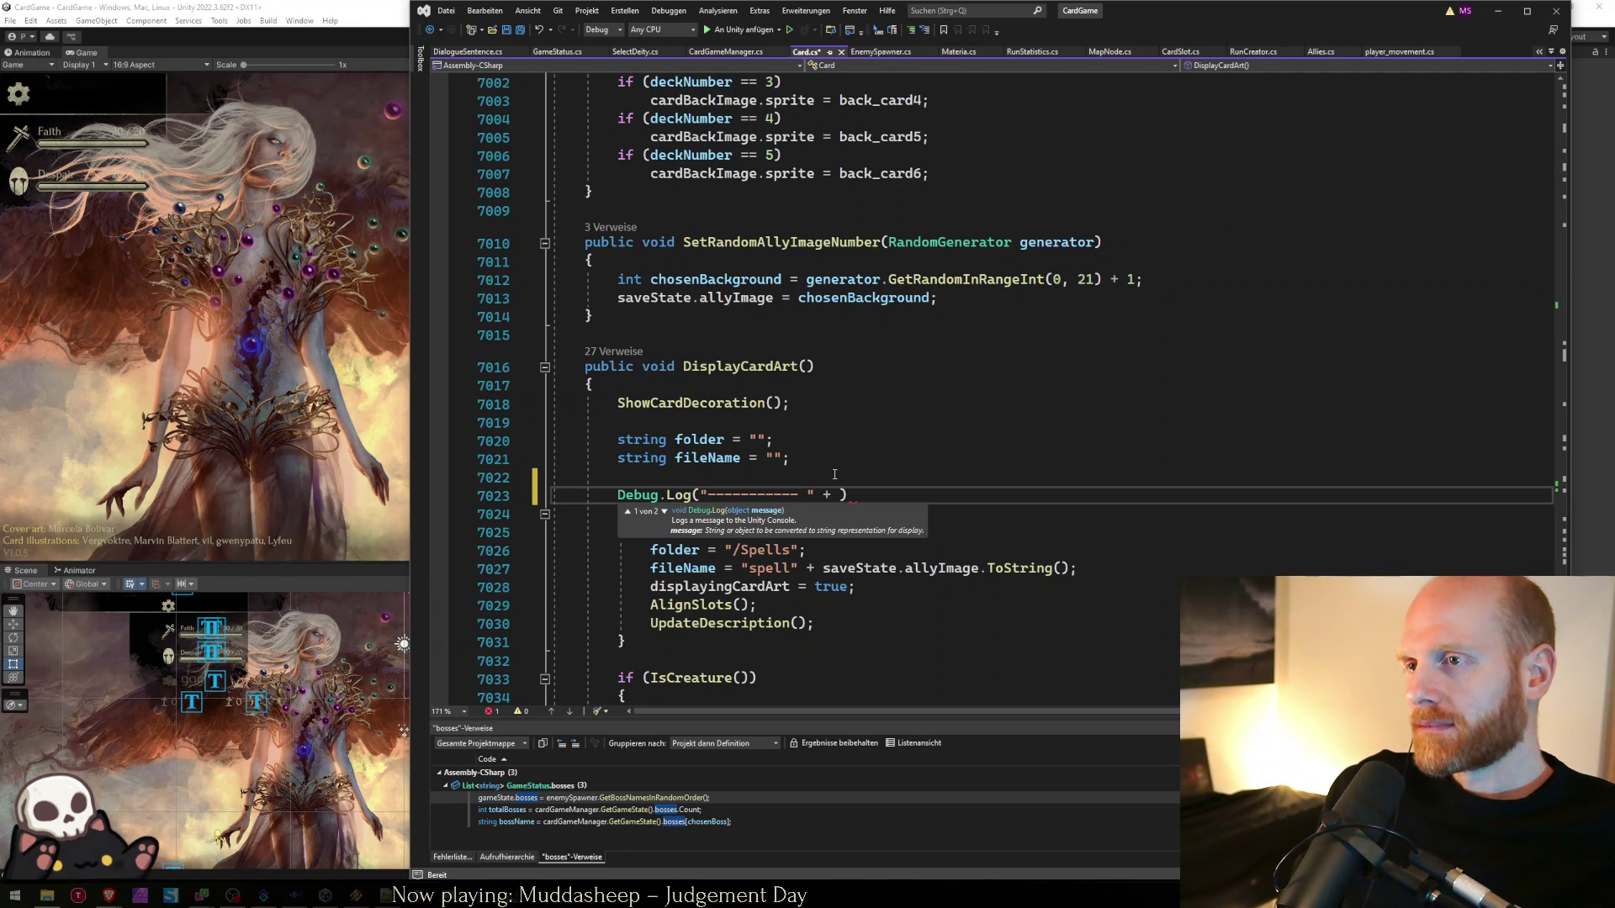
key("BackSpace")
key("BackSpace")
key("BackSpace")
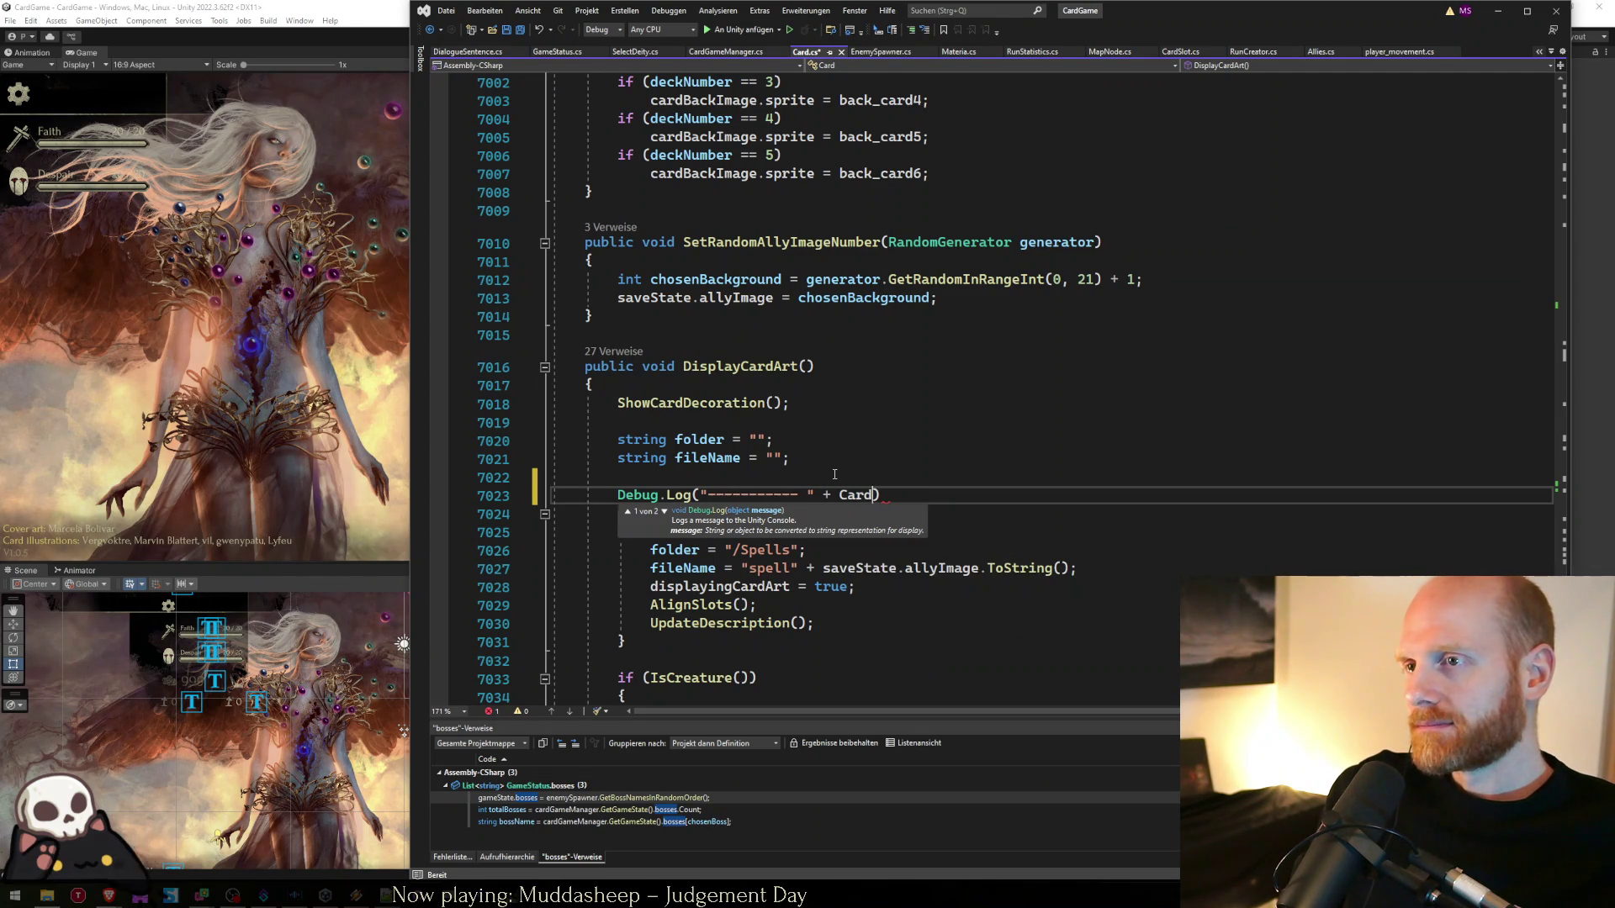
type("name + \"")
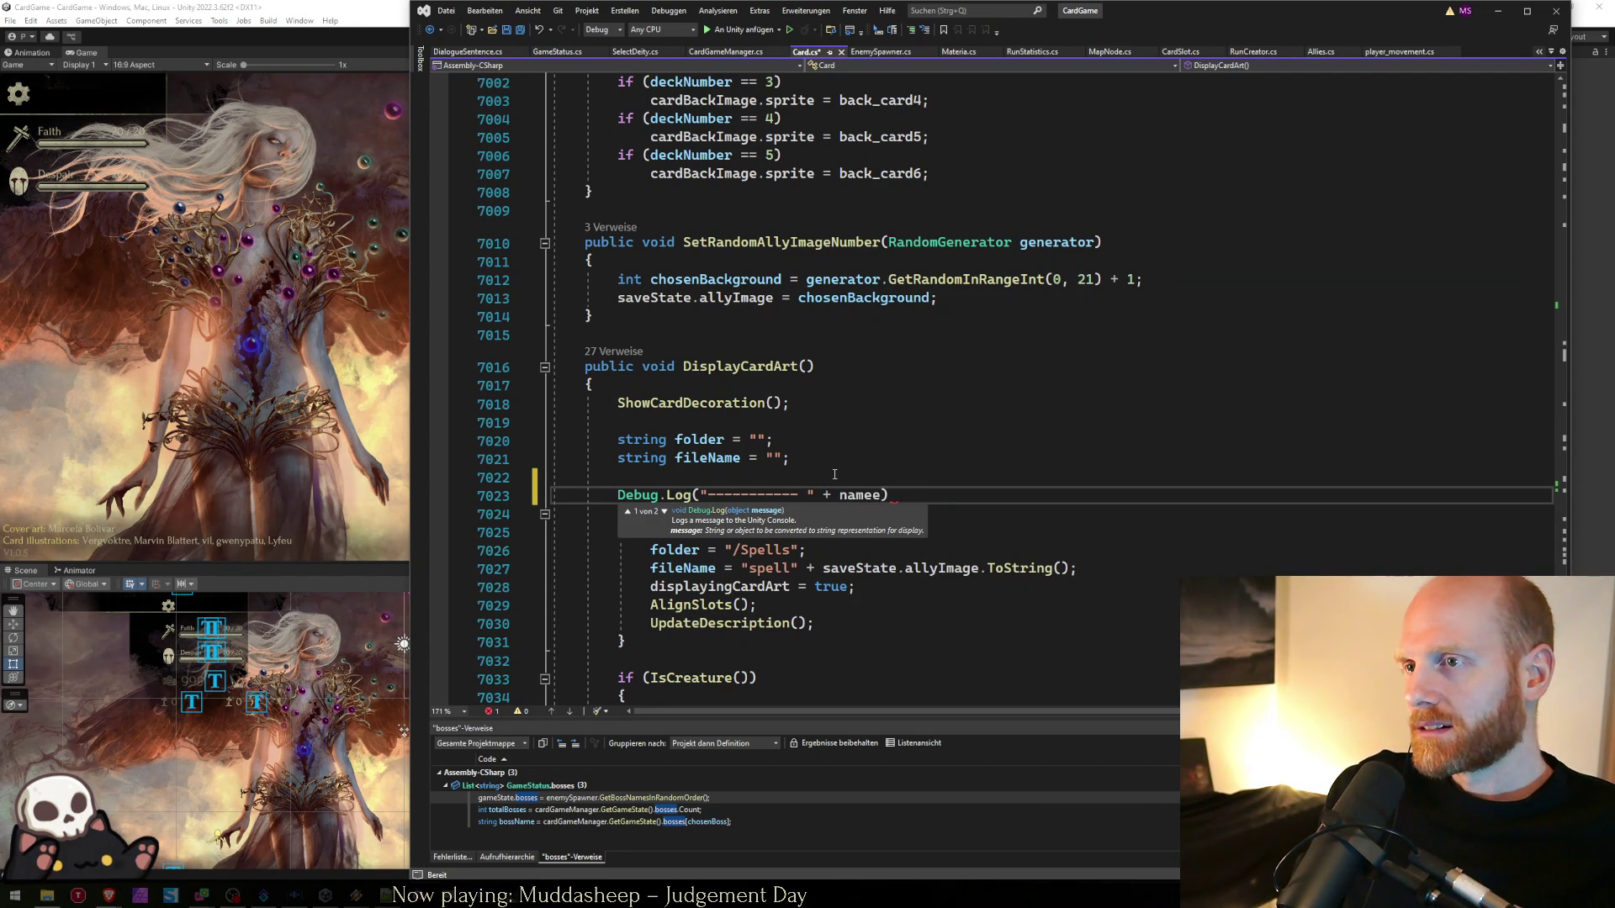
type("--------\")M")
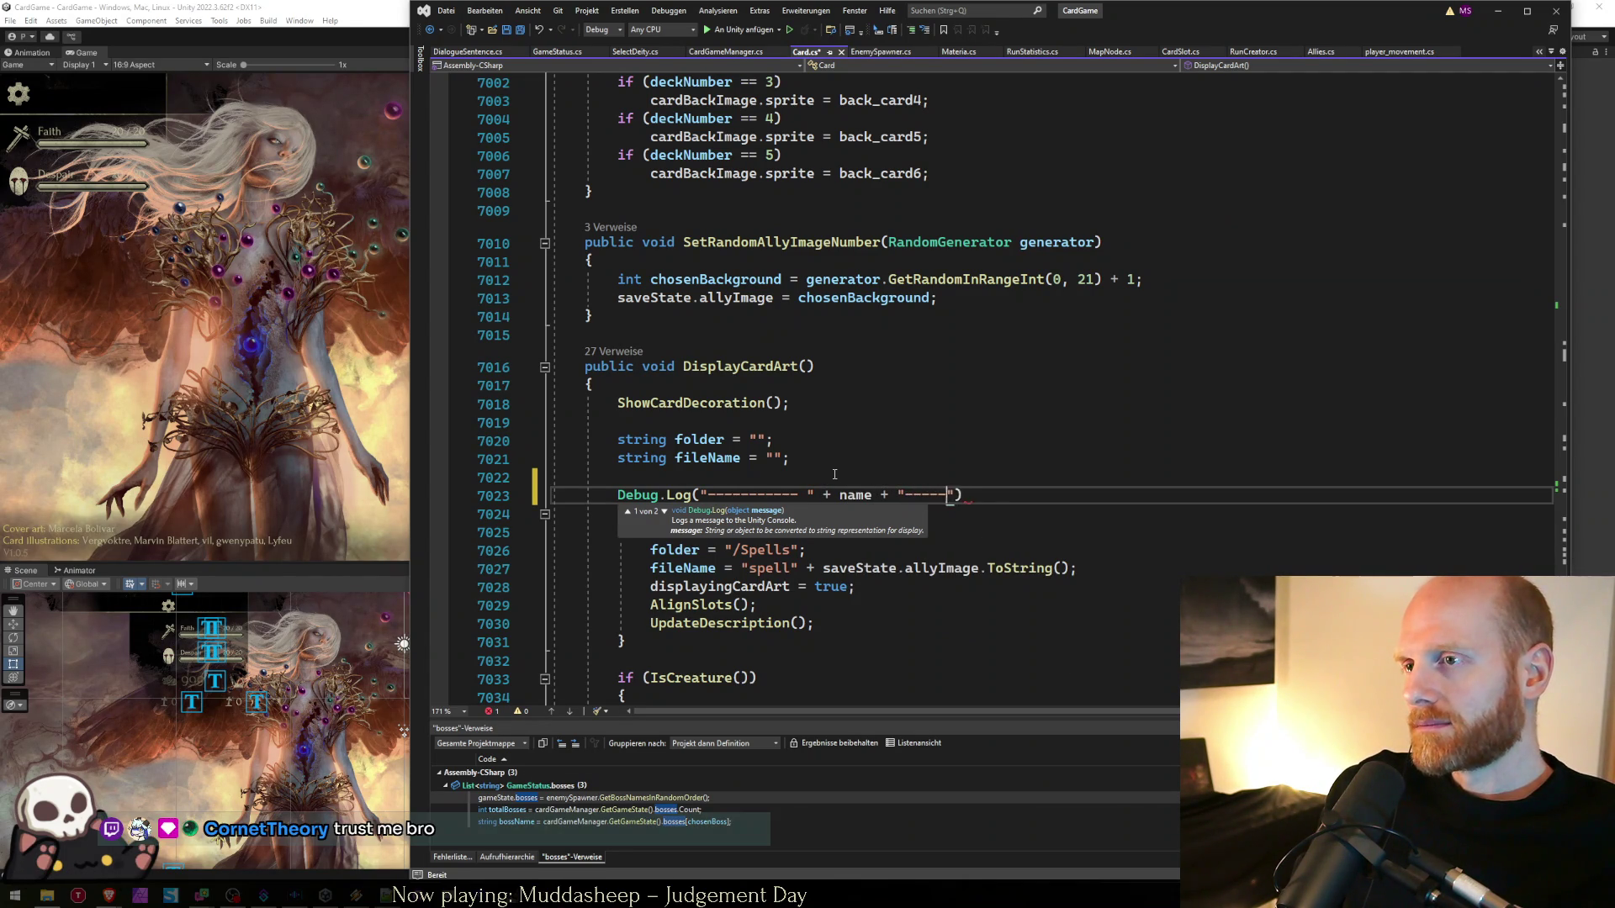
key("BackSpace")
type(";")
- Add Debug.Log lines "I'm a spell" and "I'm a creature" inside the IsSpell and IsCreature branches
key("Down")
key("Down")
key("End")
key("Return")
type("Debug.")
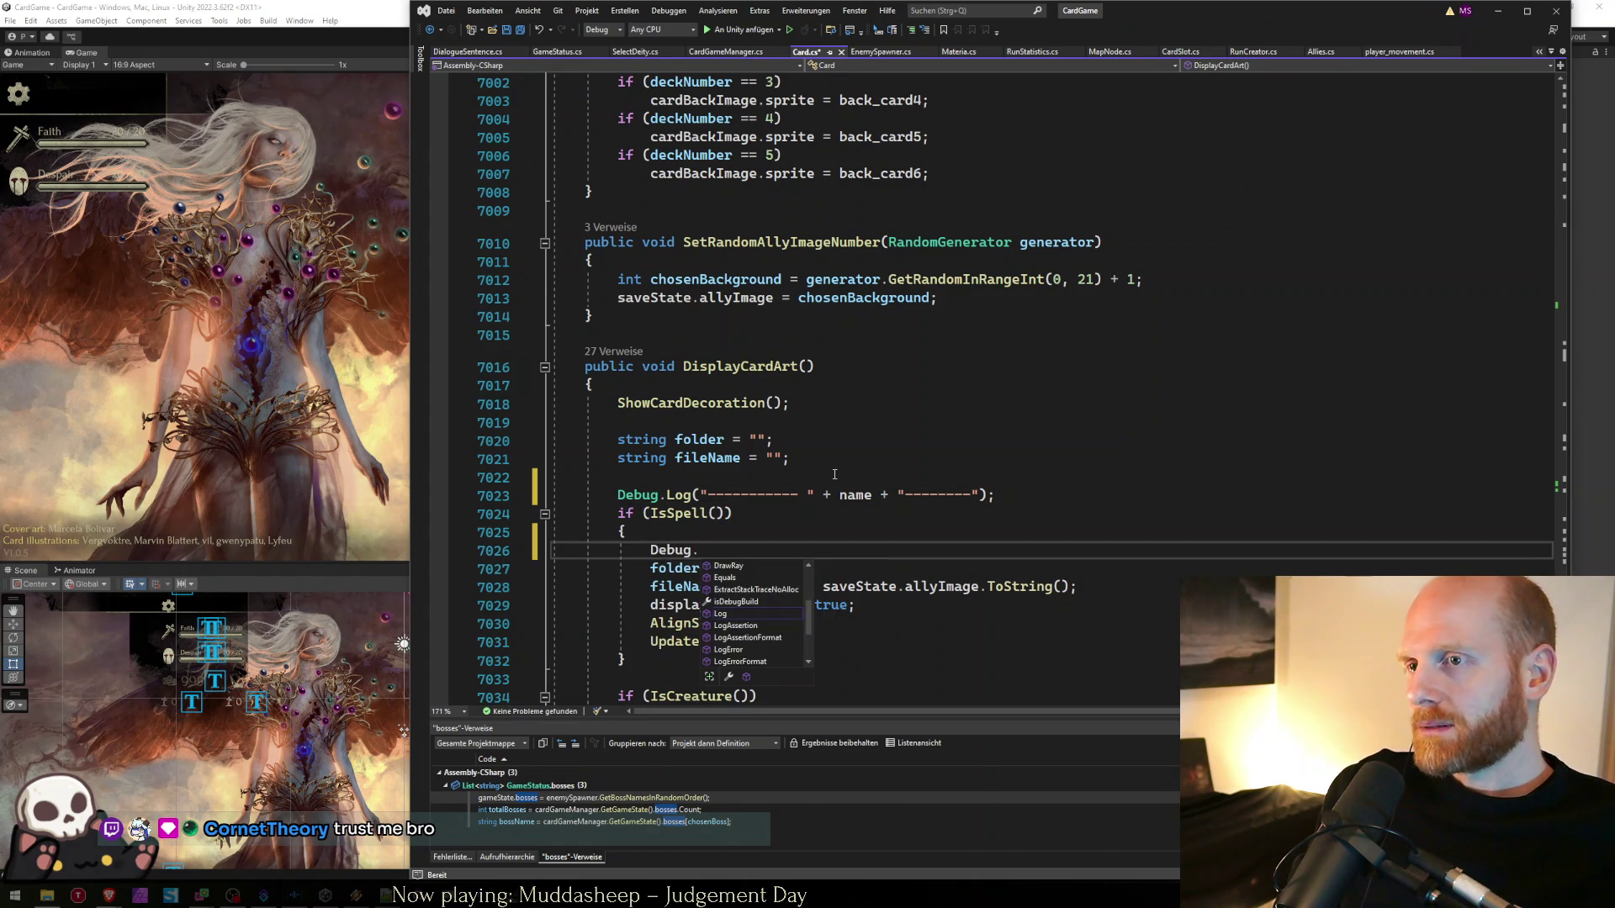
type("Log(\" I#m")
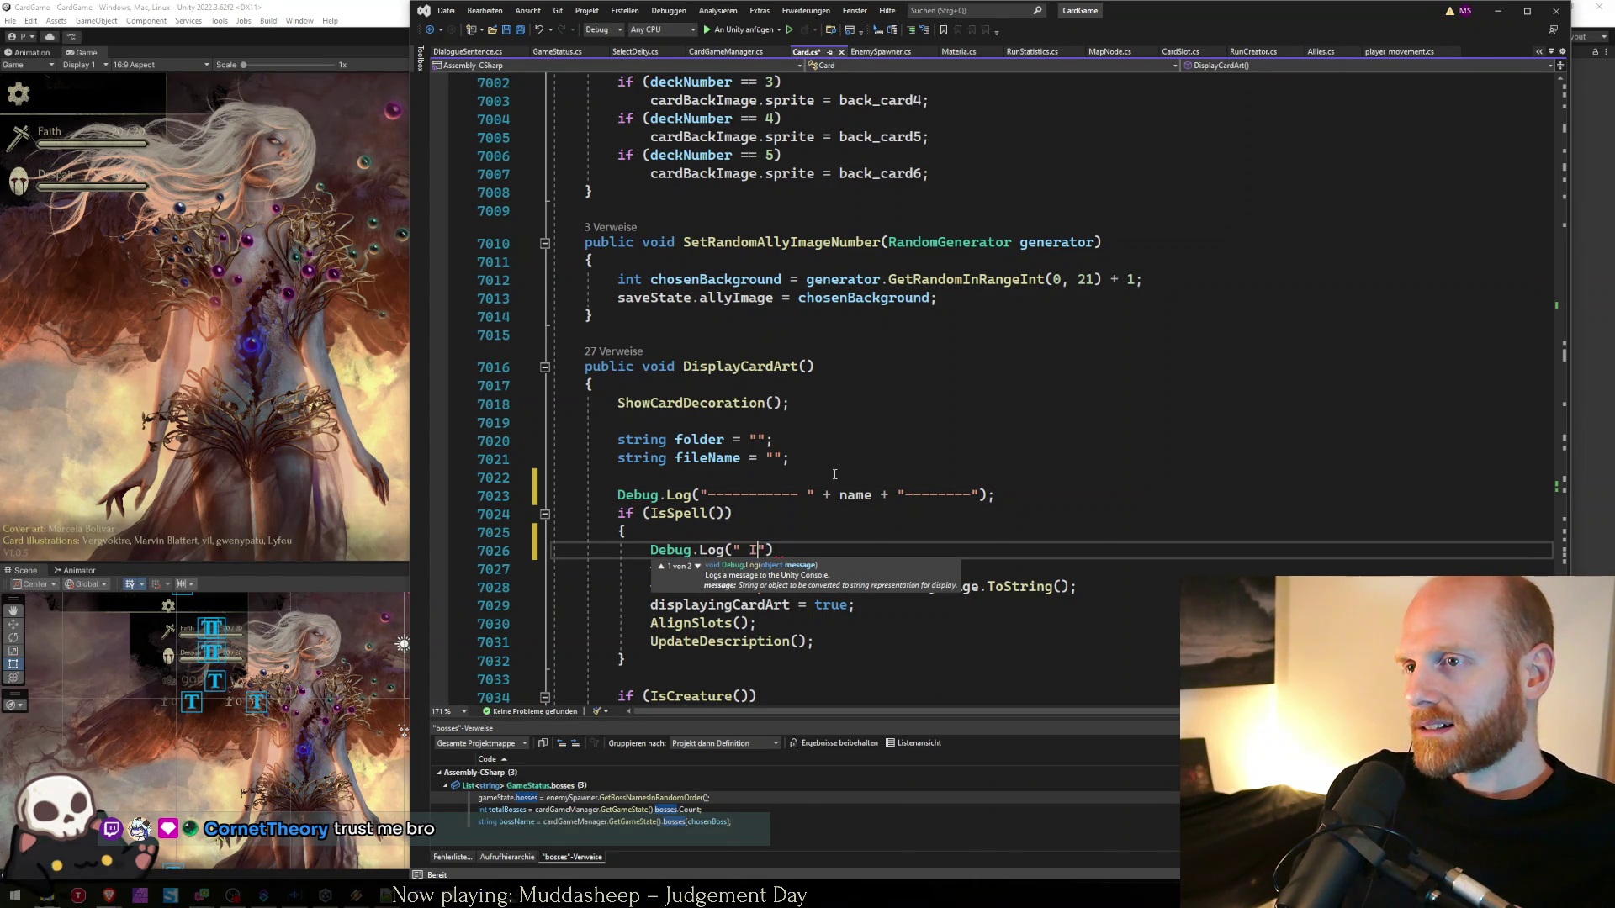
key("BackSpace")
key("BackSpace")
type("'m a spell\")")
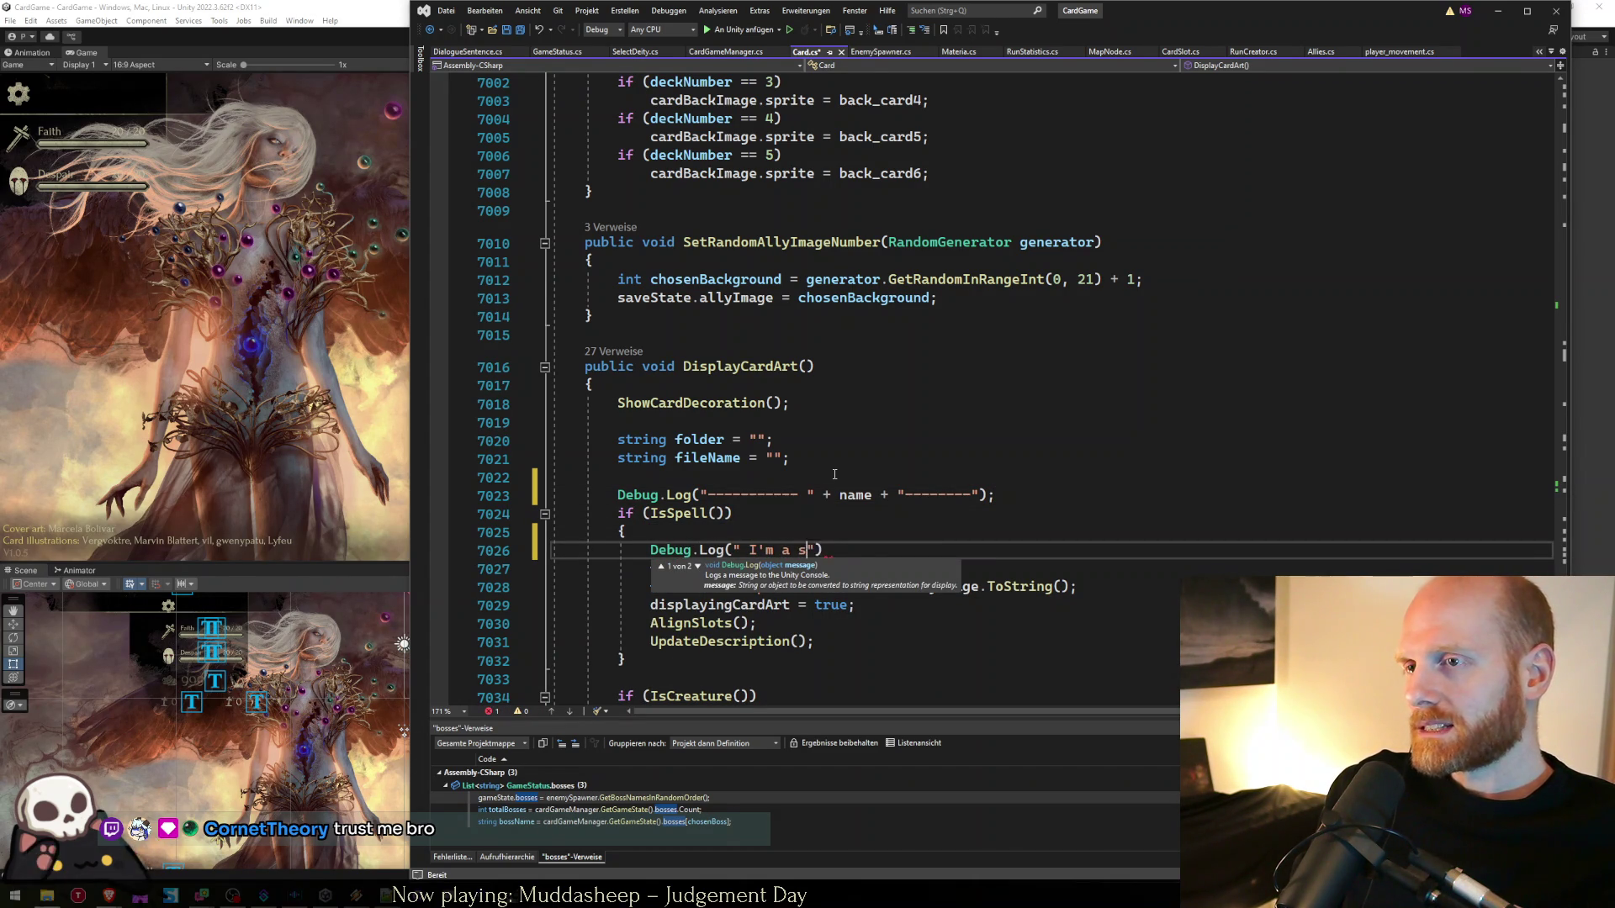
type(";")
key("Down")
key("Down")
key("Down")
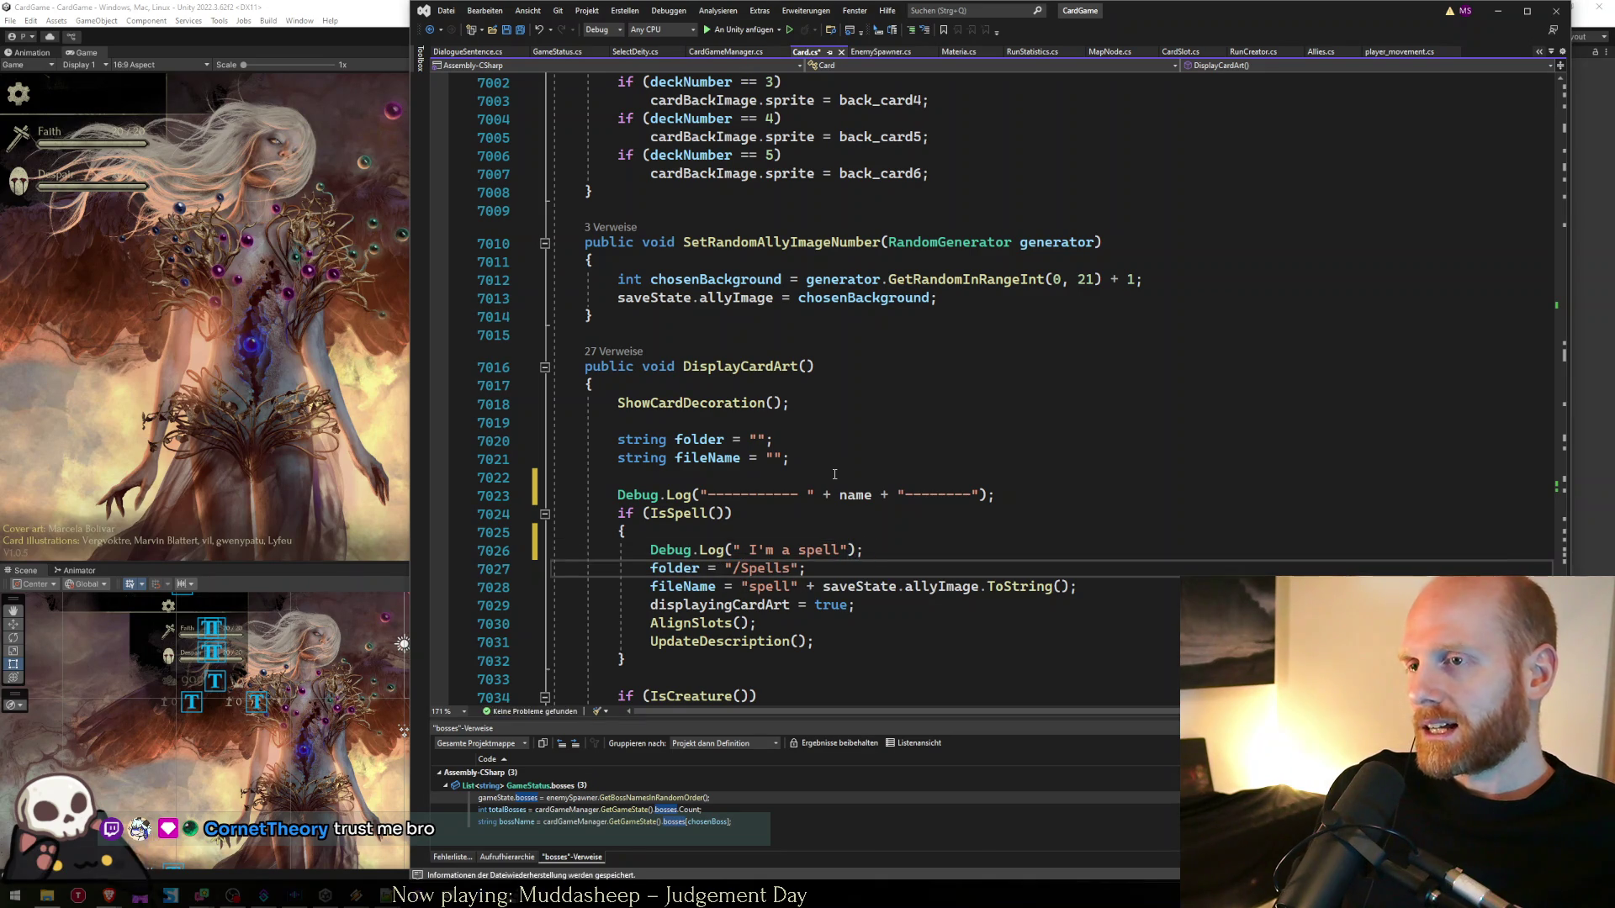
key("Down")
key("Down")
key("Down")
key("Up")
key("Up")
key("Up")
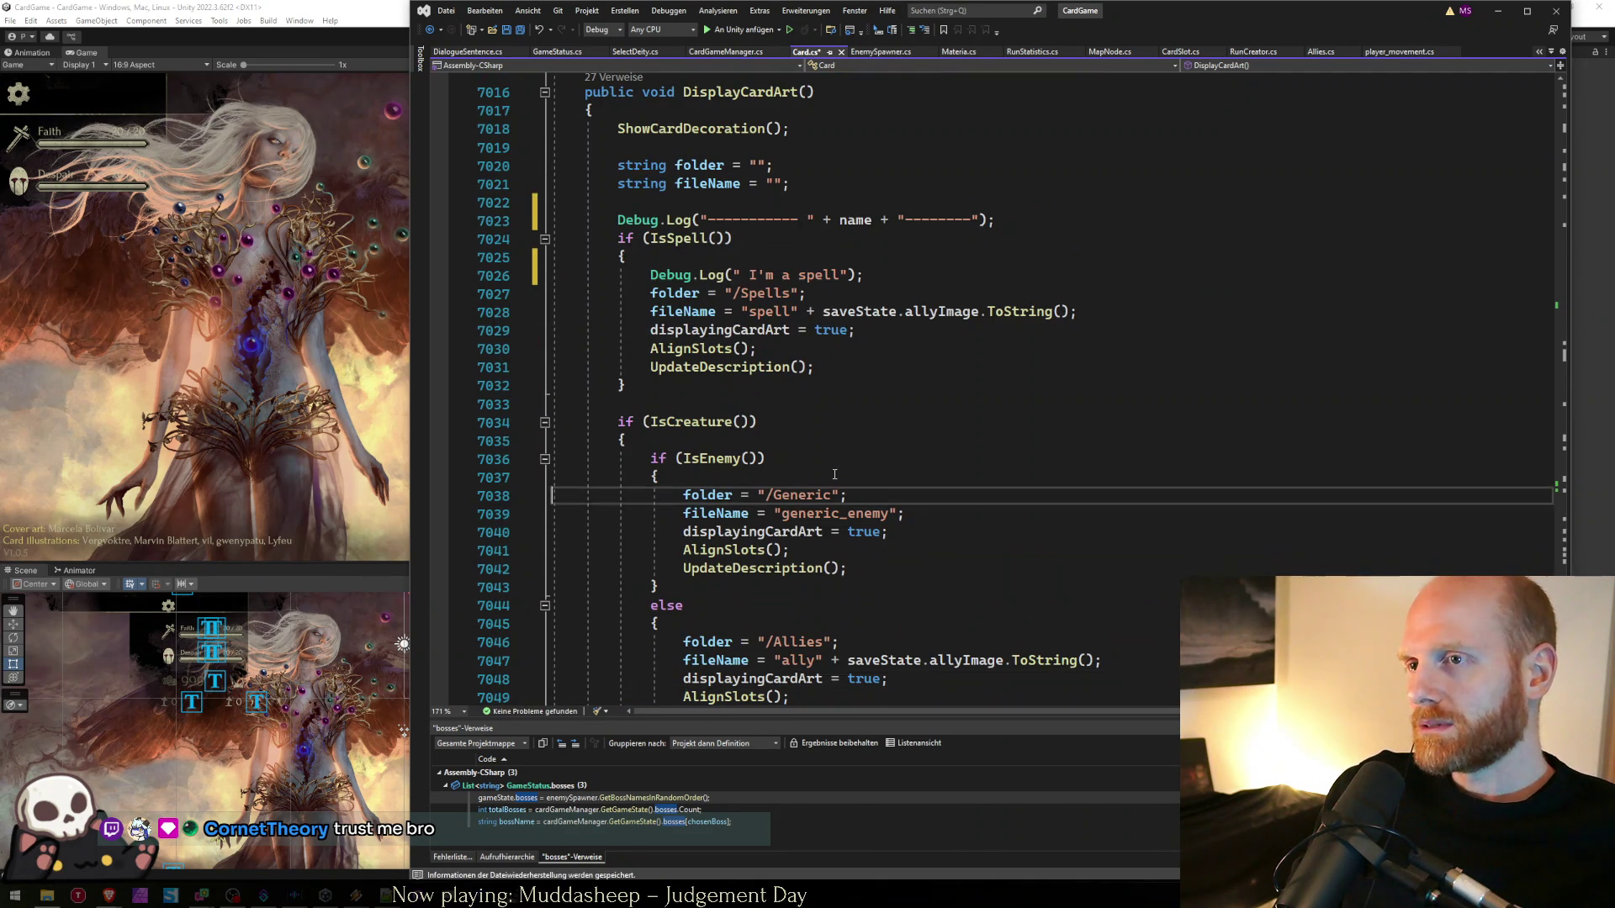
type("Debug.Log(\" I'm a spell\");")
key("Left")
key("Left")
key("Left")
key("ctrl+shift+Left")
type("creature")
key("Down")
key("Down")
key("Down")
key("Down")
key("Down")
key("Down")
key("Down")
key("Down")
key("Up")
key("Up")
key("Up")
key("Up")
key("Up")
key("Up")
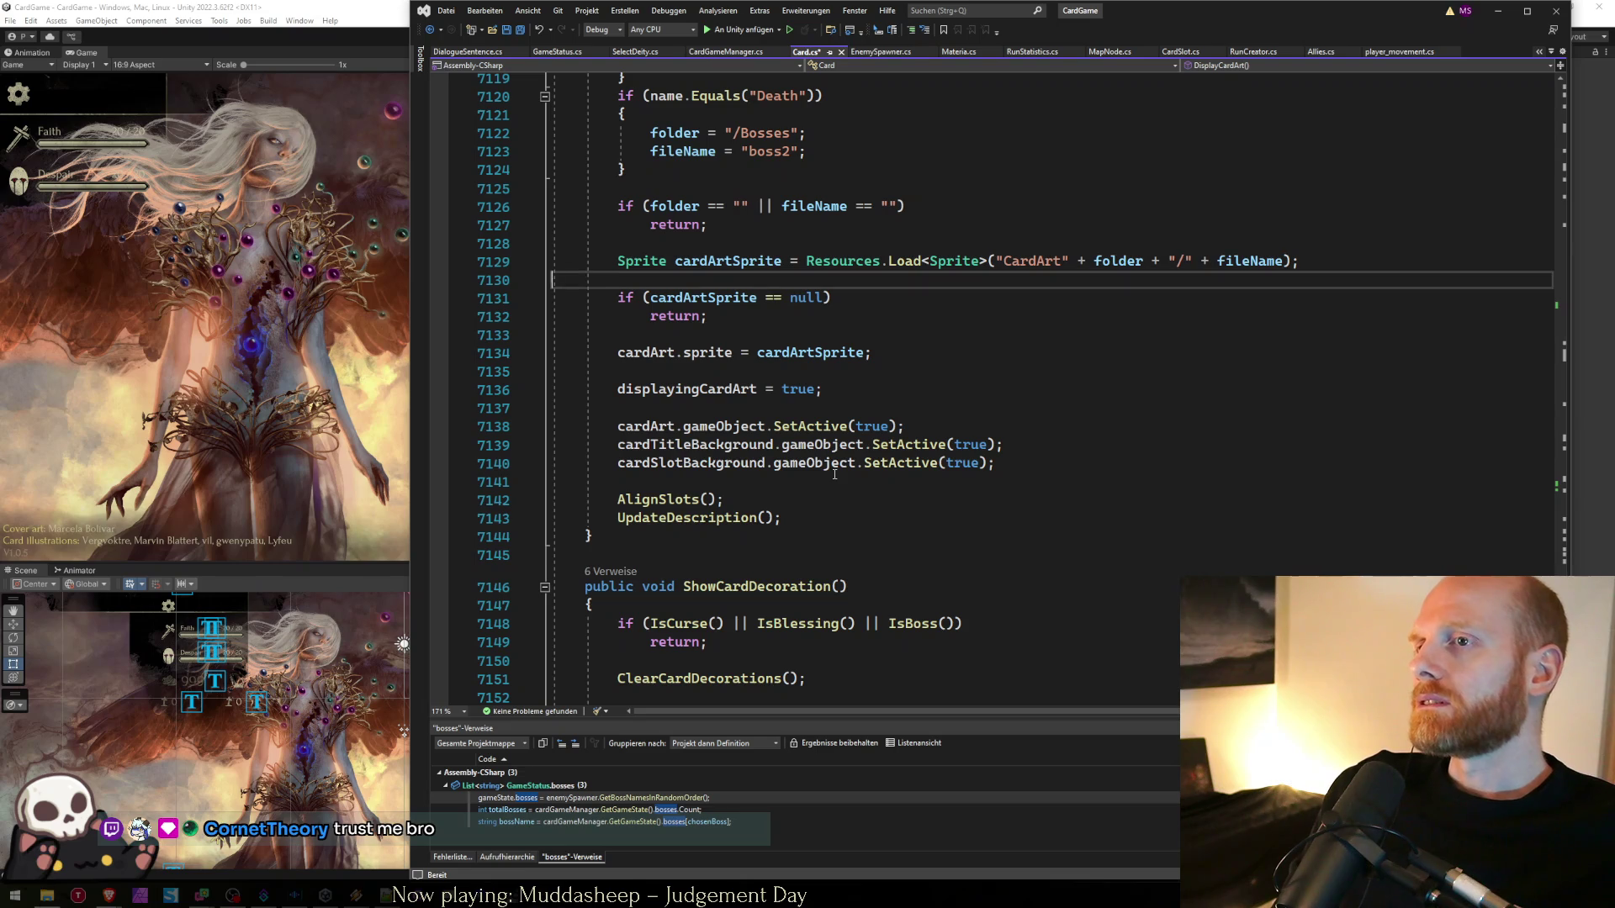
- Insert Debug.Log(folder + " / " + fileName) below Resources.Load, save Card.cs and return to Unity
key("Return")
key("Return")
key("Up")
type("dLog(folder ")
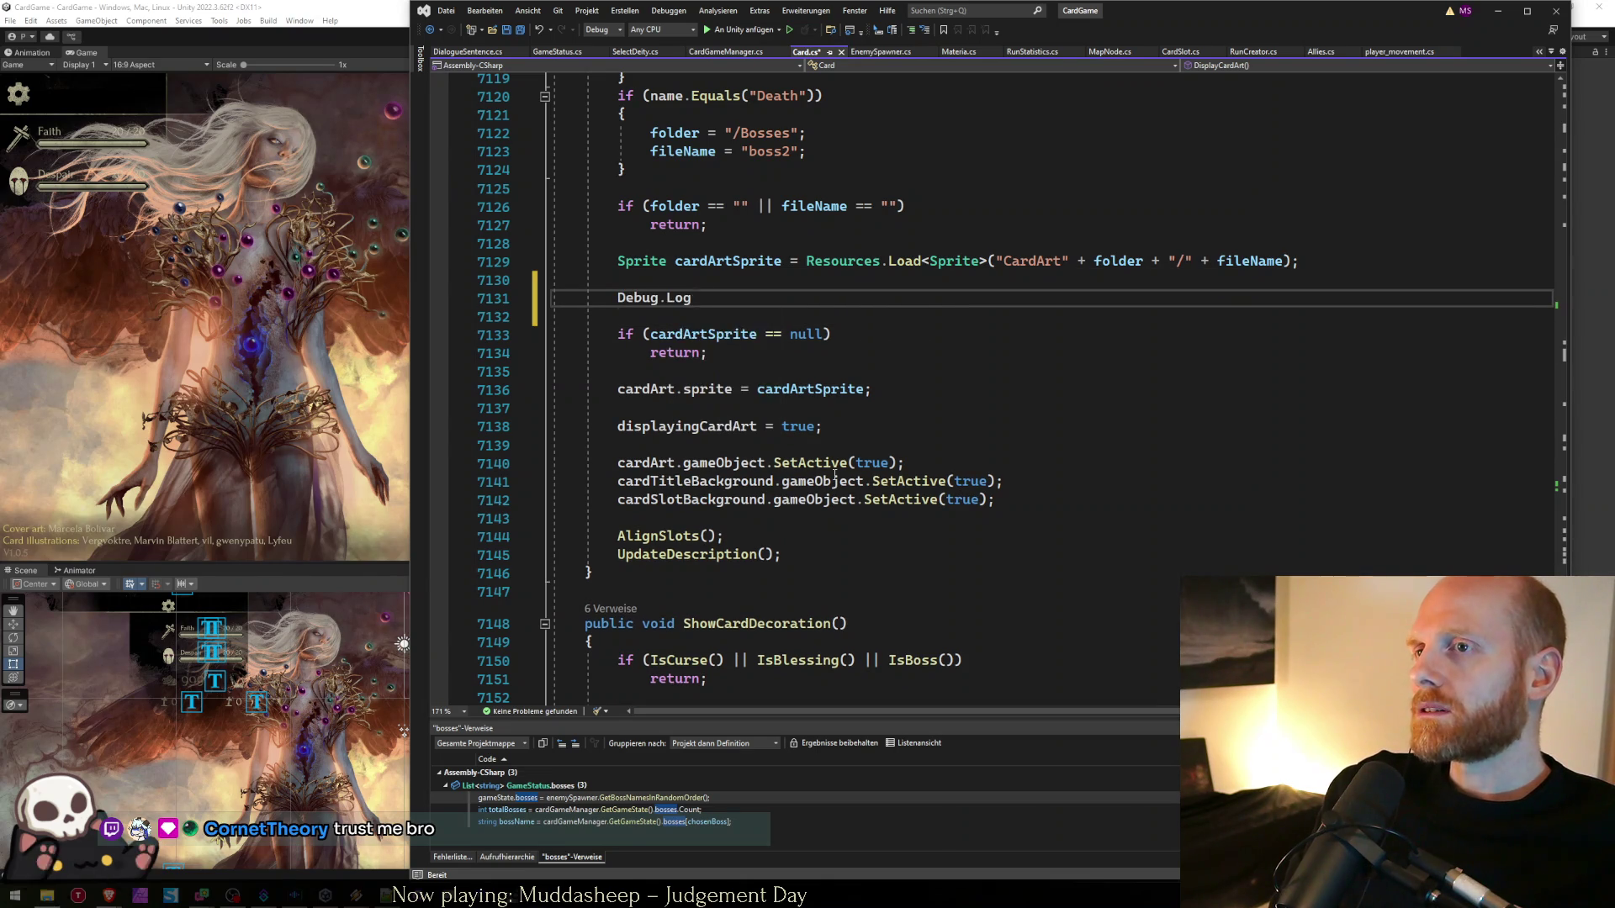
type("+ \" / \" ")
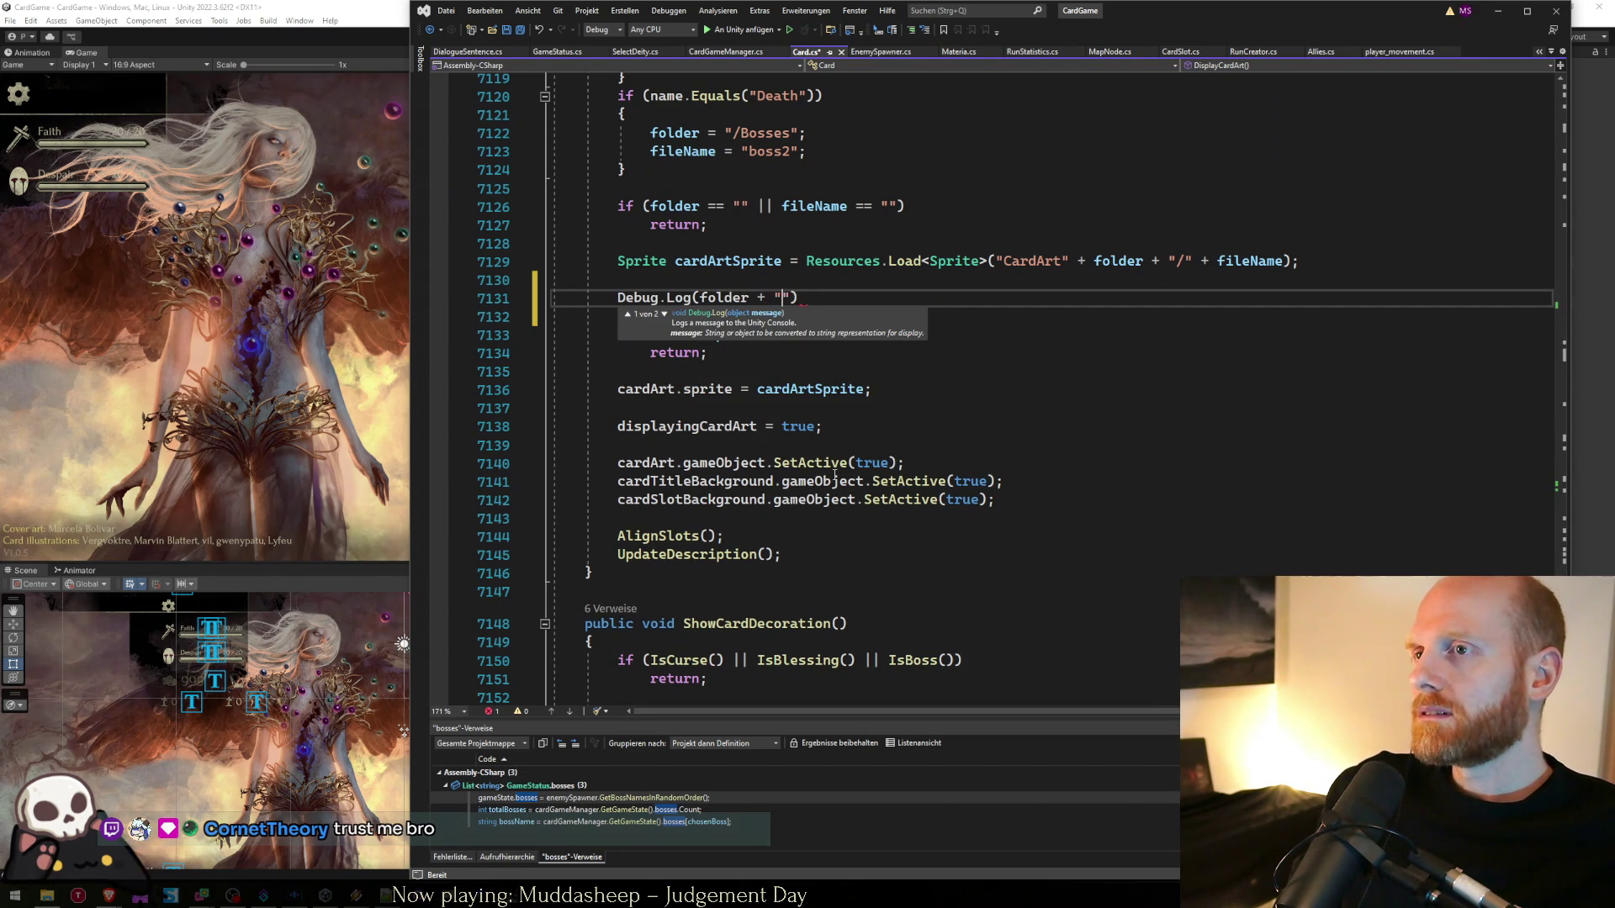
type("+ fileName);")
key("ctrl+s")
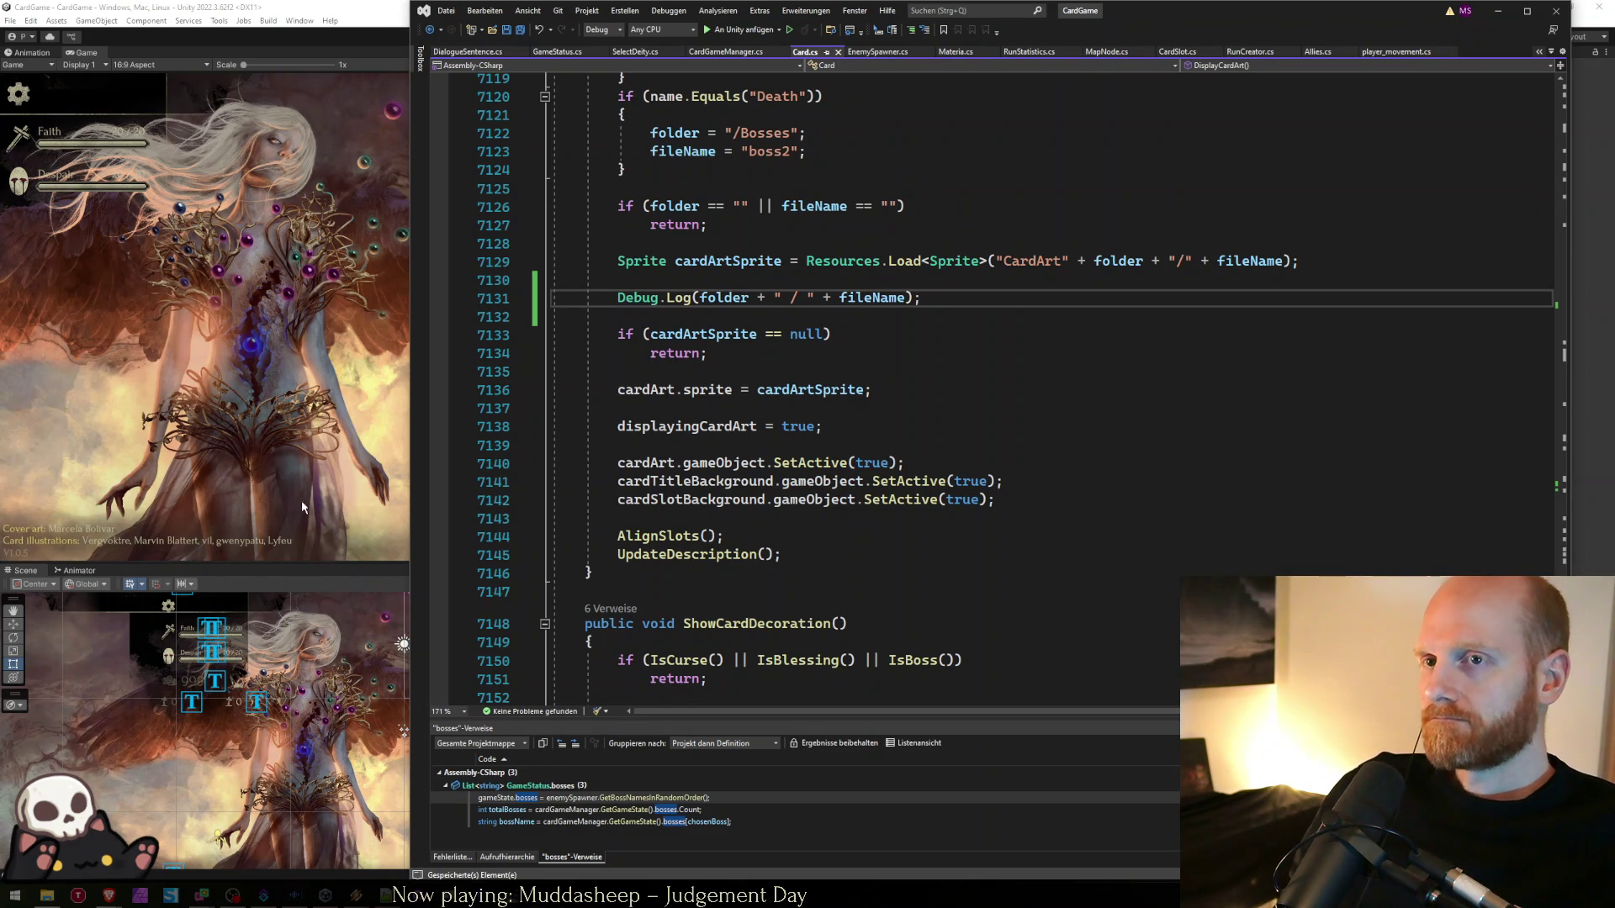
left_click(301, 501)
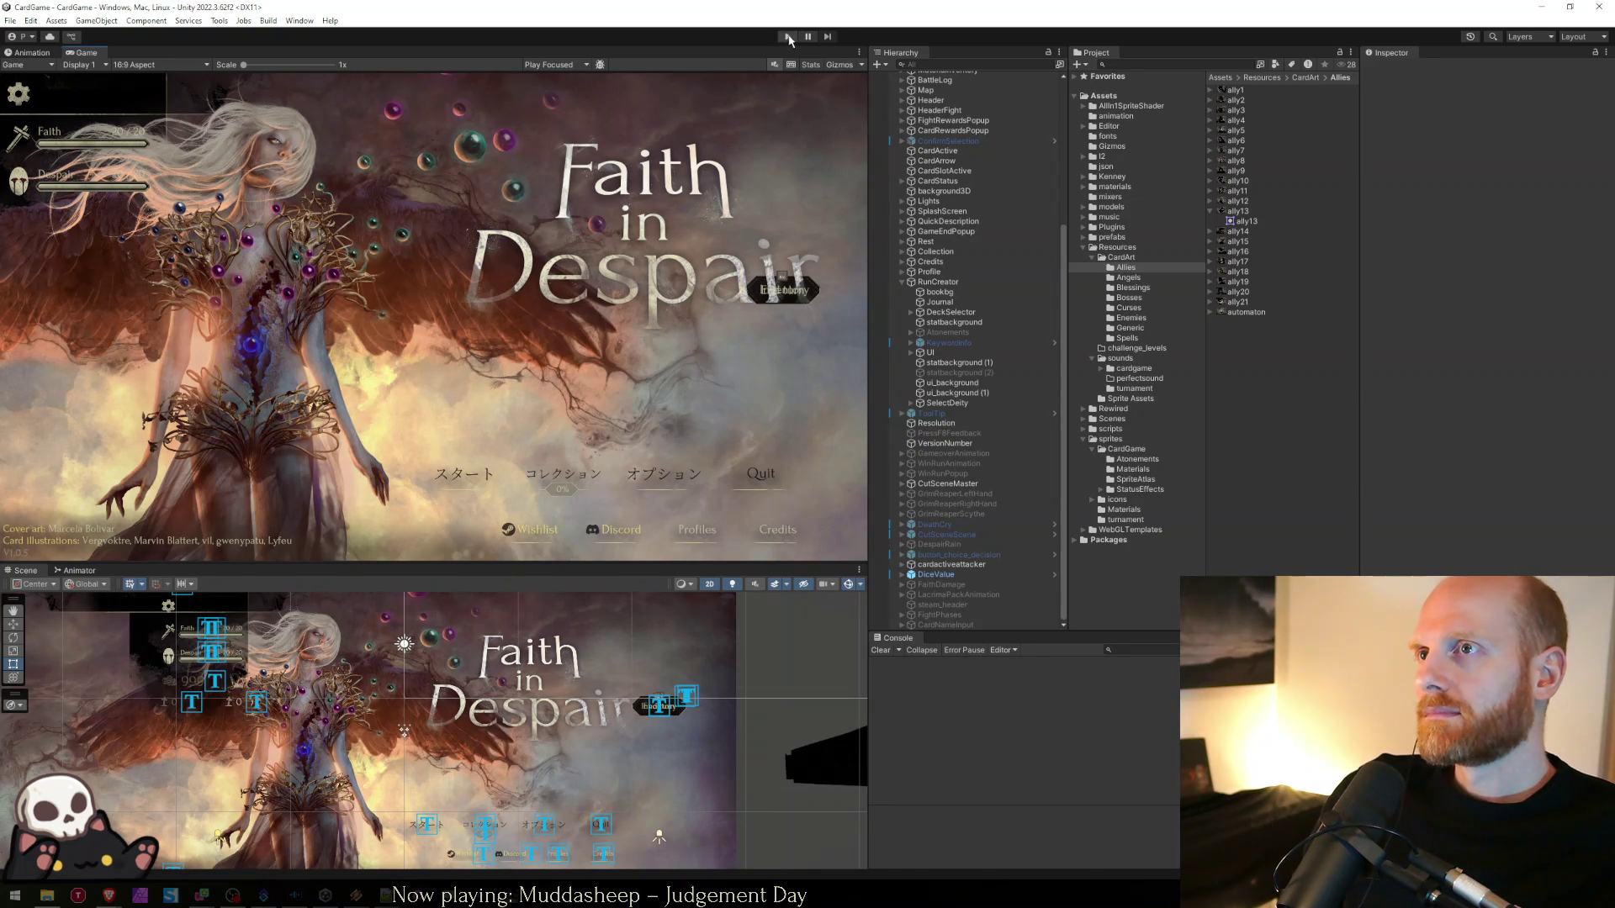
- Enter Play mode and briefly check the lastTurn.json save file before hiding it again
left_click(787, 37)
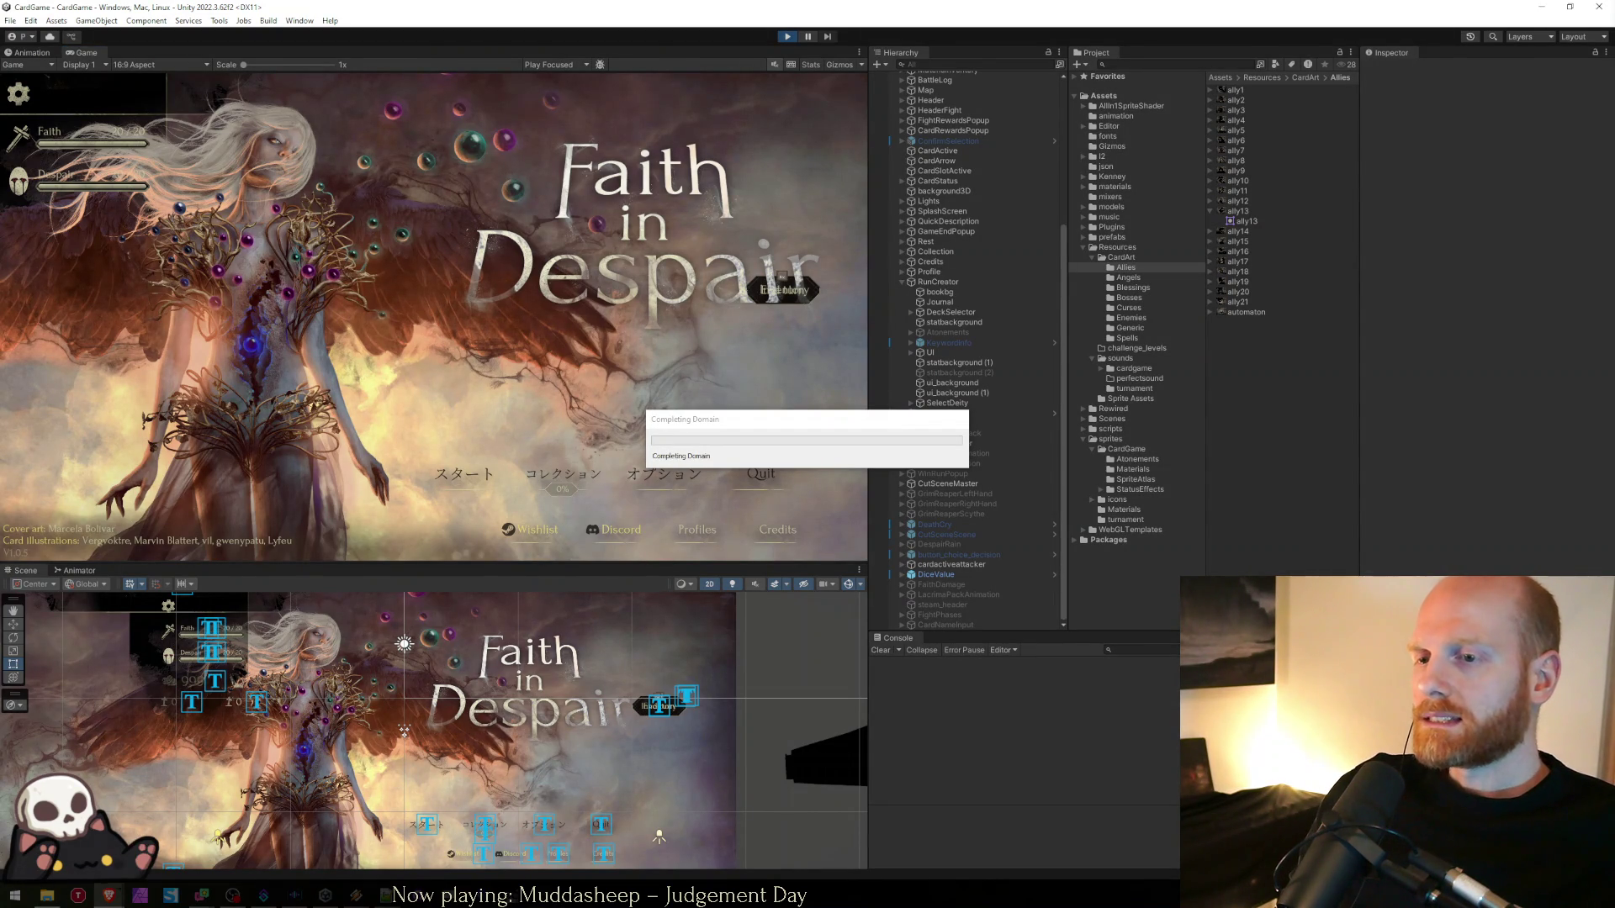
key("alt+Tab")
key("alt+Tab")
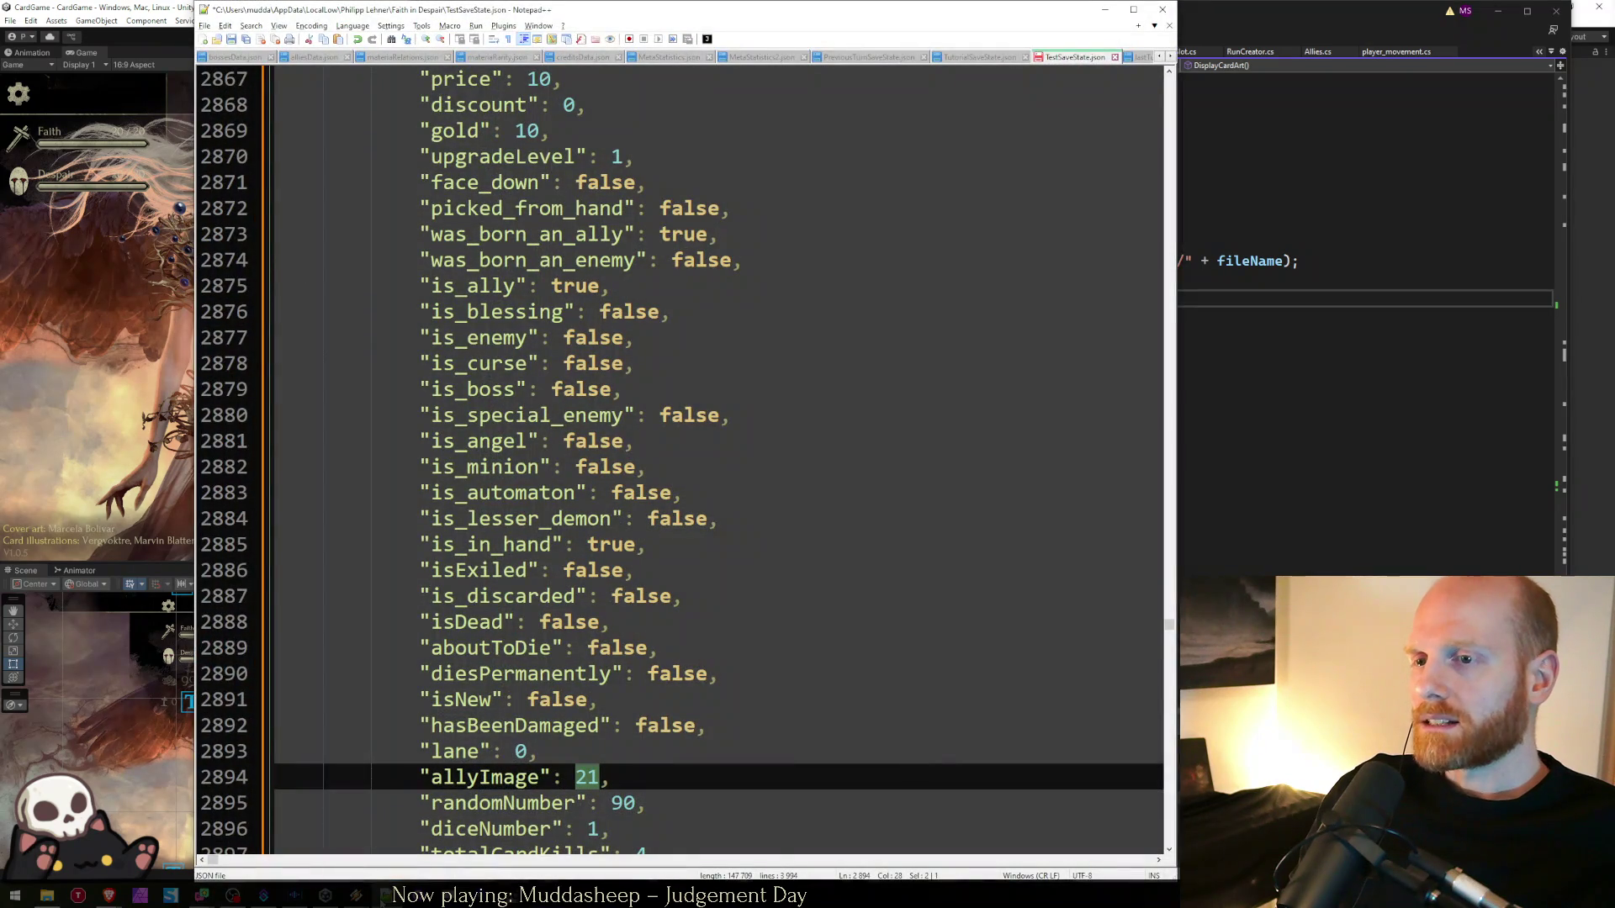
key("super+Down")
left_click(725, 679)
scroll(726, 680, "down", 3)
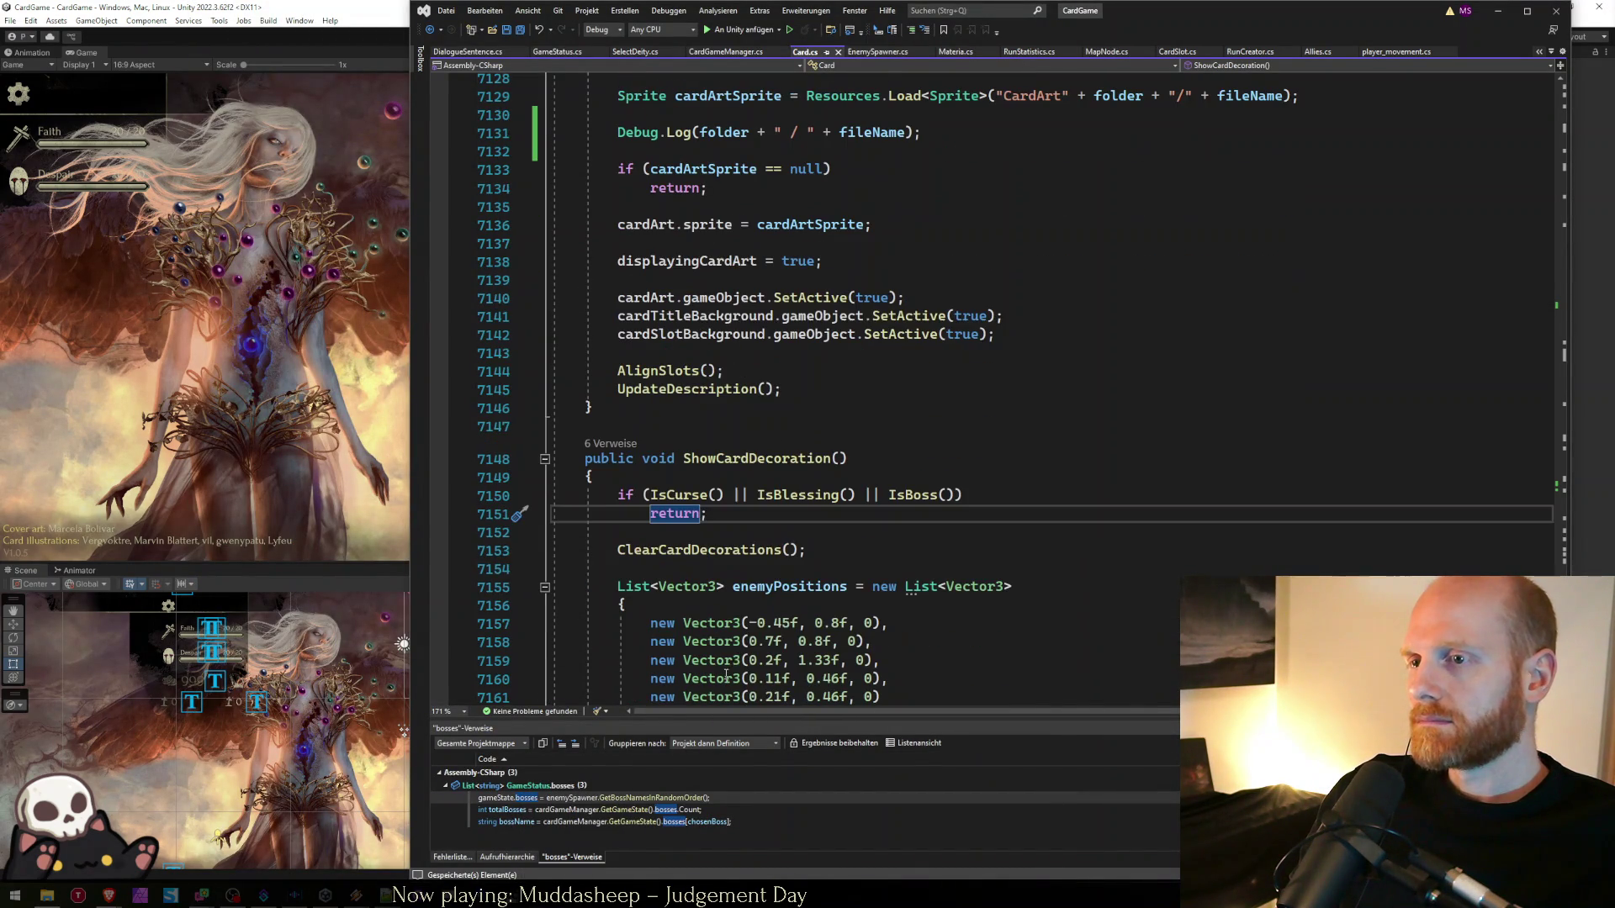
key("super+Down")
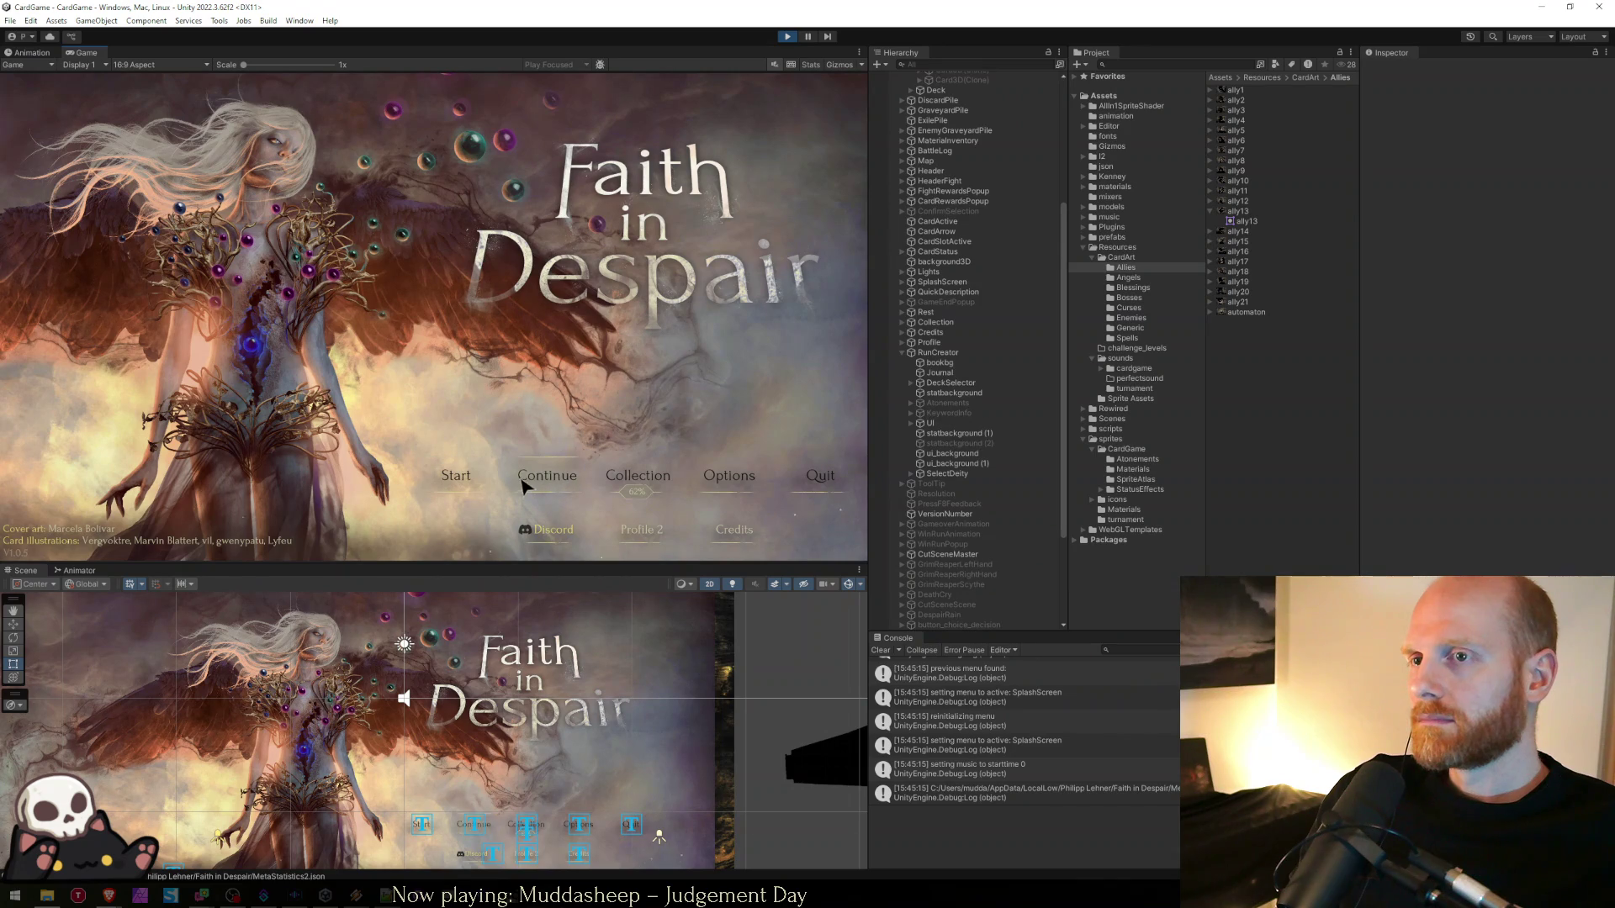
- Open and cancel new-run setup, continue the saved run, quit to the title menu, and show lastTurn.json
left_click(452, 482)
left_click(662, 489)
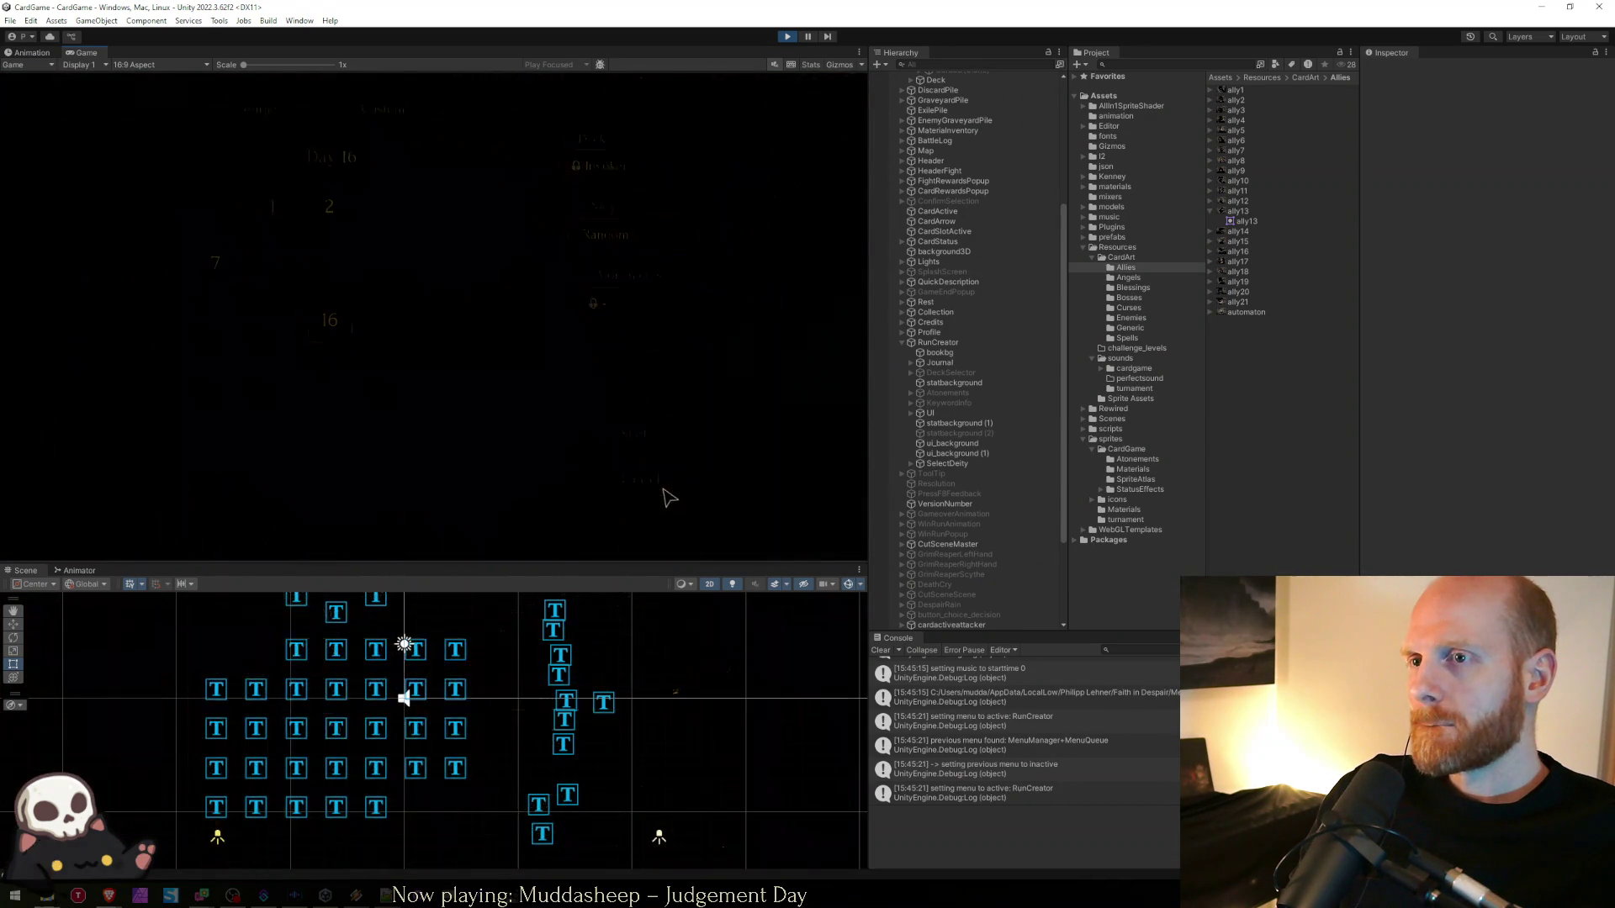
left_click(534, 488)
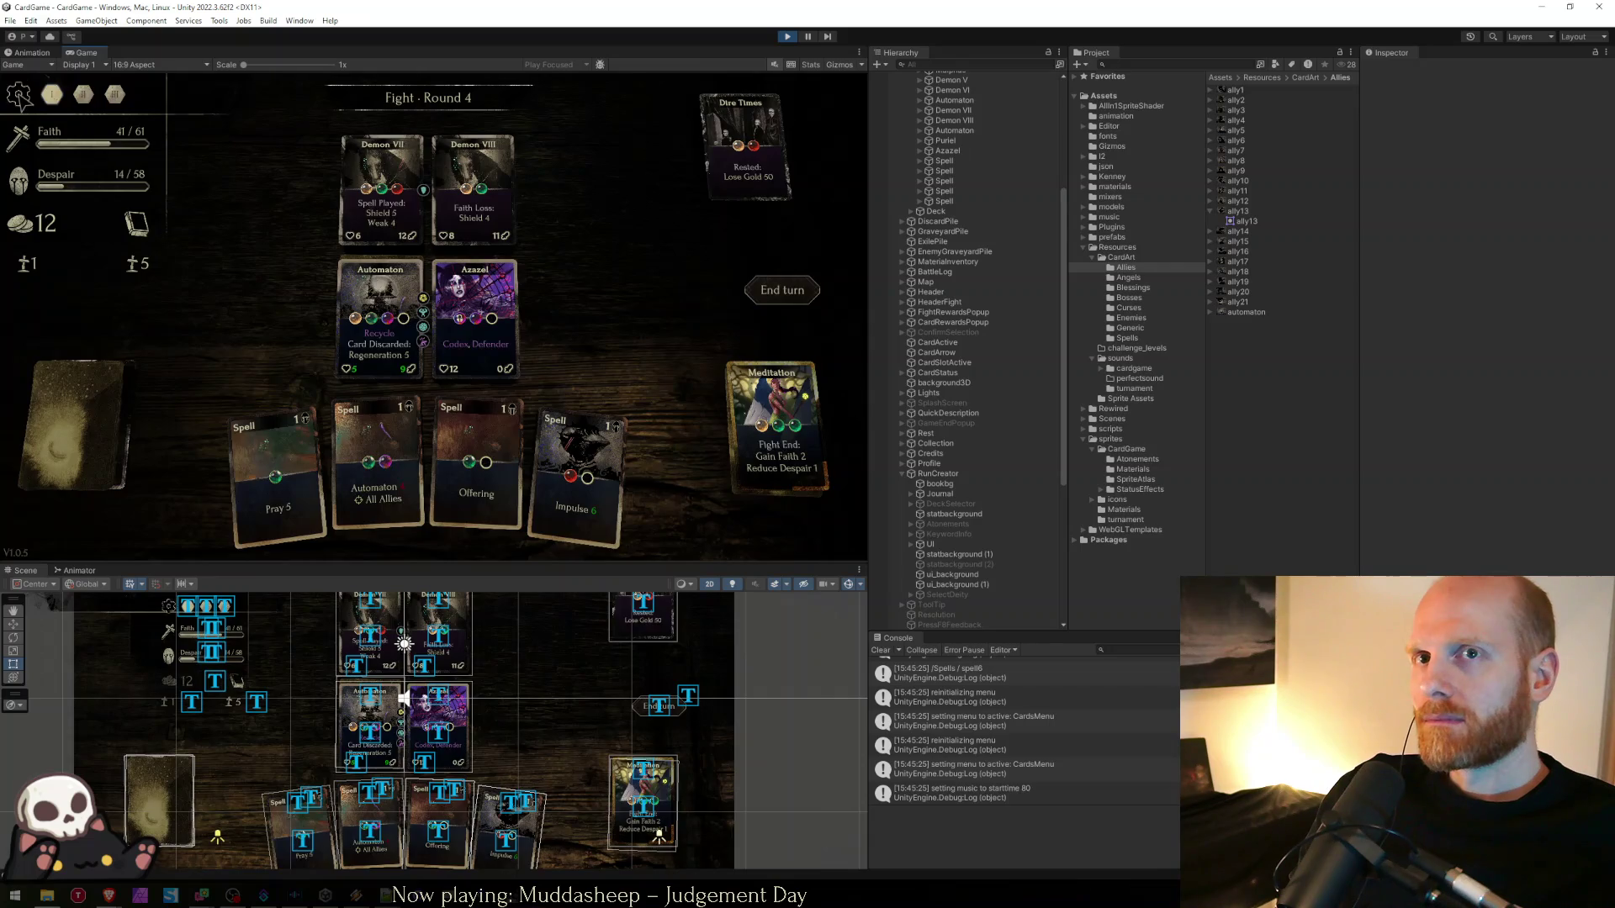
key("Escape")
left_click(389, 300)
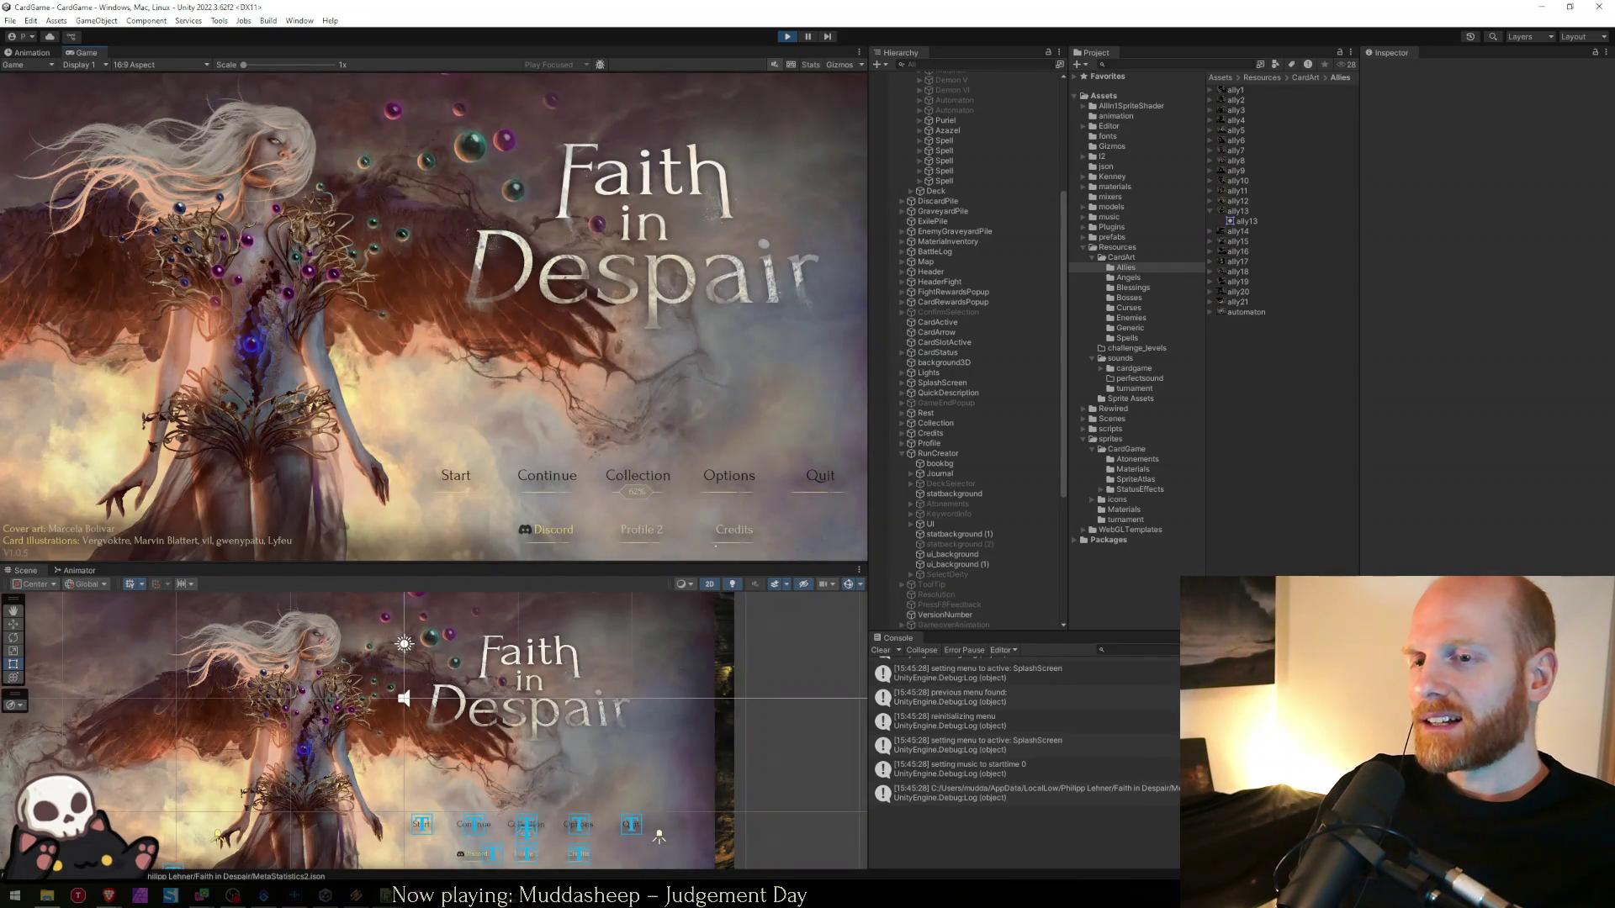
key("alt+Tab")
left_click(812, 466)
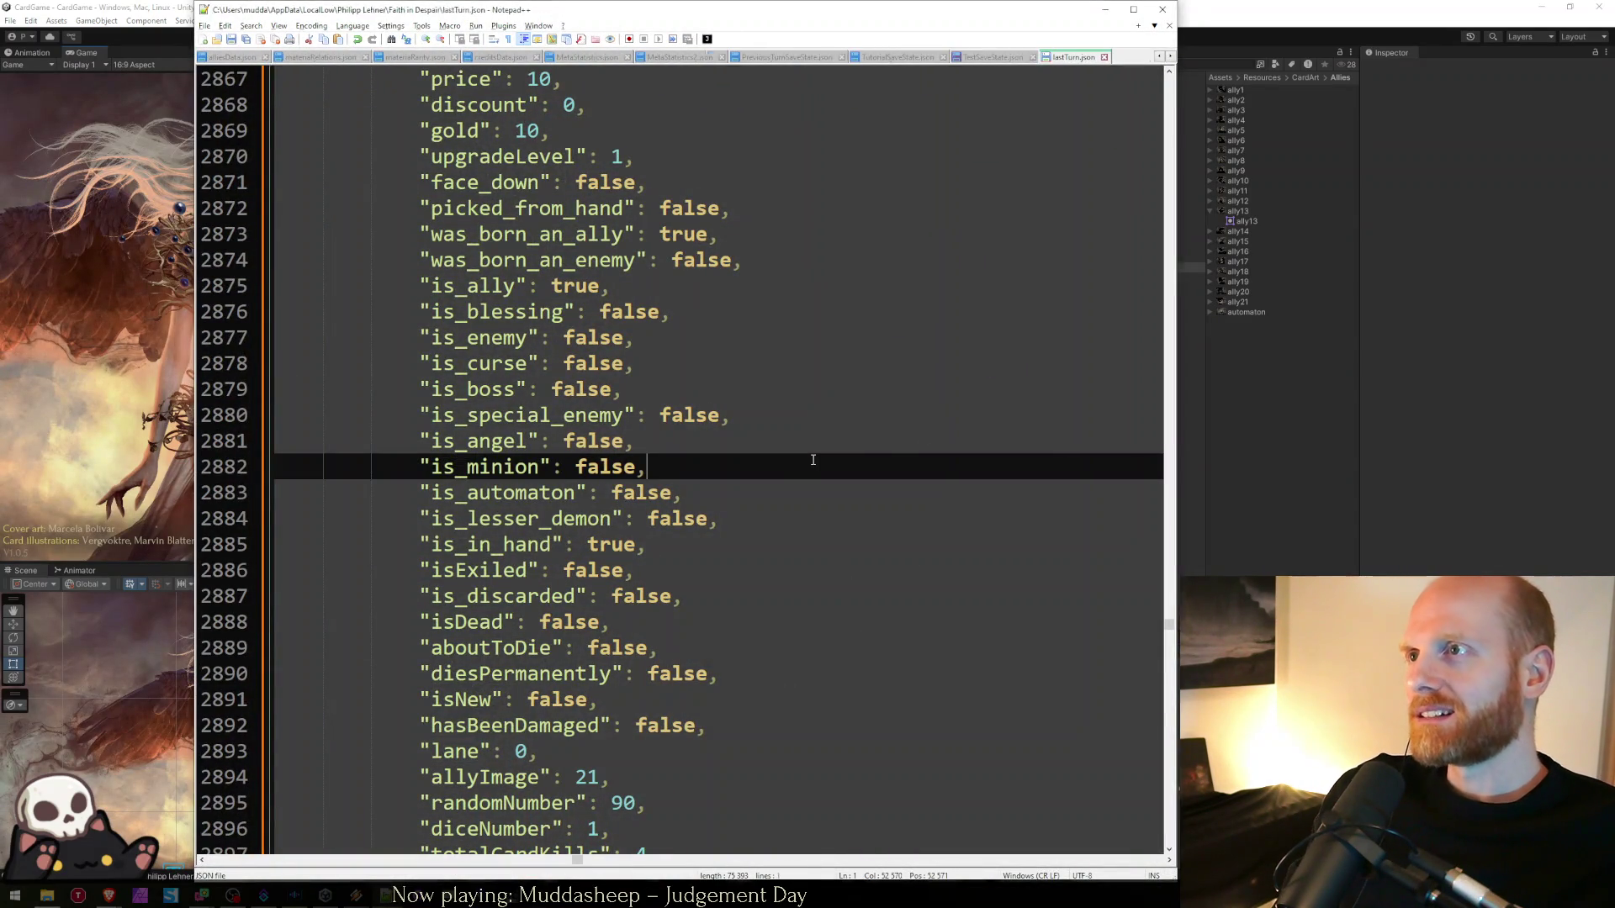
- Reload lastTurn.json, then type and erase a 'display: none' note at the top of worksheet.txt
key("Return")
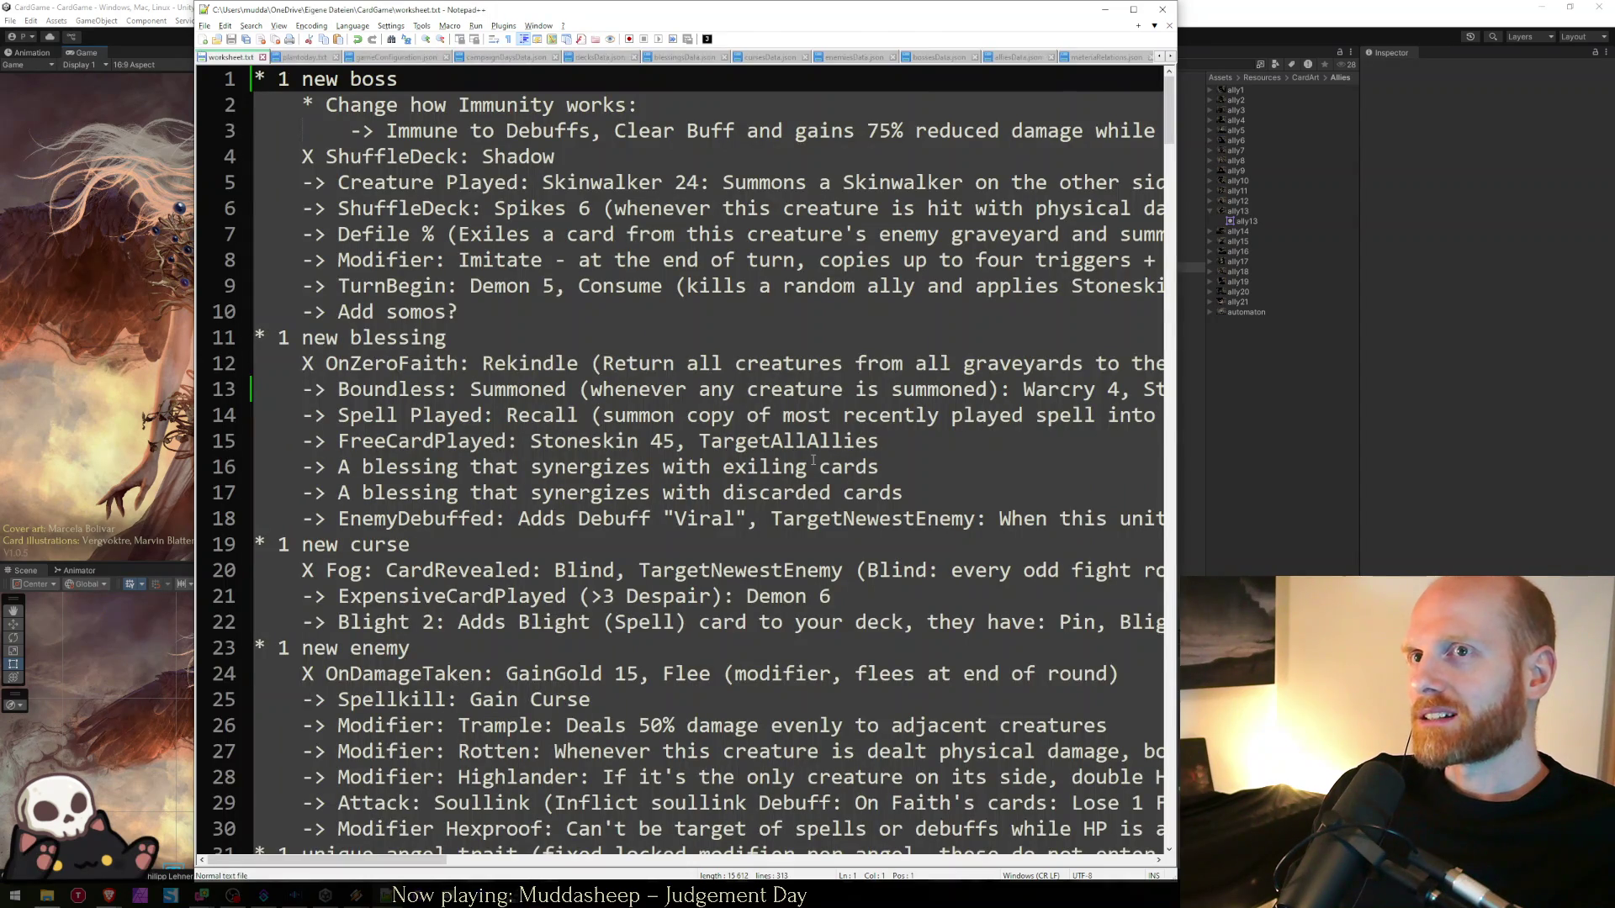
key("Return")
key("Return")
key("Return")
key("Up")
key("Up")
key("Up")
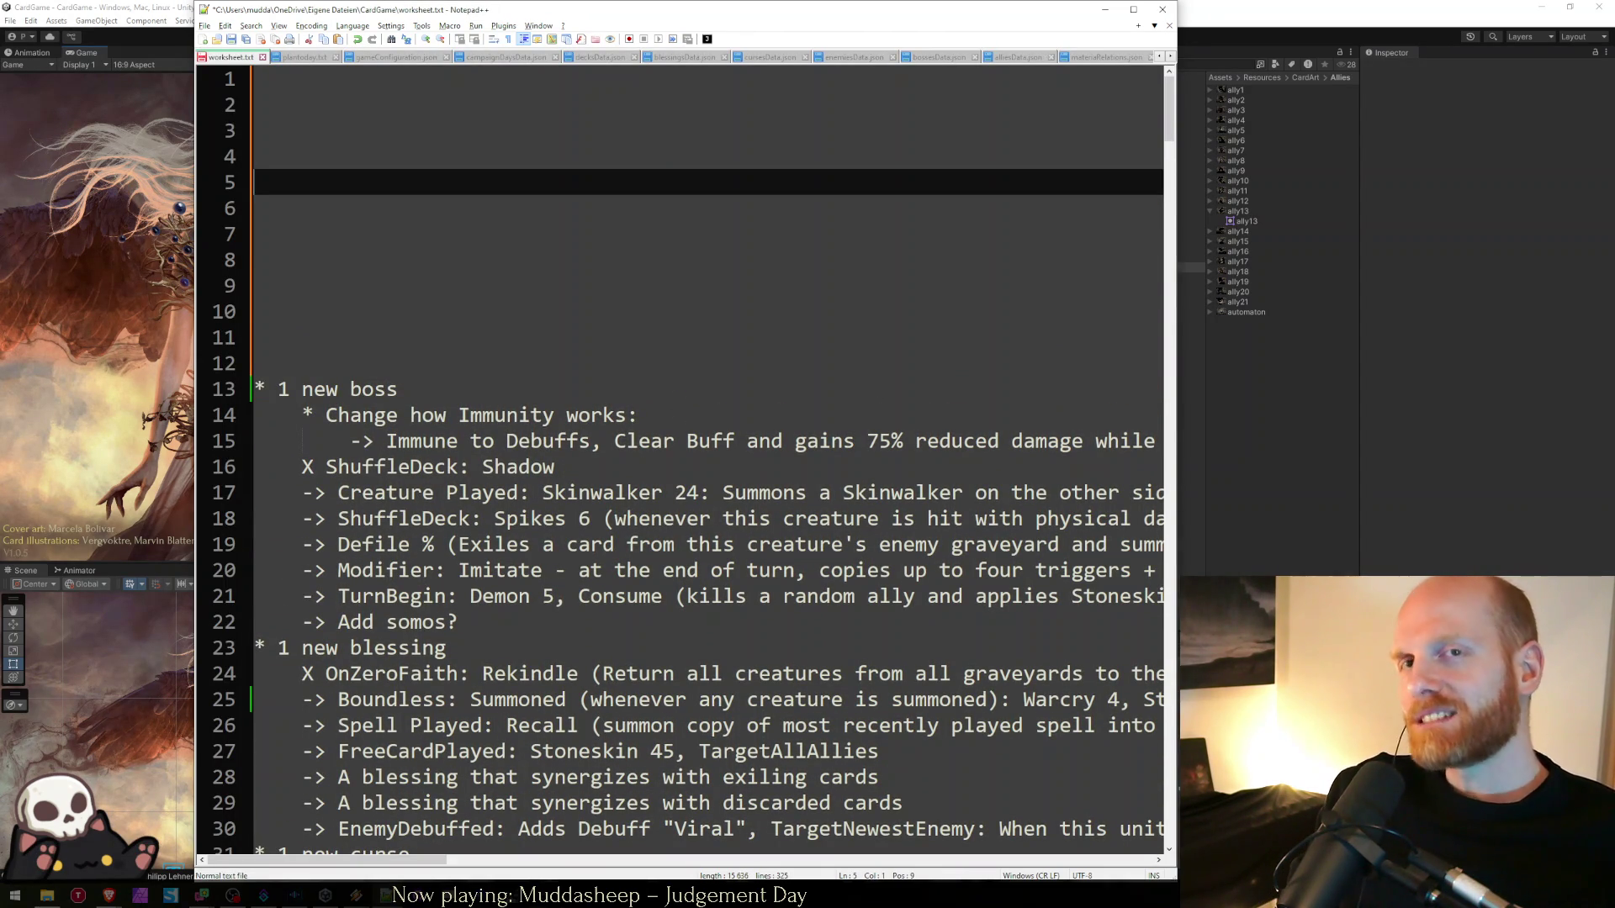
type("display: none")
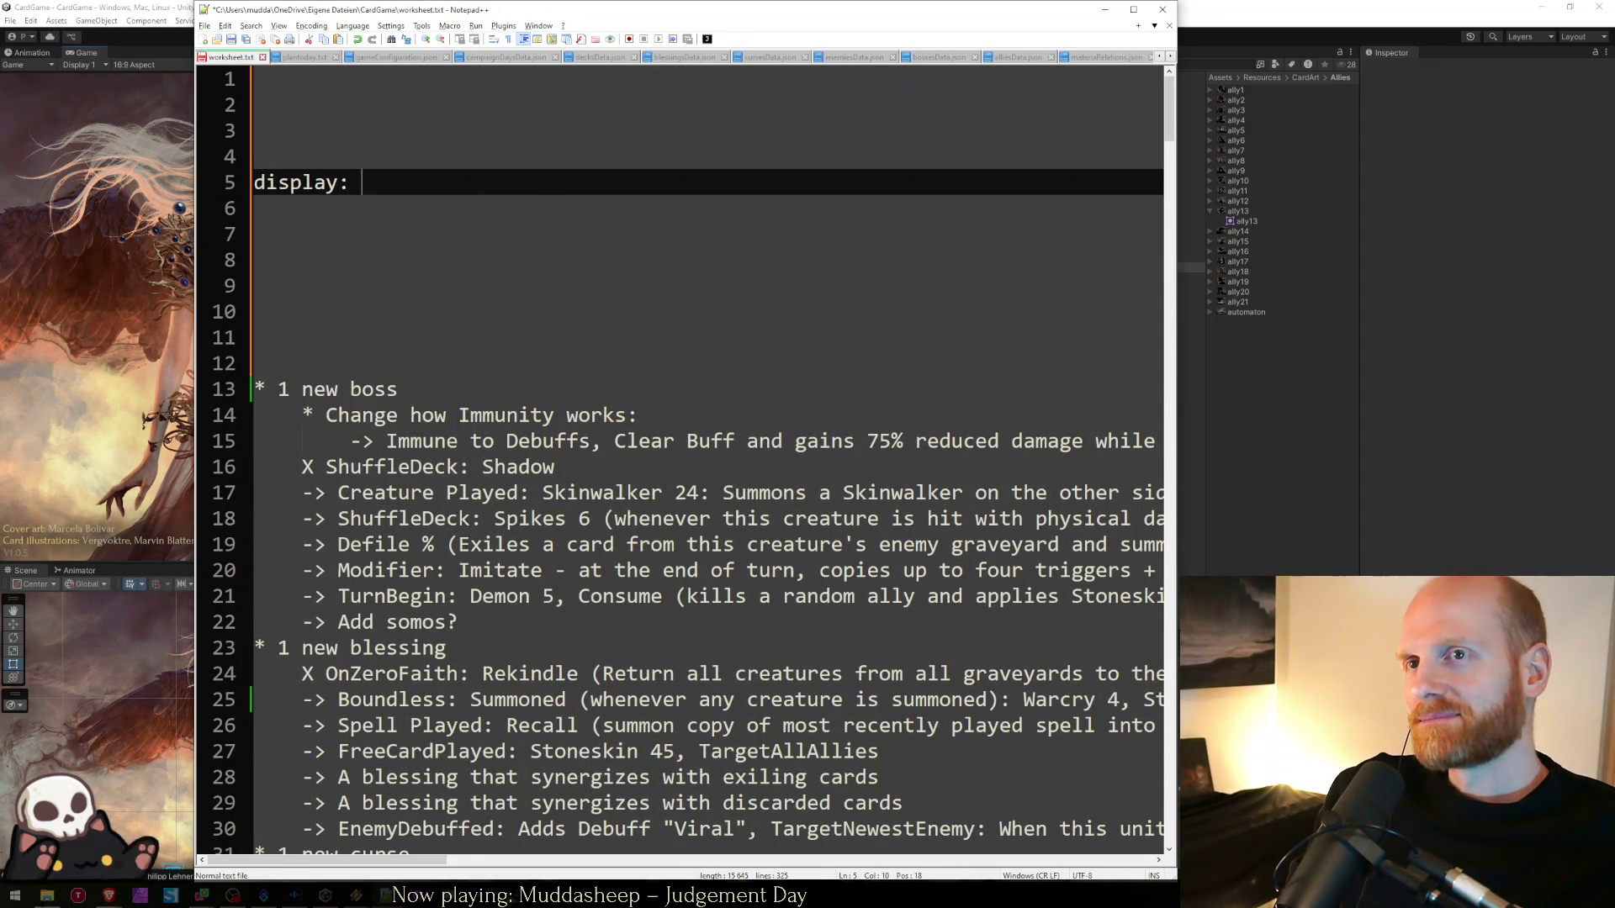
key("Return")
key("Up")
key("shift+Home")
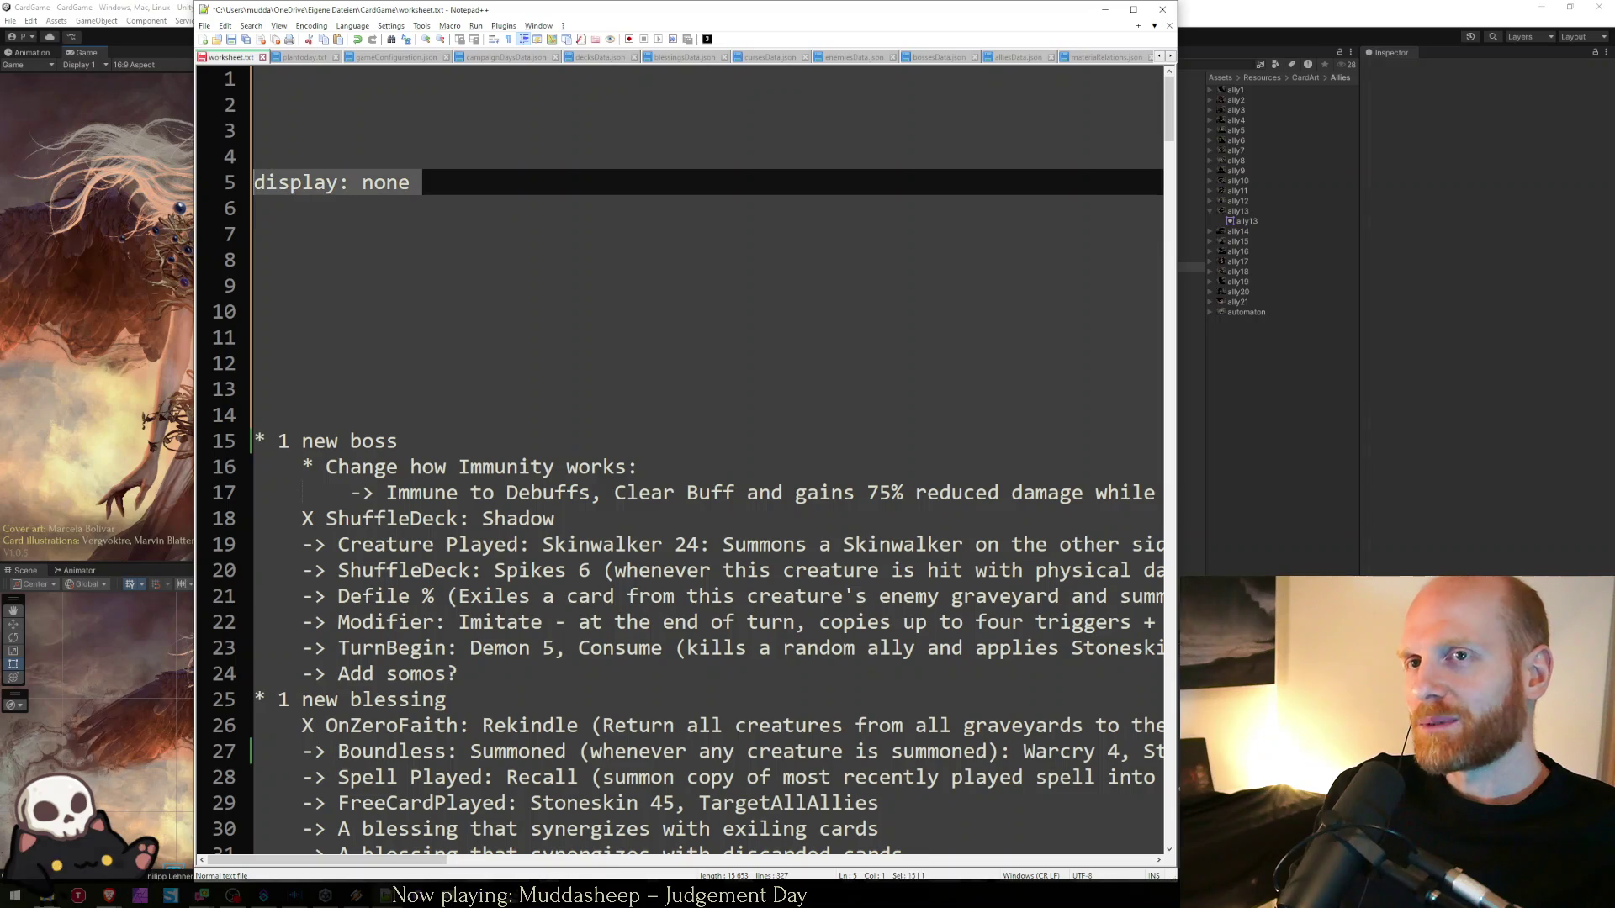
key("Delete")
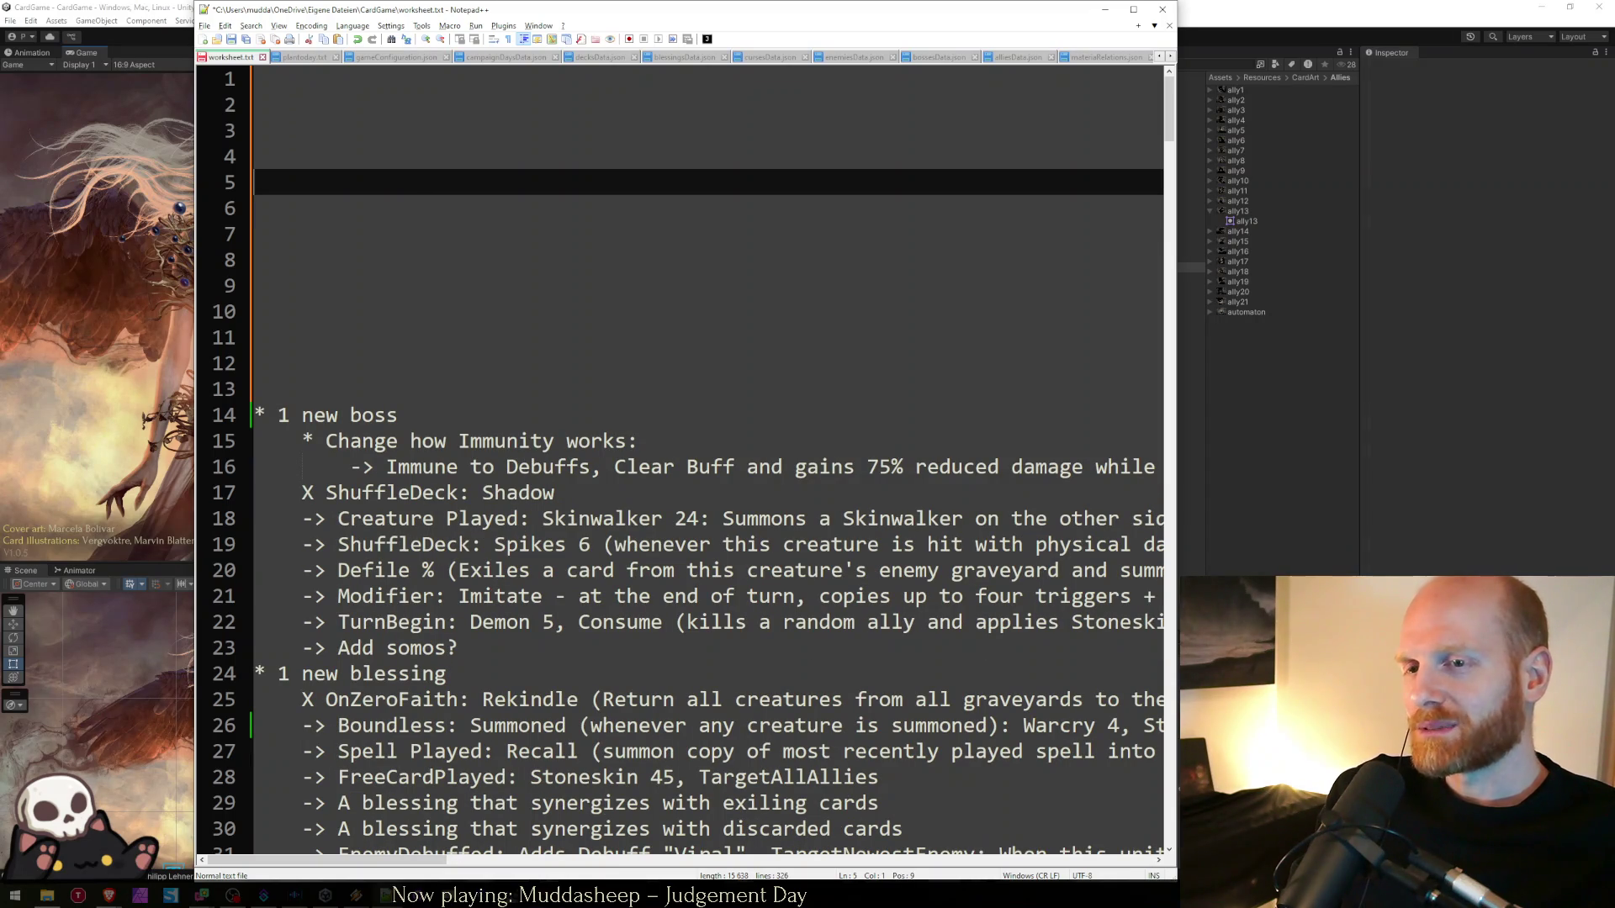
- Type and delete a 'fisplay: none;' line, remove the leading blank lines, and save worksheet.txt
type("fisplay: none;")
key("Return")
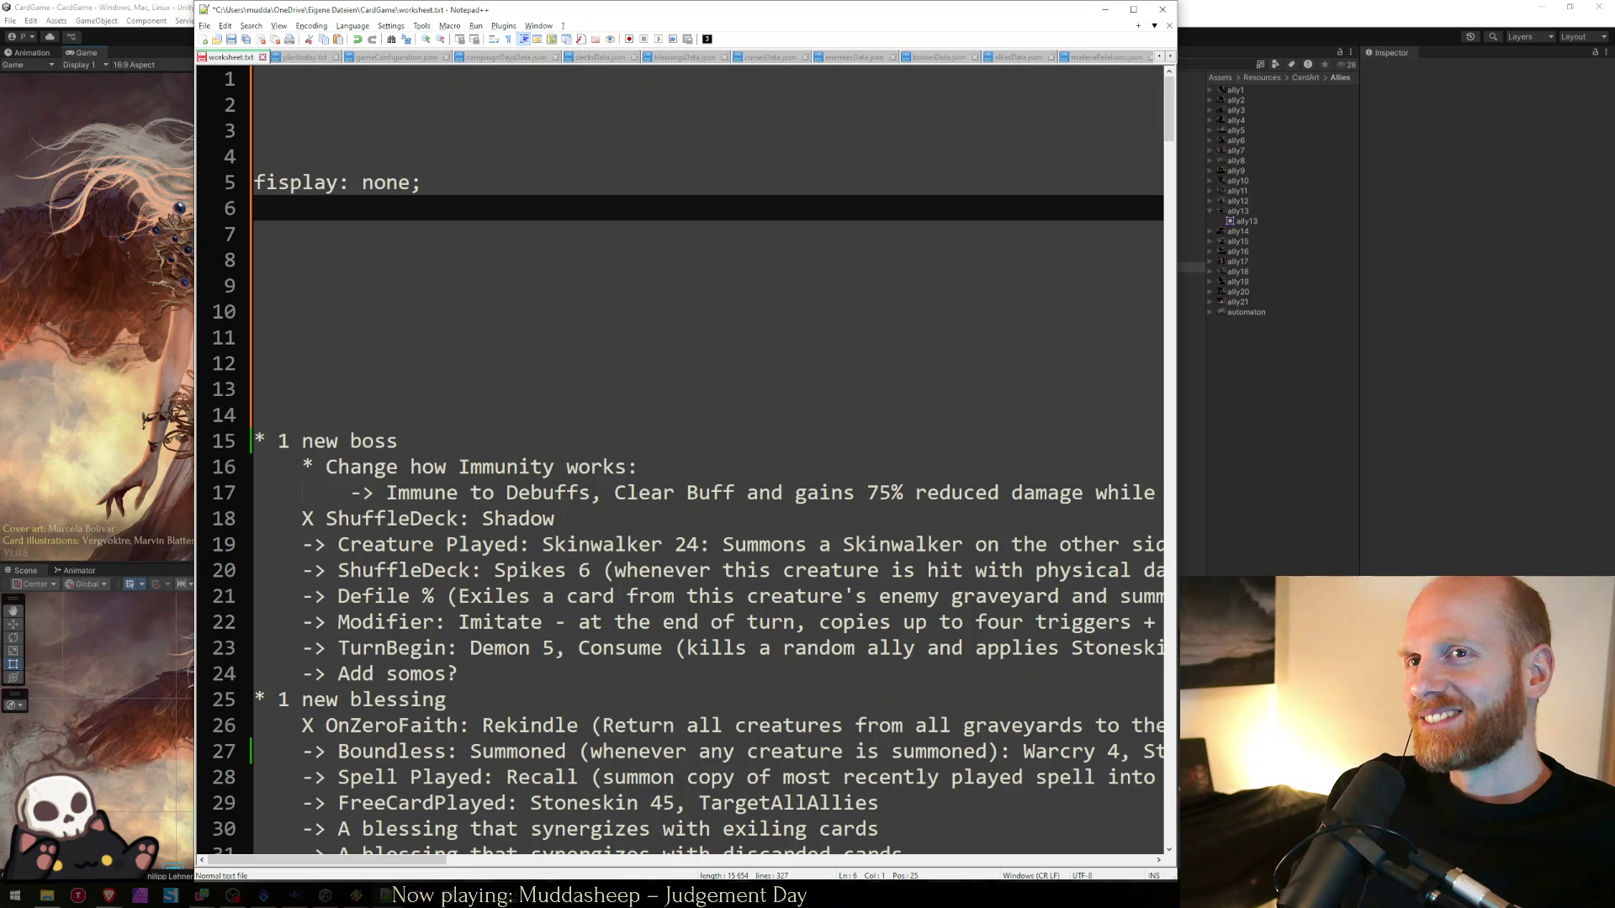
key("Up")
key("Down")
key("Down")
key("Up")
key("Up")
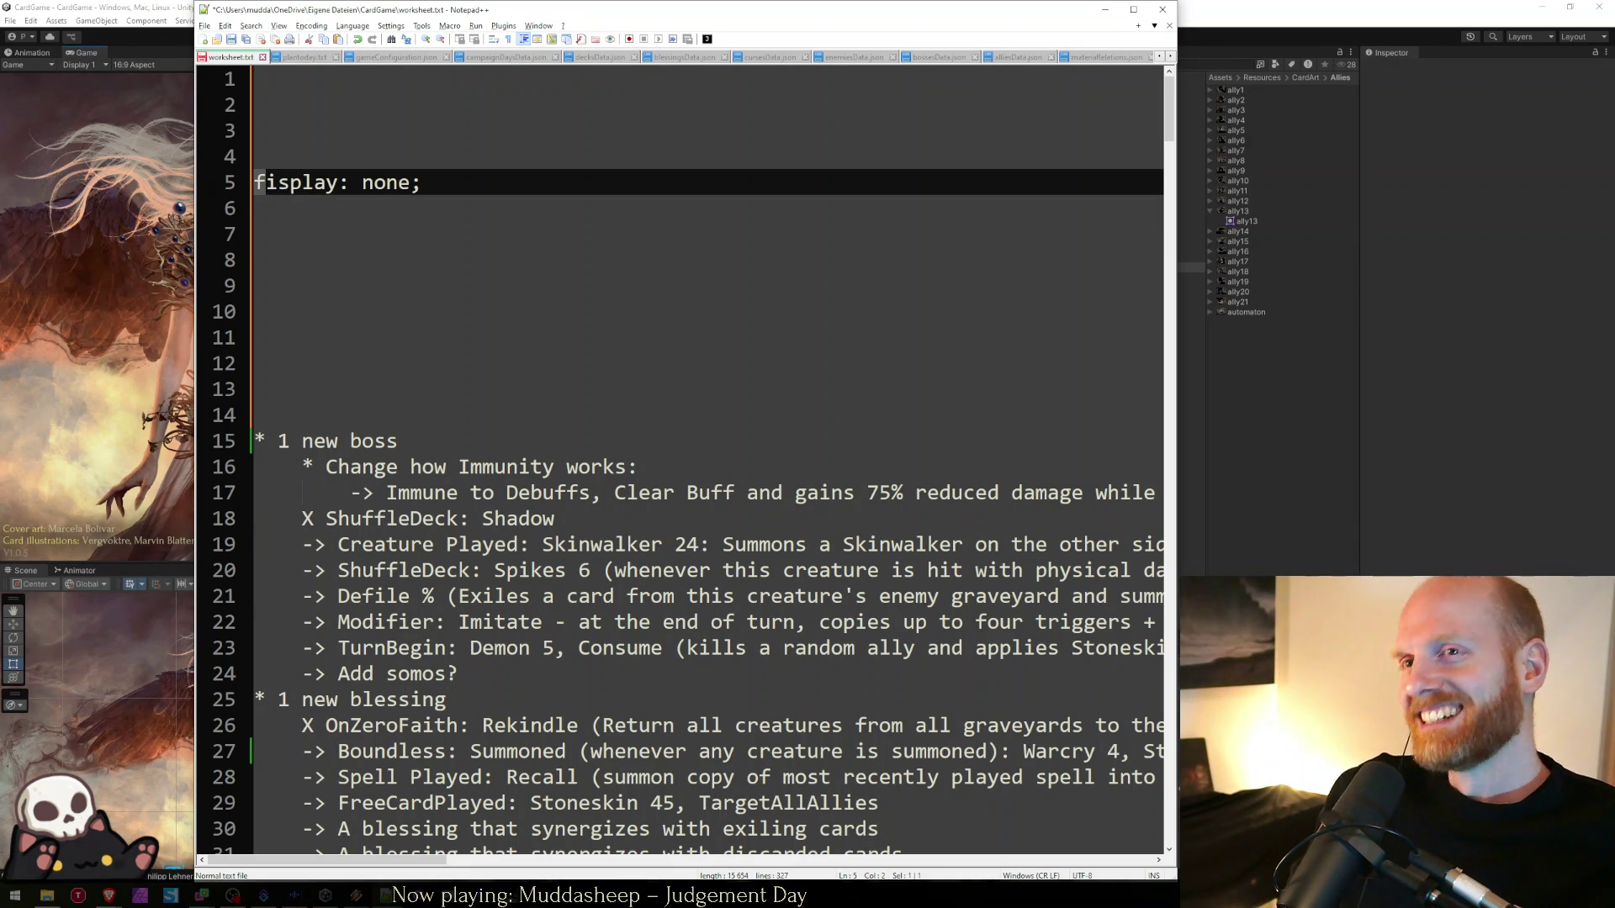
key("shift+Home")
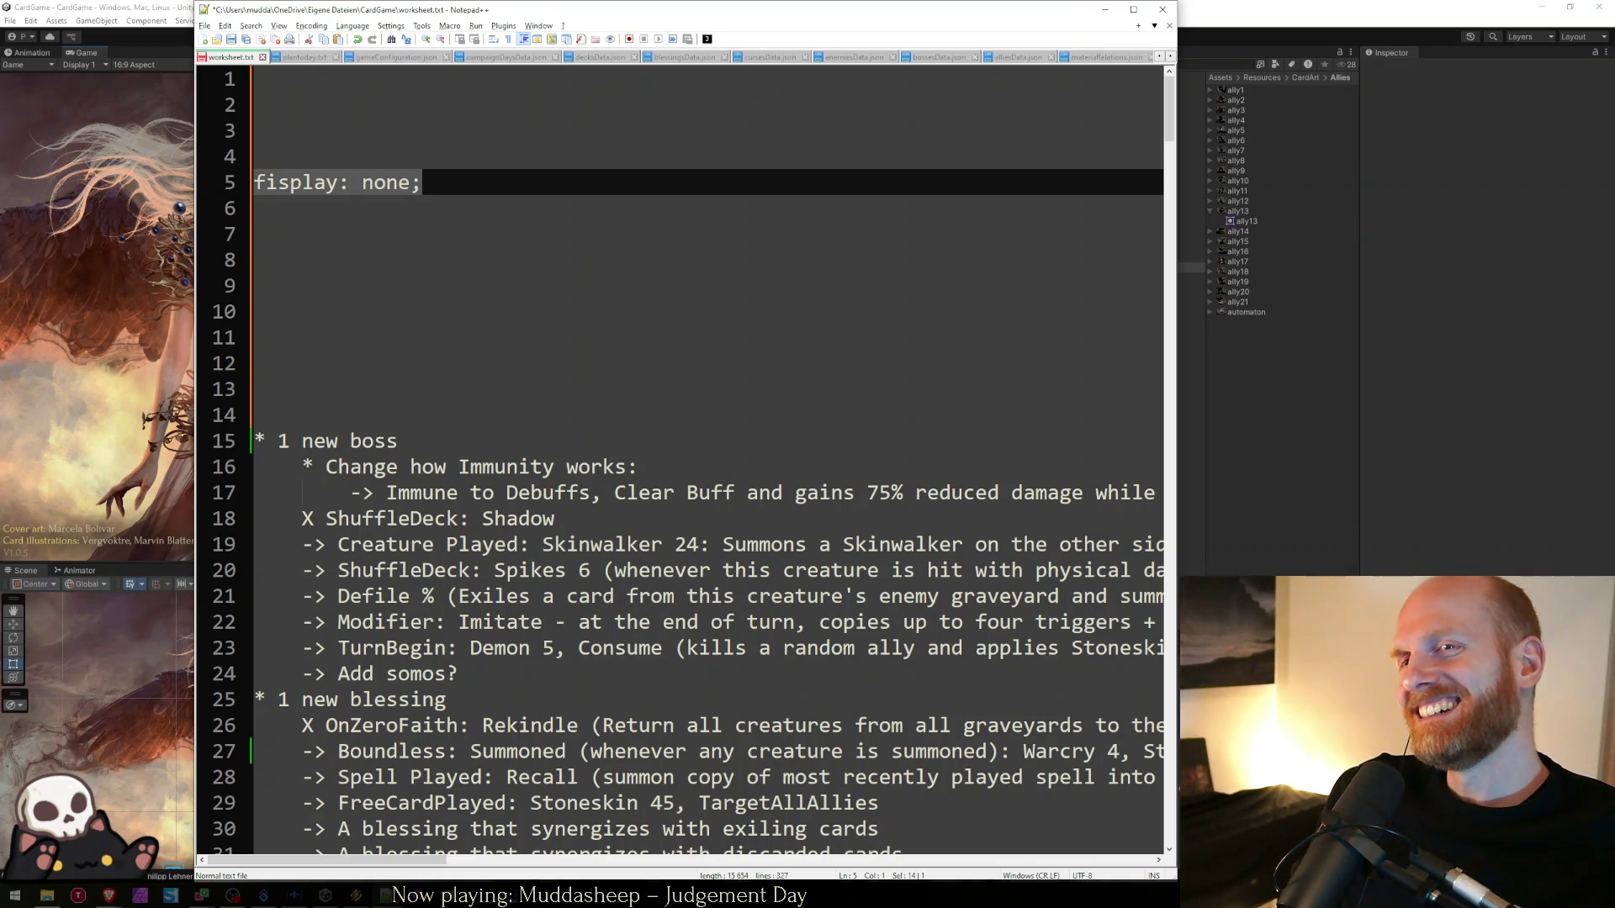
key("Delete")
key("Delete")
key("Delete")
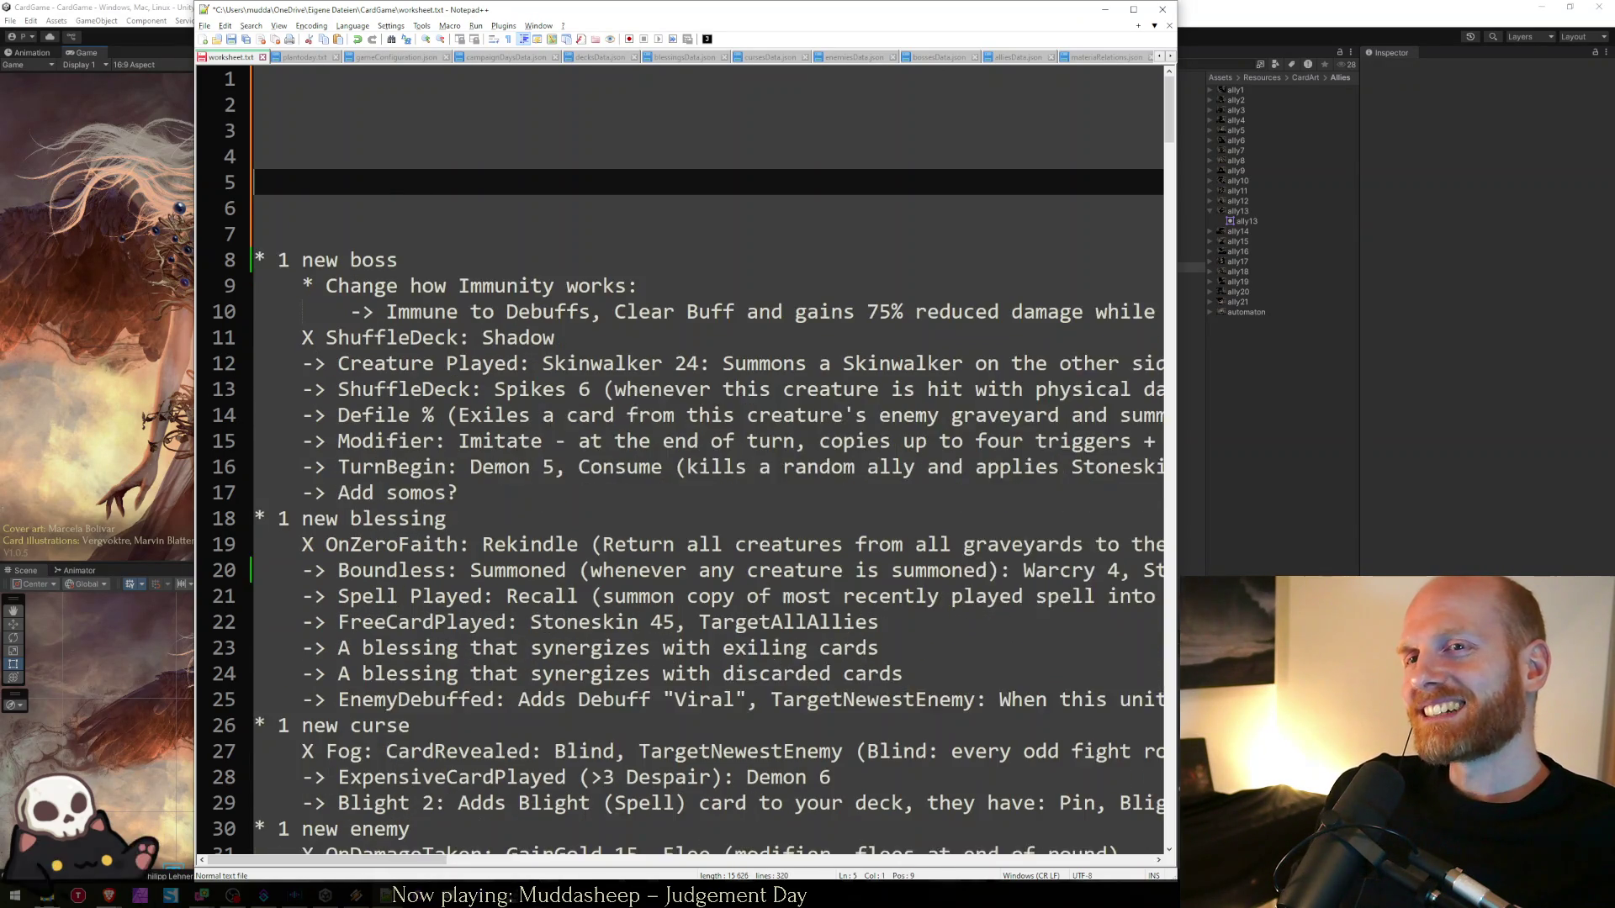
key("BackSpace")
key("BackSpace")
key("BackSpace")
key("Delete")
key("Delete")
key("Delete")
key("ctrl+s")
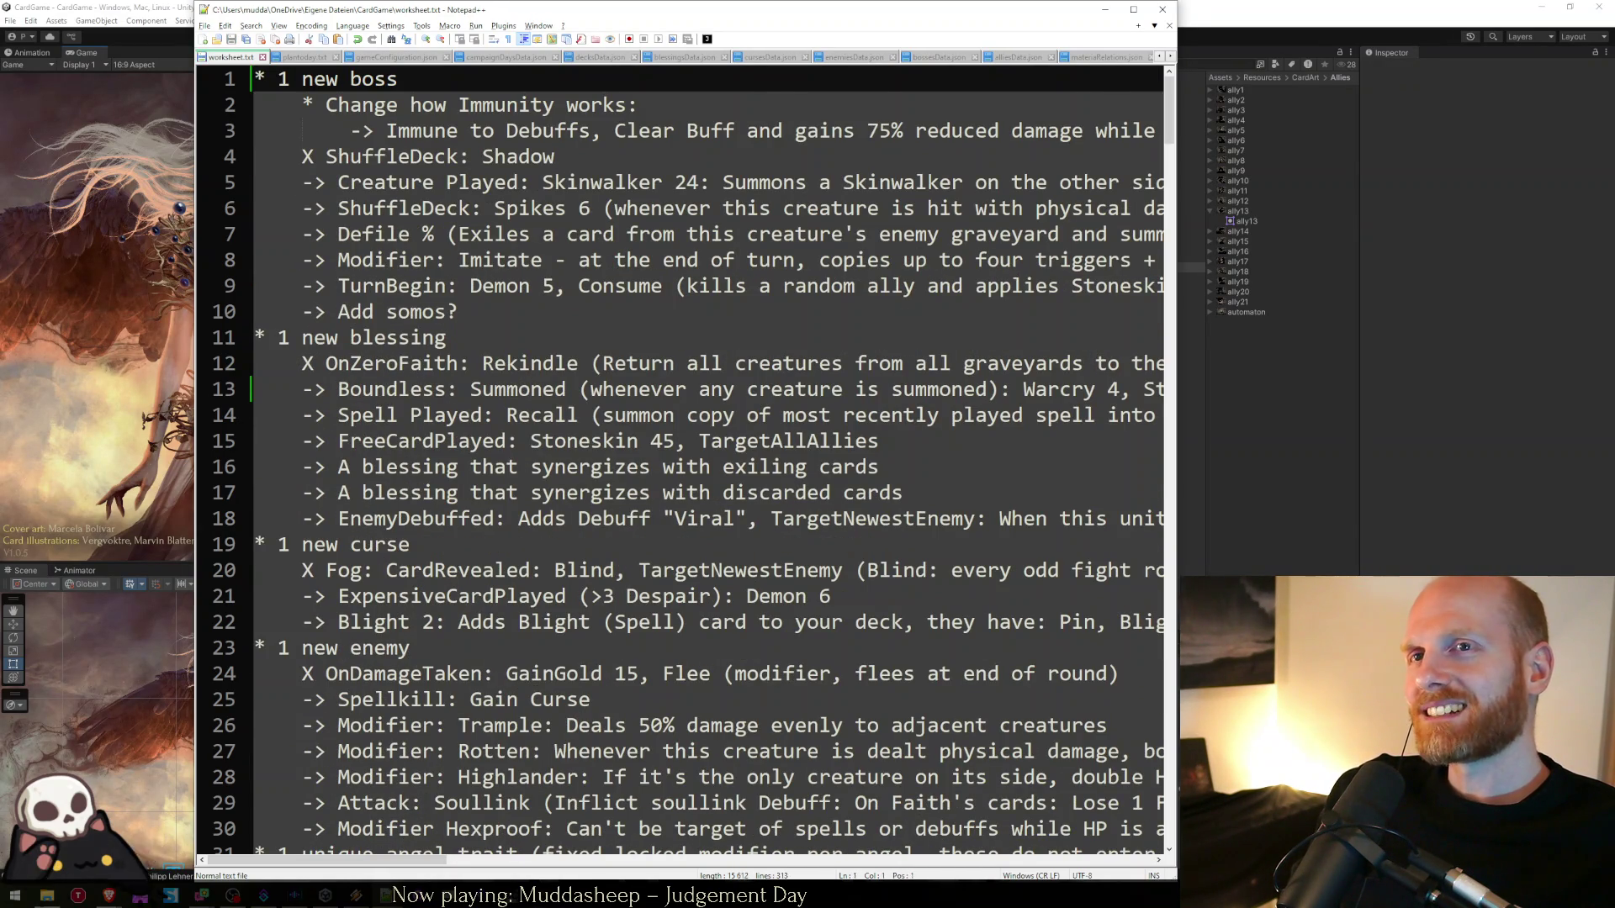
key("alt+Tab")
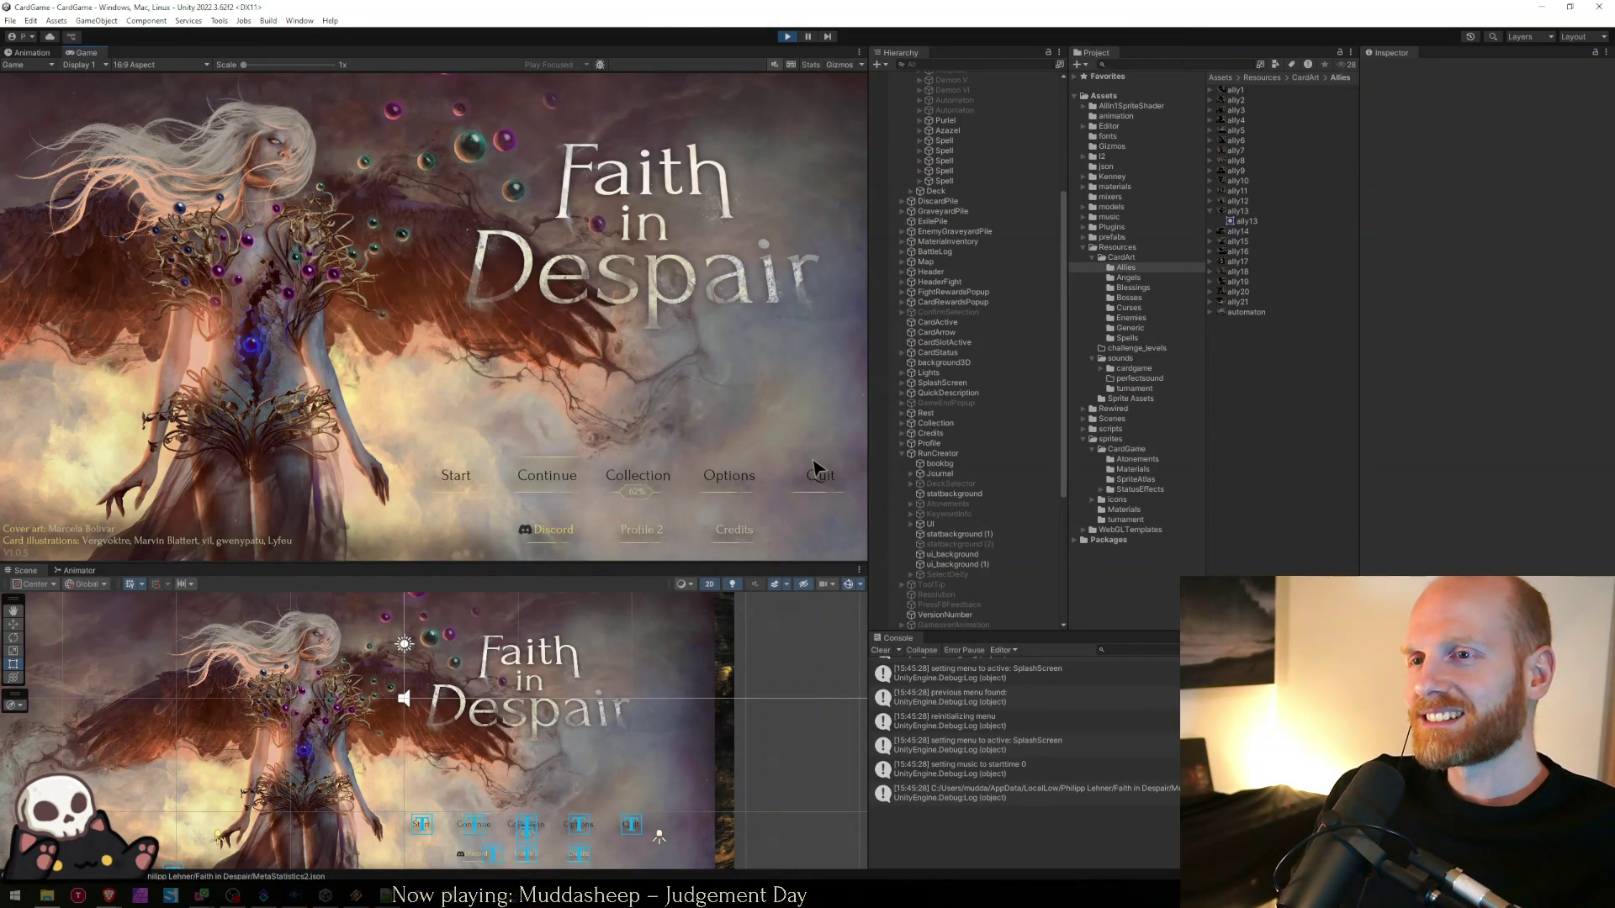
- Cancel the new-run setup twice, then Continue to load the saved Round 4 fight and select the CardsMenu log
key("Return")
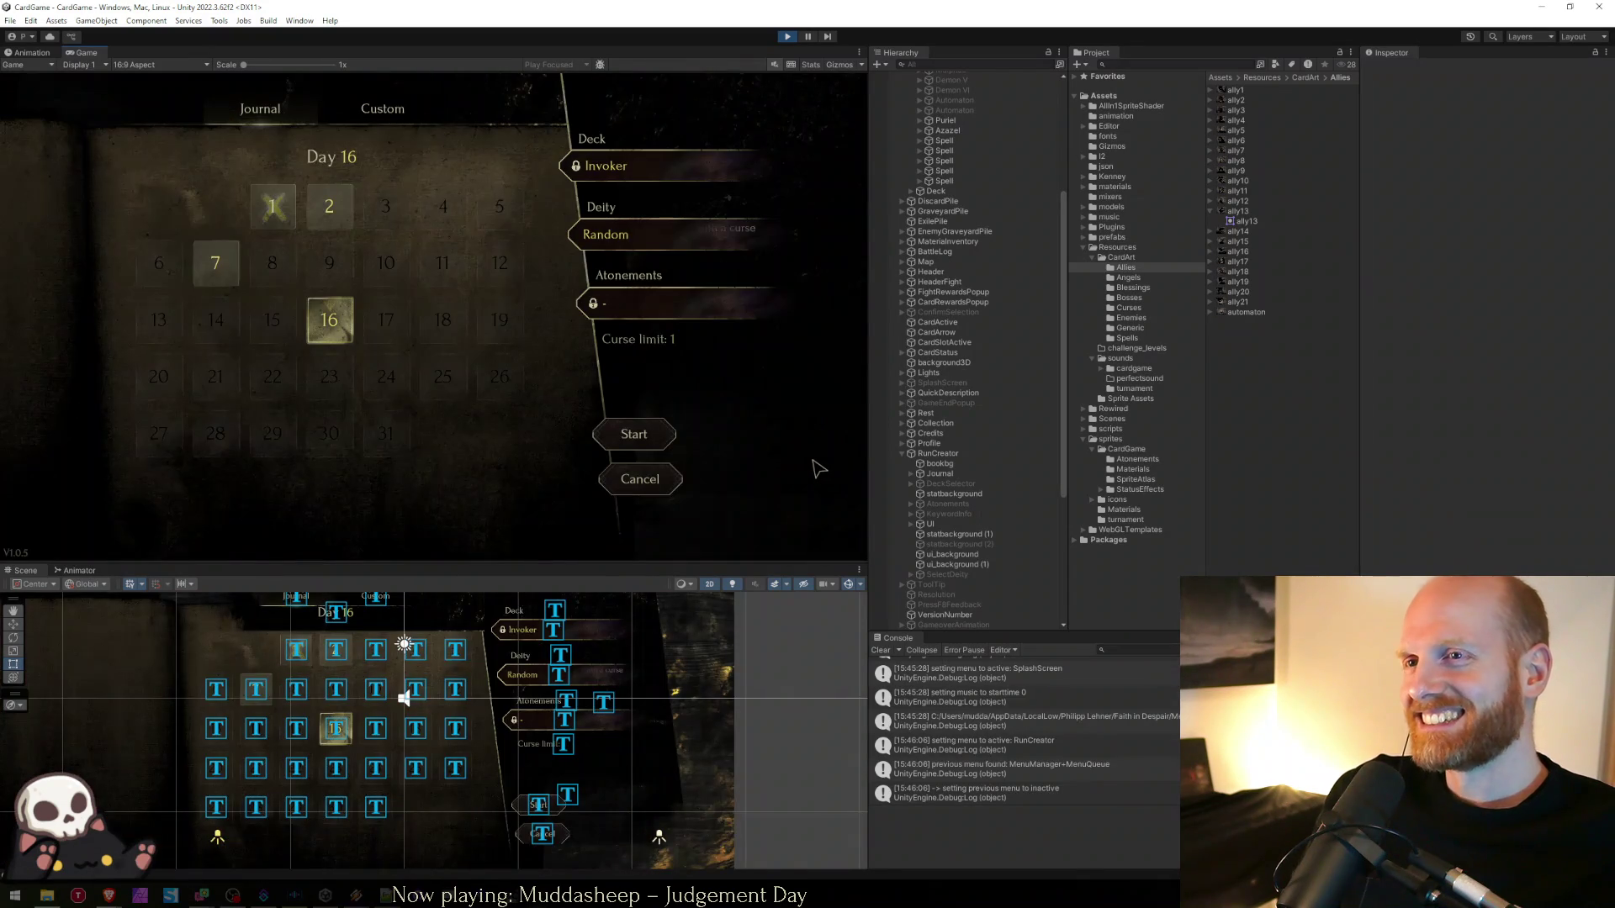
left_click(639, 479)
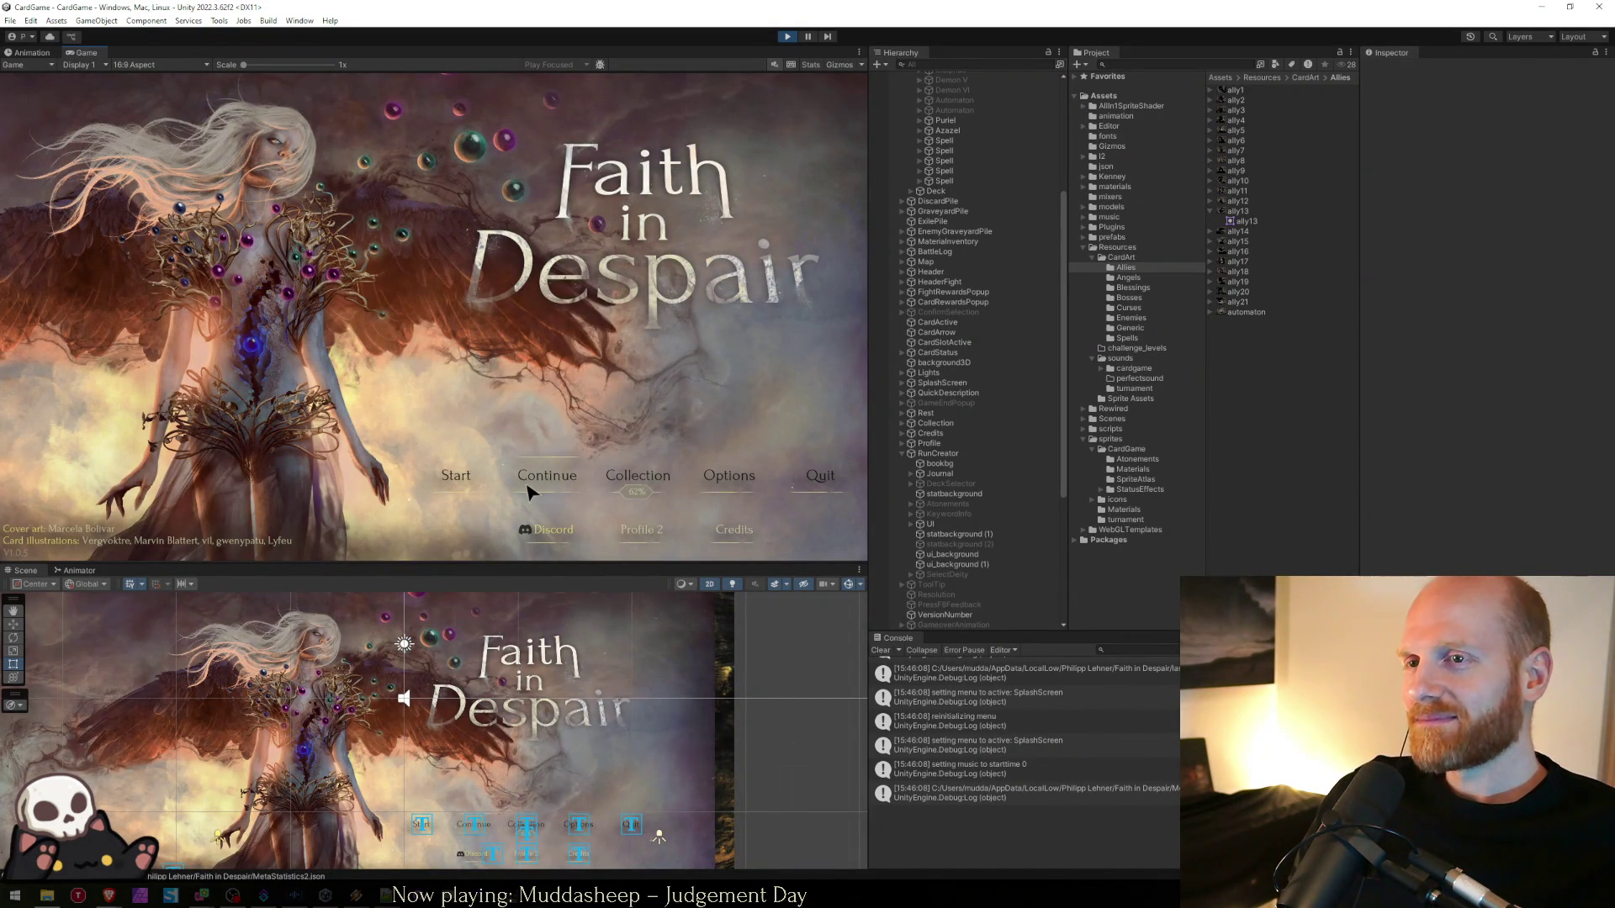
left_click(466, 478)
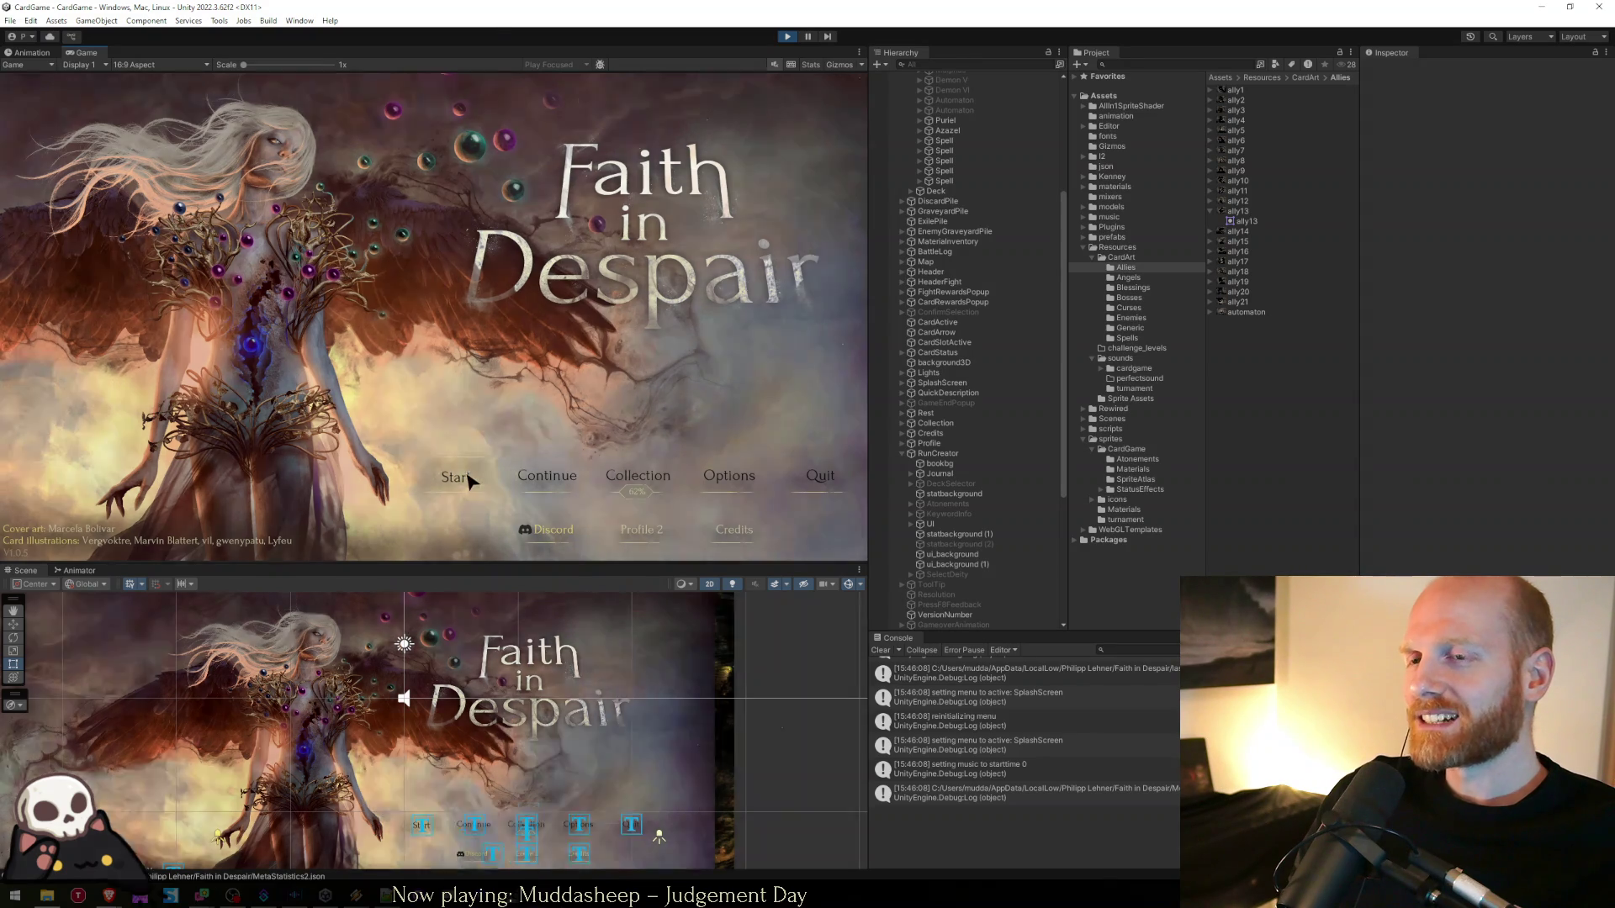
left_click(260, 108)
left_click(383, 109)
left_click(641, 488)
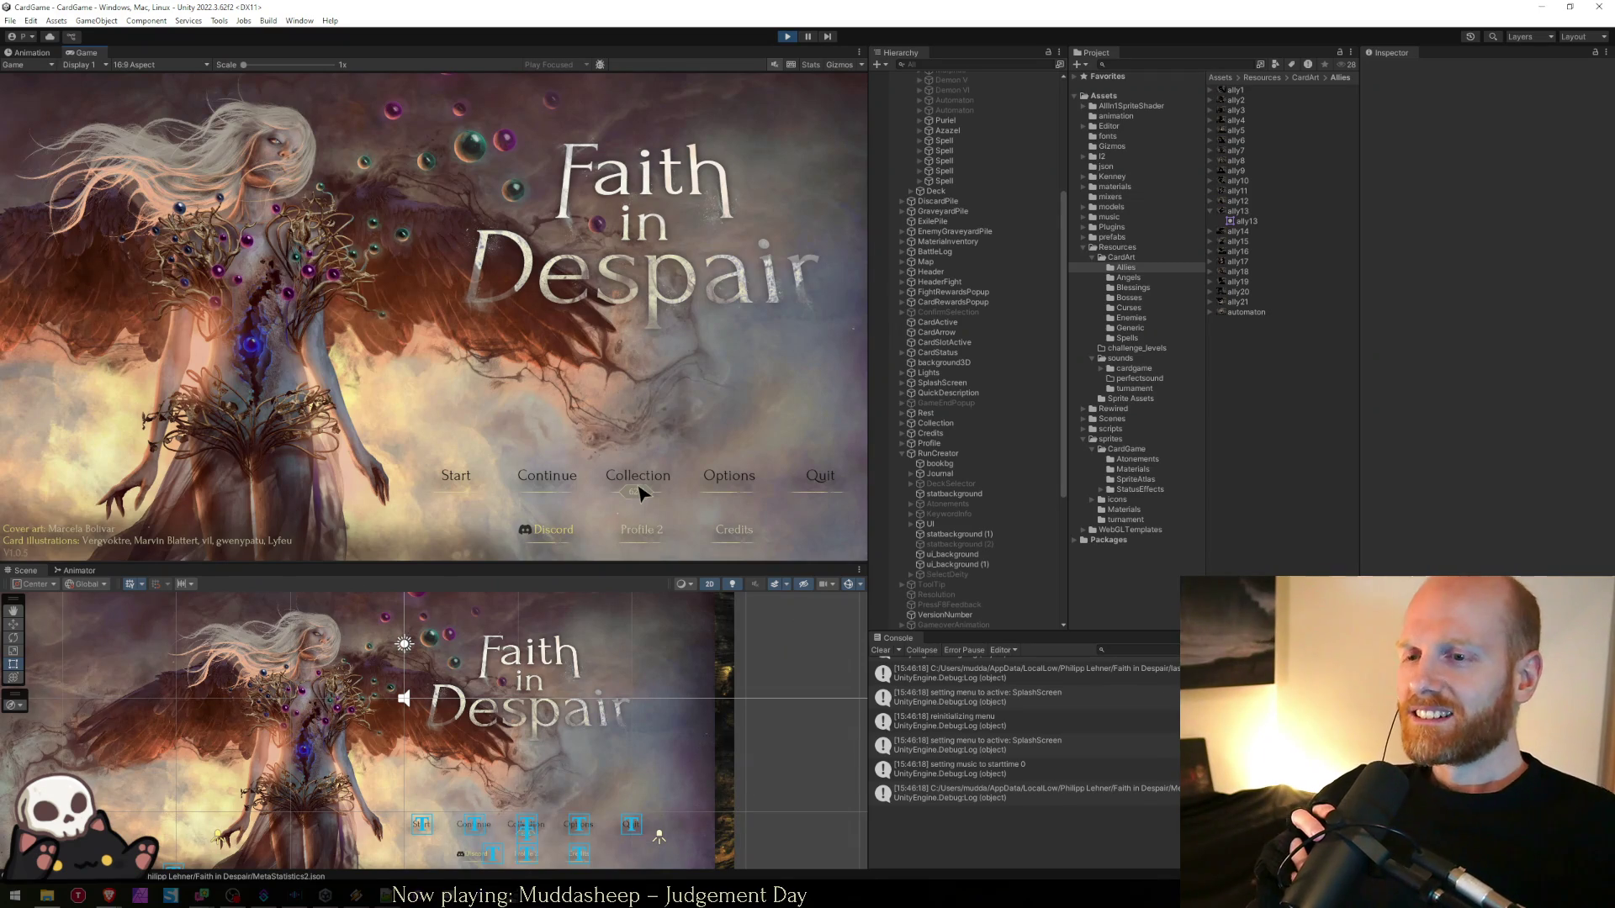
left_click(546, 478)
left_click(1043, 721)
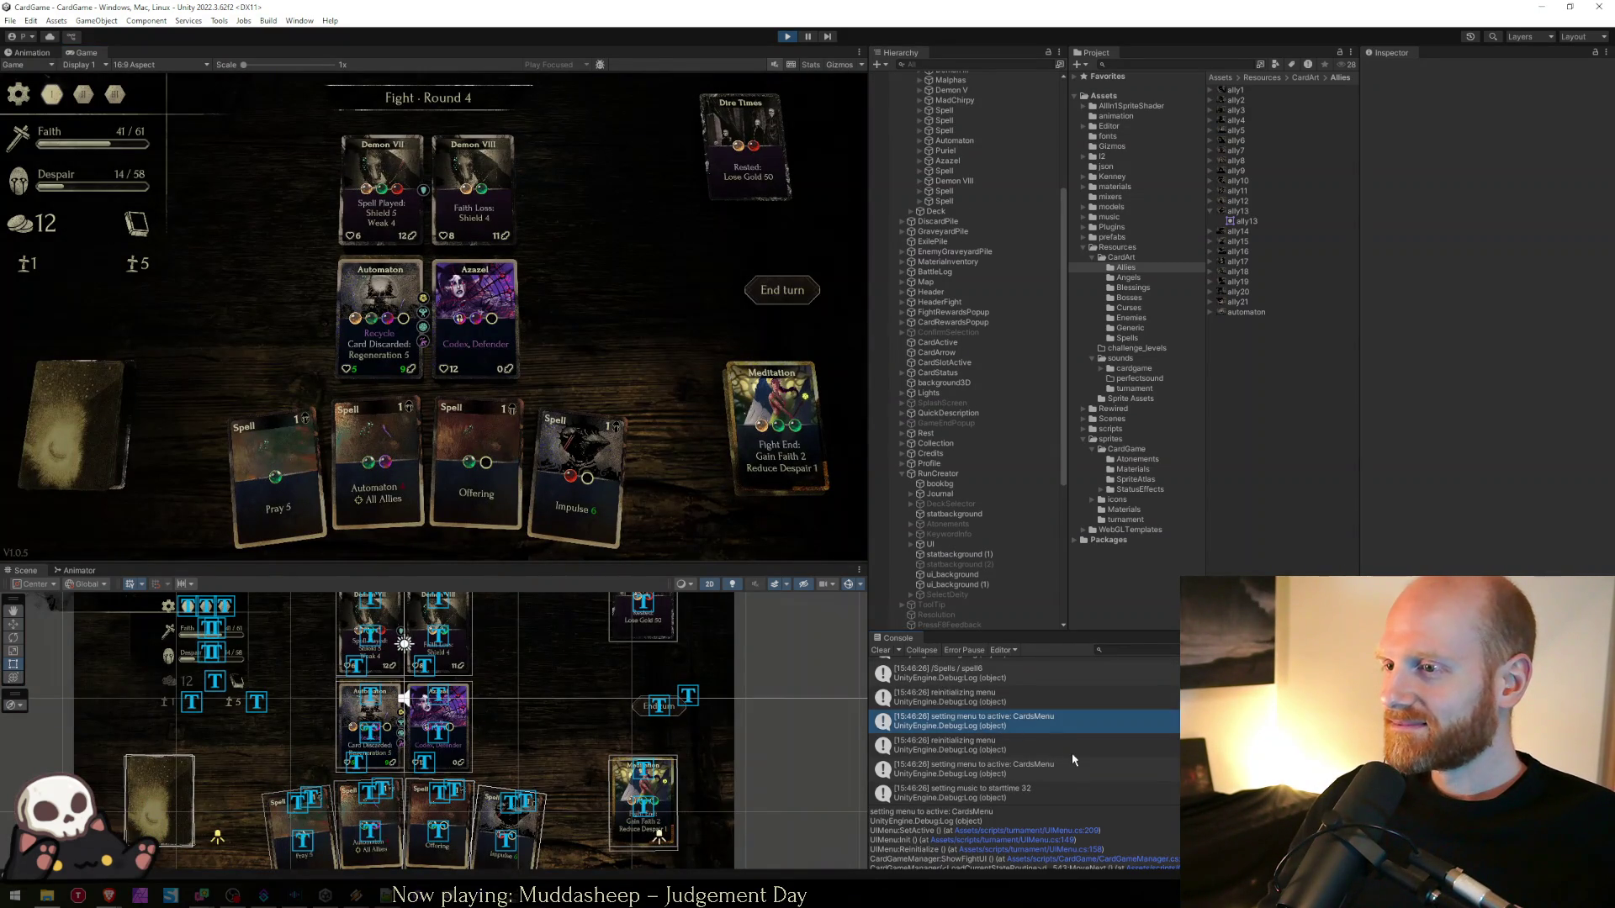
- Read the stack traces of the CardsMenu, spell6, I'm a spell, Spell and I'm a creature Console entries
scroll(1076, 761, "up", 2)
left_click(1071, 739)
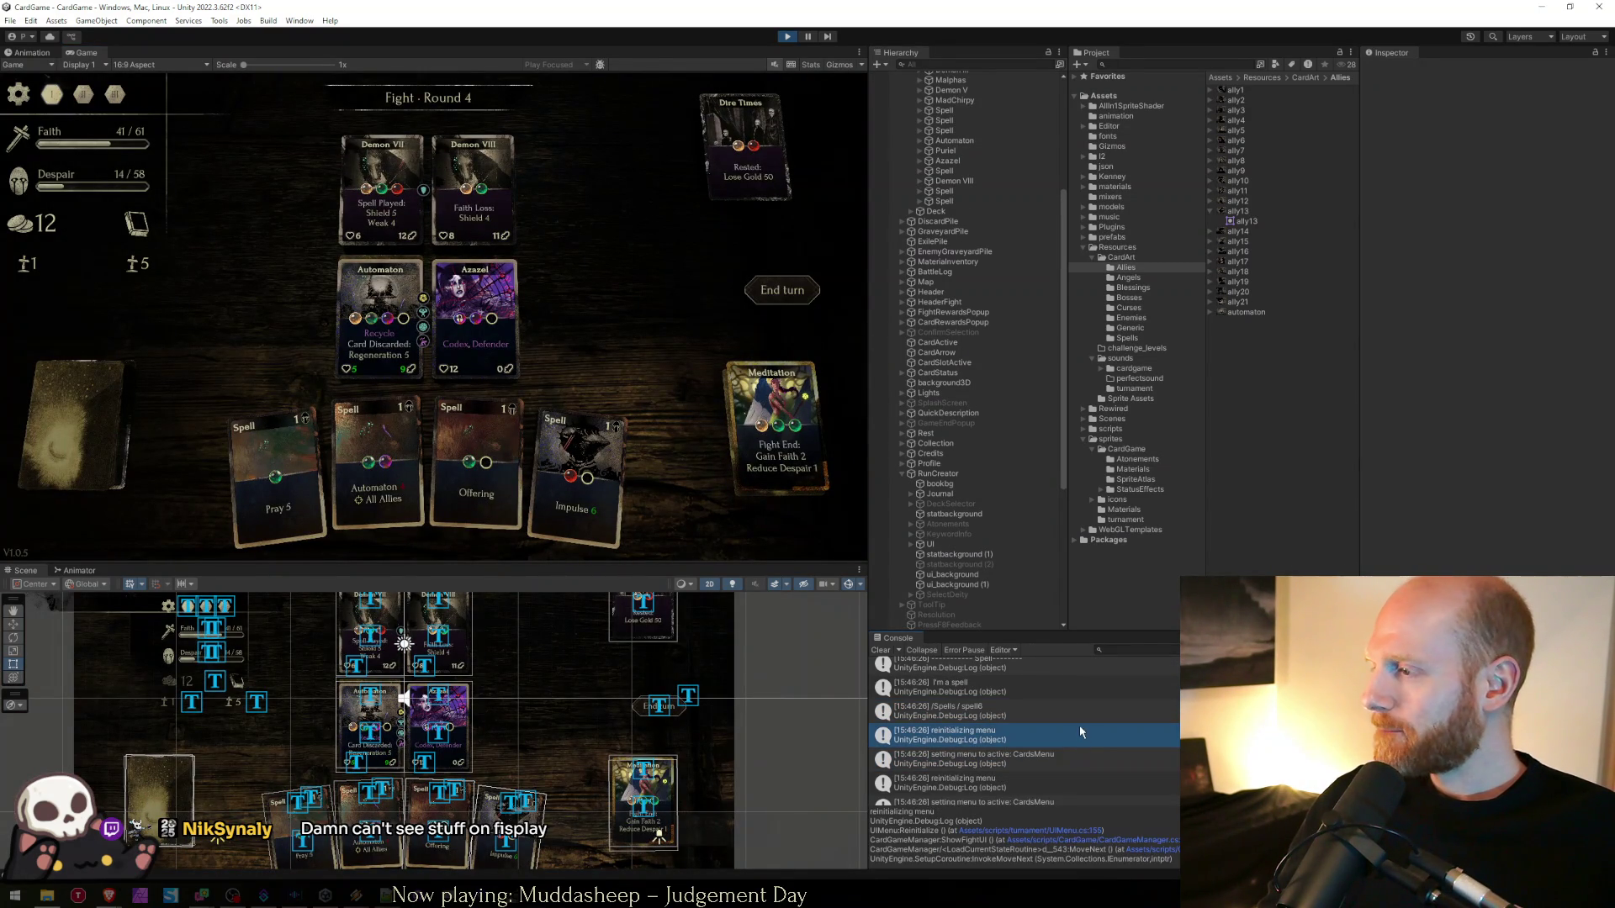
left_click(1034, 712)
scroll(1017, 726, "up", 2)
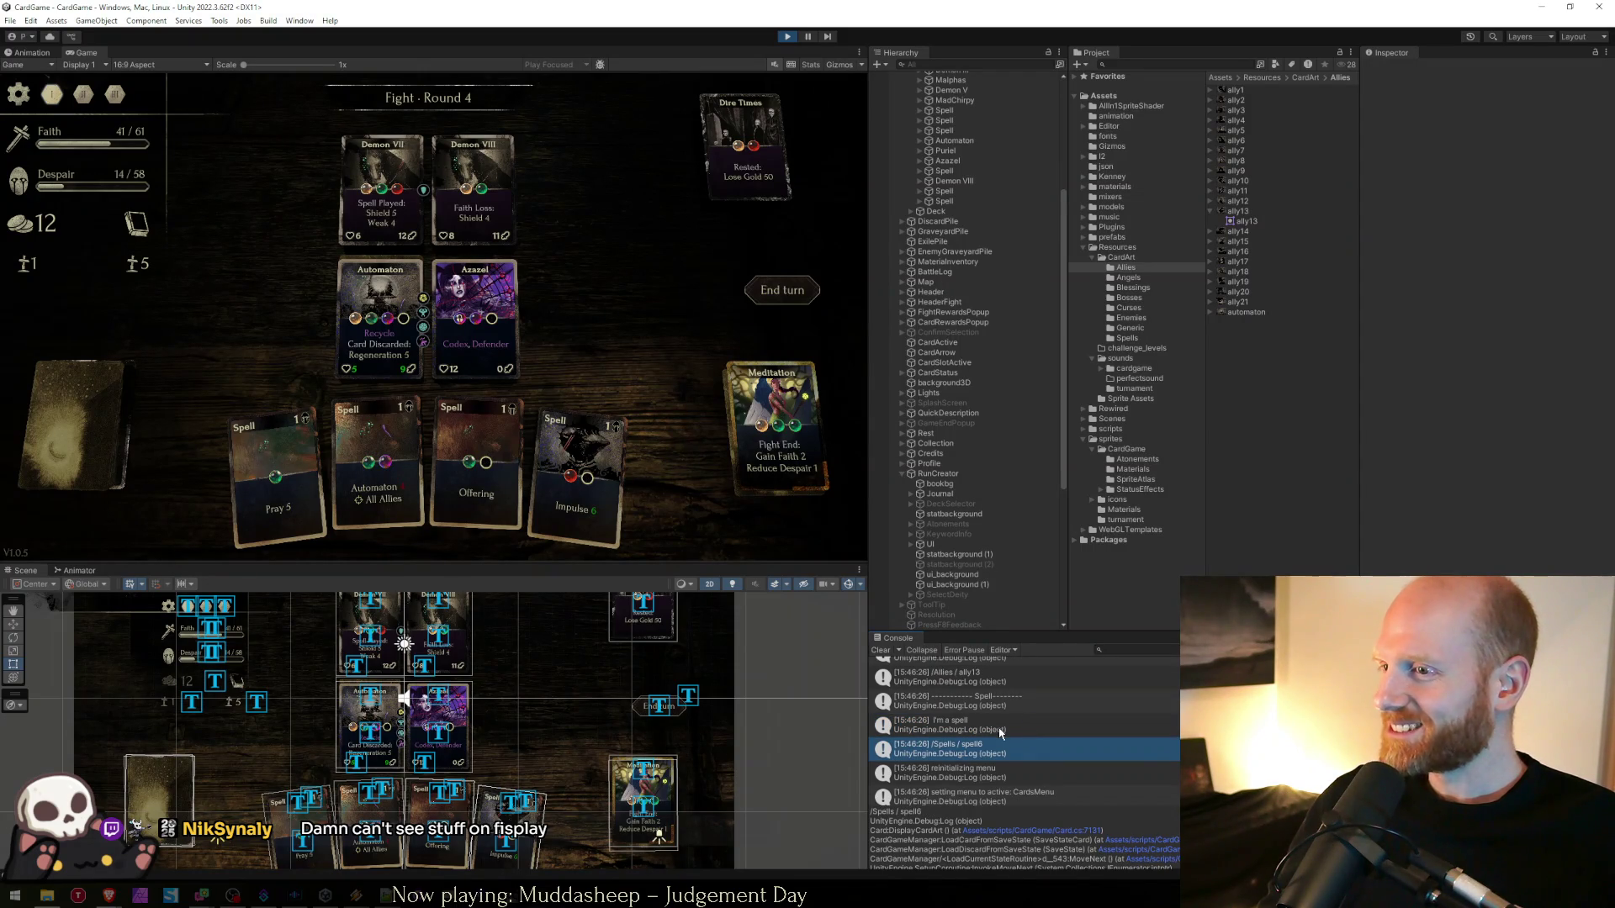
left_click(1001, 729)
left_click(1026, 705)
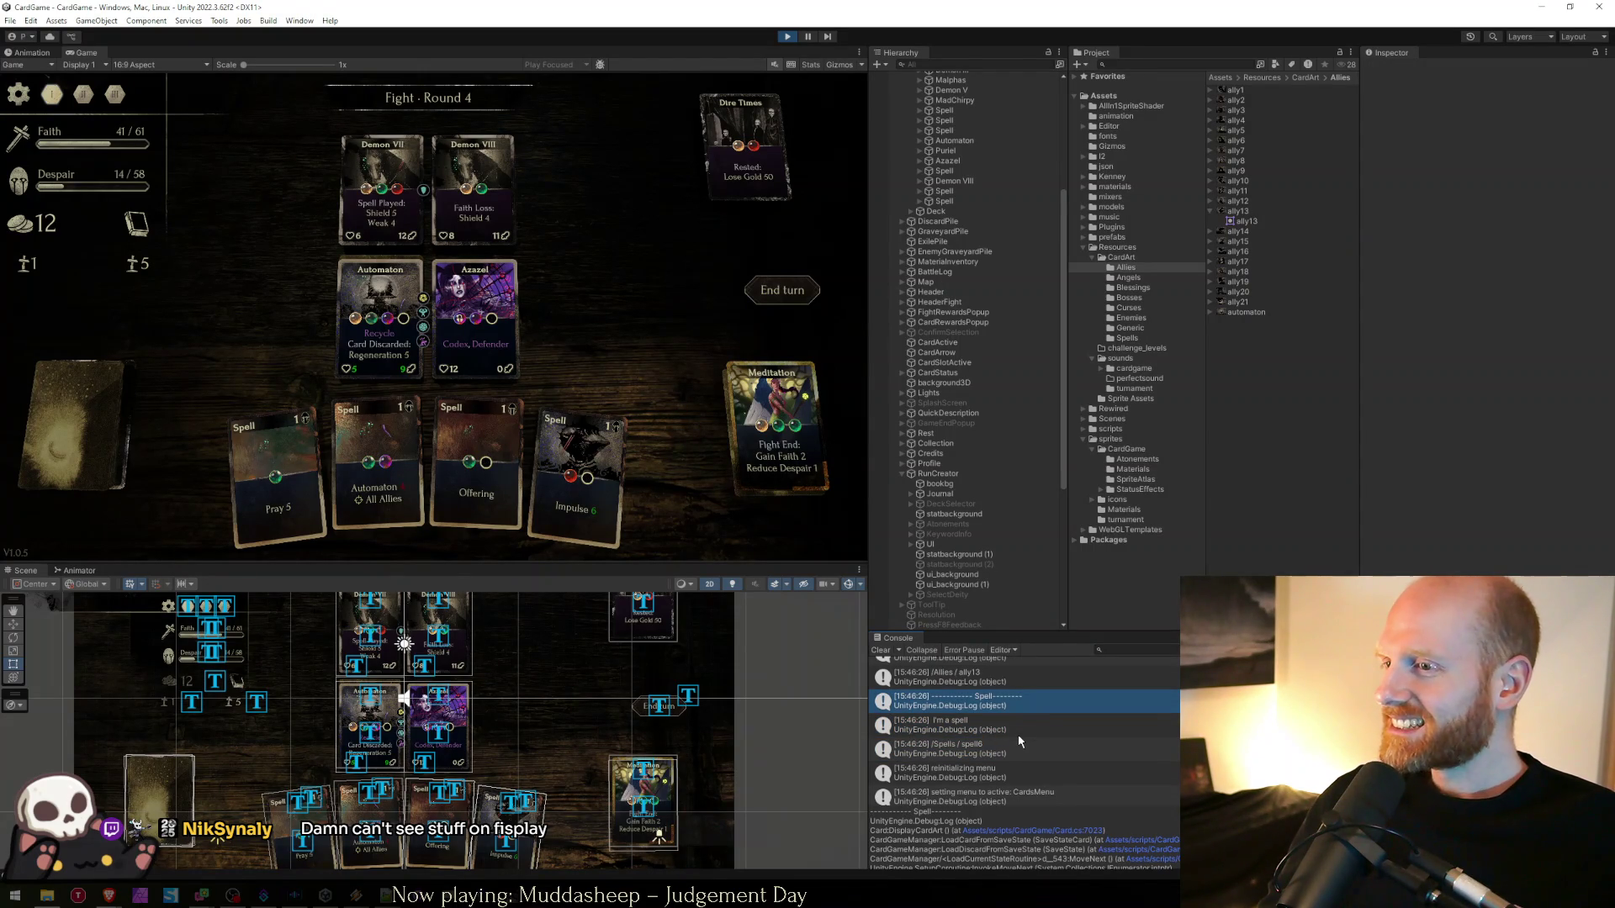
scroll(1013, 741, "up", 2)
left_click(1001, 719)
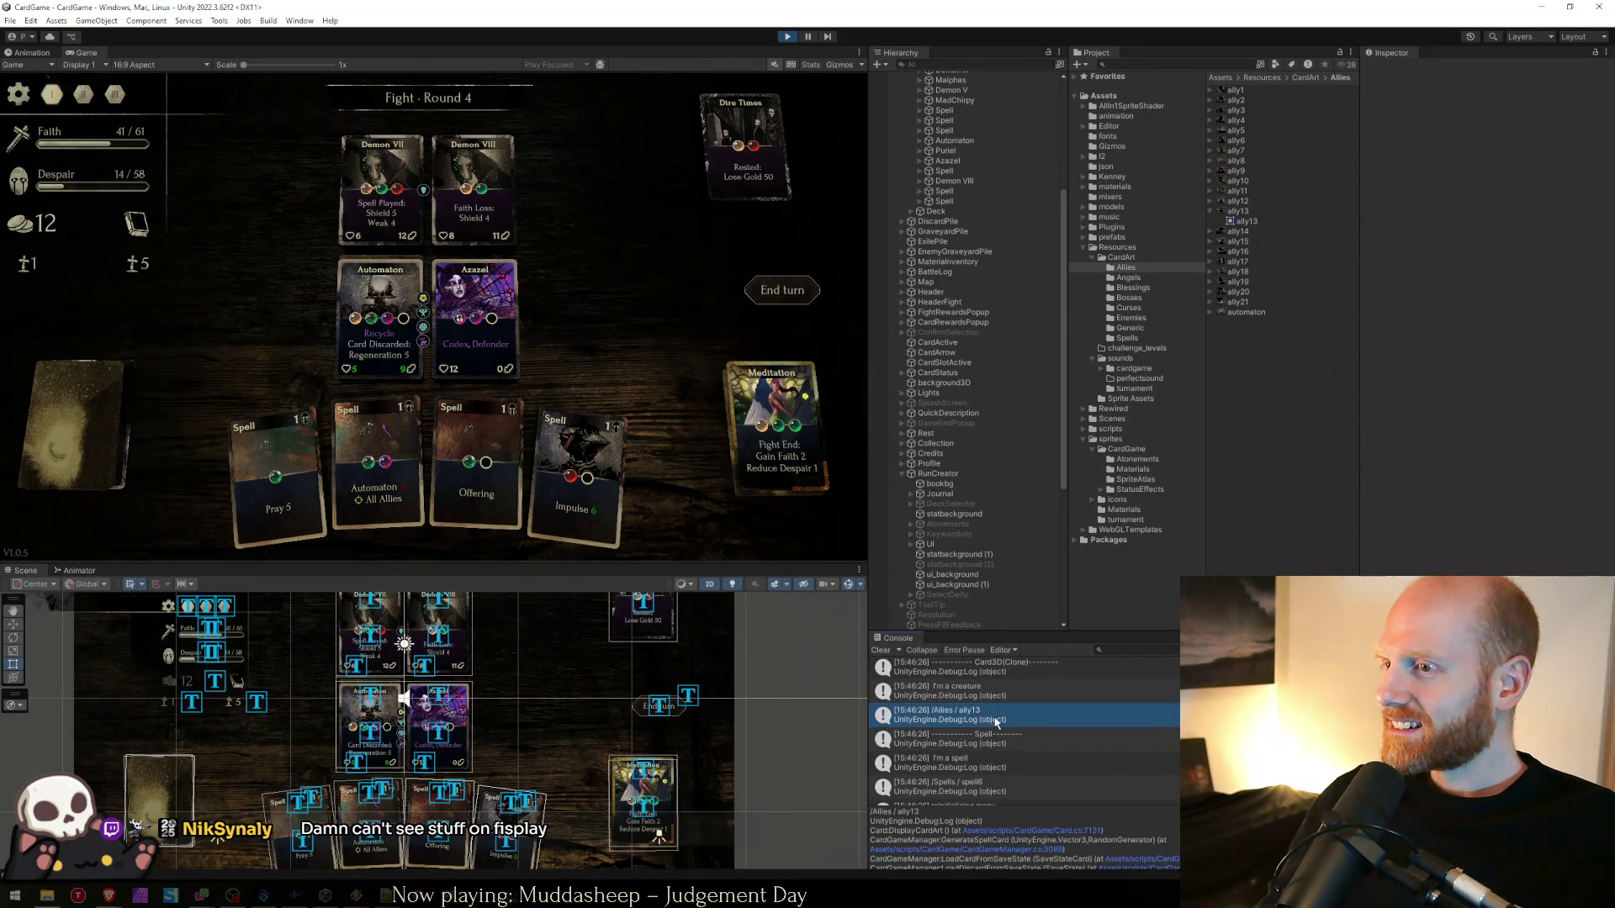
scroll(984, 723, "up", 2)
left_click(963, 733)
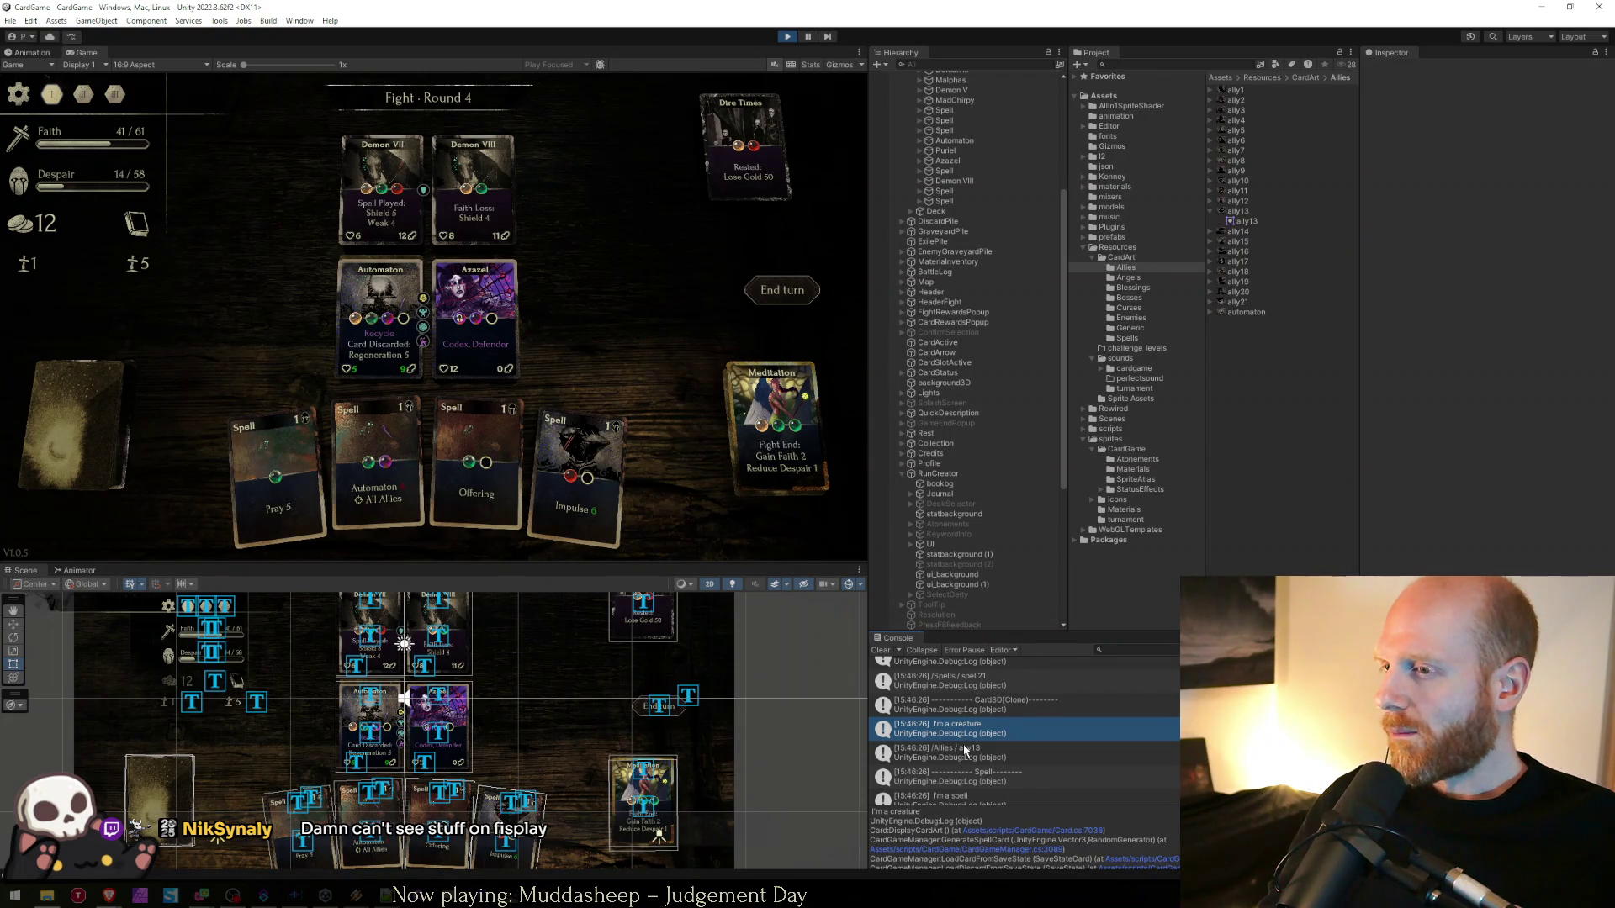
scroll(996, 745, "down", 2)
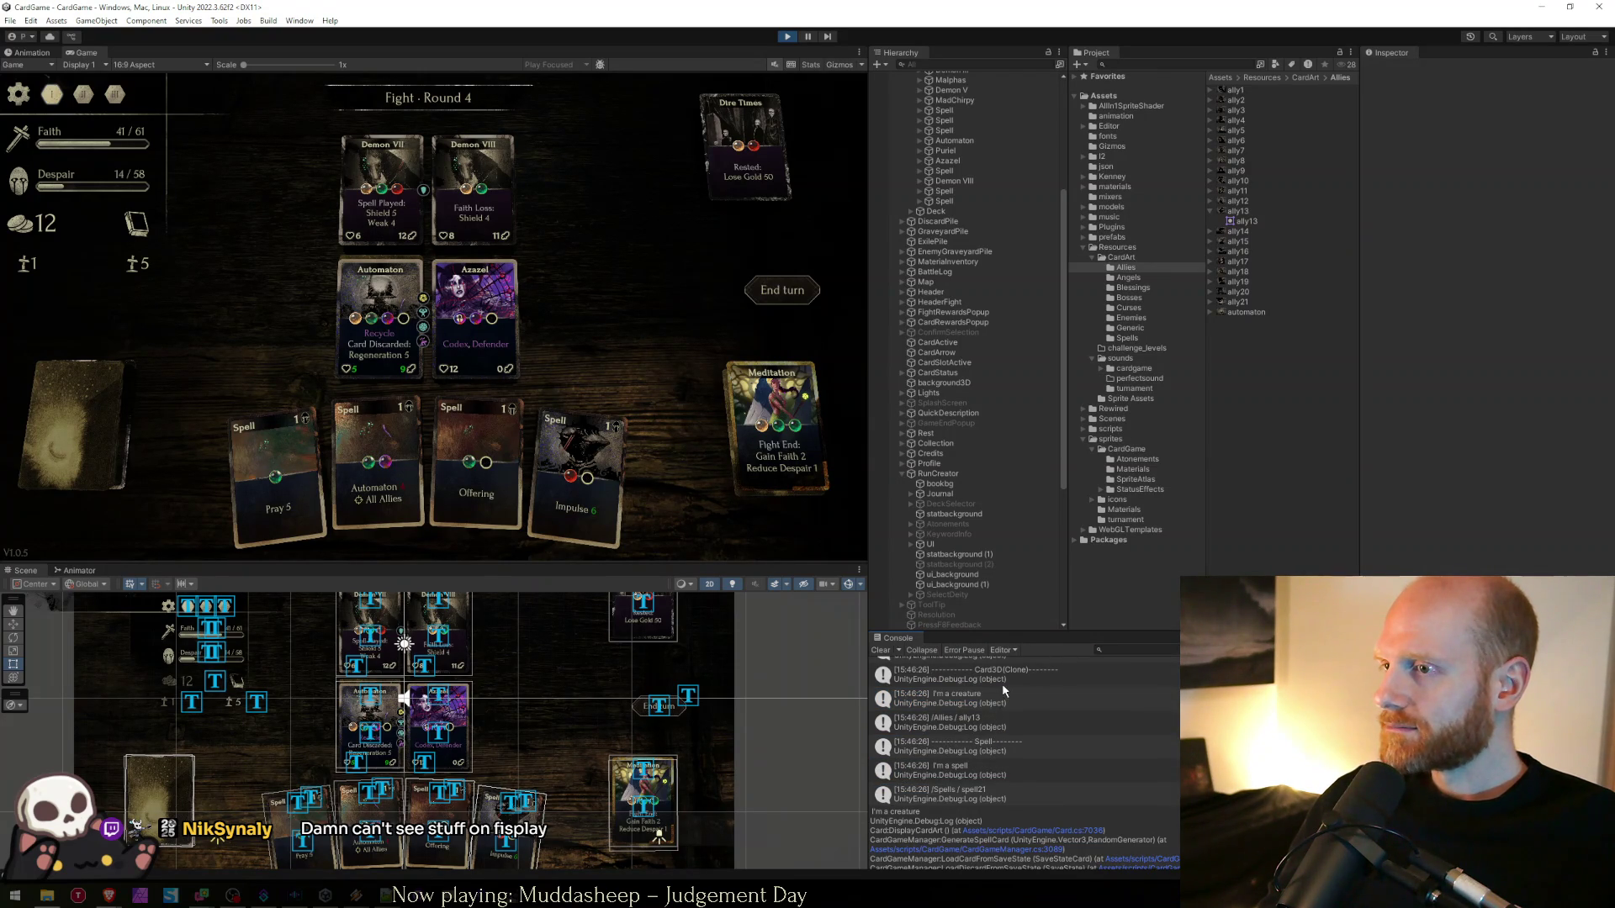
scroll(1005, 685, "down", 3)
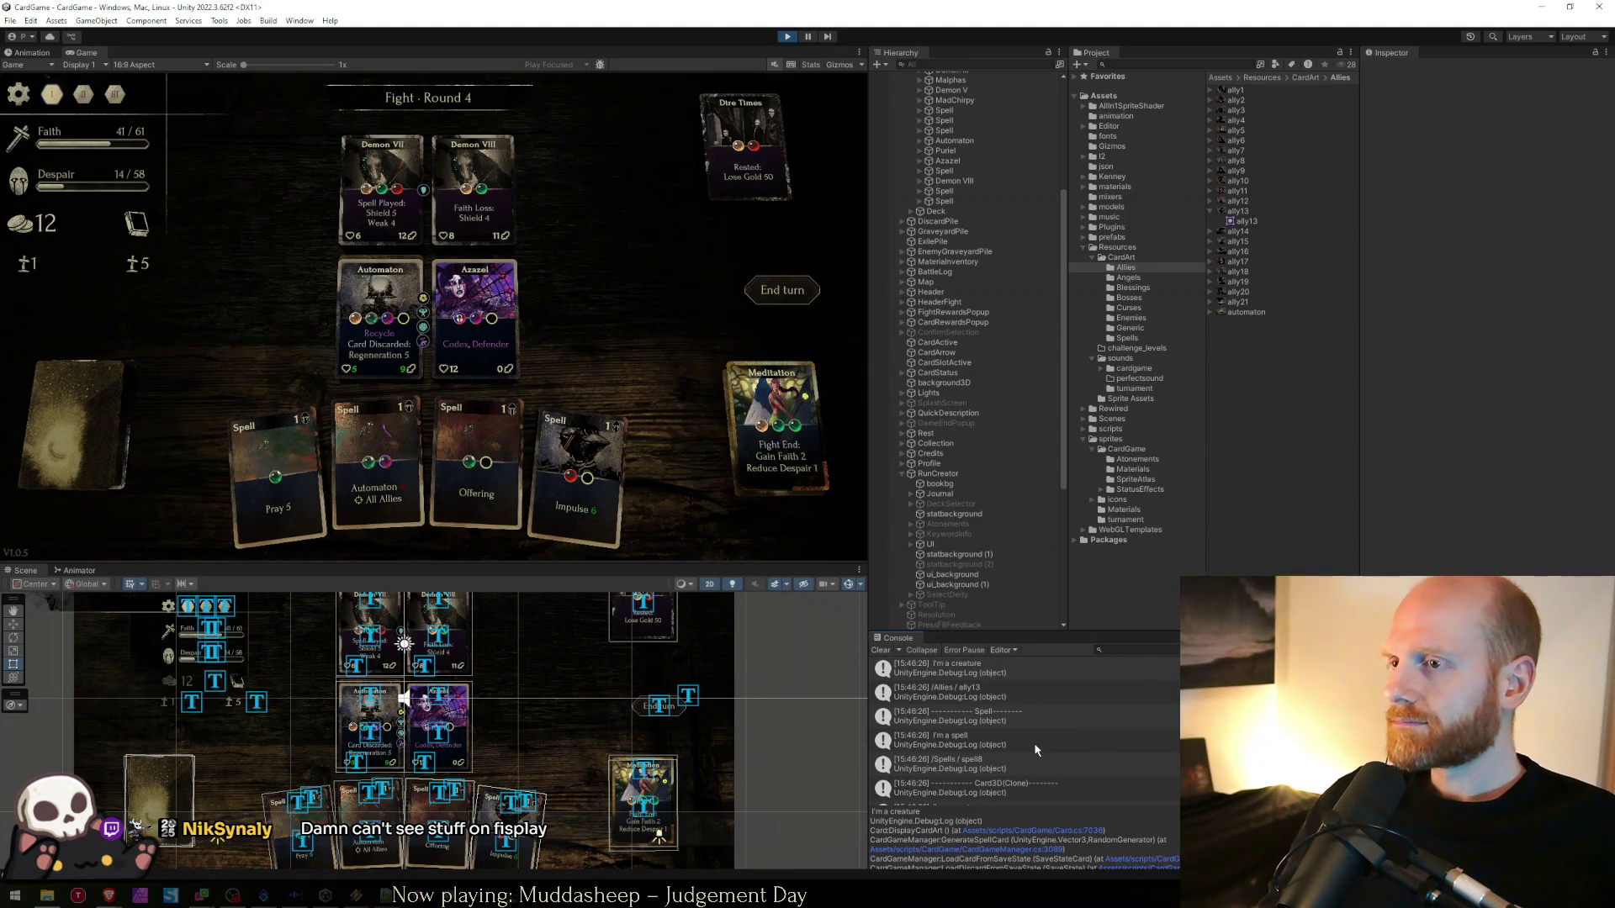
scroll(991, 481, "up", 5)
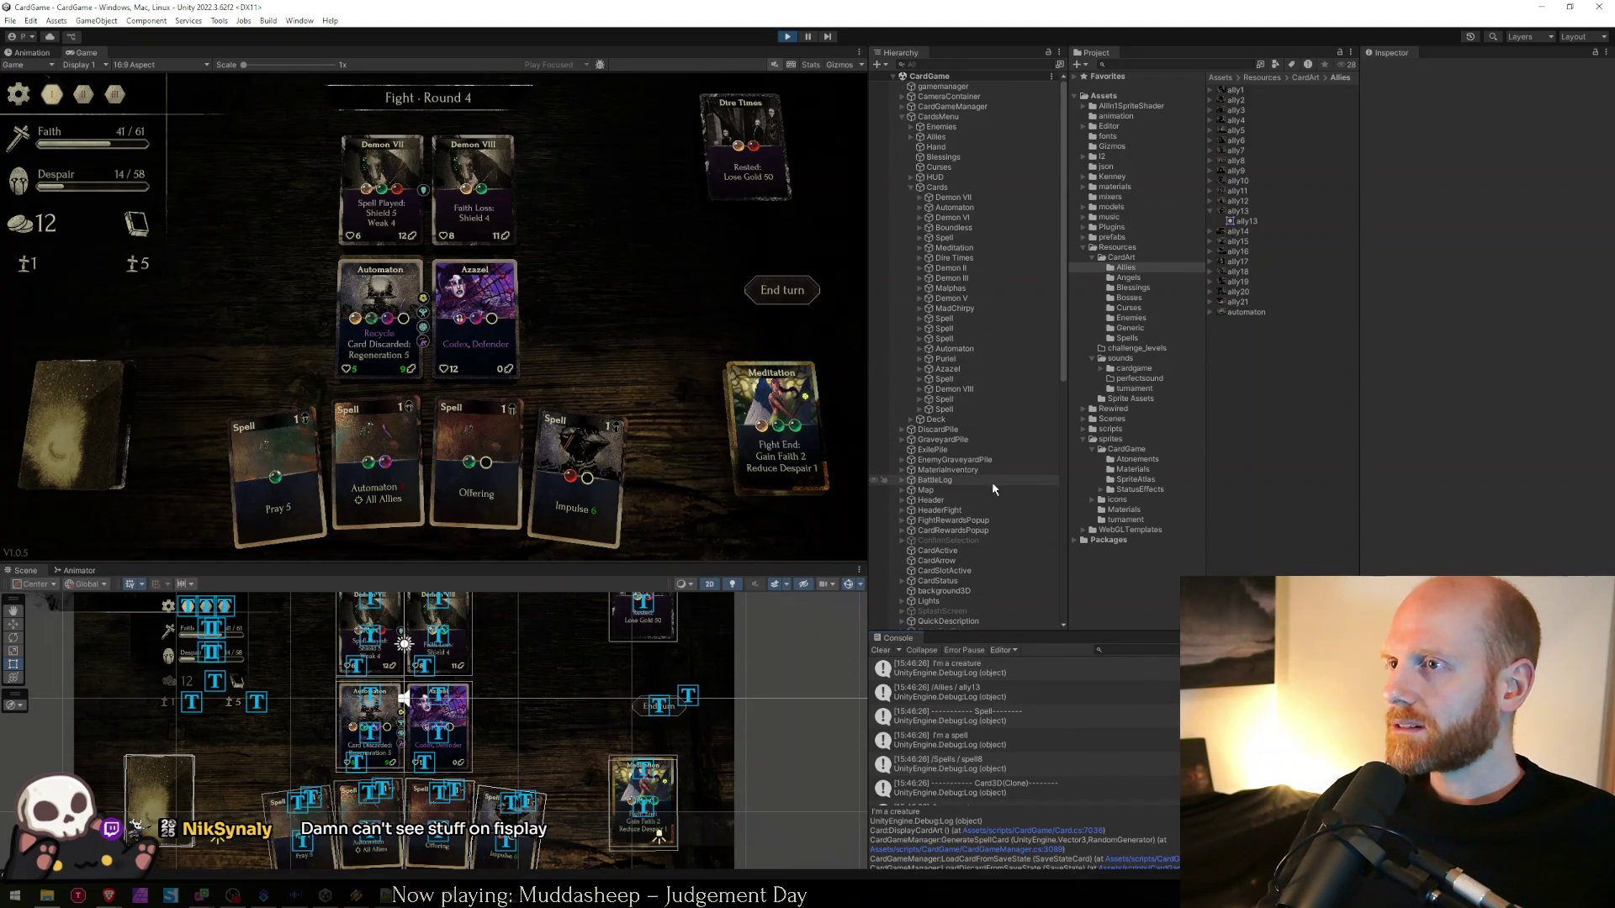
- Select the Impulse card's title and review the stack trace of an I'm a spell Console entry
left_click(507, 806)
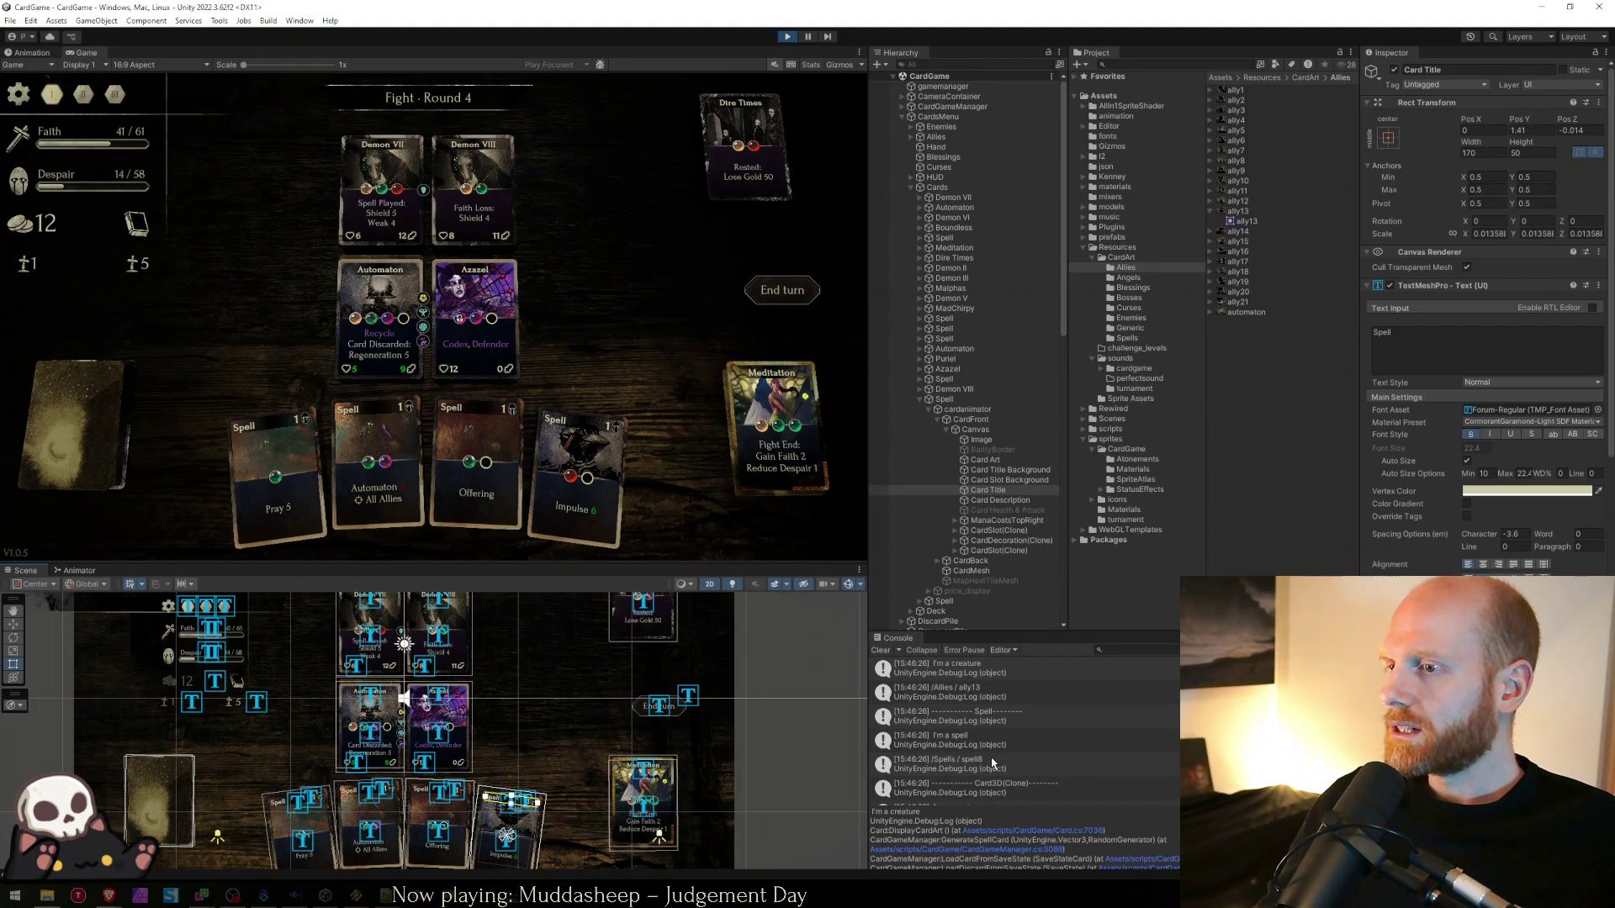
scroll(993, 763, "down", 2)
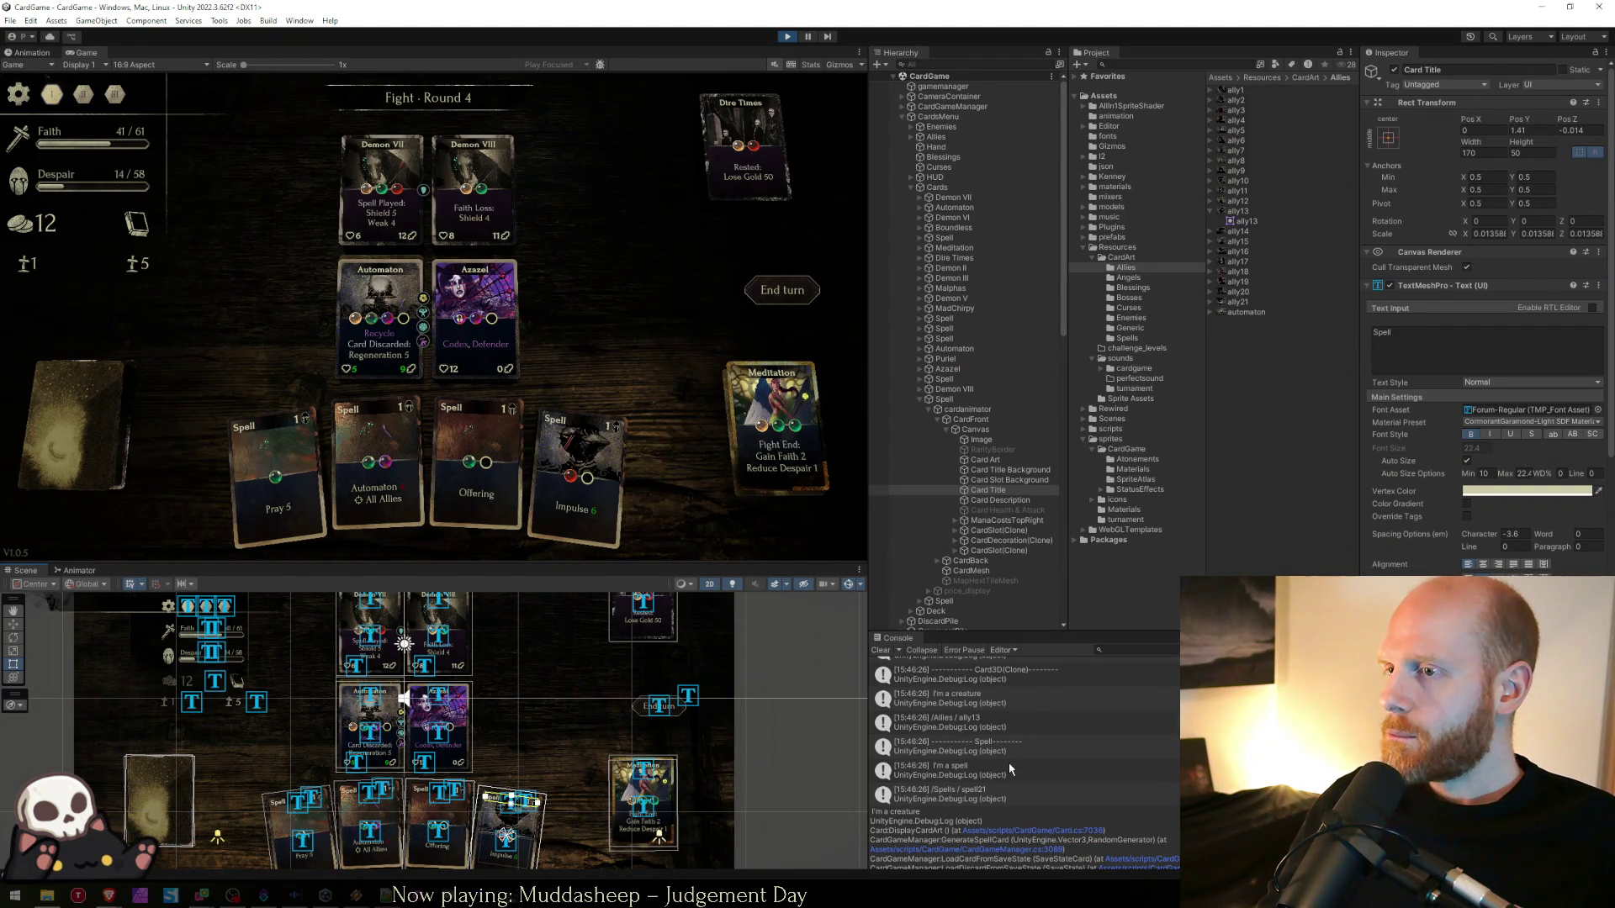
scroll(1008, 749, "up", 3)
scroll(1007, 734, "up", 2)
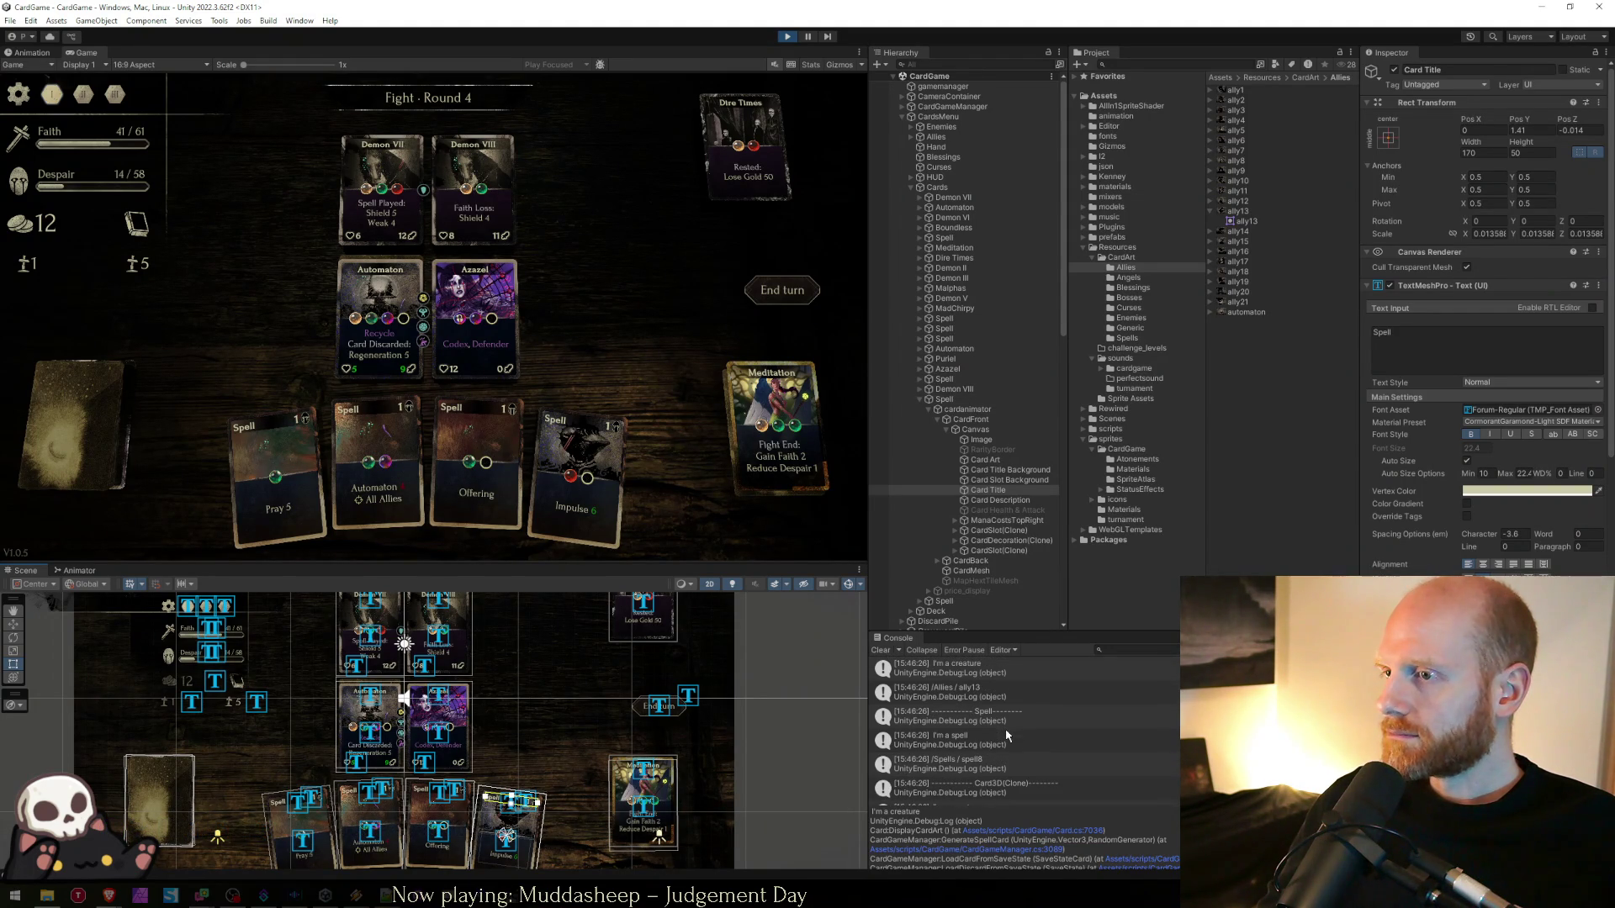
scroll(1005, 749, "up", 3)
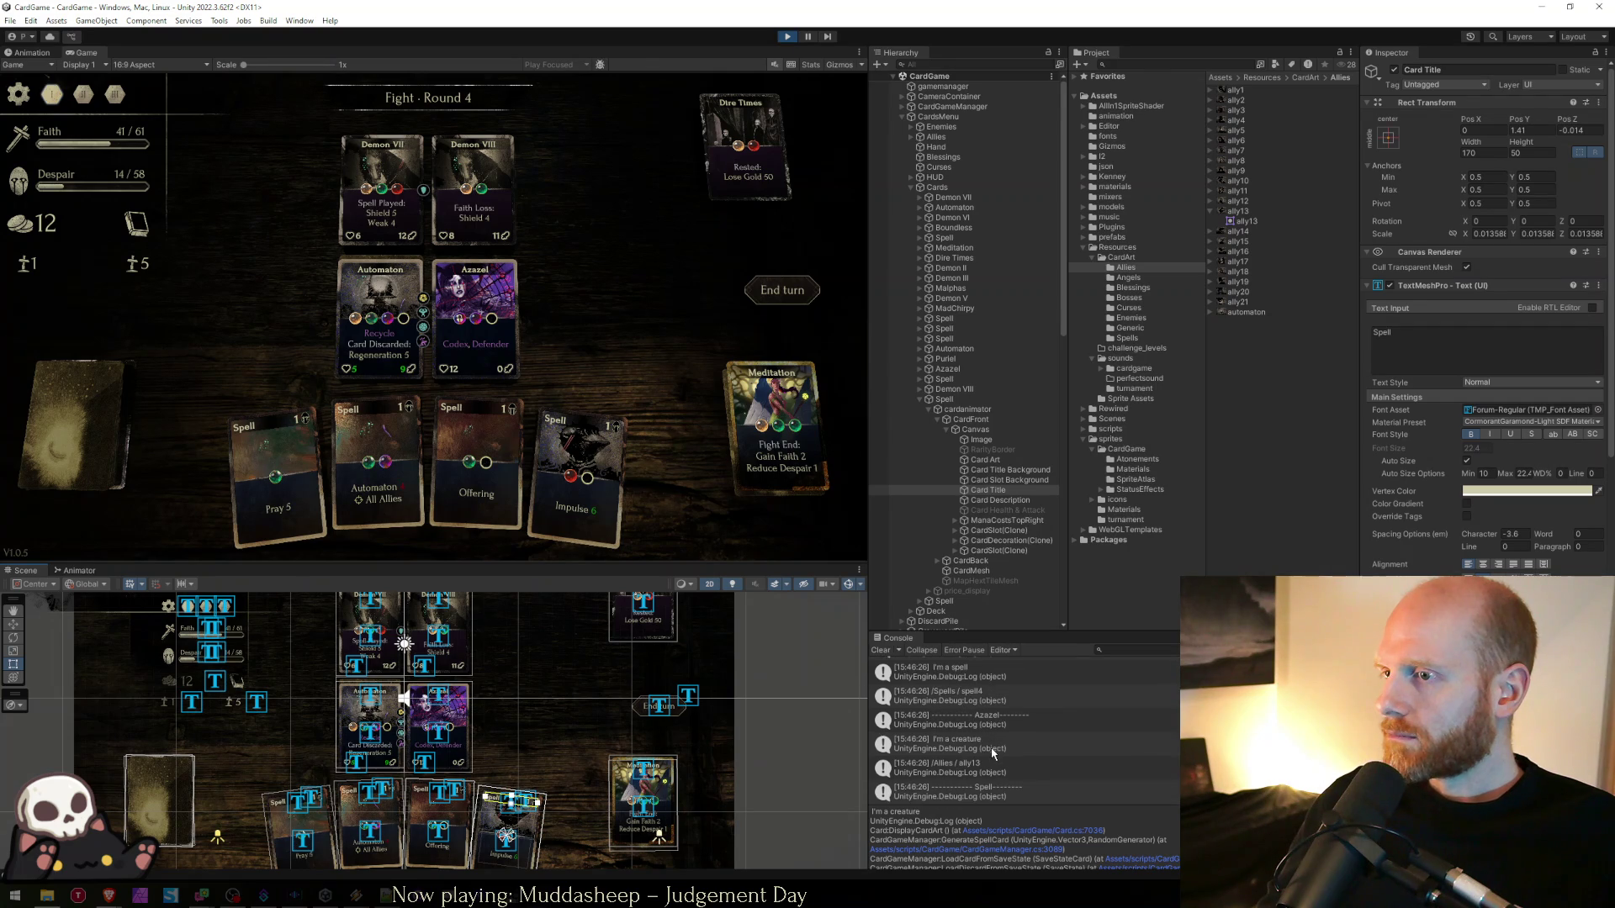
scroll(996, 749, "down", 3)
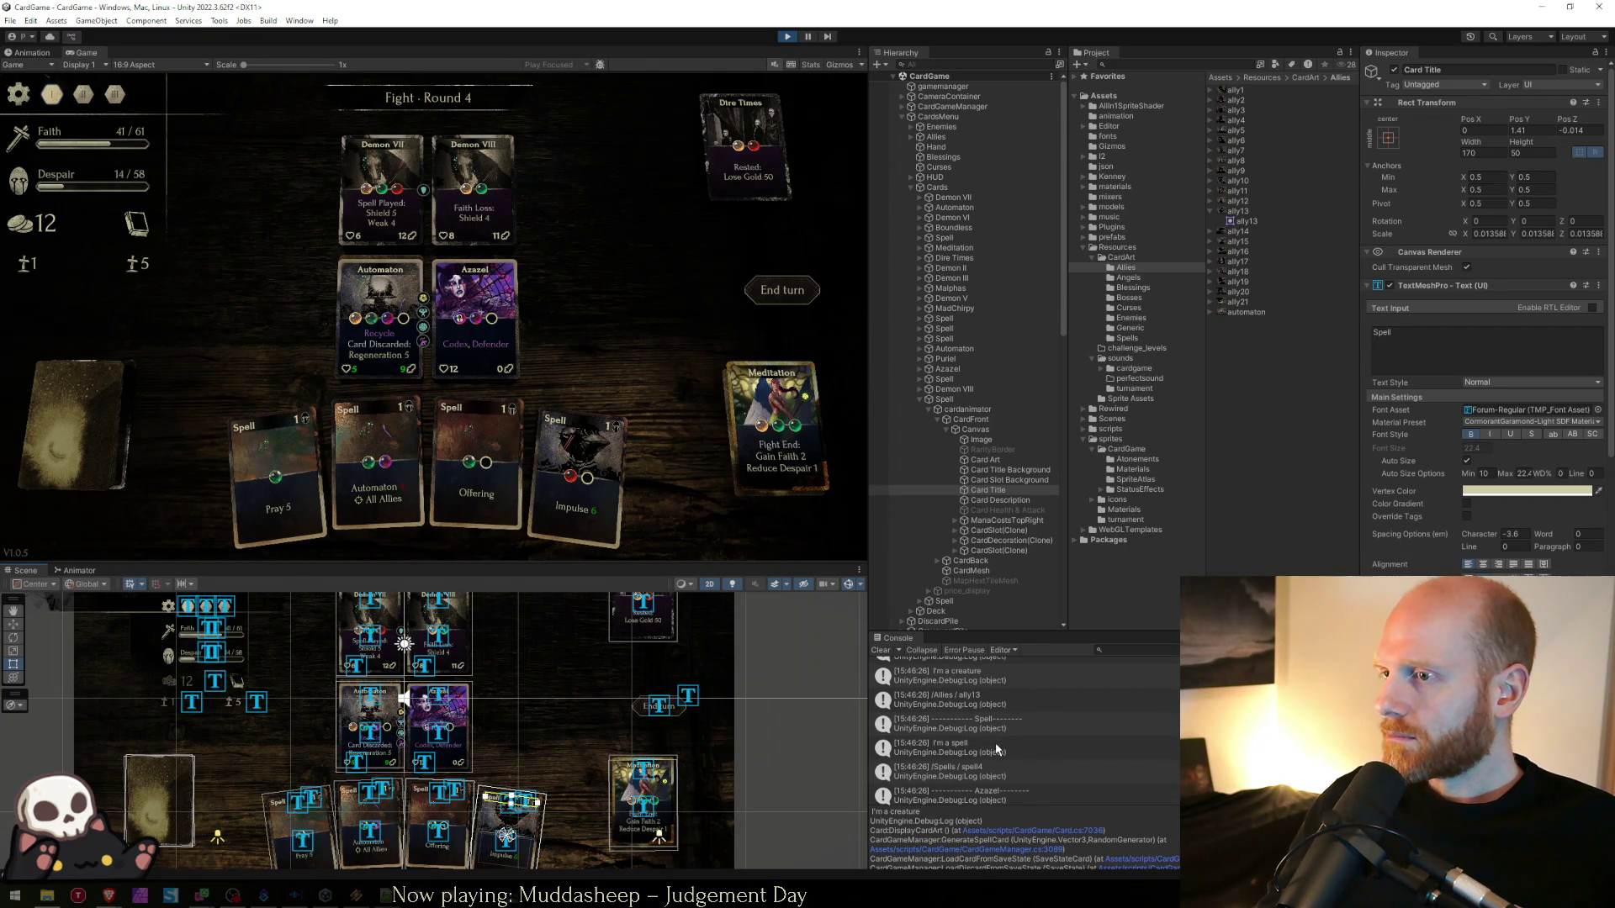
left_click(1001, 749)
scroll(1028, 749, "up", 3)
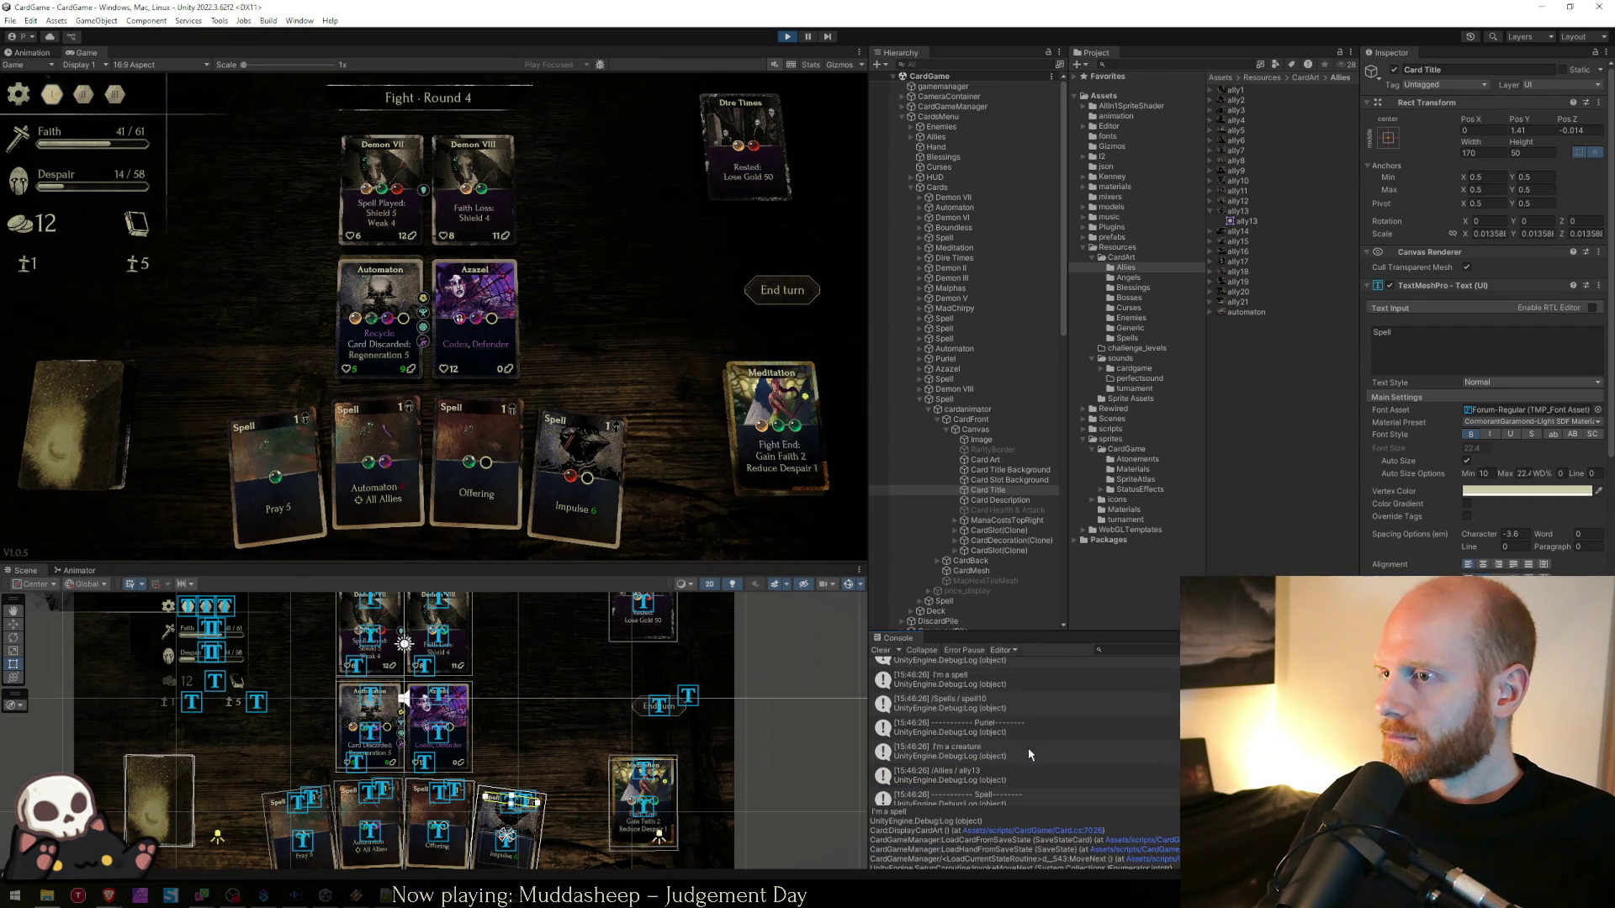
scroll(1028, 748, "down", 3)
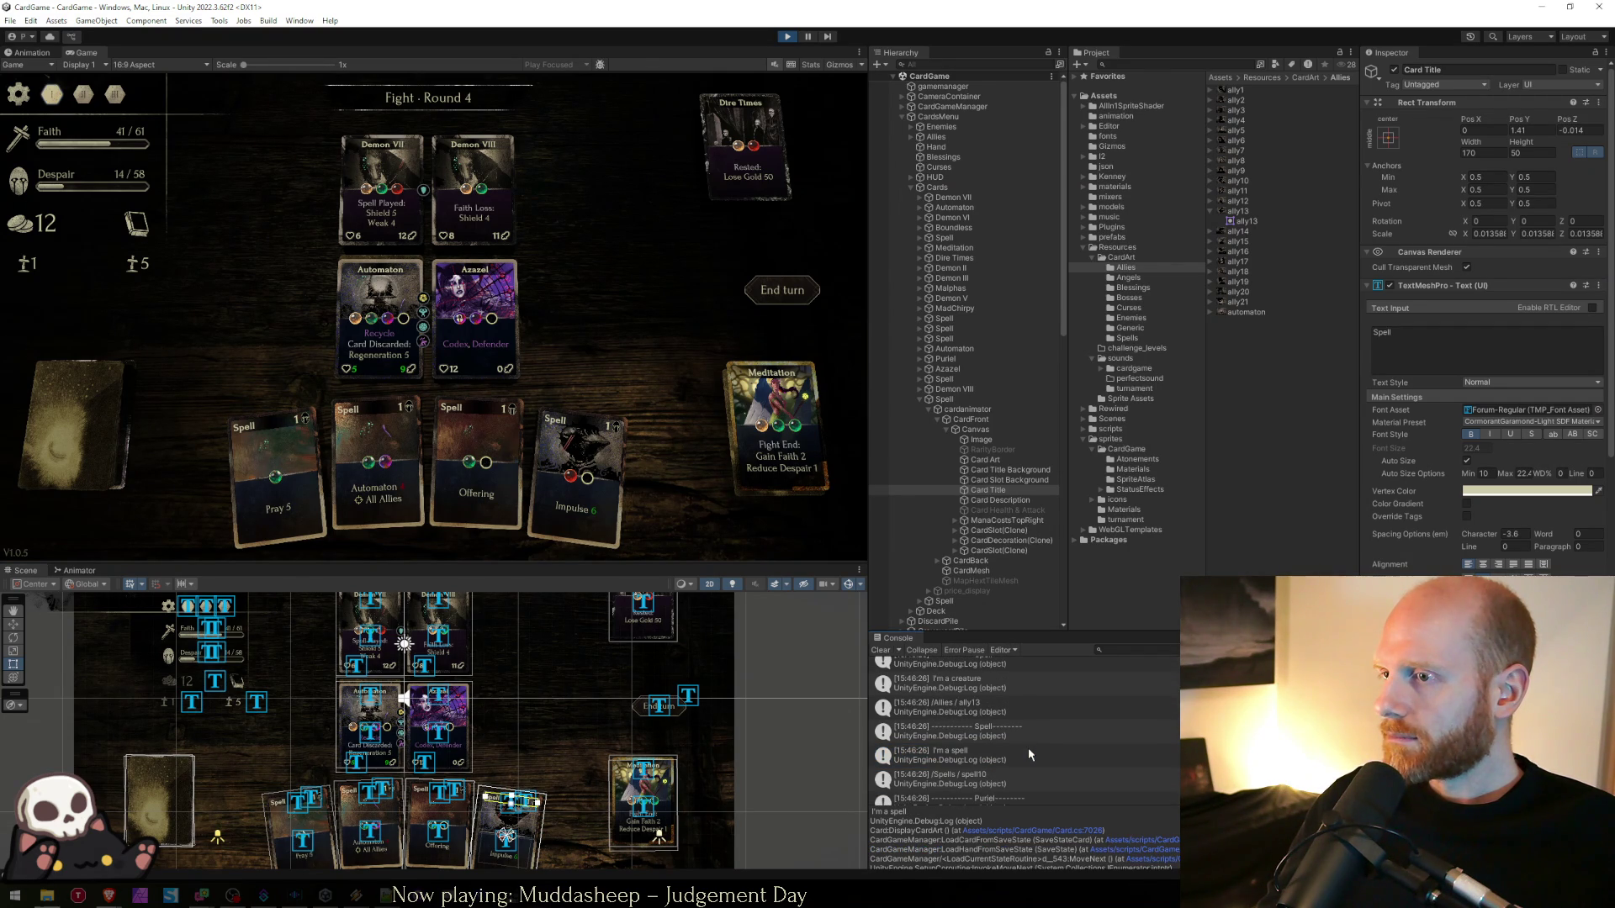
scroll(1007, 764, "up", 2)
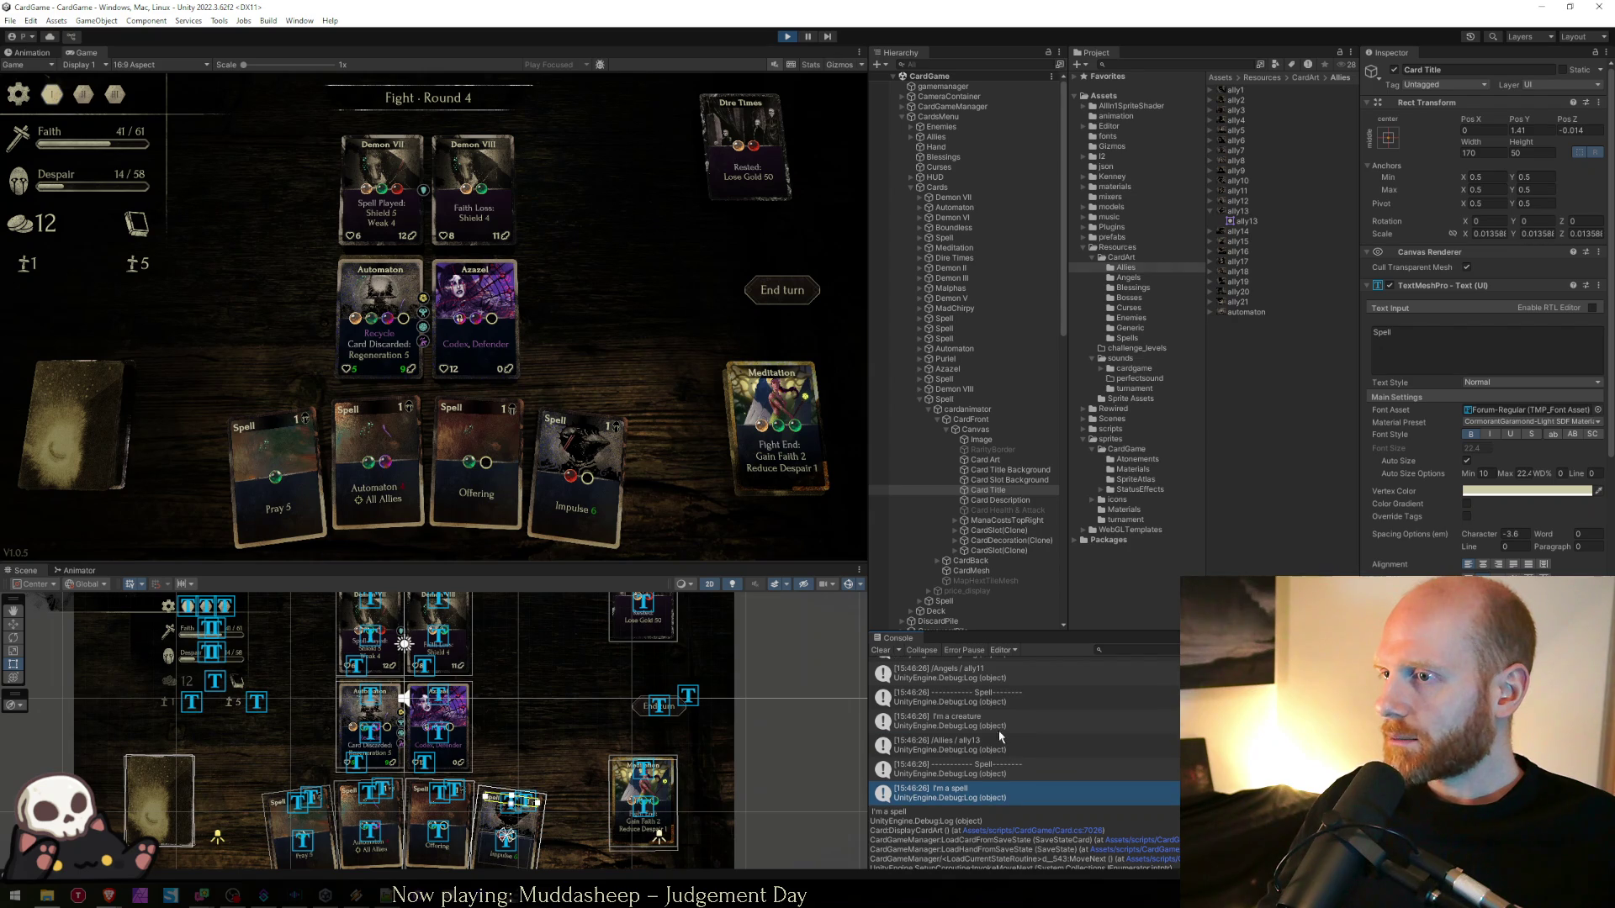
scroll(1006, 749, "down", 6)
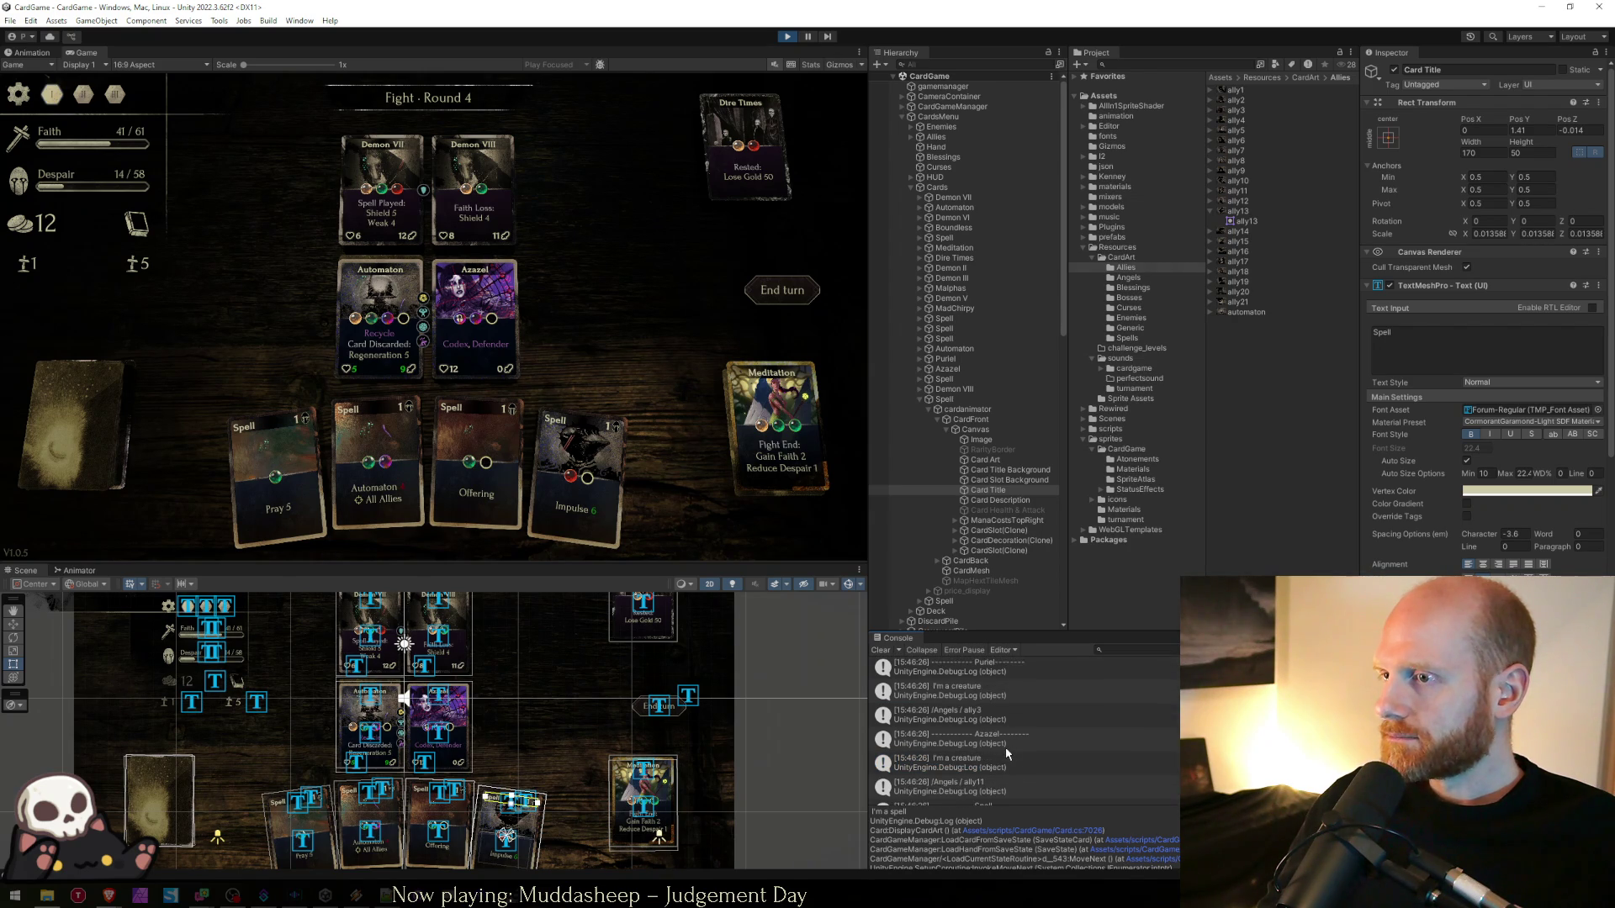
scroll(1006, 751, "down", 8)
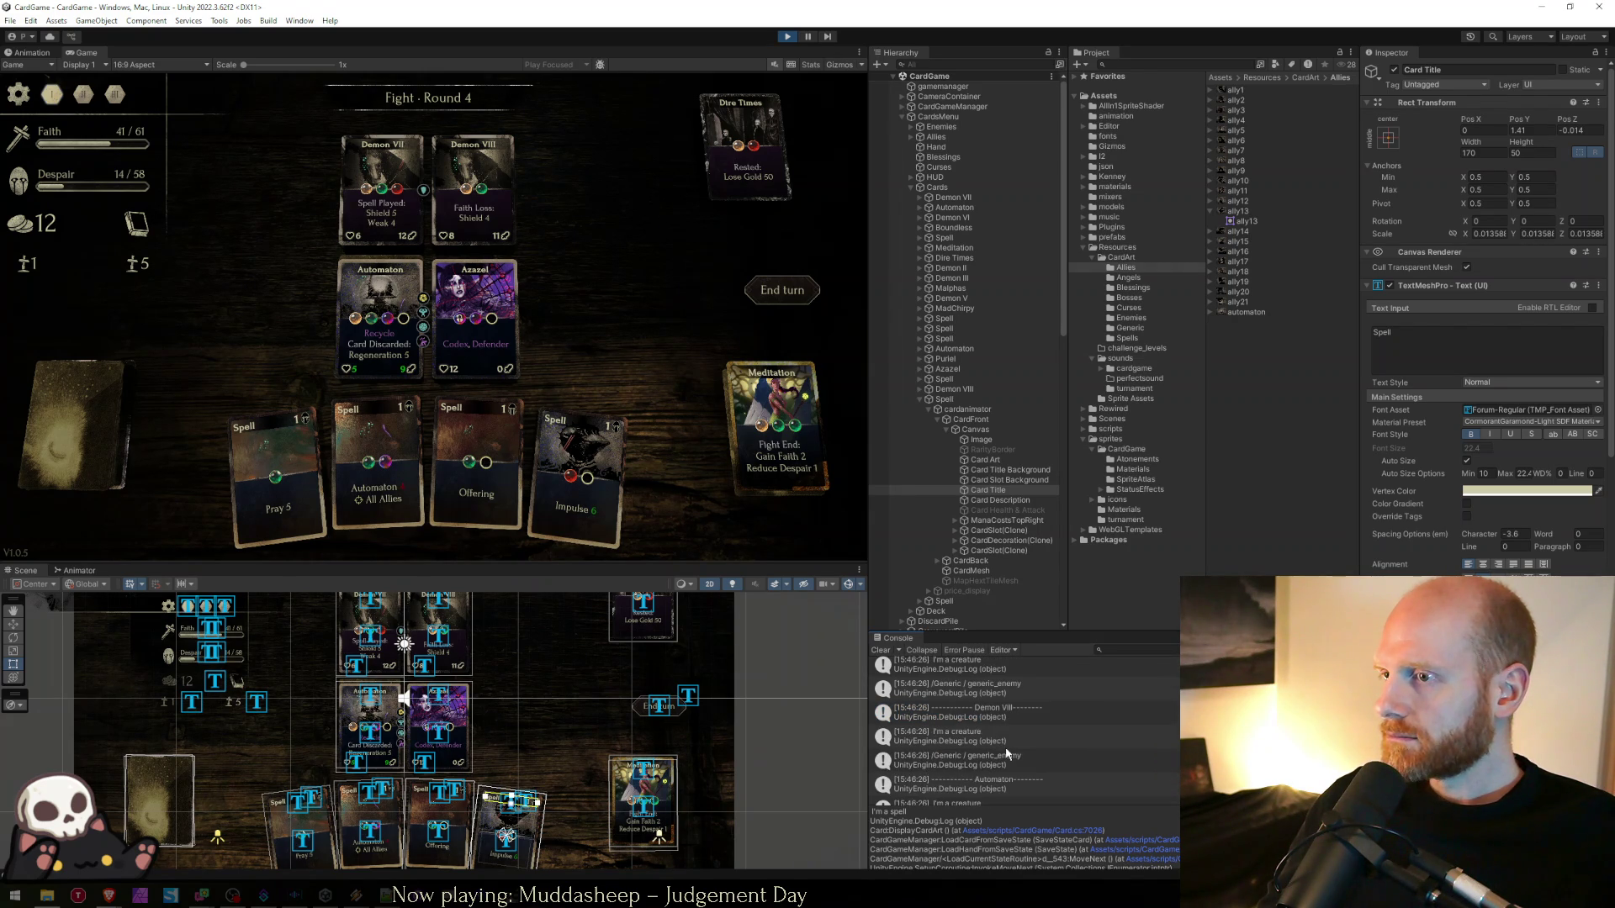
scroll(1007, 753, "up", 8)
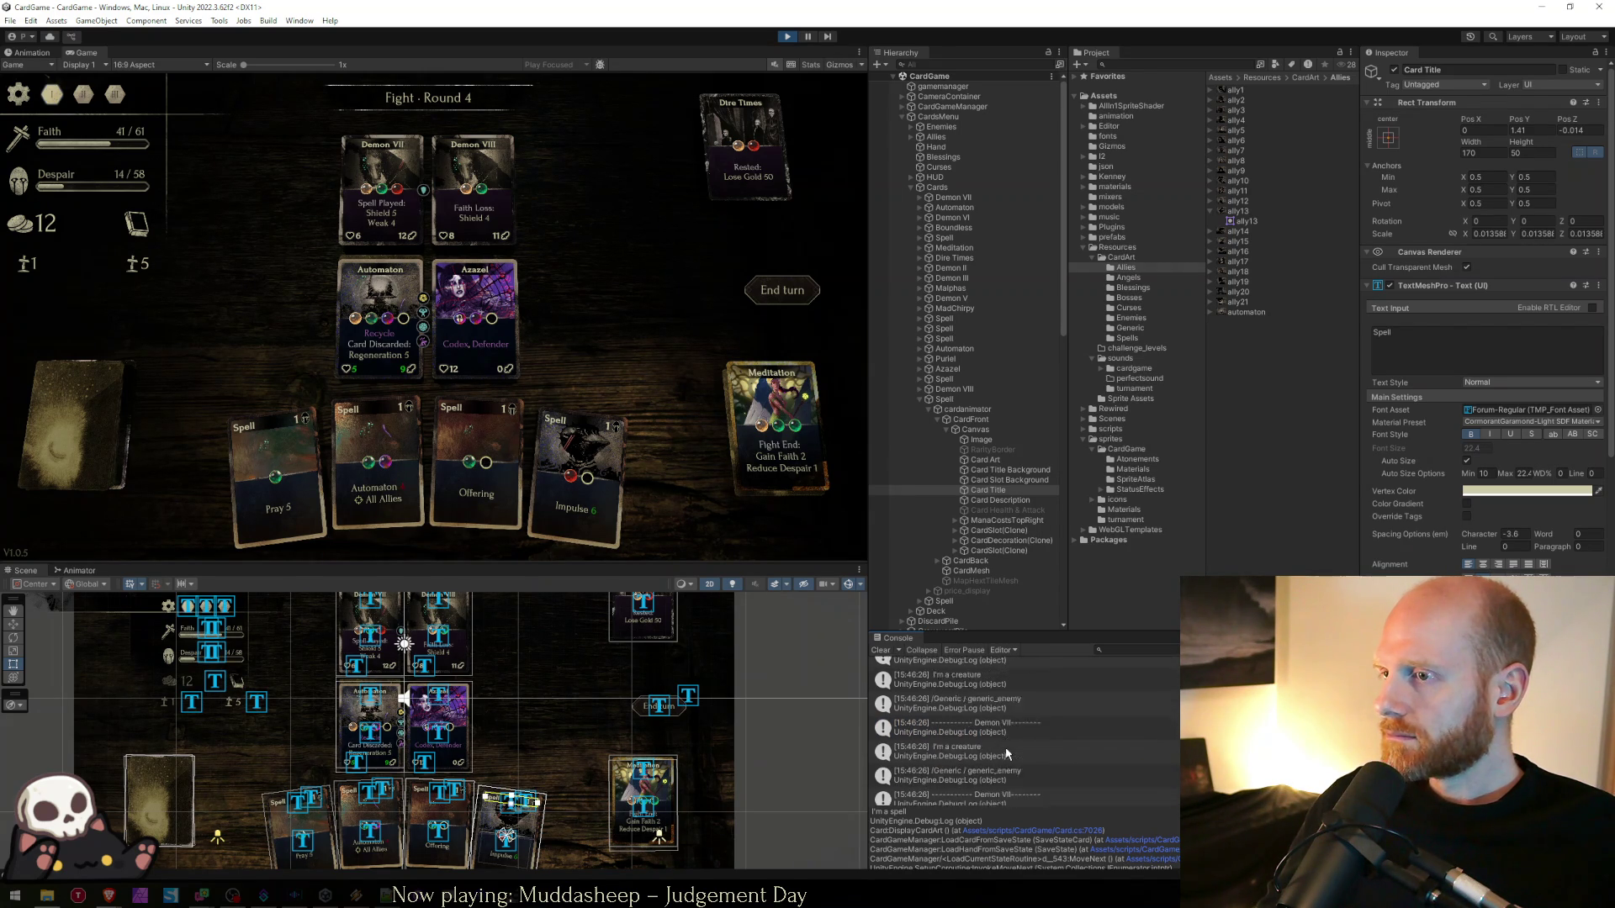
- Clear the Console, inspect the Impulse card's Image and Card Art objects, and filter the log on ally13
left_click(880, 652)
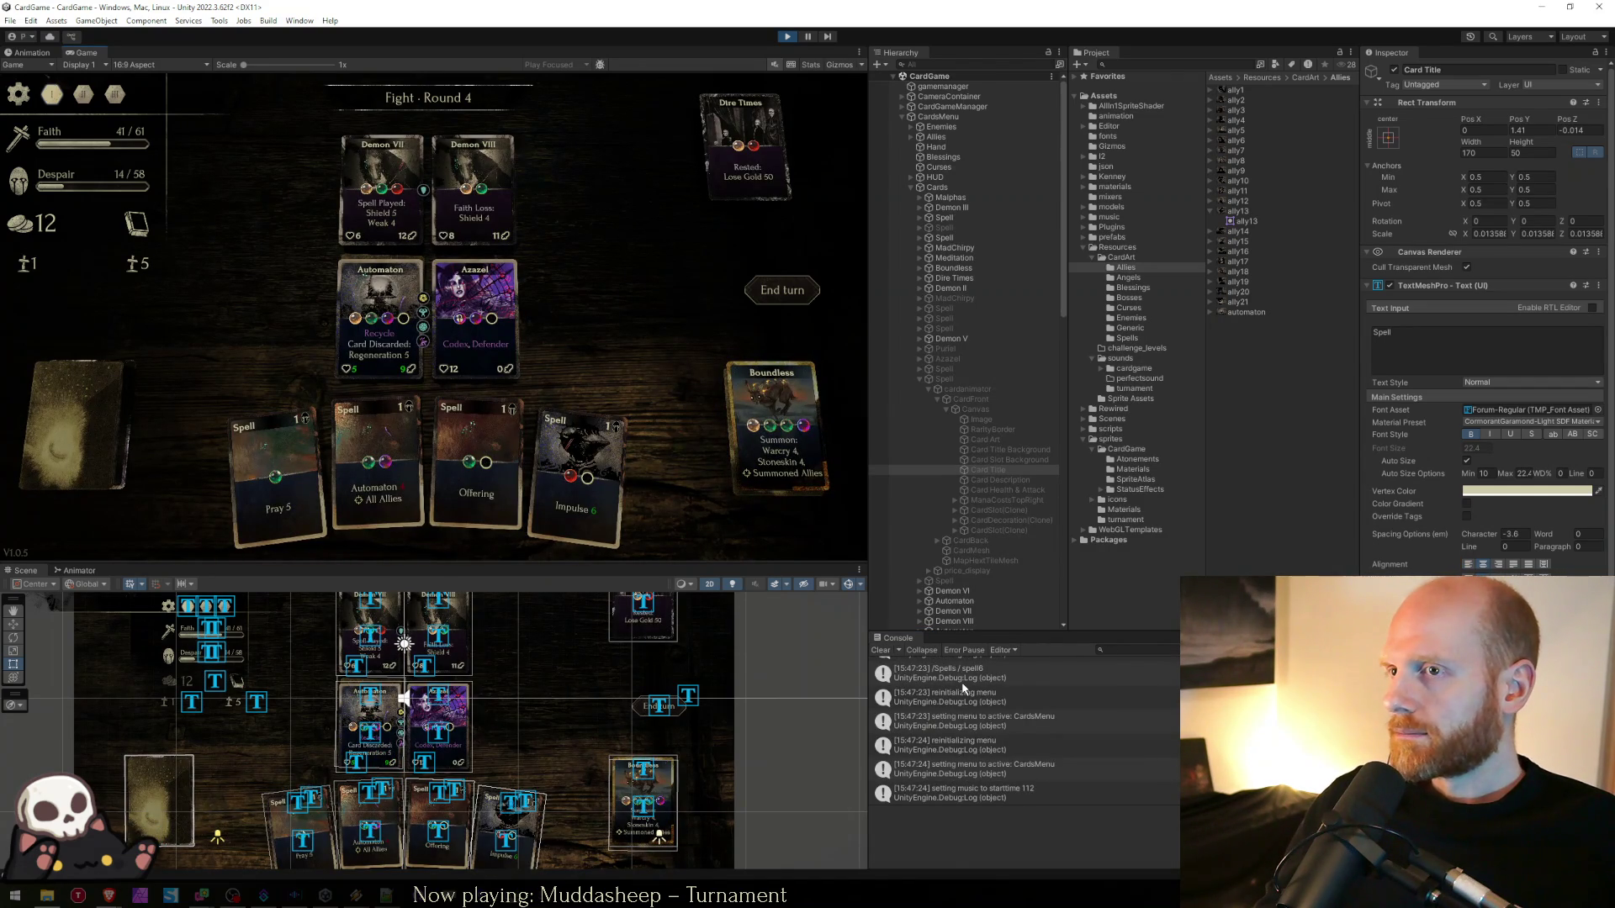
left_click(1093, 679)
left_click(1148, 651)
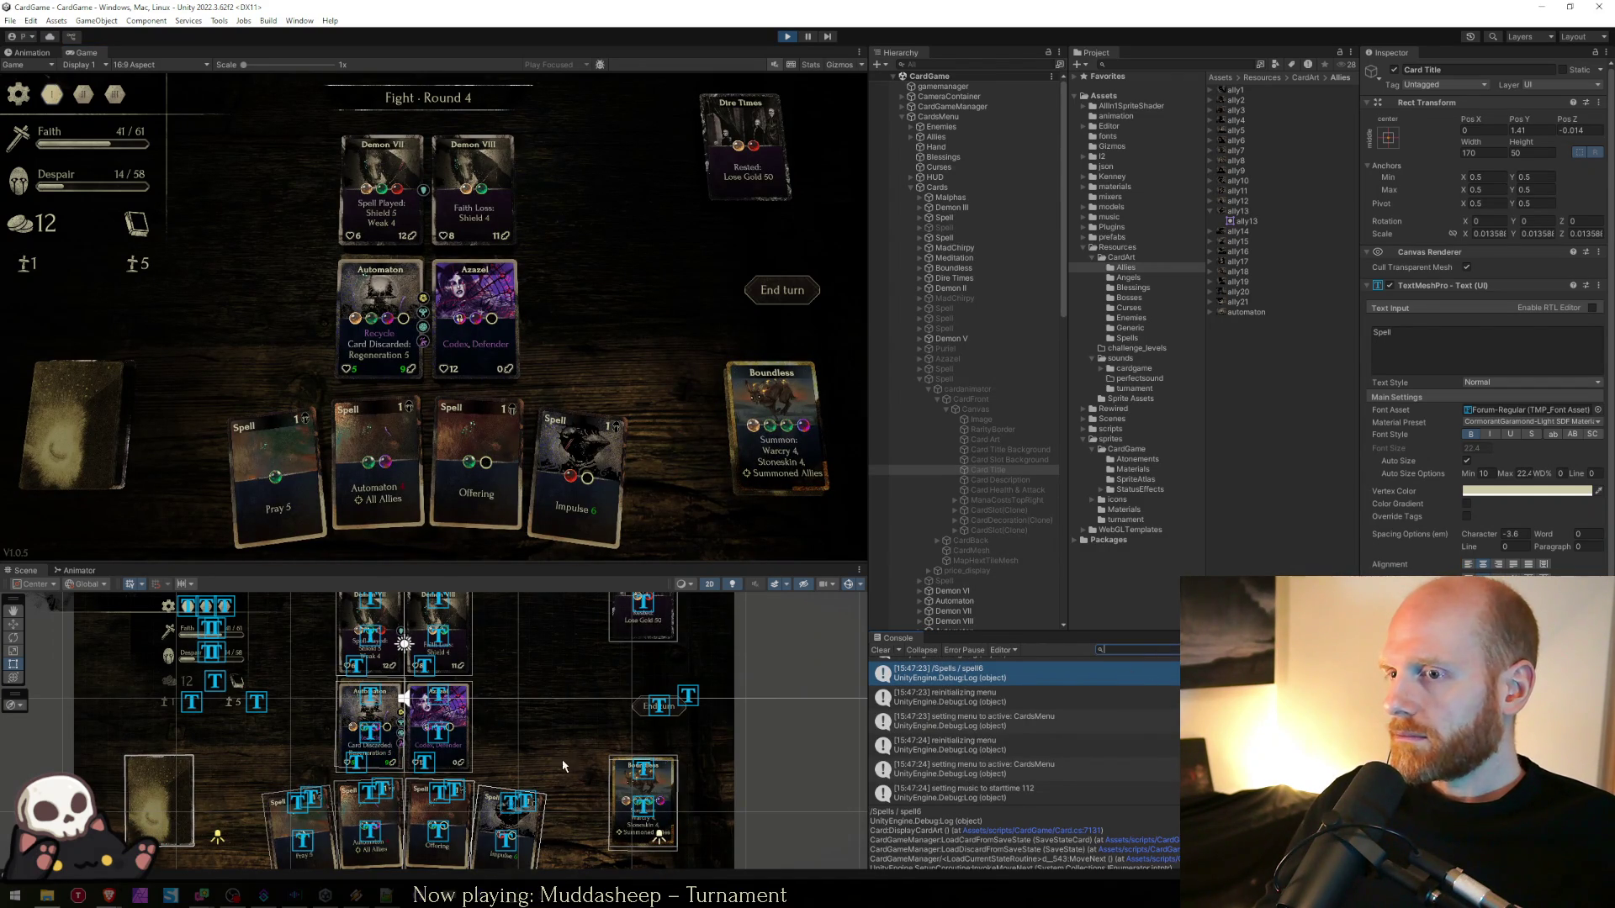
left_click(514, 807)
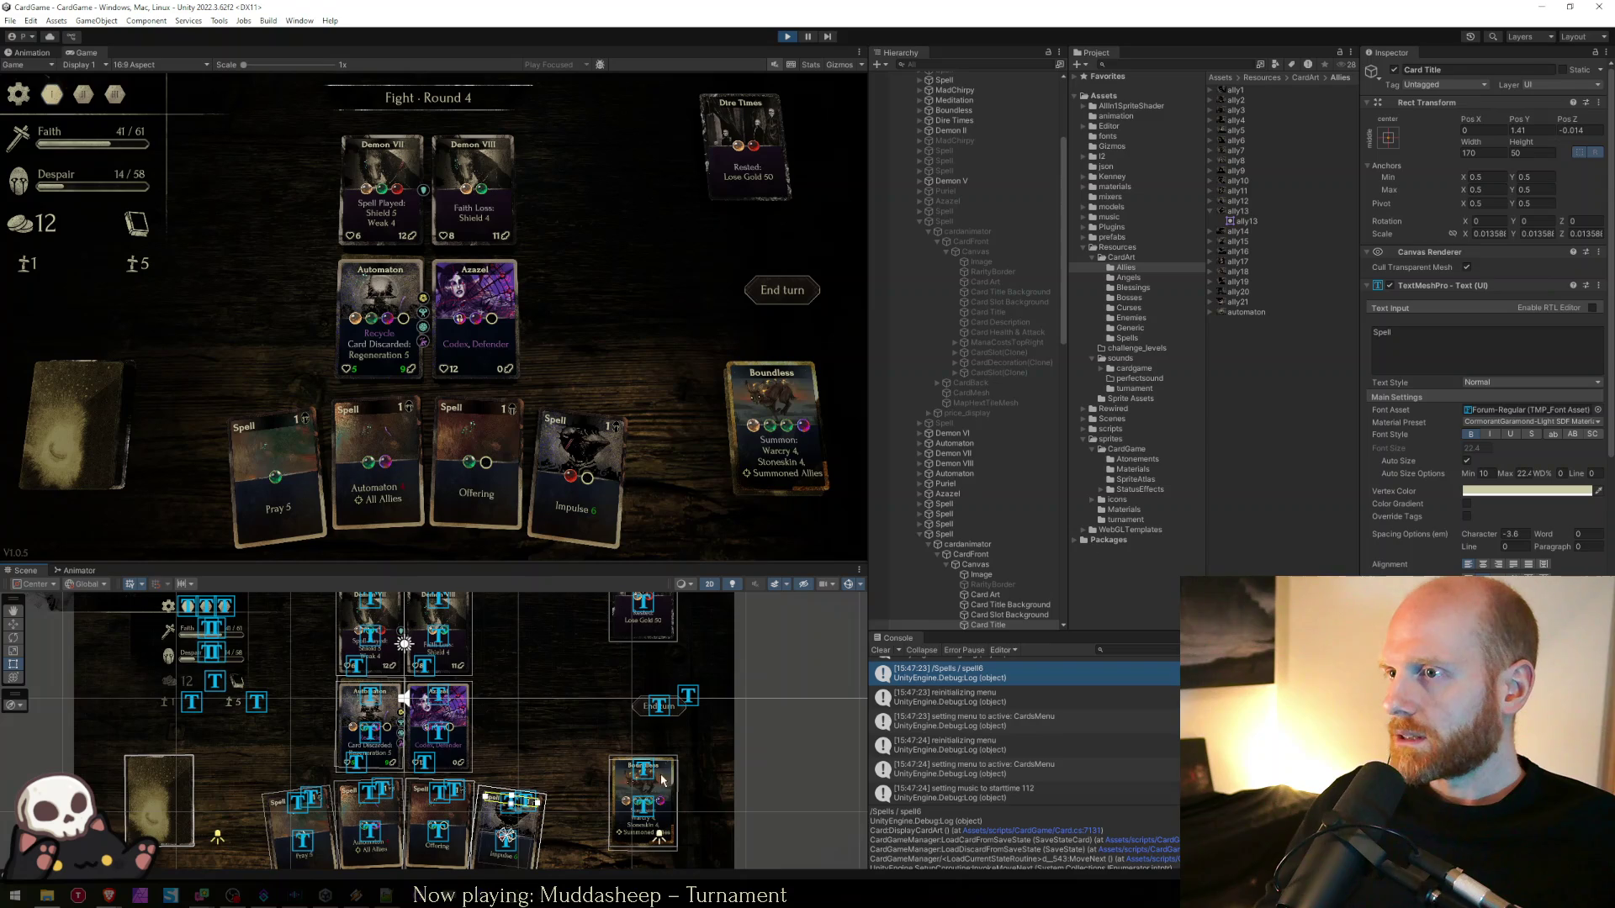
left_click(1005, 578)
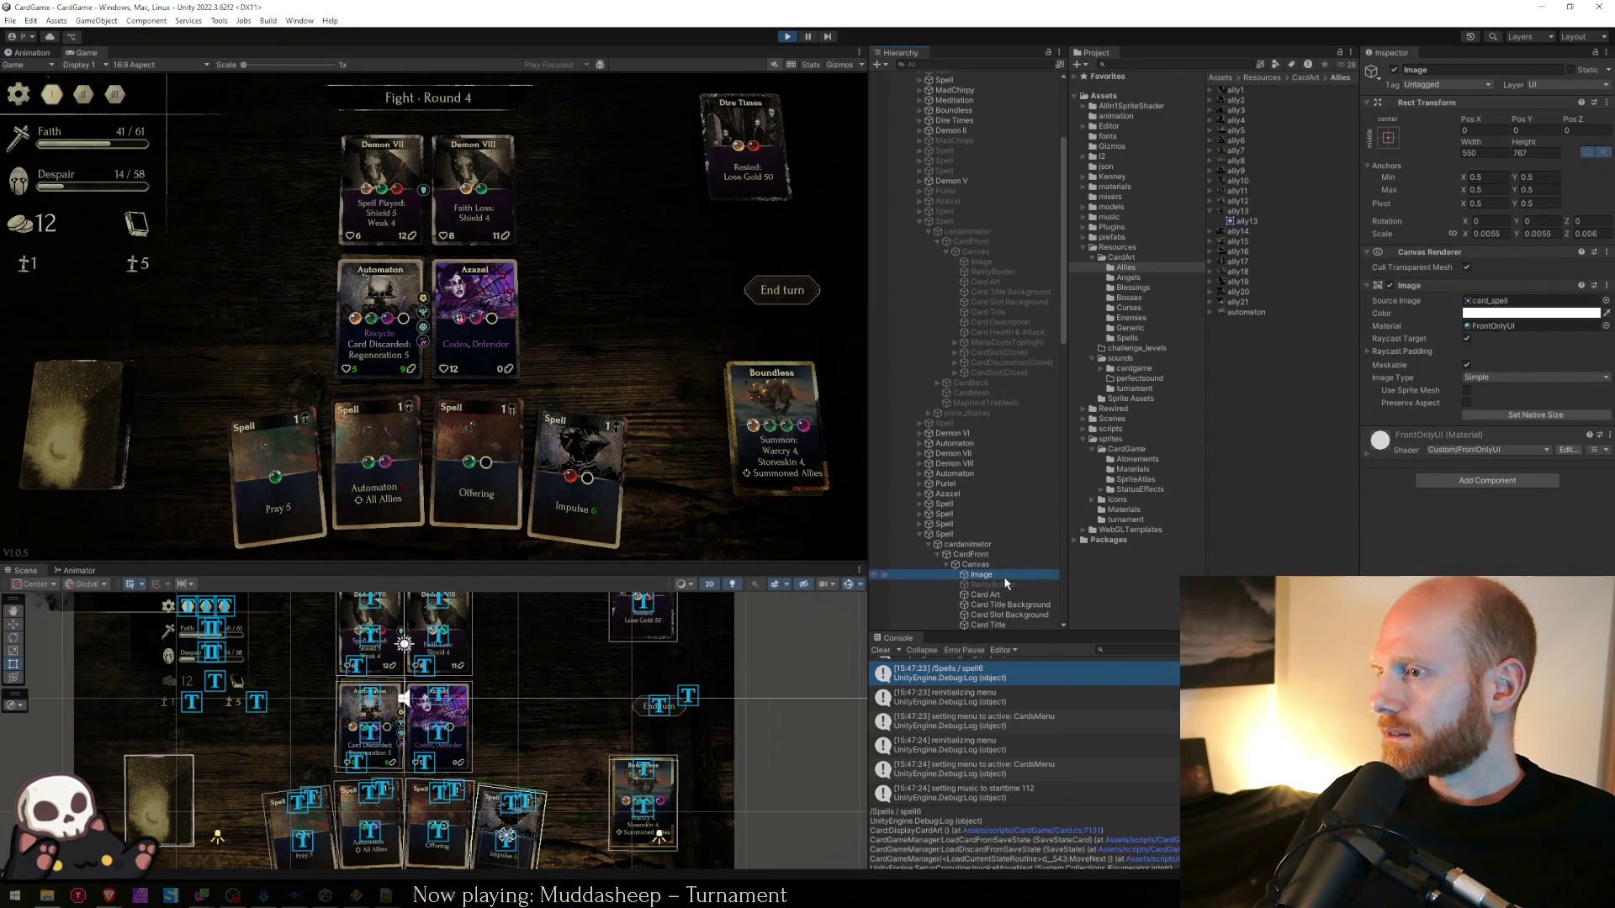
left_click(990, 595)
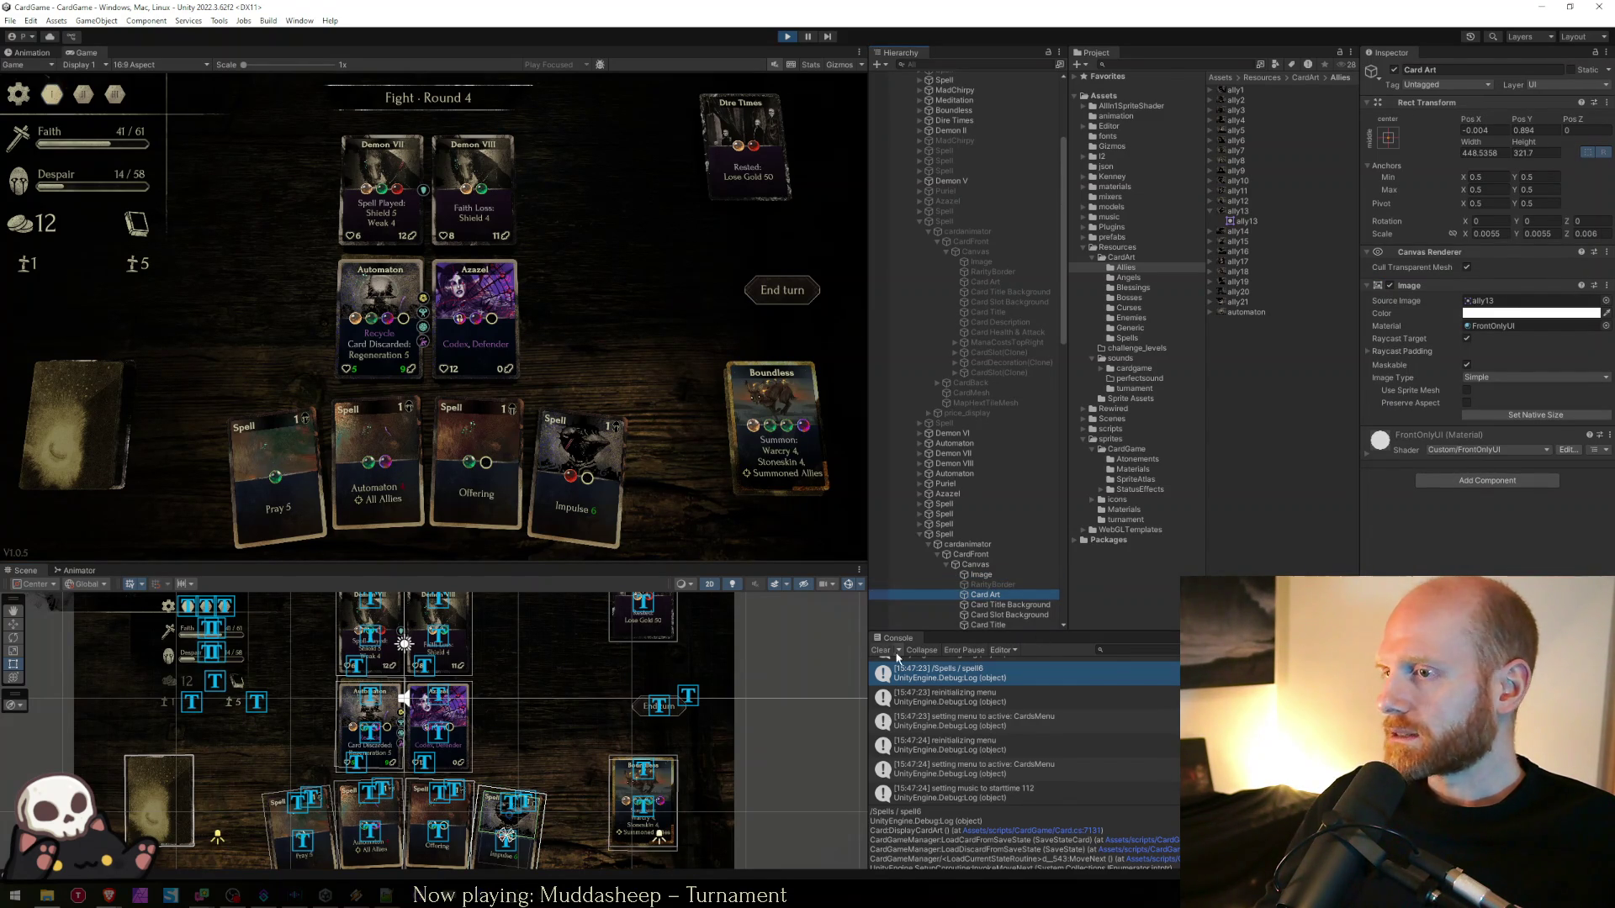
left_click(1143, 649)
type("ally13")
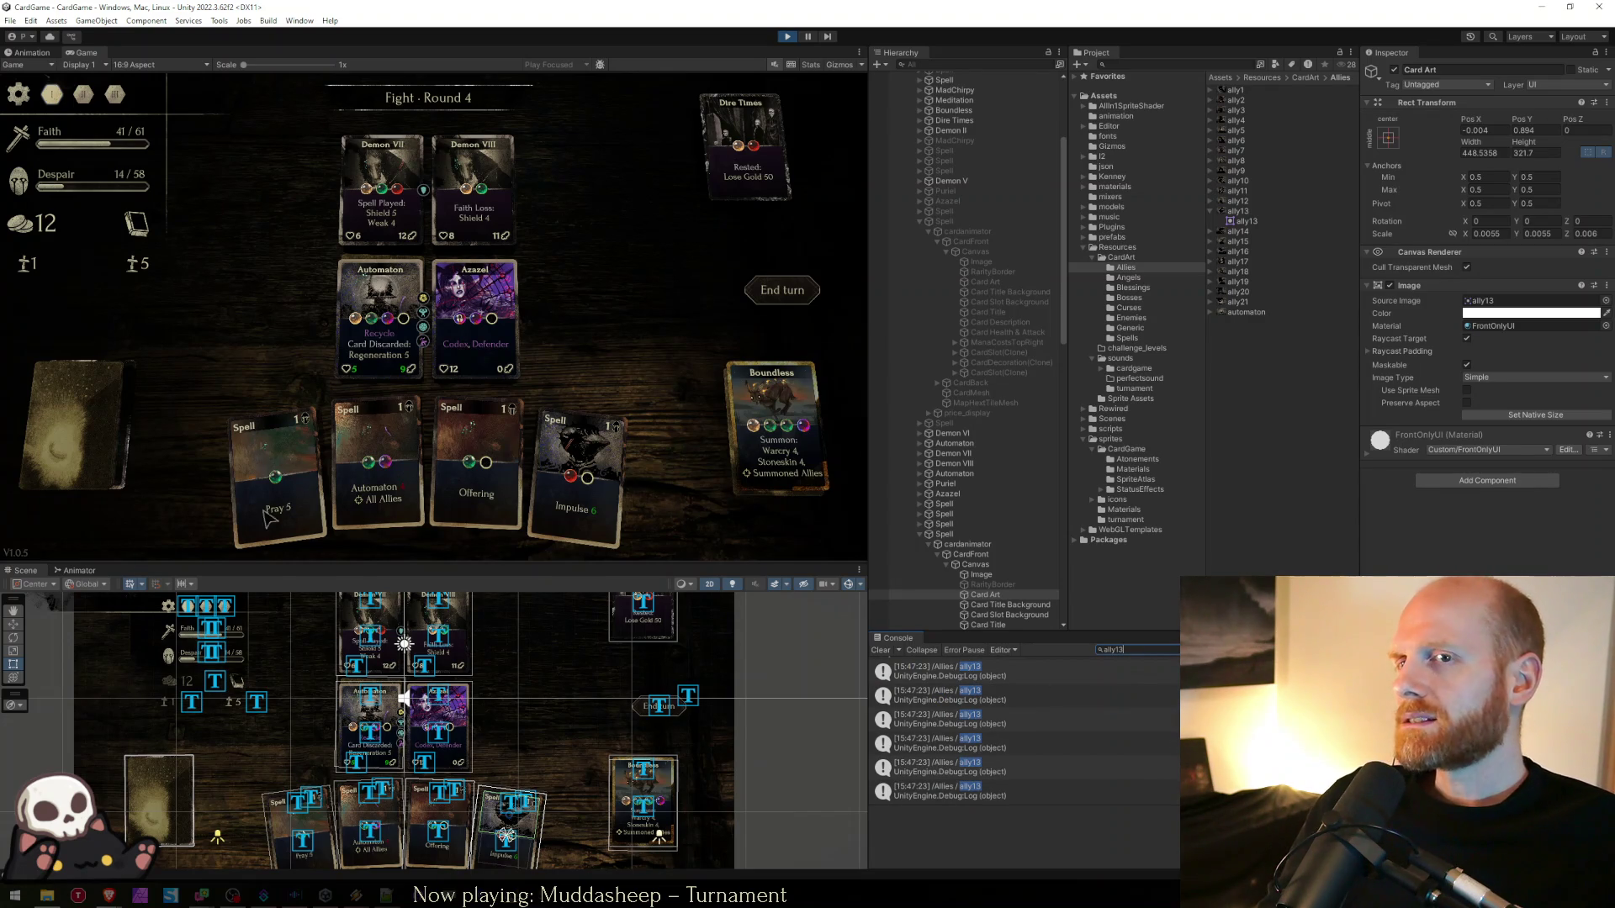
- Open and close the in-game card pile view twice to check its cards
left_click(80, 437)
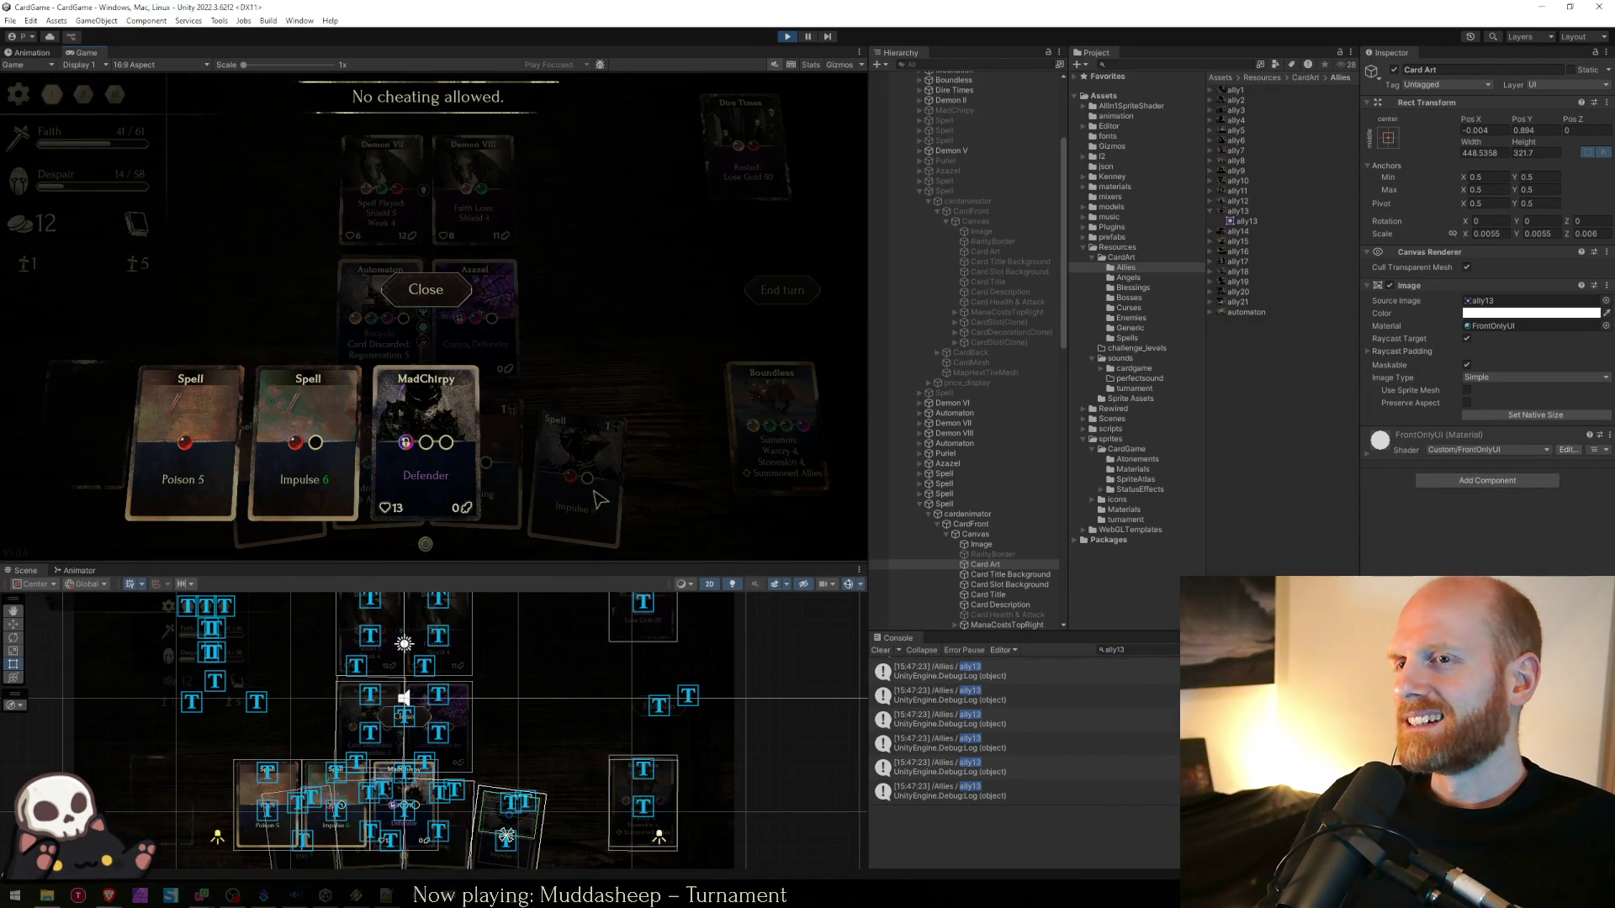
left_click(637, 478)
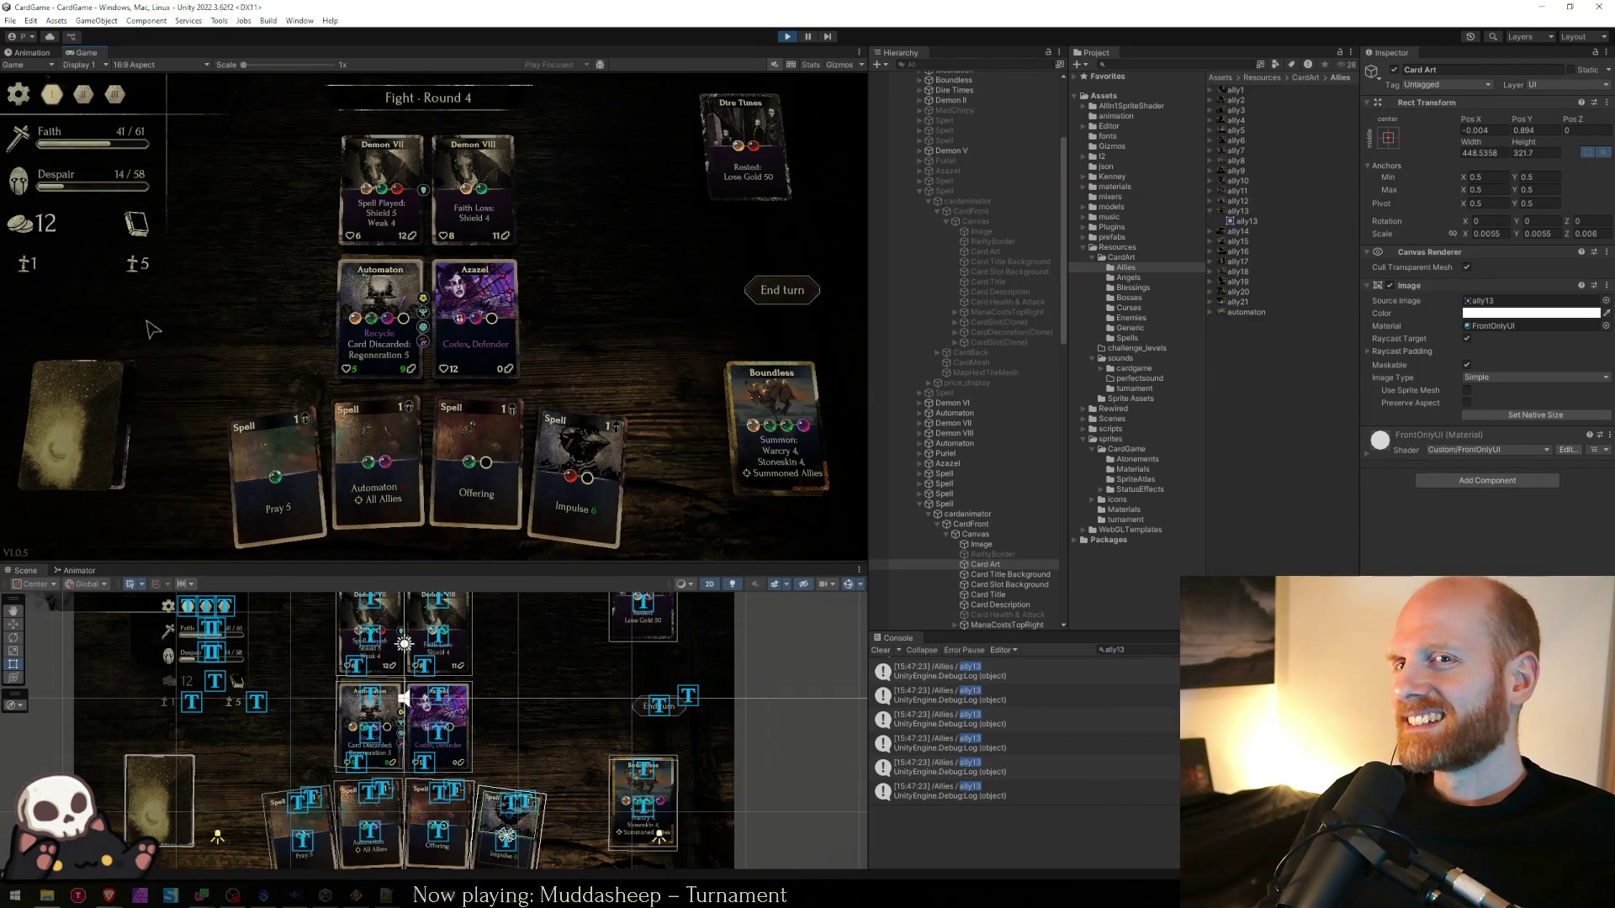
left_click(149, 290)
left_click(149, 291)
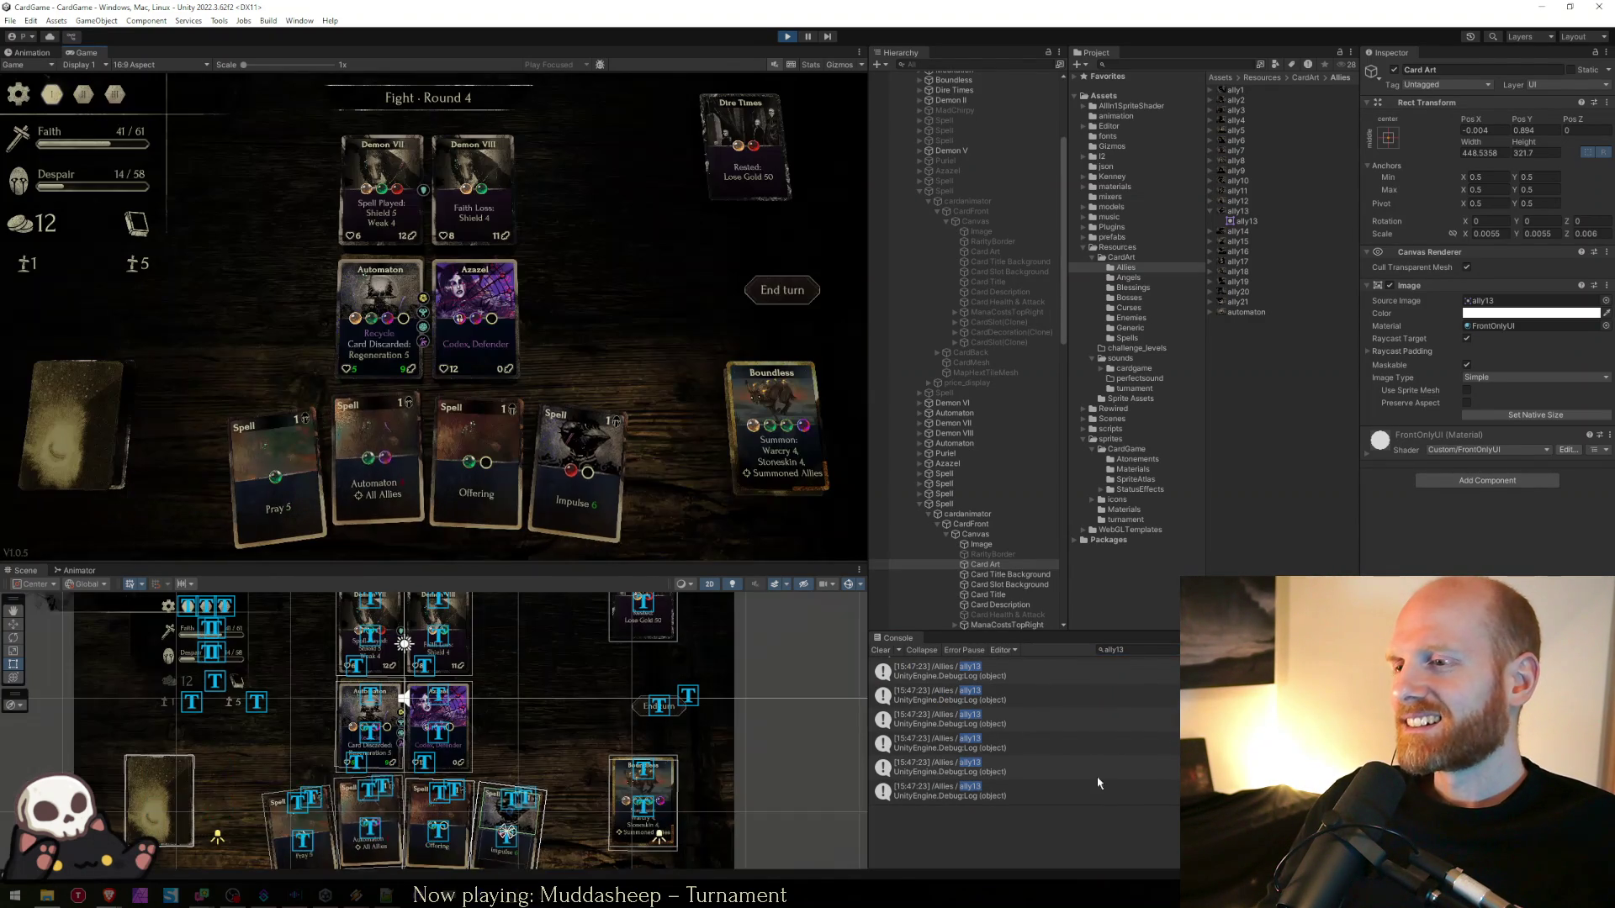
- Select the ally13 log entries, clear the filter, and locate them among the full Console log
left_click(1042, 756)
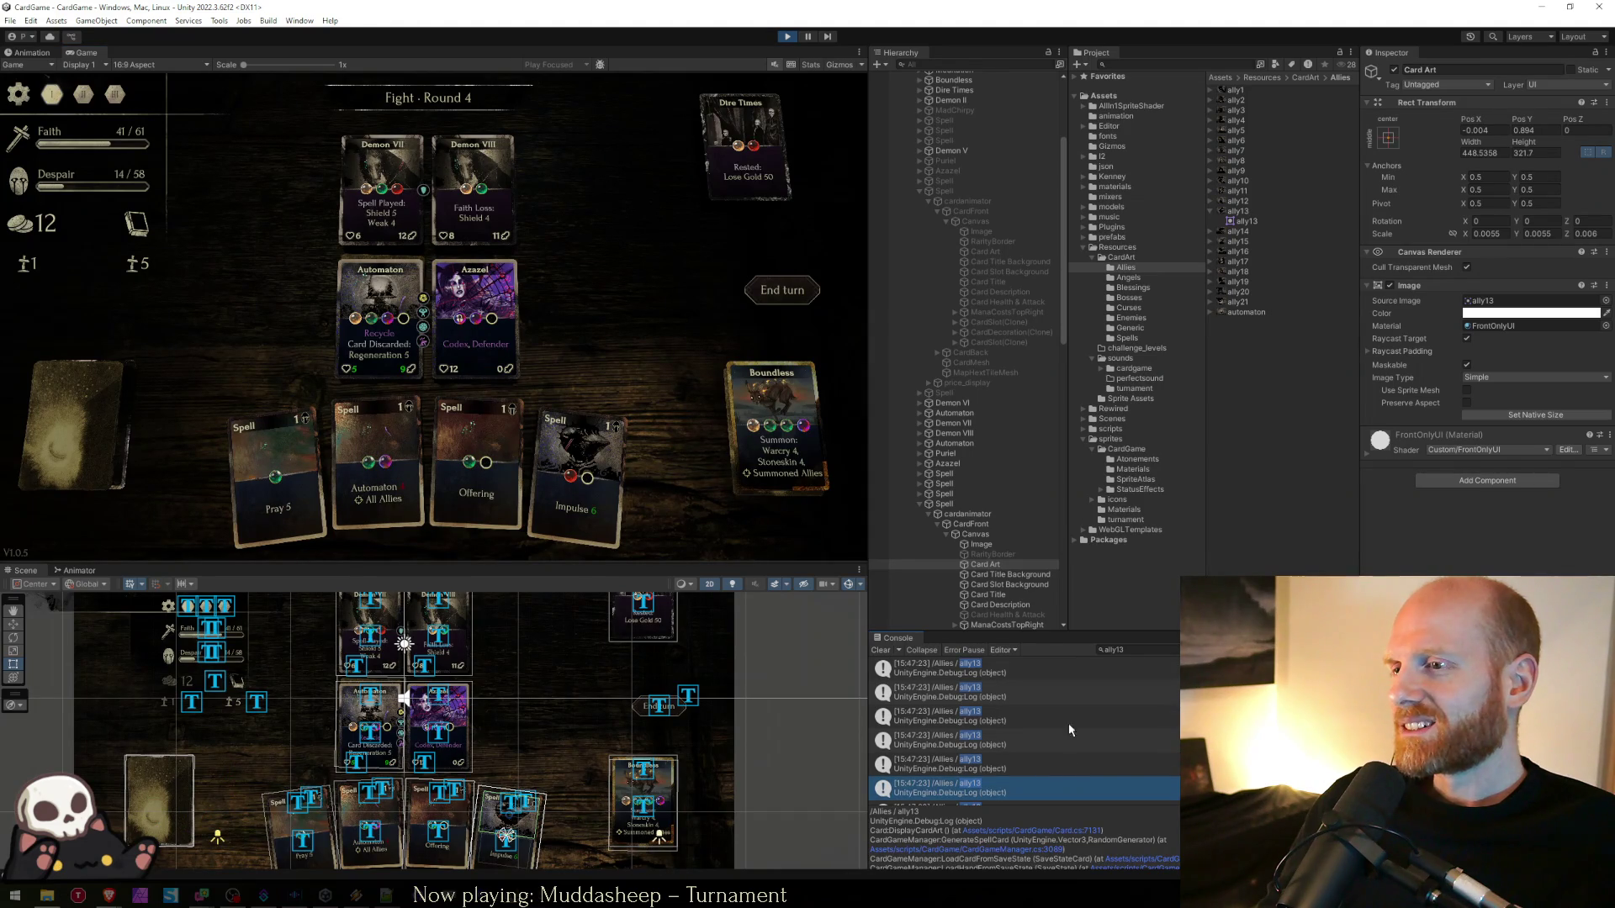
left_click(1015, 673)
left_click(1174, 650)
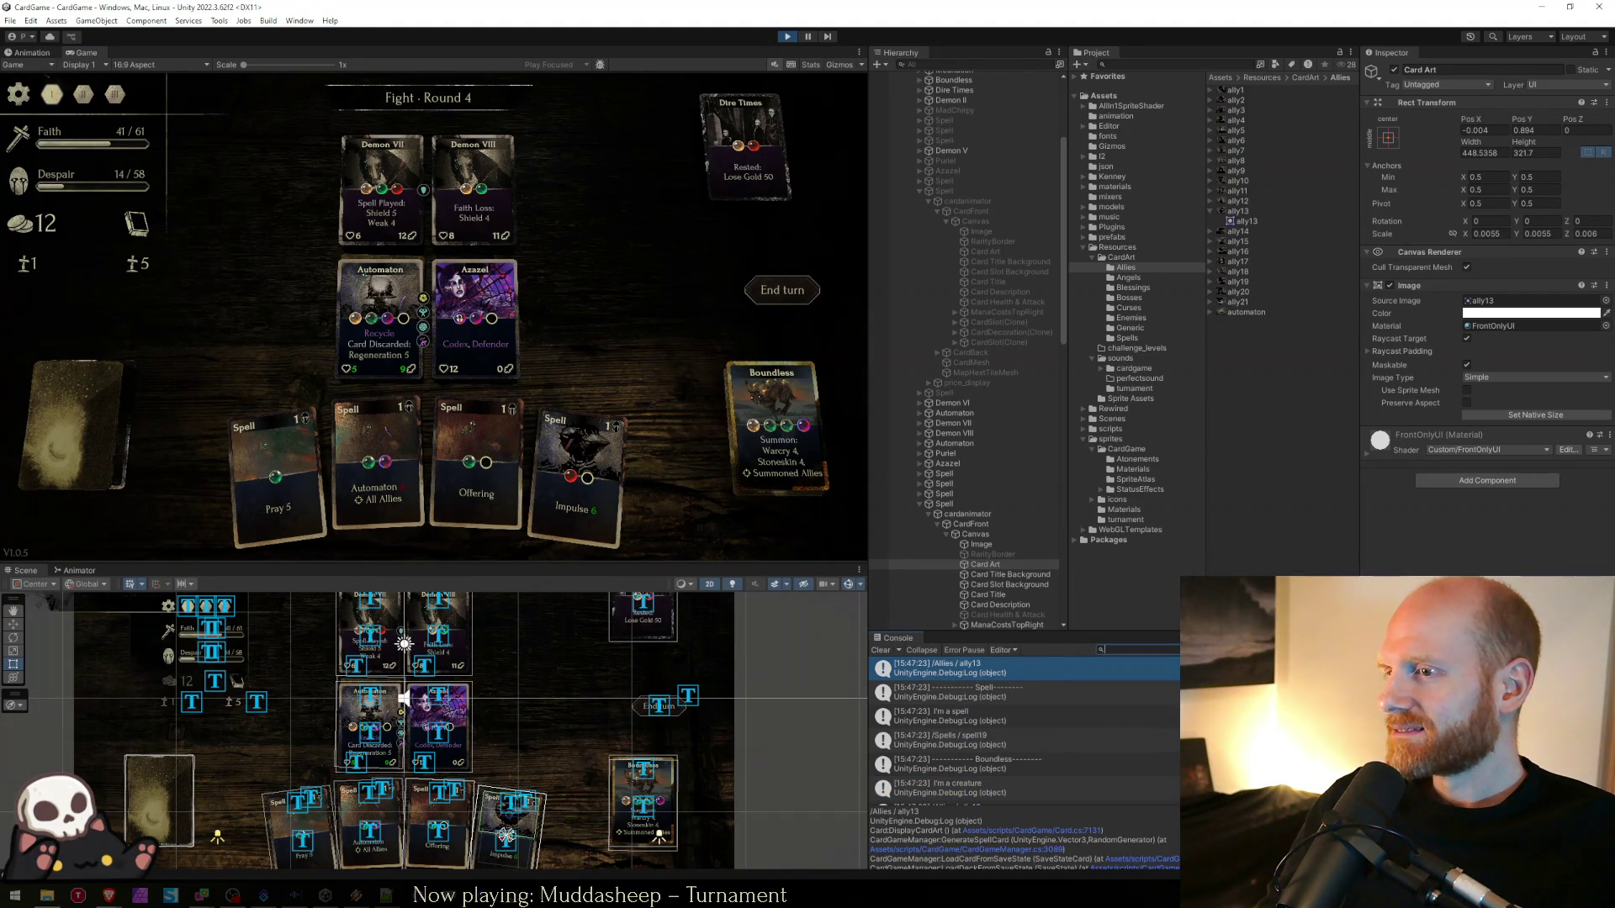
scroll(1085, 711, "up", 2)
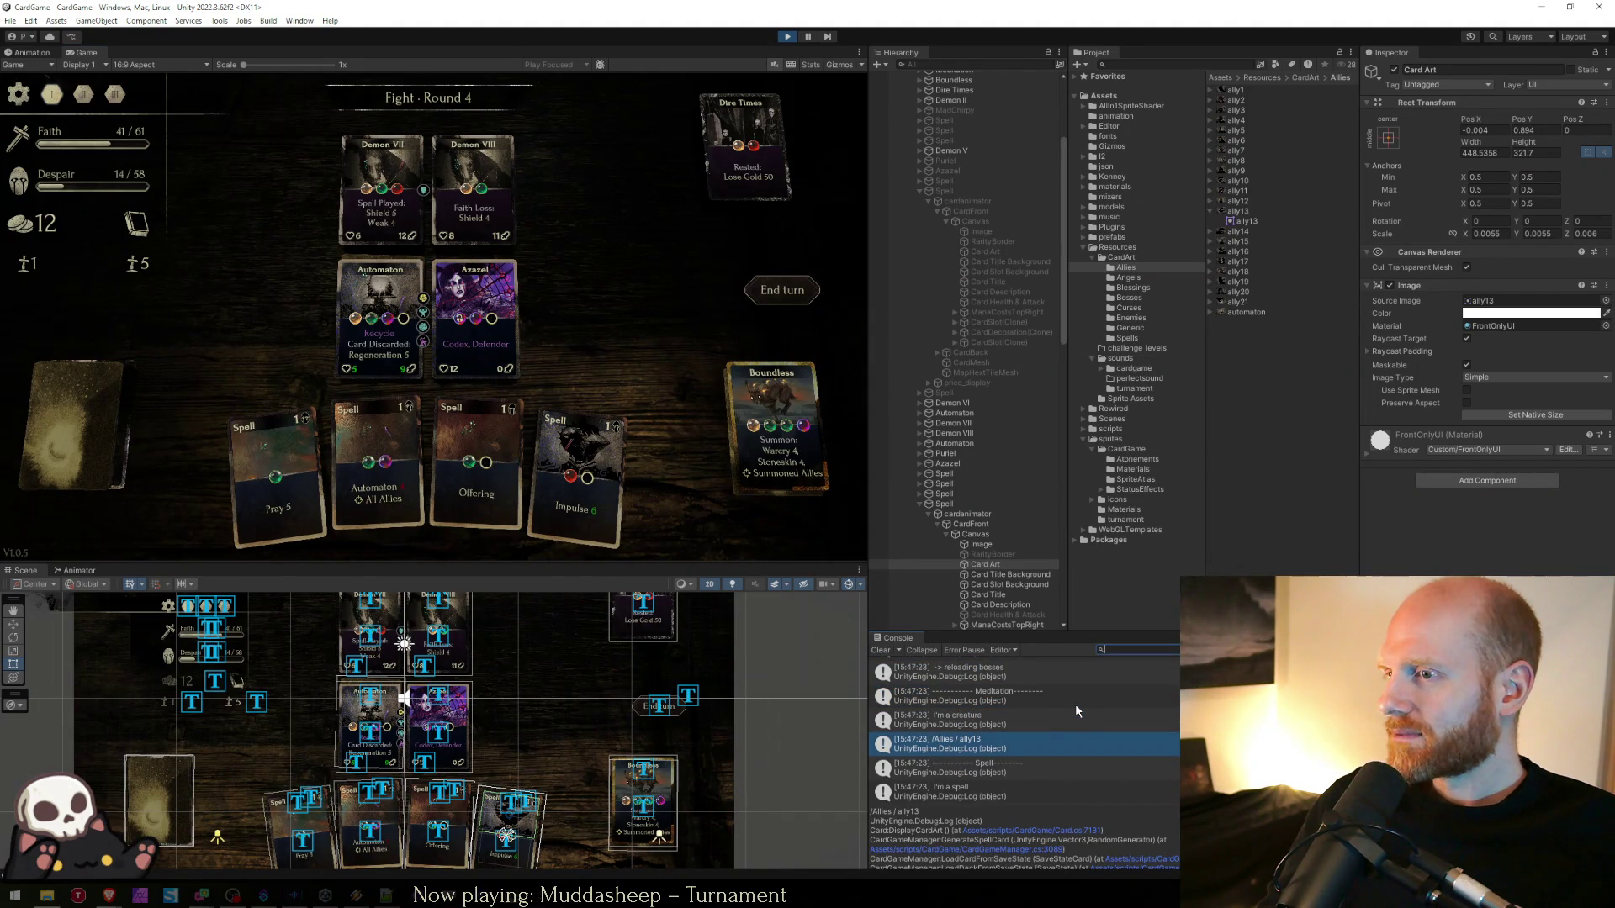
left_click(828, 515)
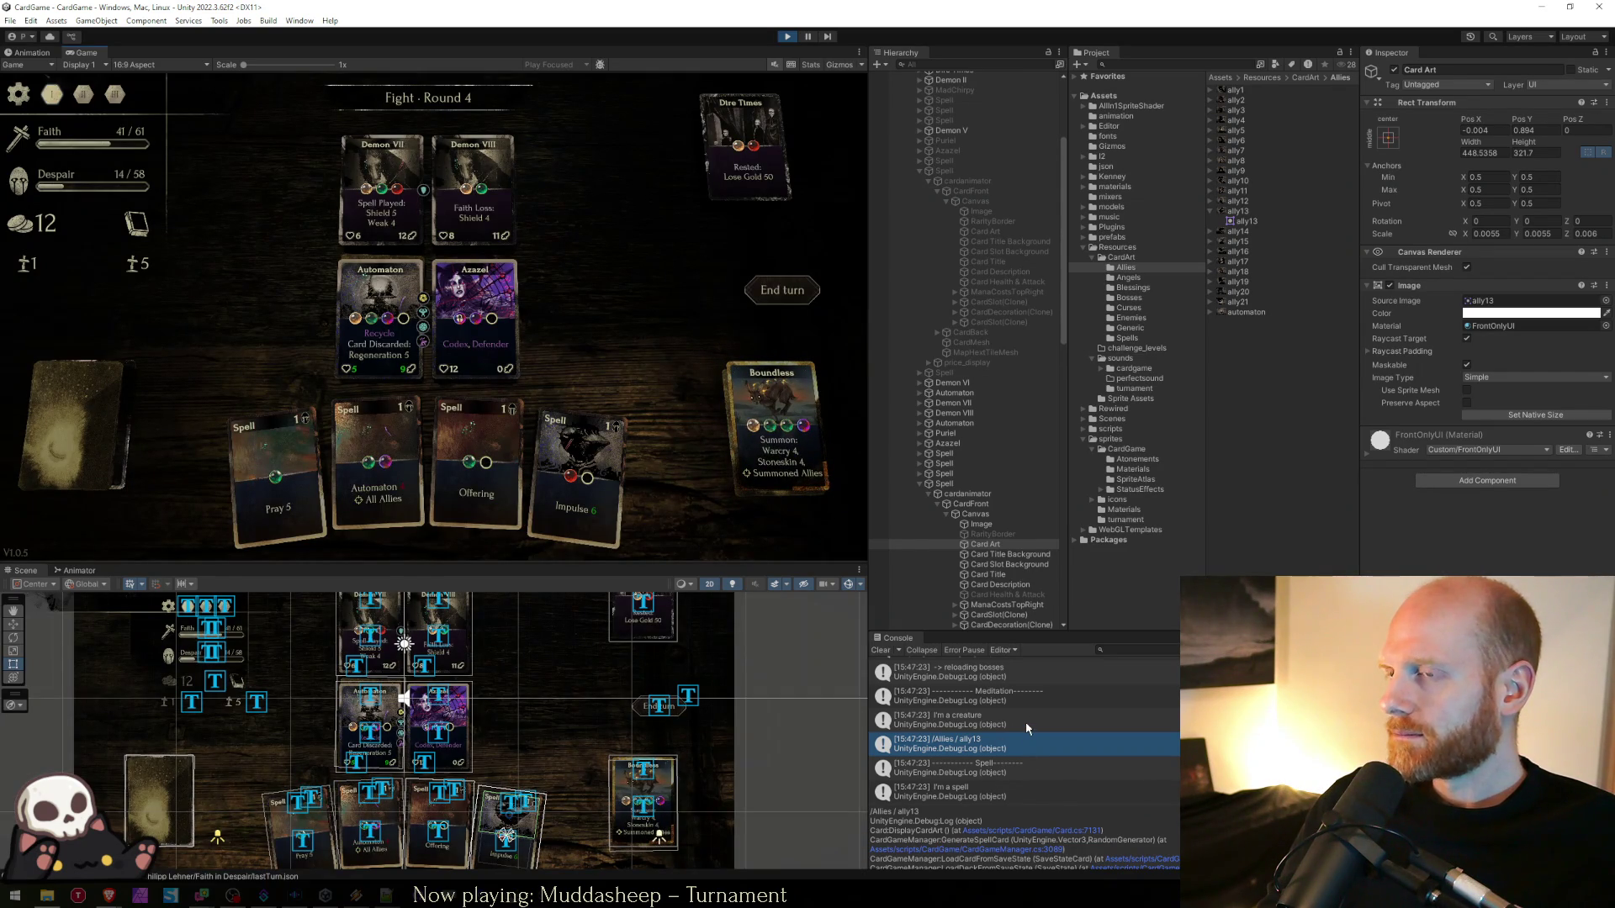
scroll(1026, 725, "down", 1)
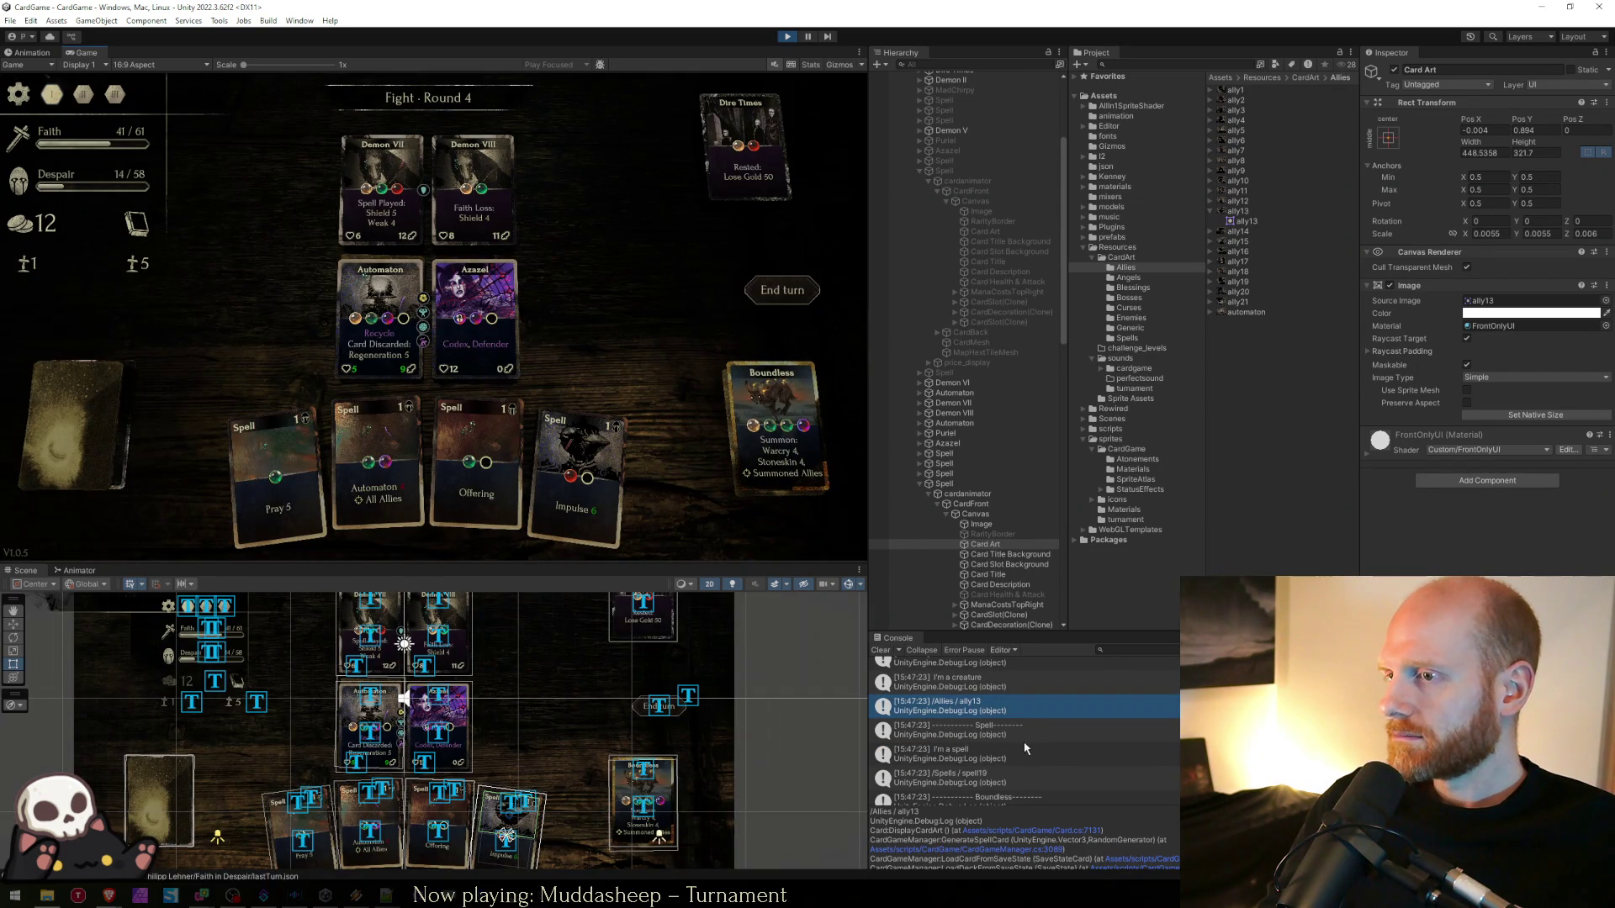
scroll(1011, 783, "down", 1)
left_click(1163, 649)
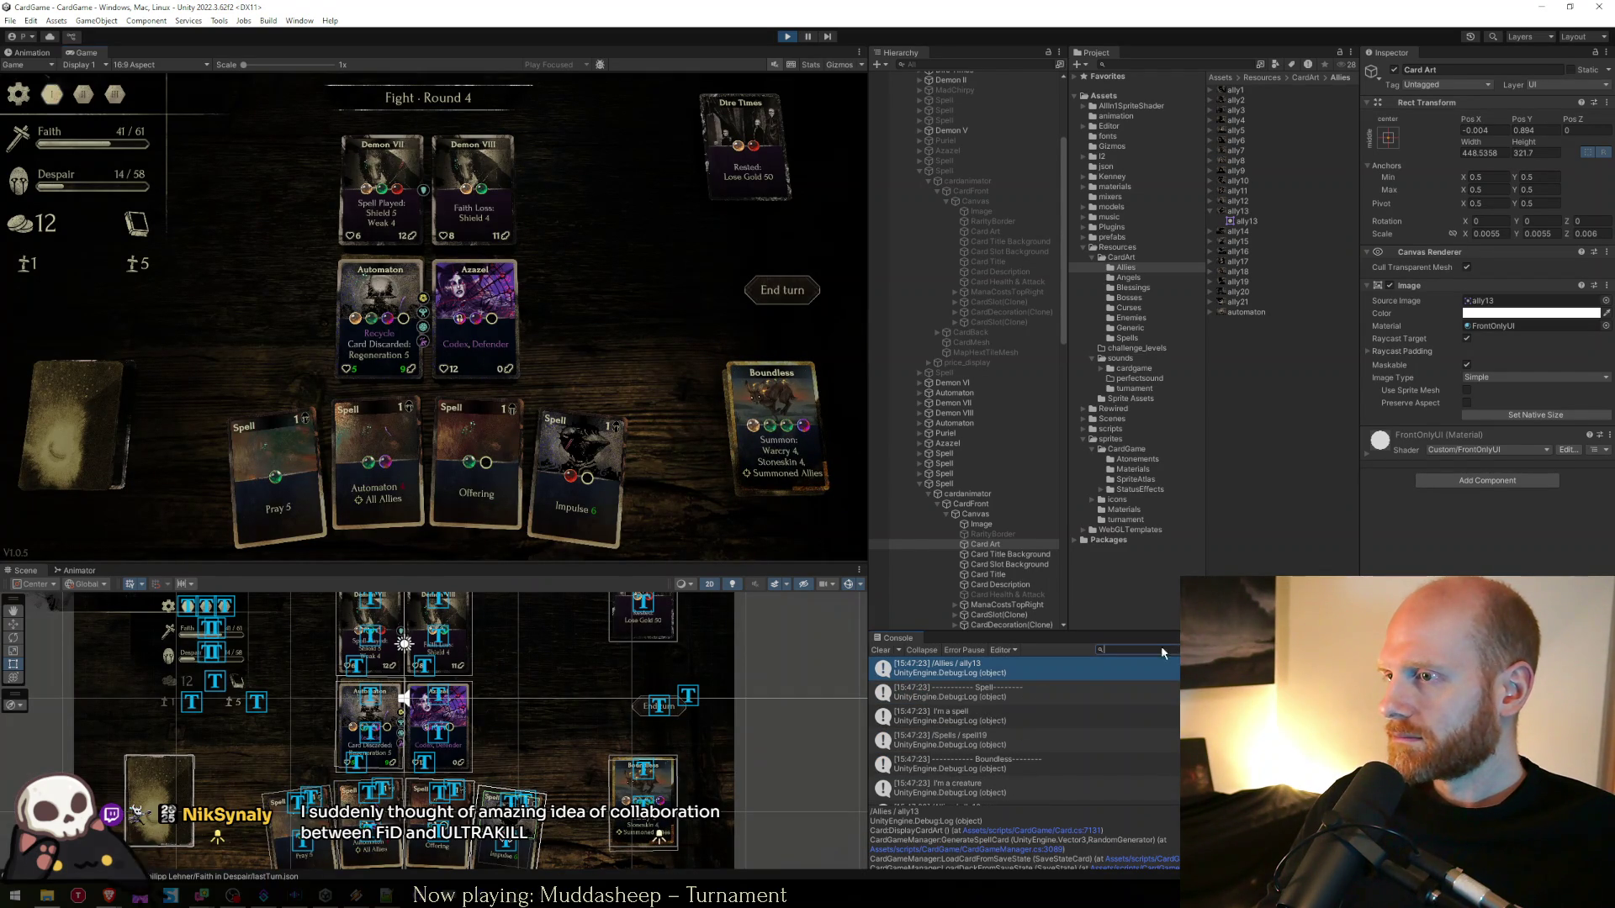
type("ally^3")
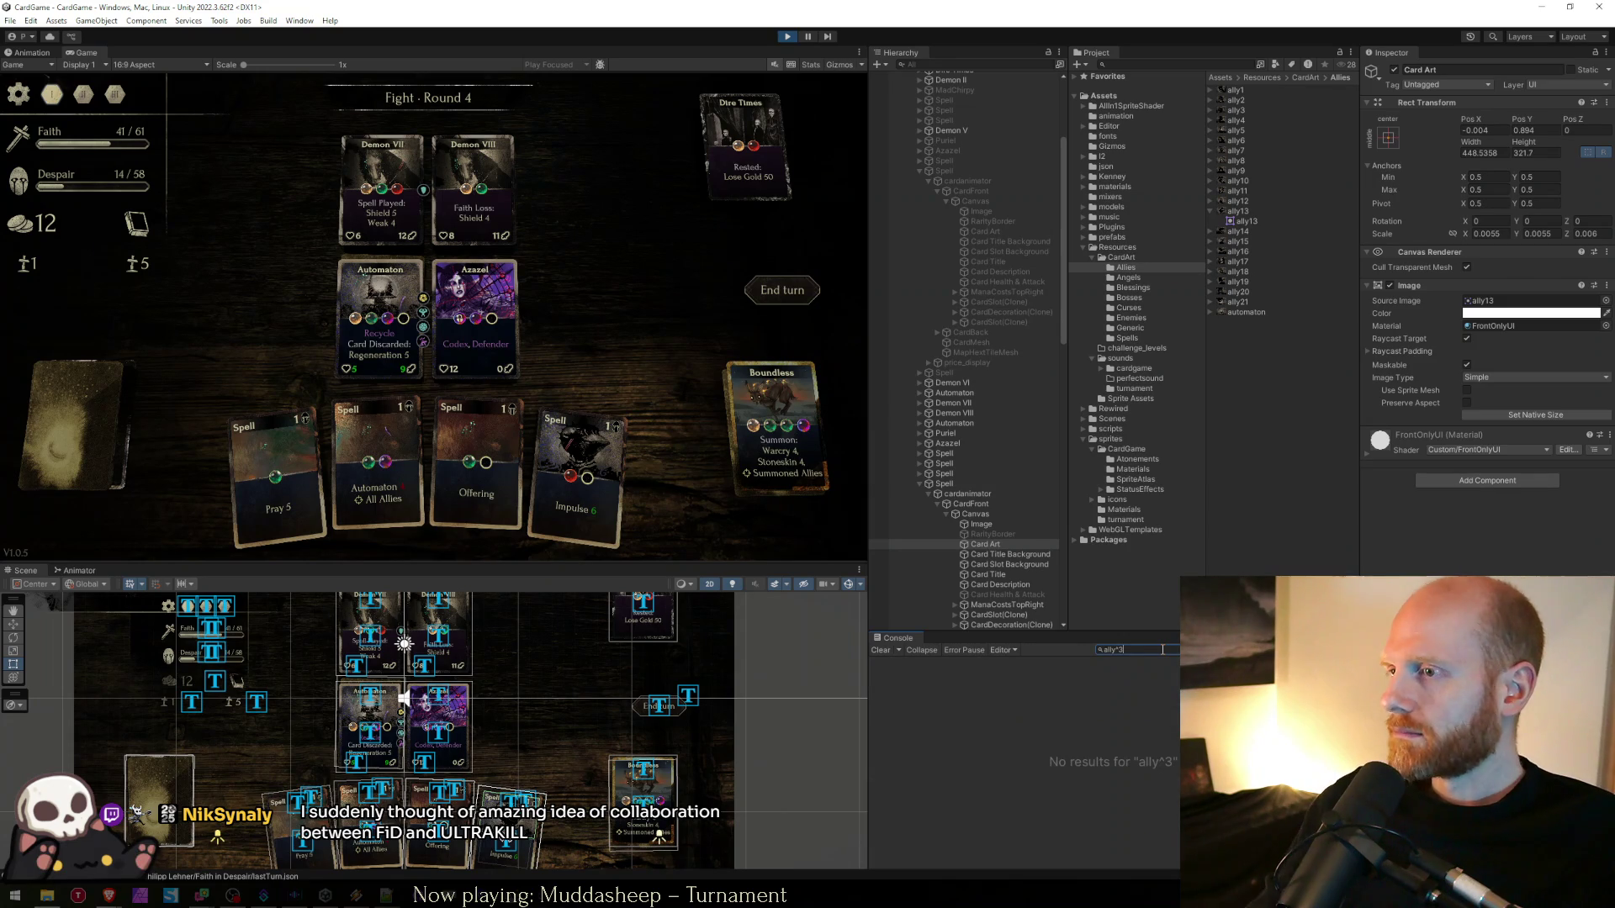
key("BackSpace")
key("BackSpace")
type("13")
left_click(1088, 740)
left_click(1089, 733)
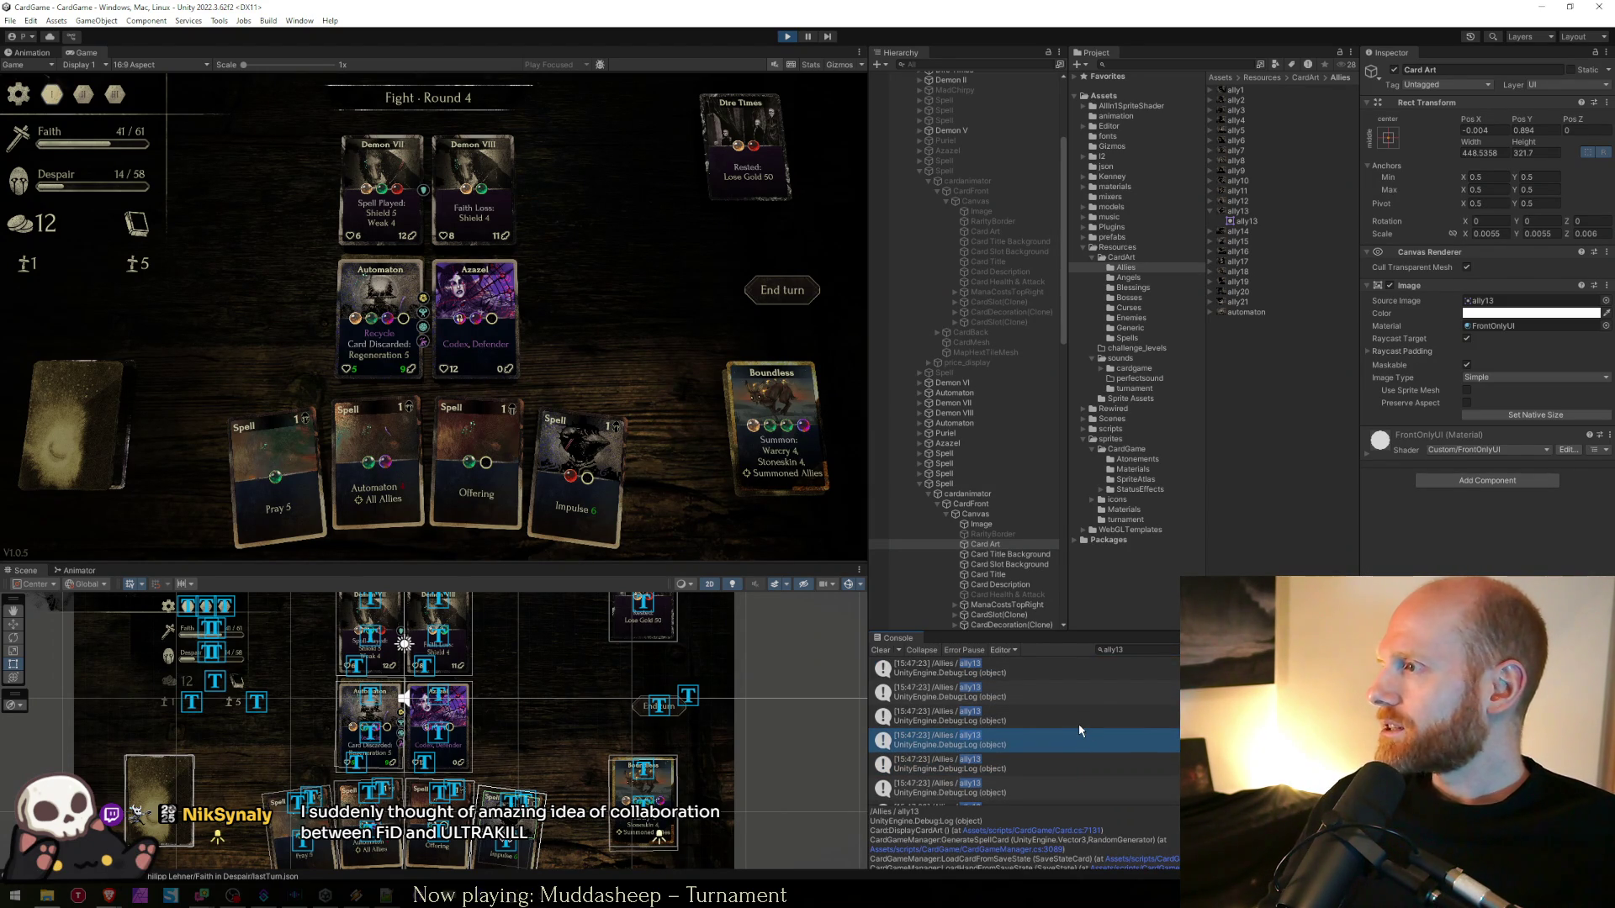
left_click(1037, 701)
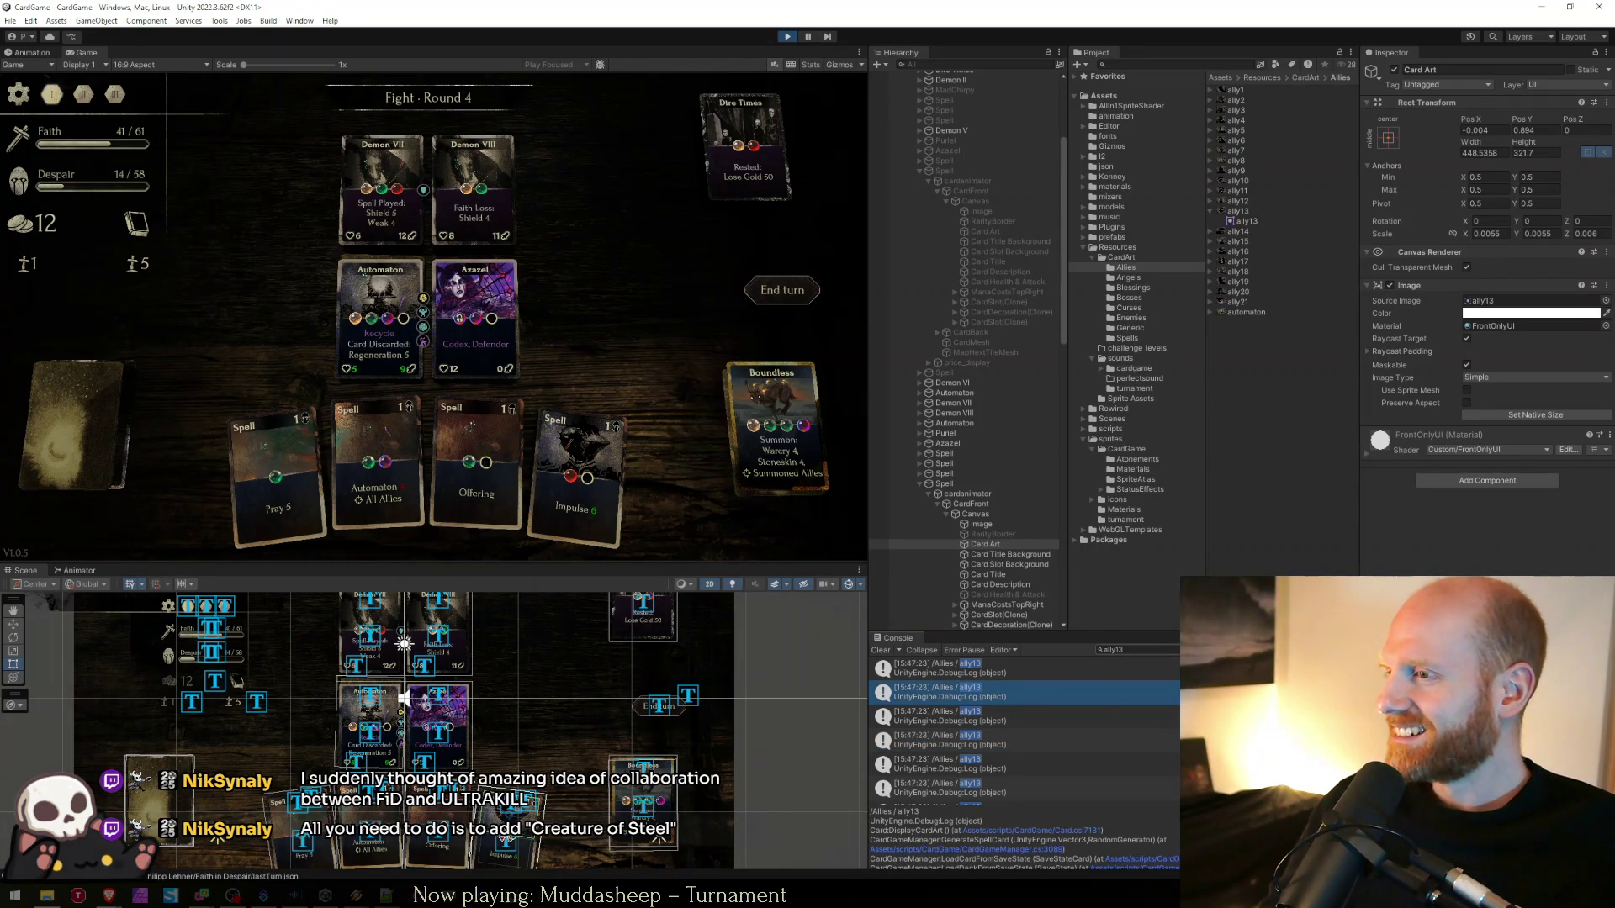
left_click(1175, 650)
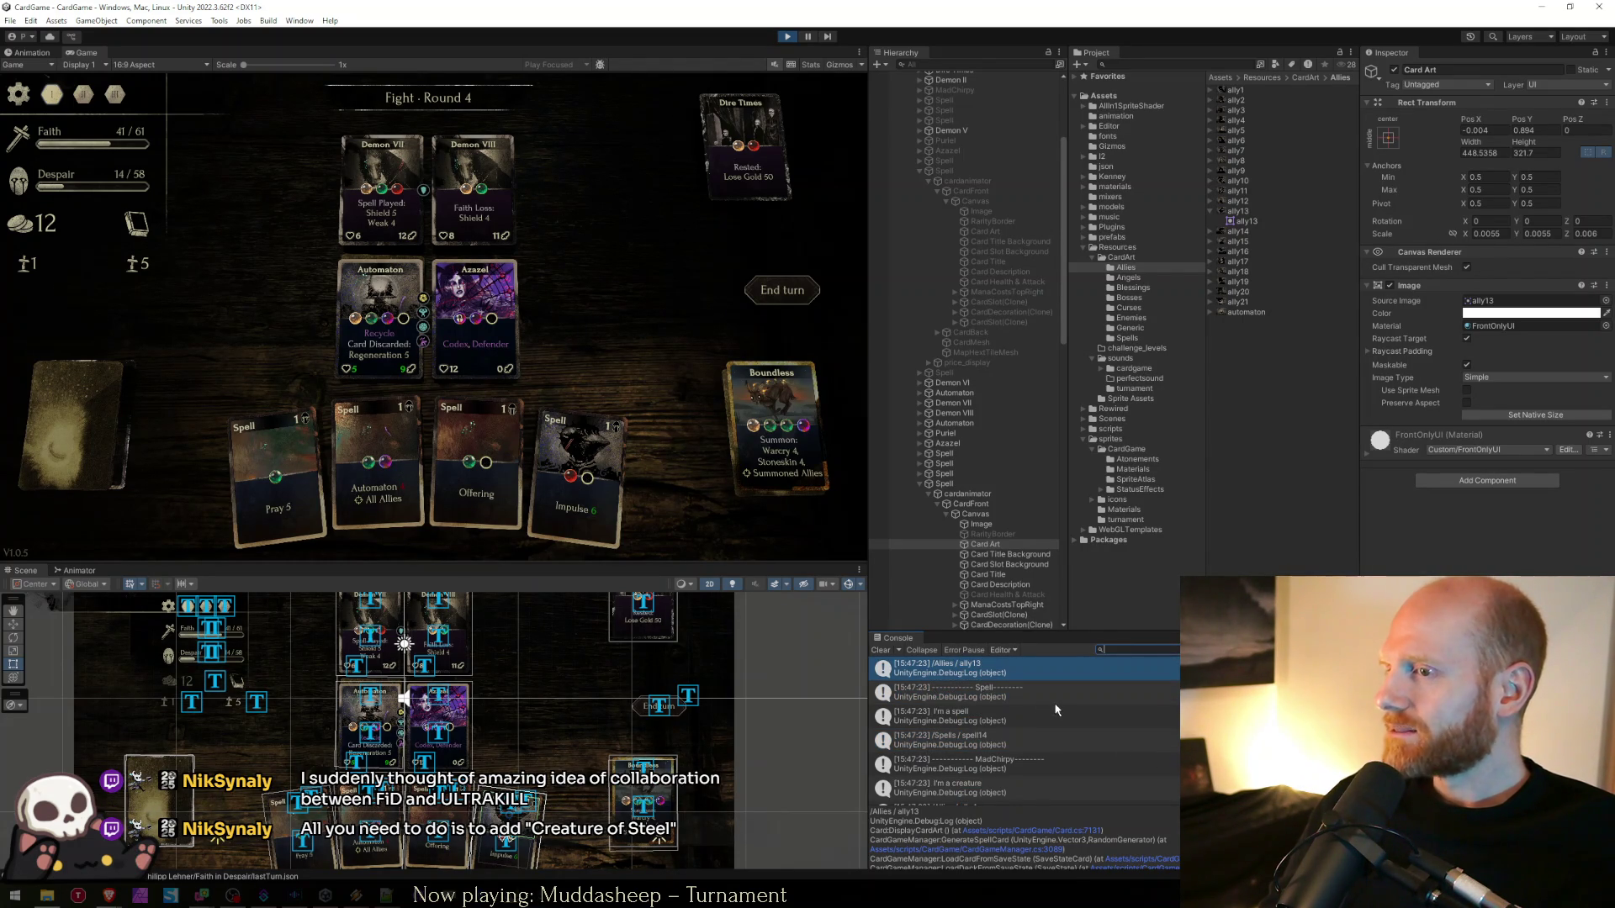
scroll(1057, 711, "up", 3)
scroll(1051, 713, "down", 2)
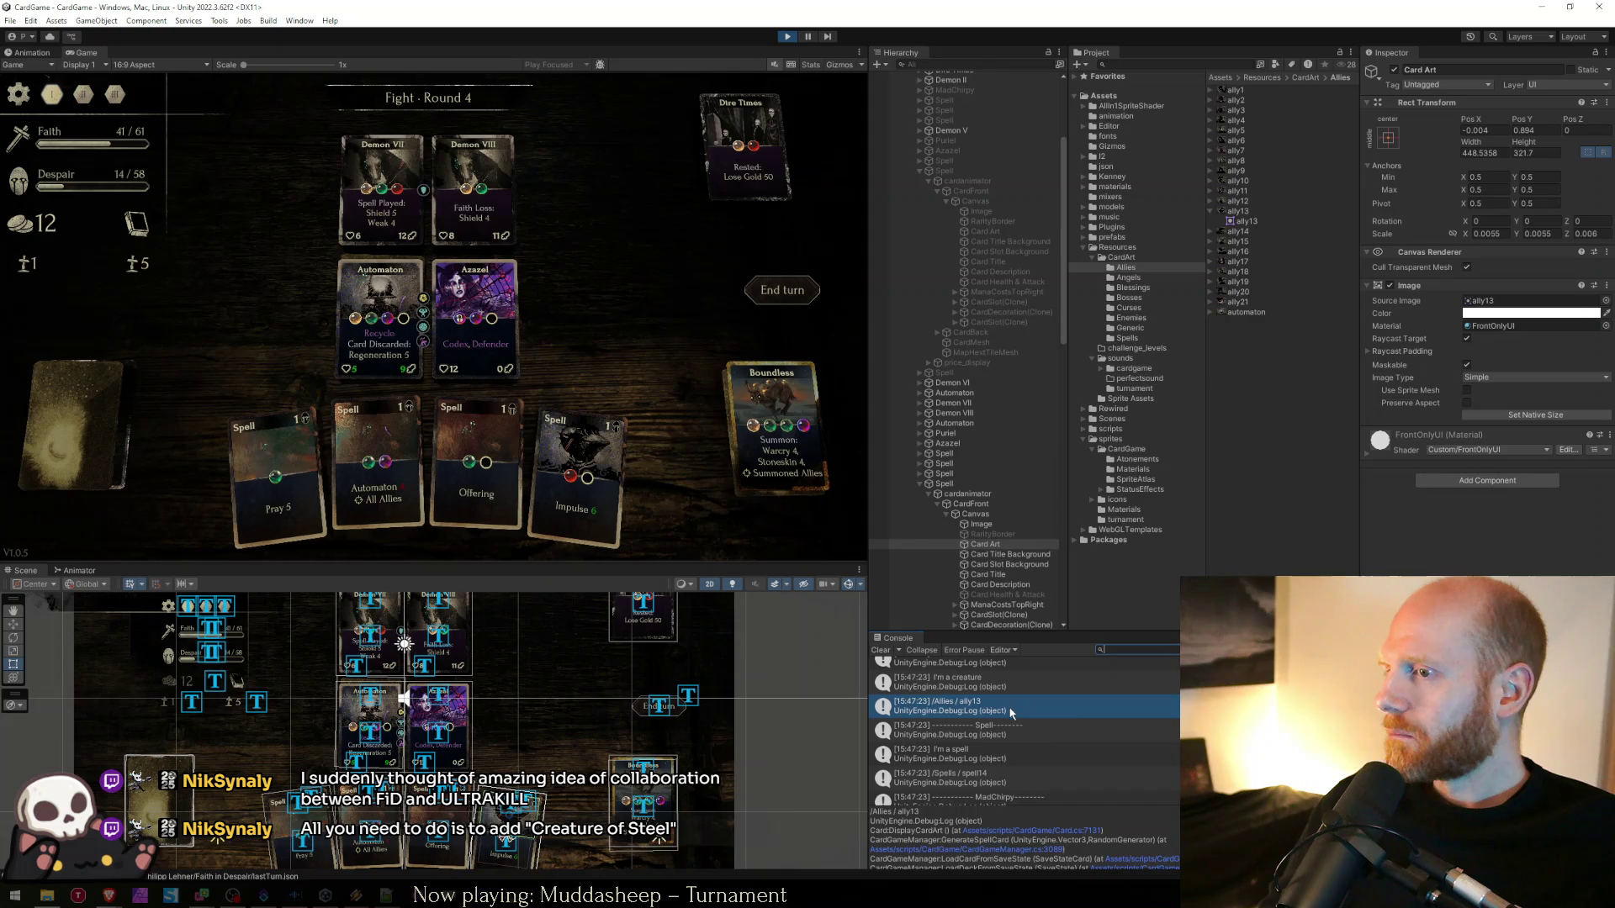
scroll(1025, 754, "down", 3)
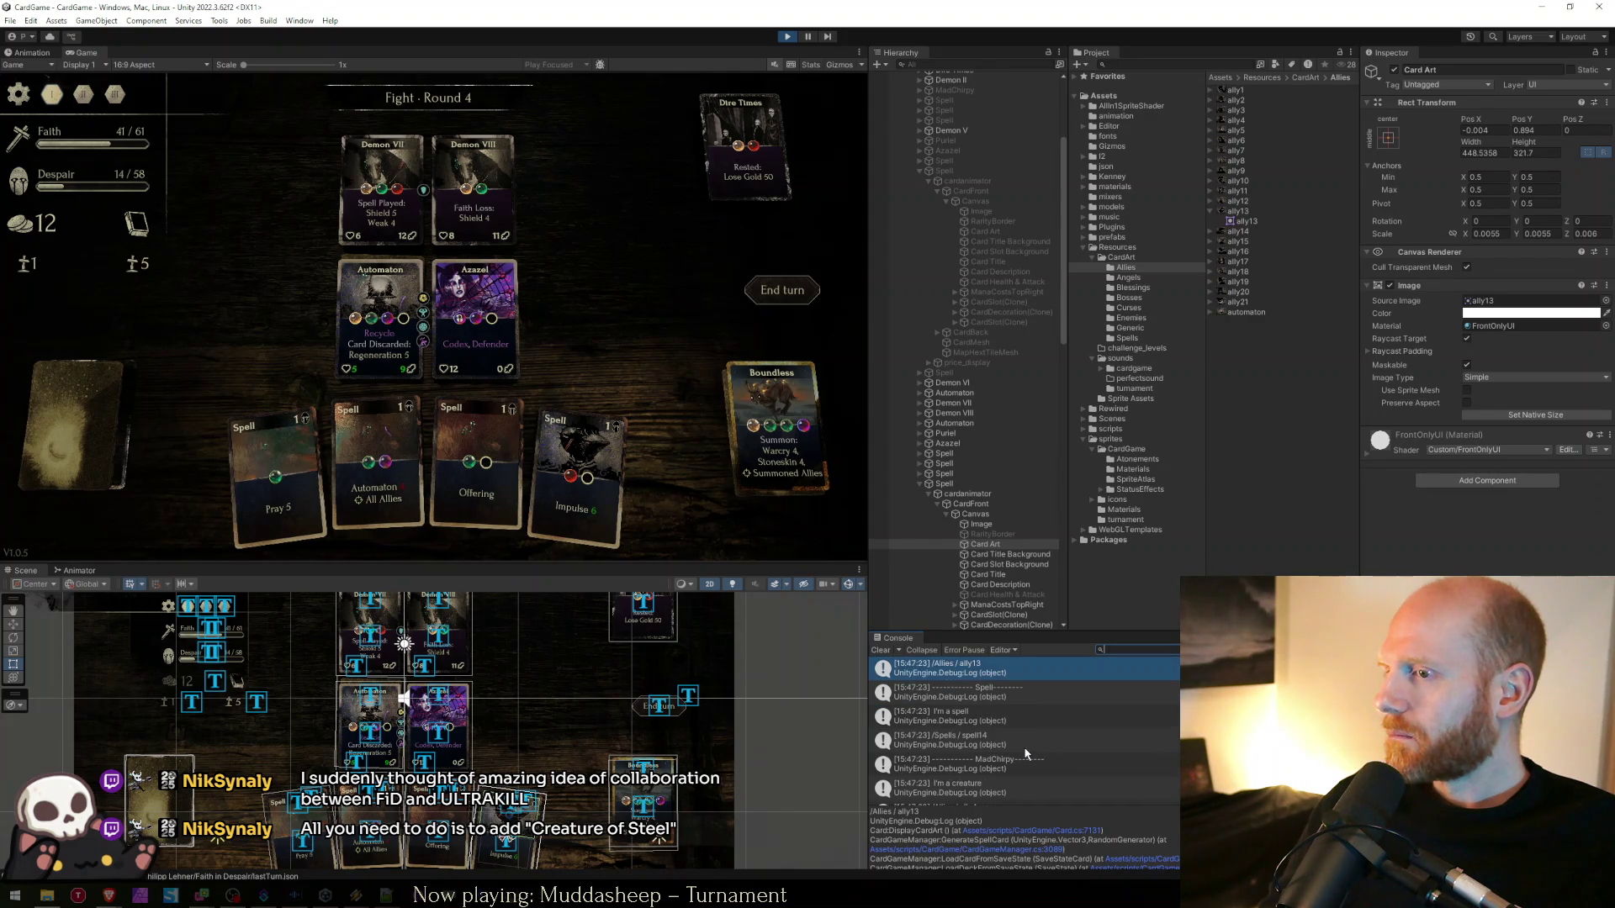
scroll(1024, 754, "down", 2)
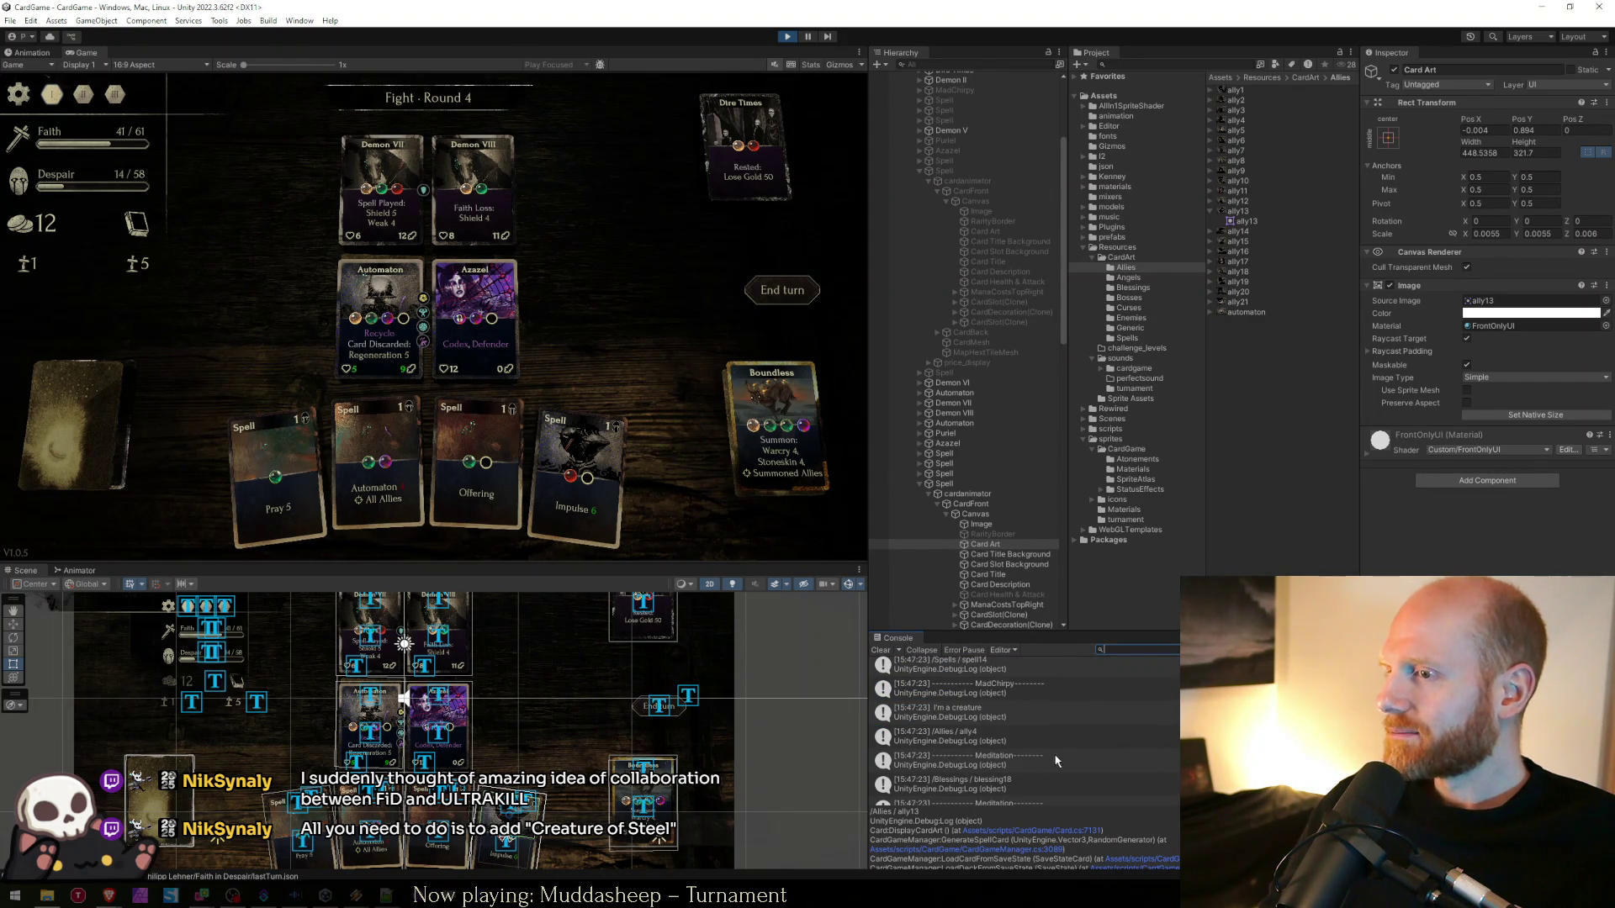
scroll(1075, 753, "down", 8)
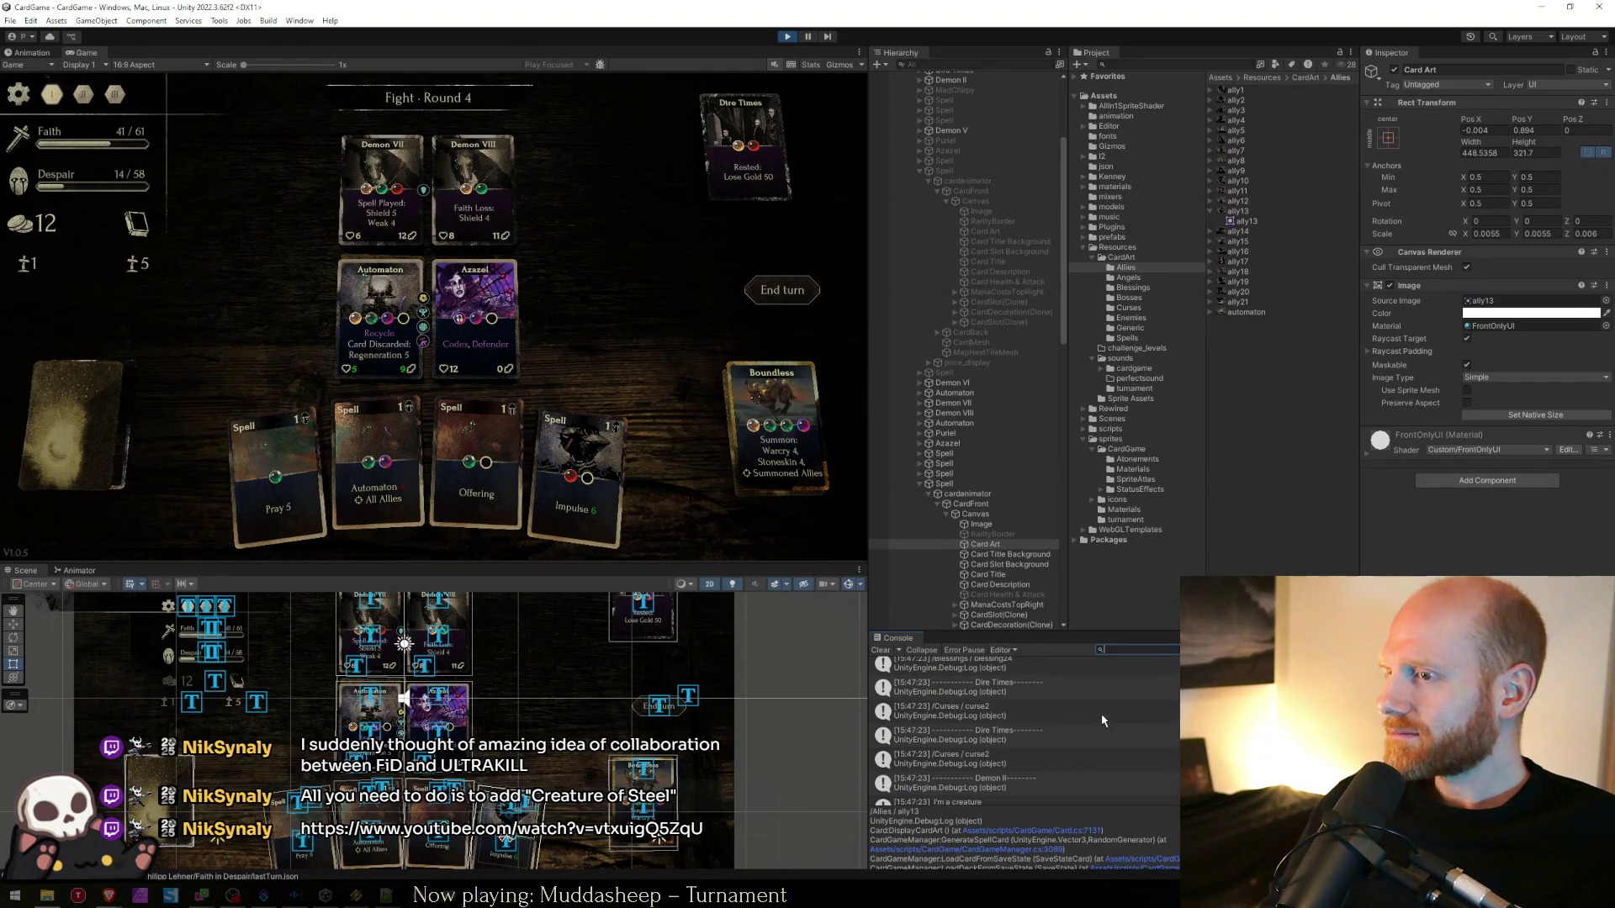
left_click(1145, 654)
type("allyq3")
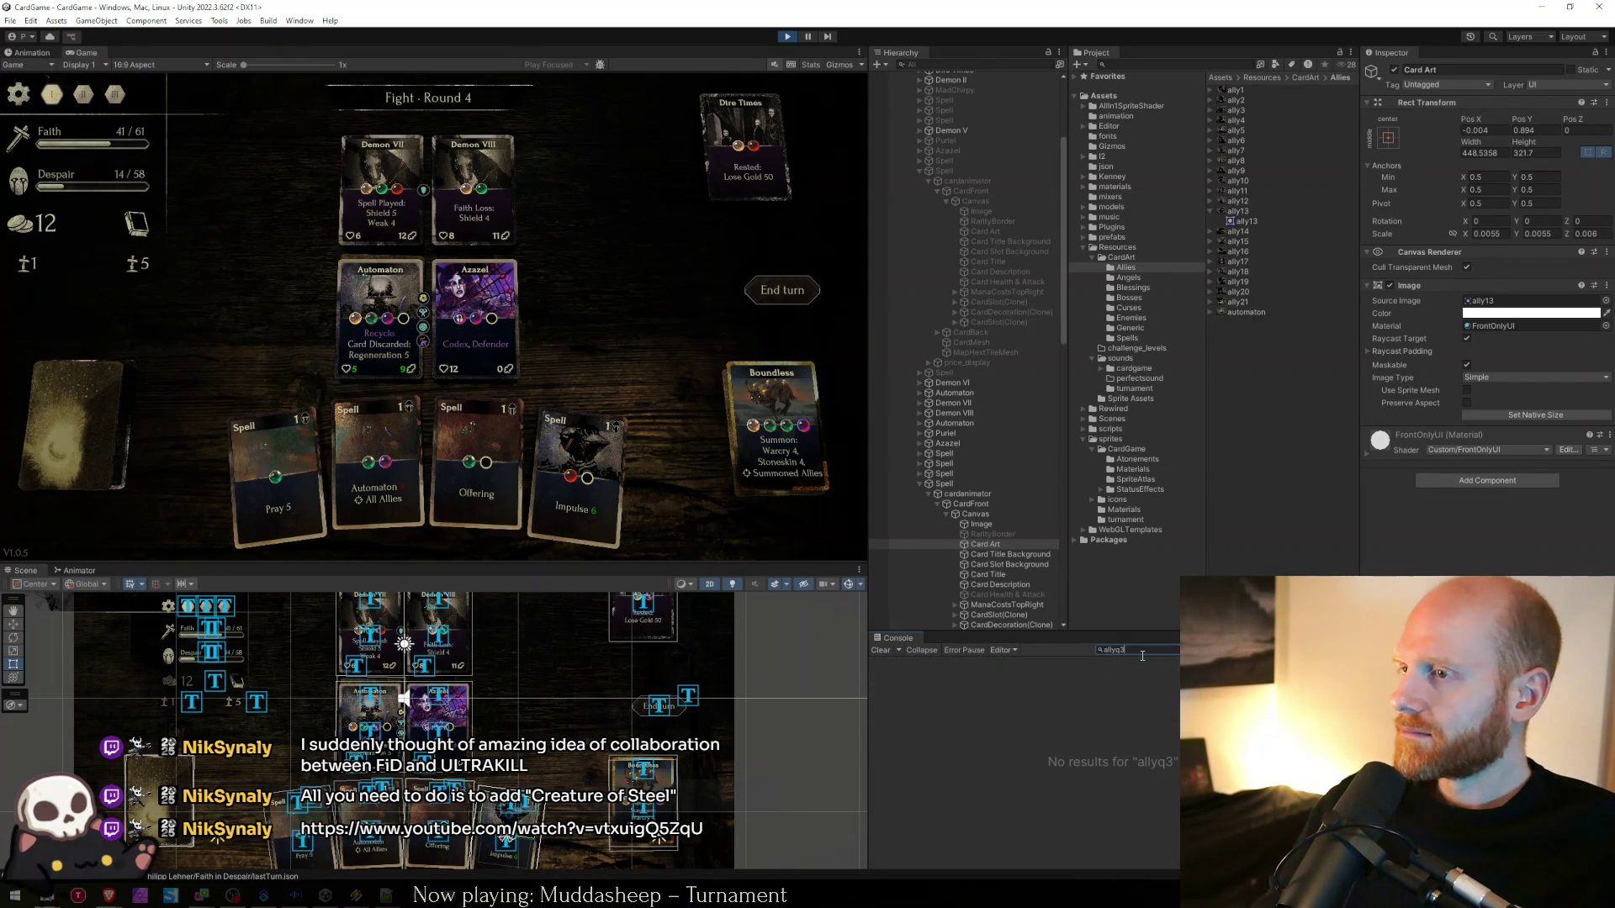
key("BackSpace")
key("BackSpace")
type("13")
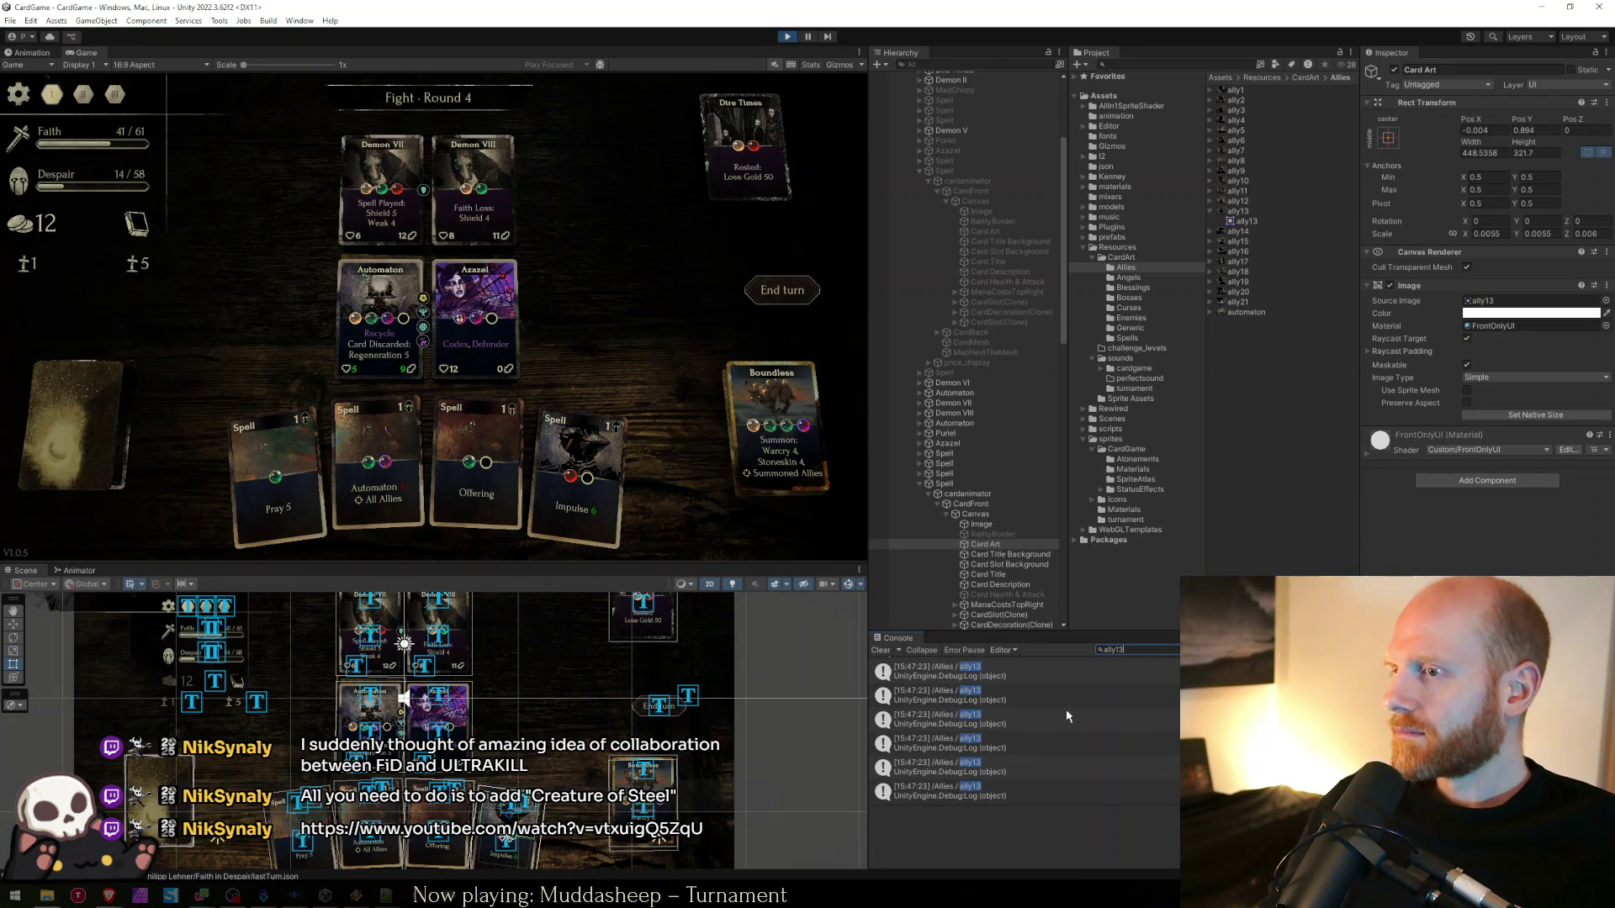
left_click(1027, 693)
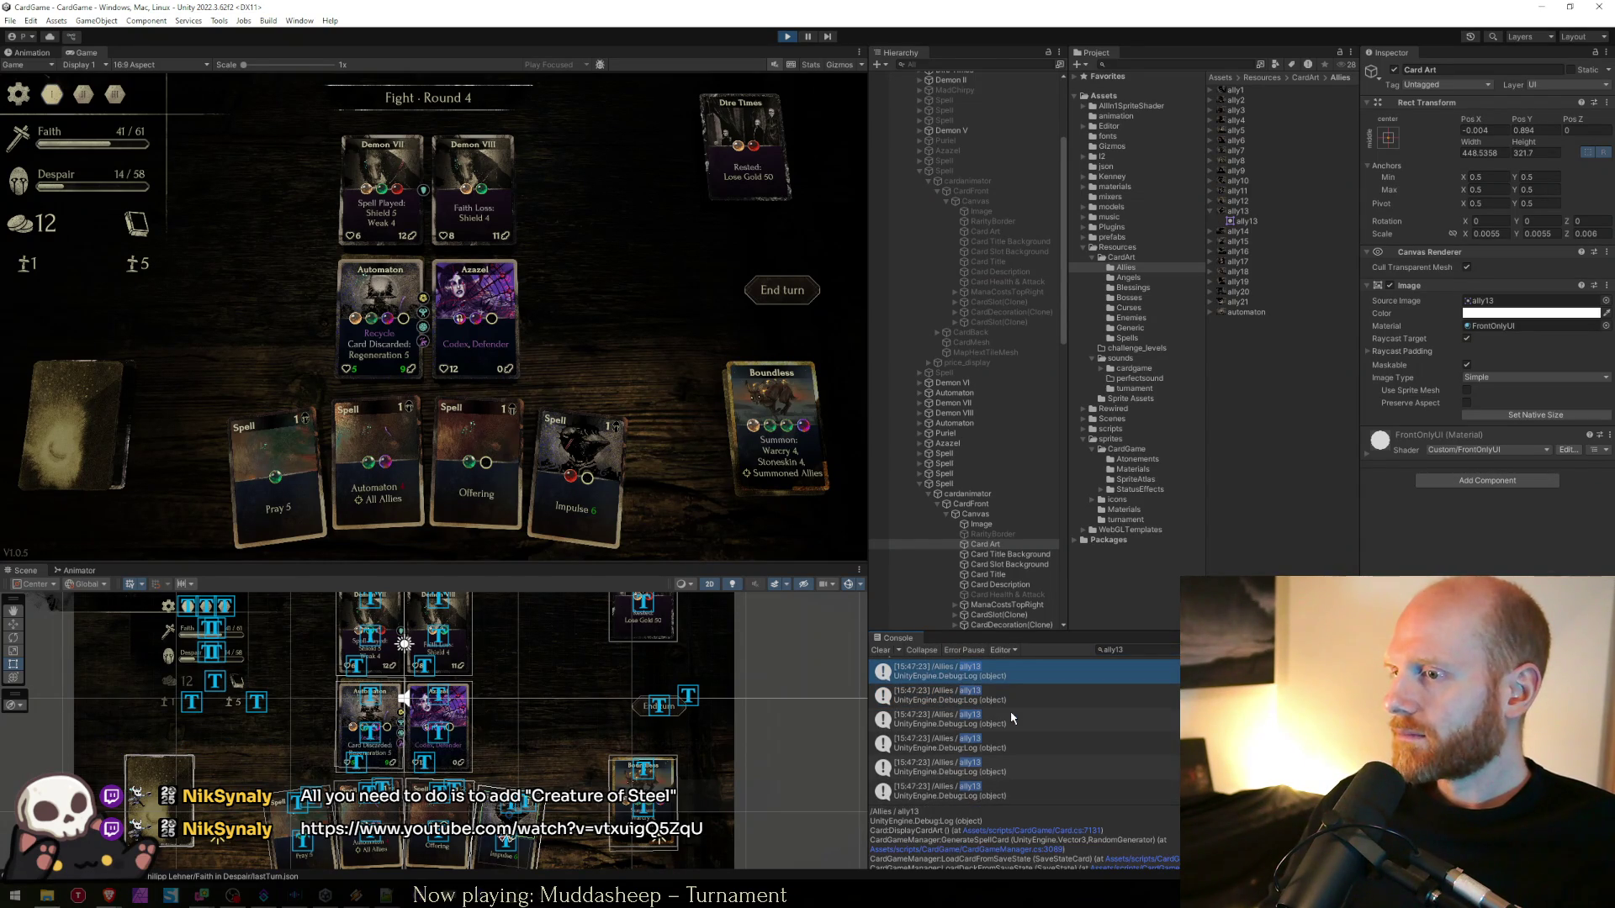
scroll(1003, 703, "down", 1)
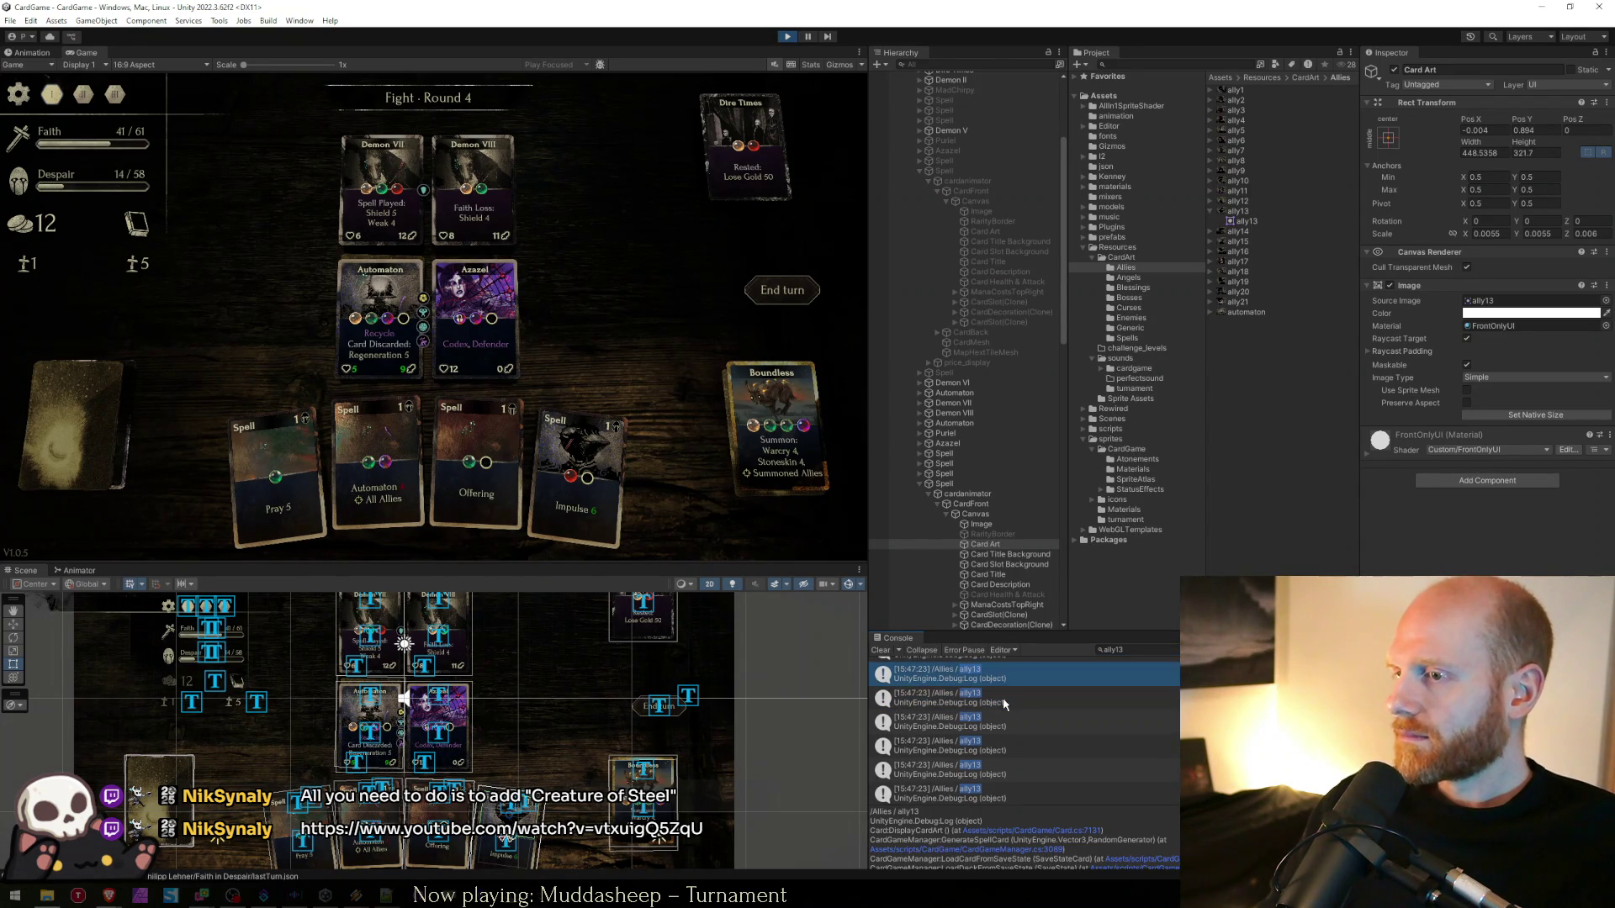
key("Down")
key("Down")
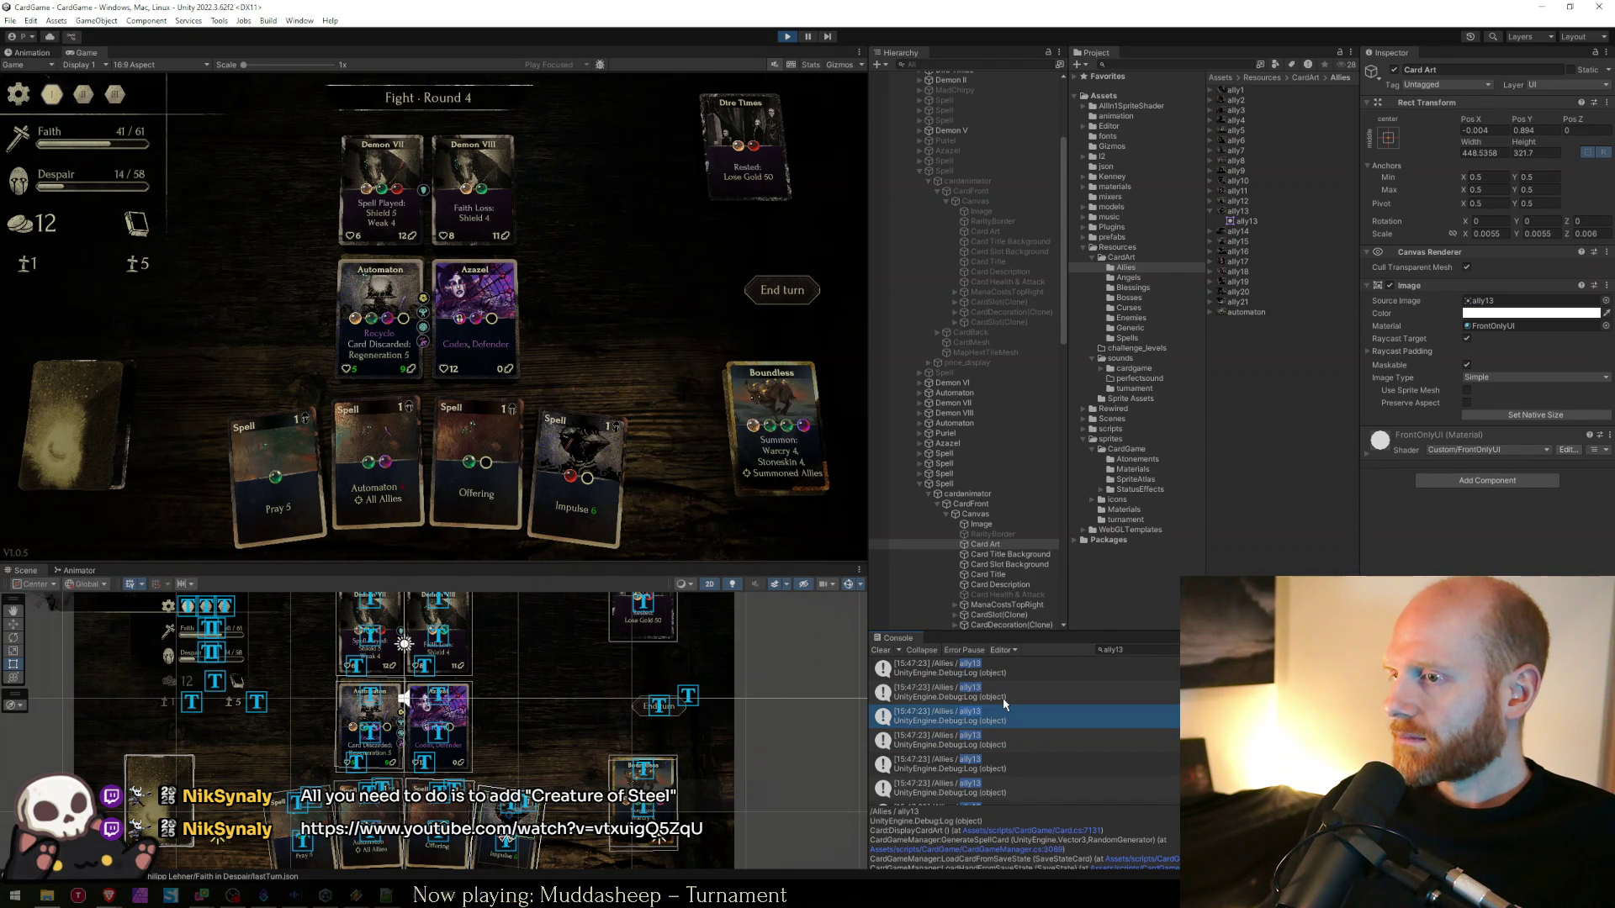
key("Down")
key("Down")
key("Down")
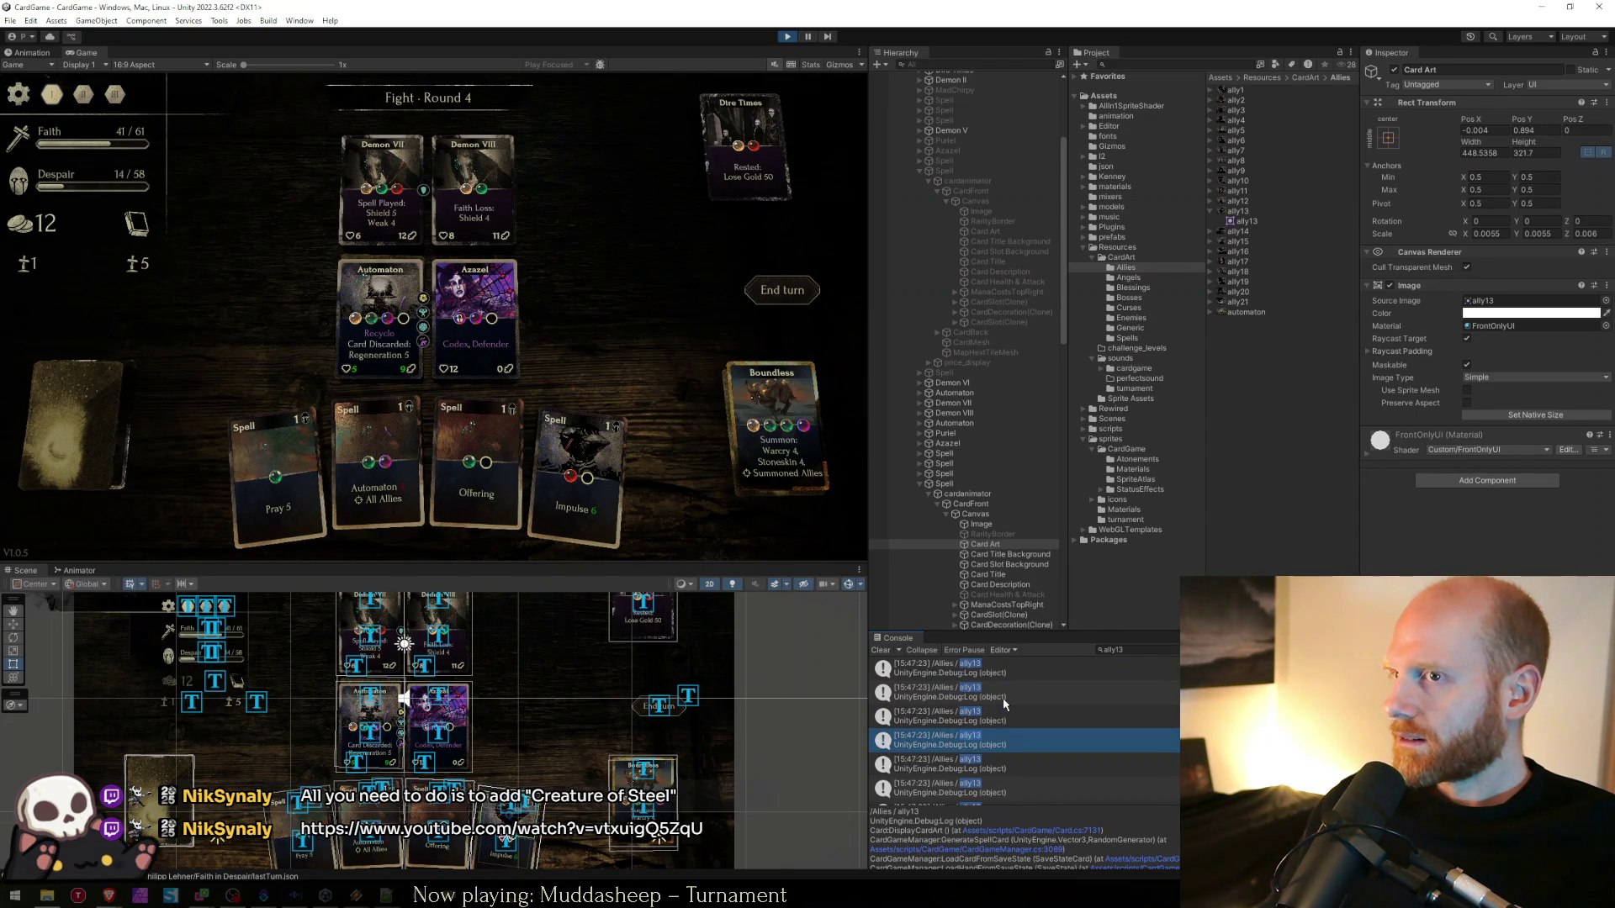
key("Down")
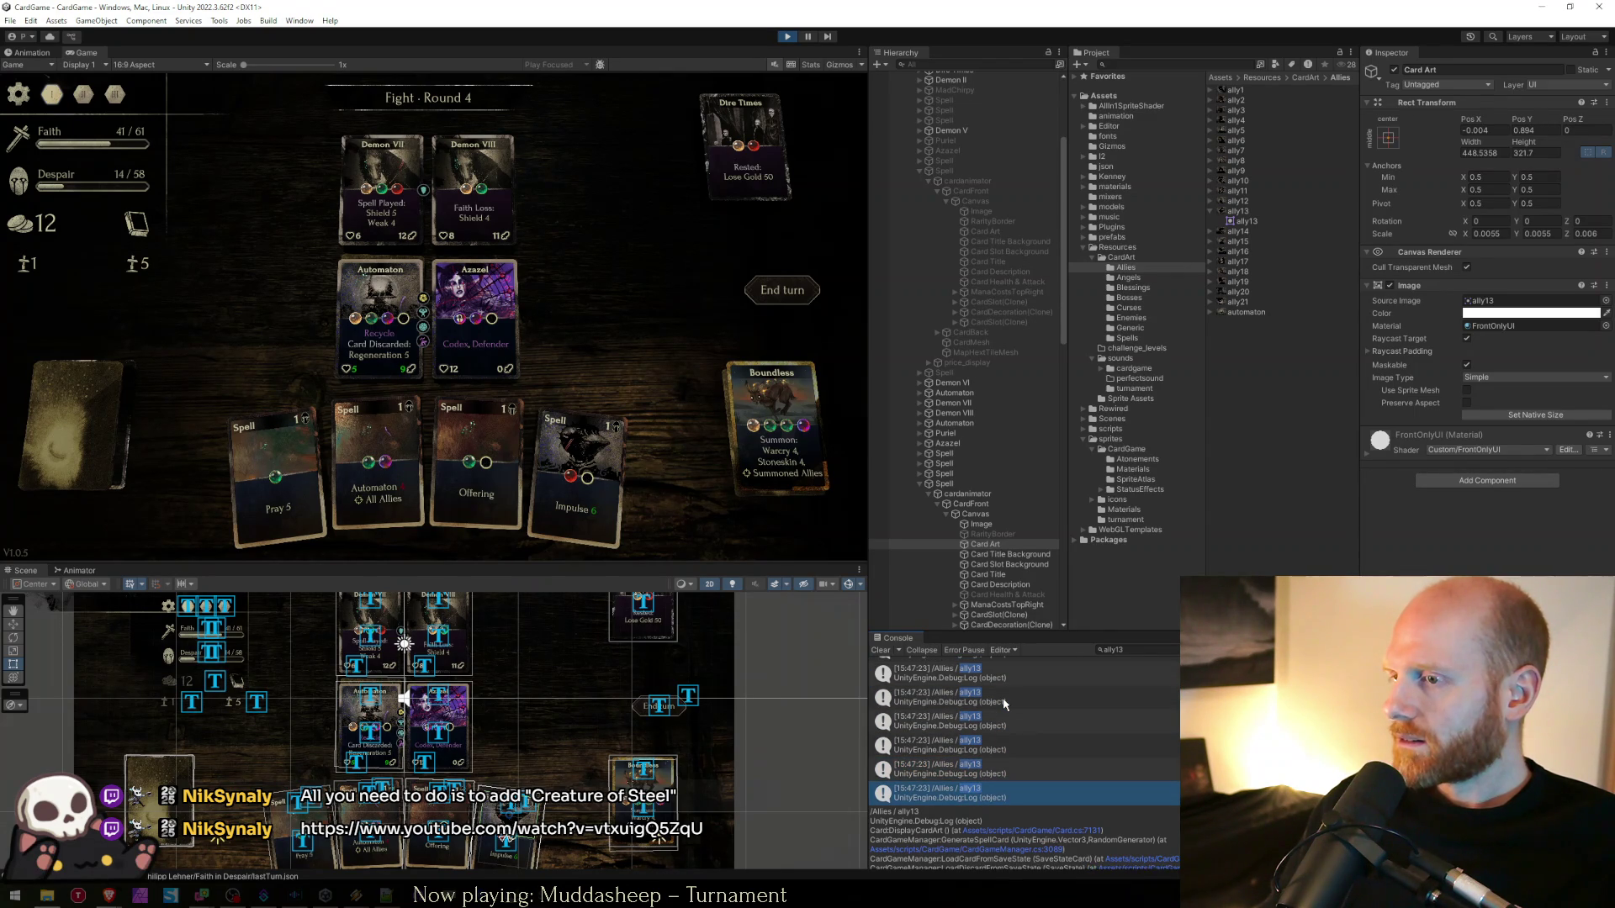
key("Up")
key("Up")
key("Up")
key("Up")
key("Down")
key("Down")
key("Down")
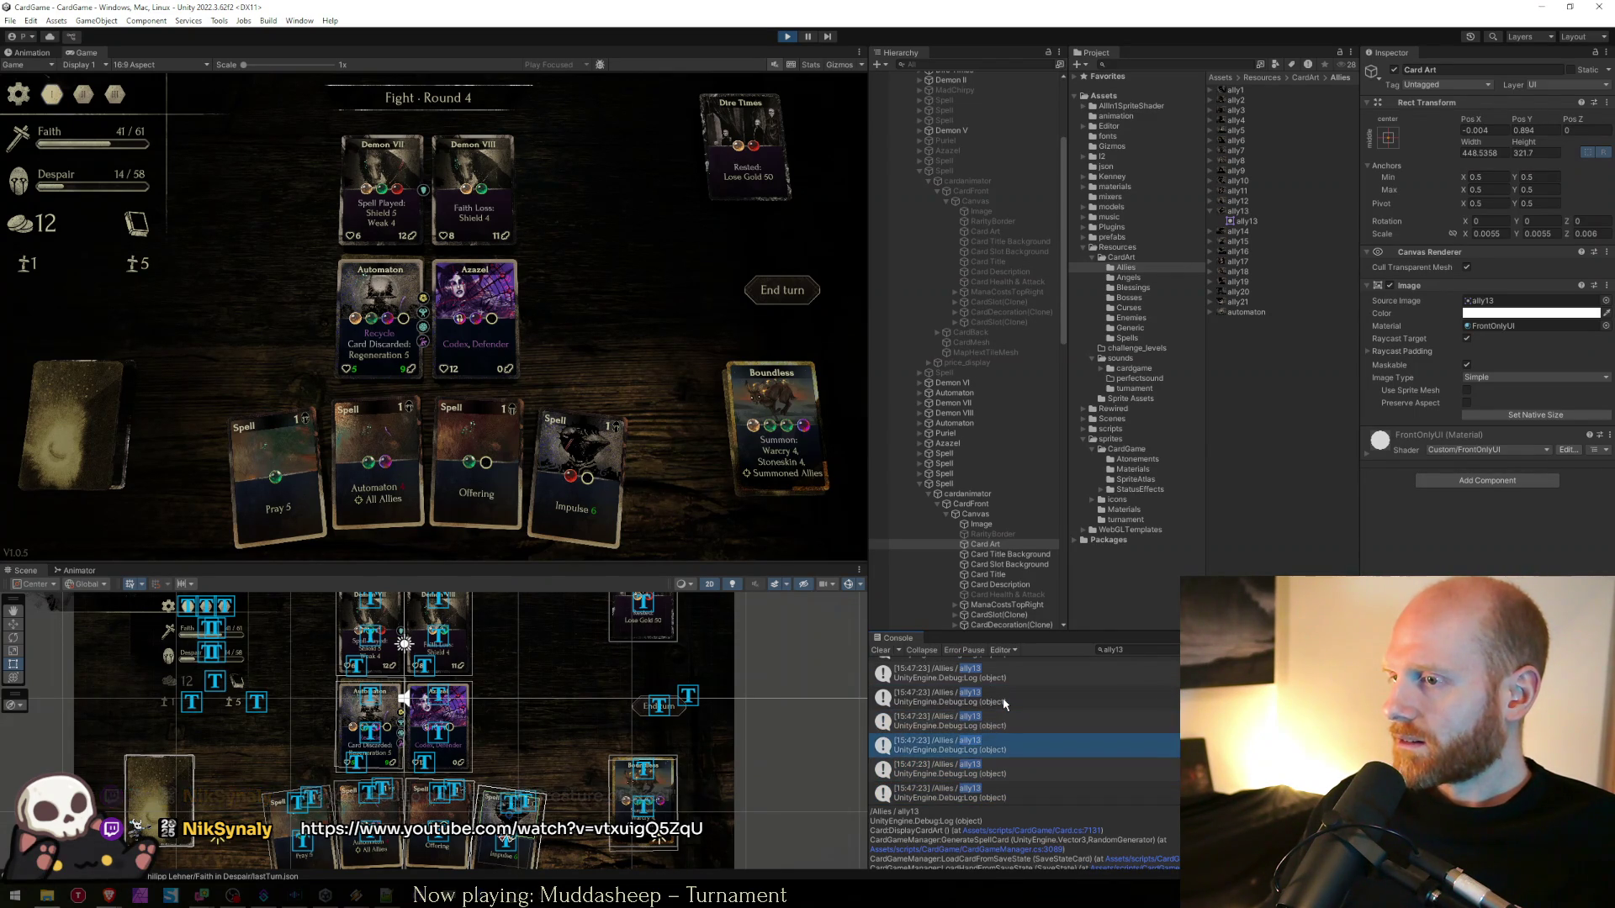
left_click(1135, 650)
key("ctrl+a")
key("BackSpace")
scroll(1117, 695, "up", 2)
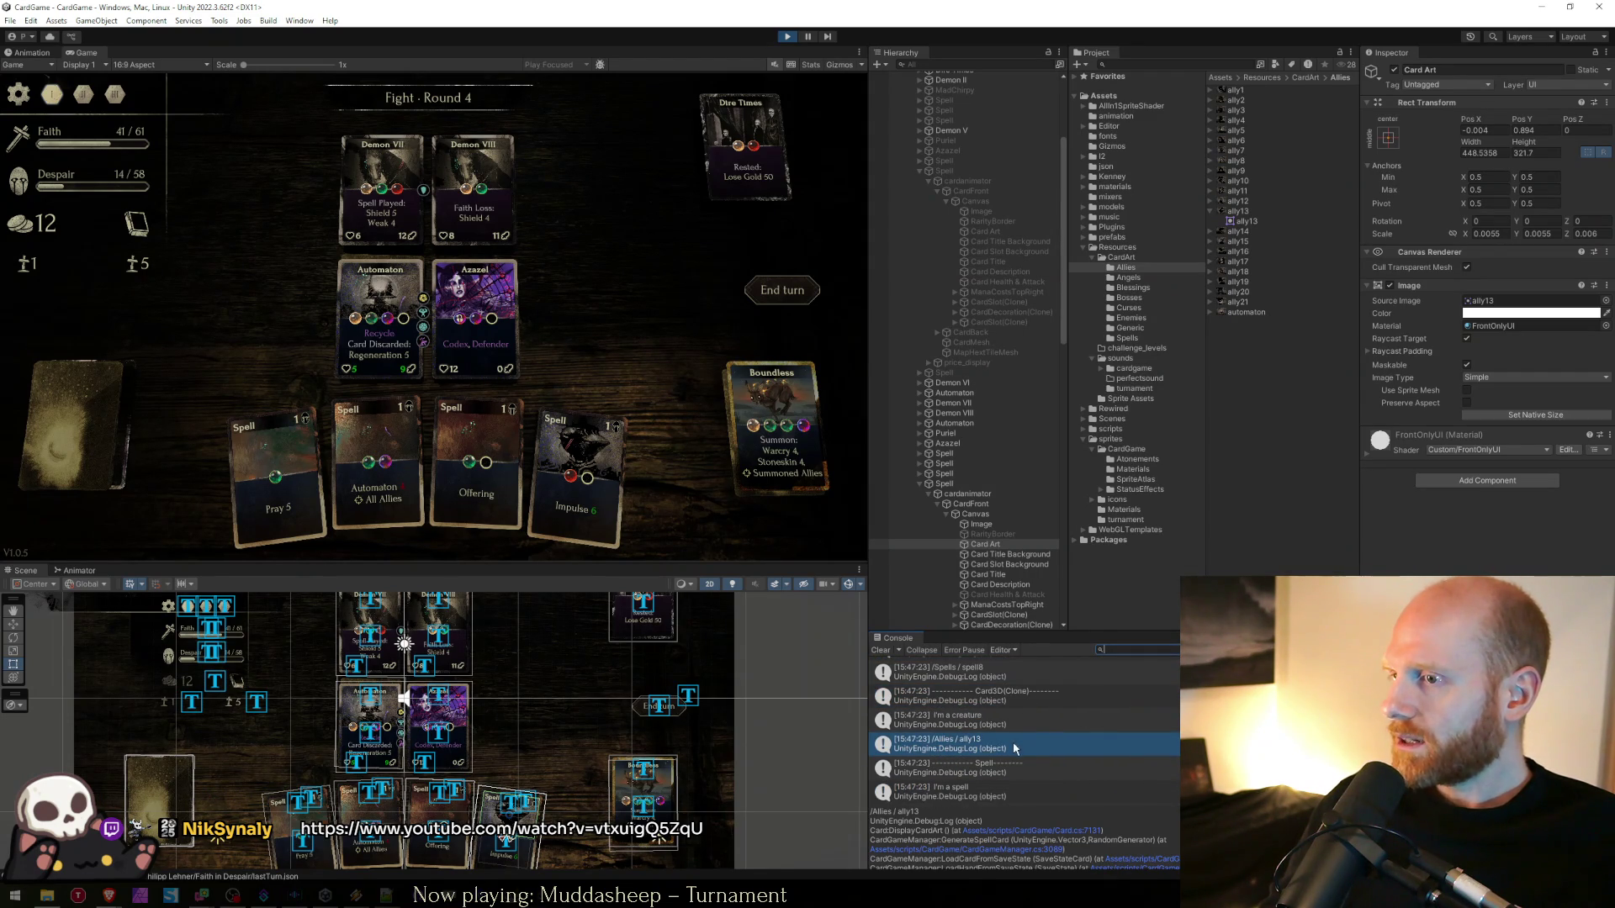
scroll(1003, 751, "down", 1)
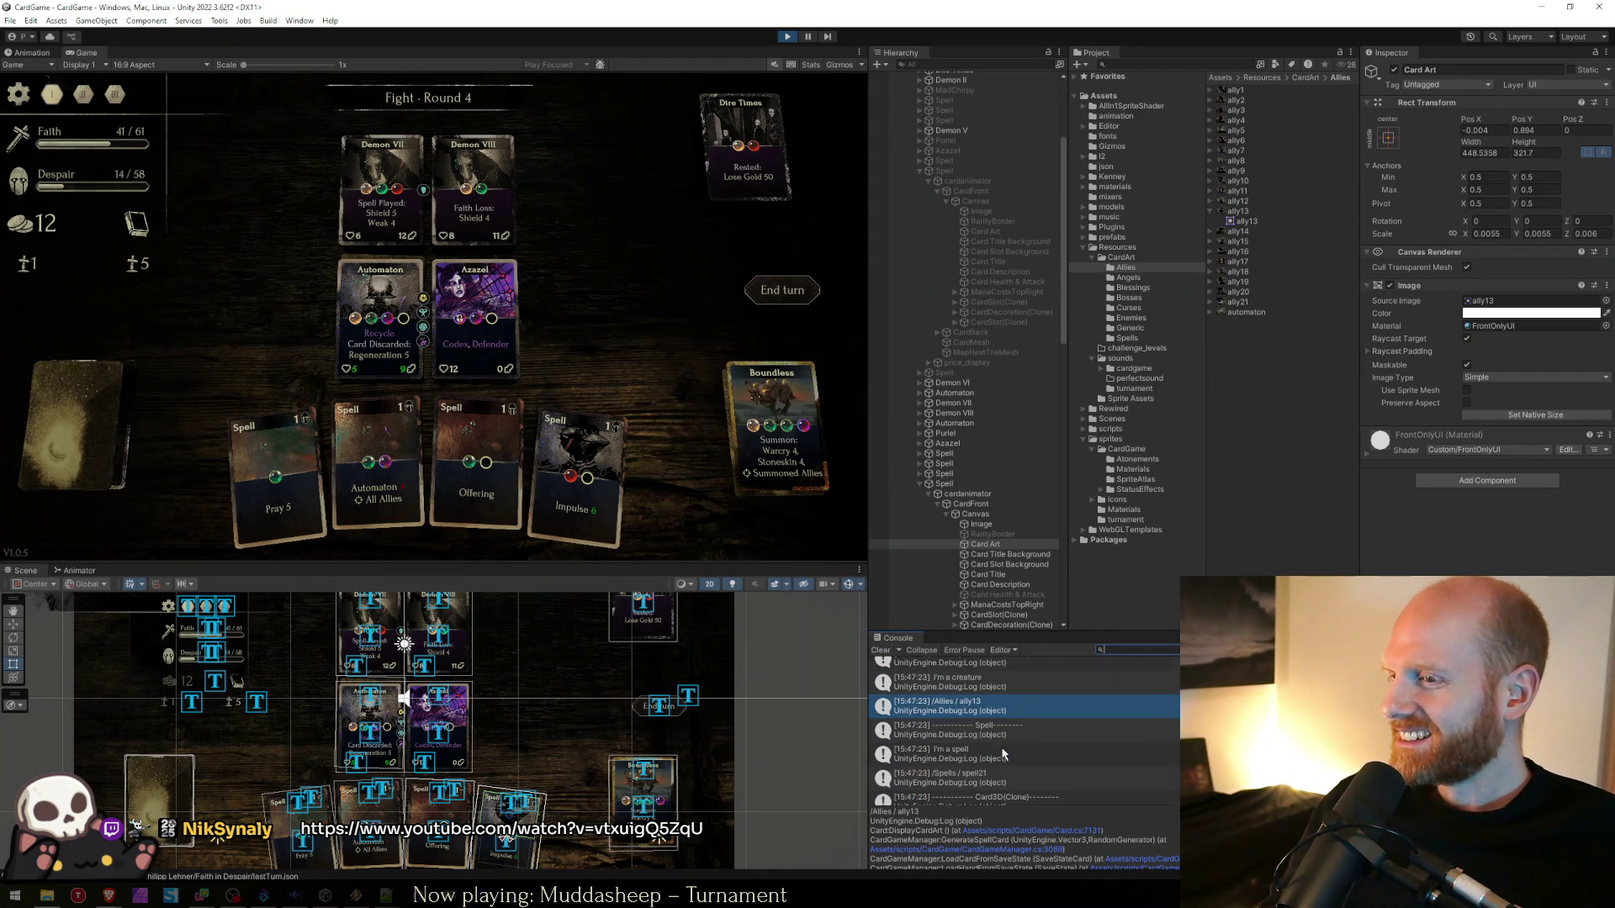
scroll(1002, 754, "up", 1)
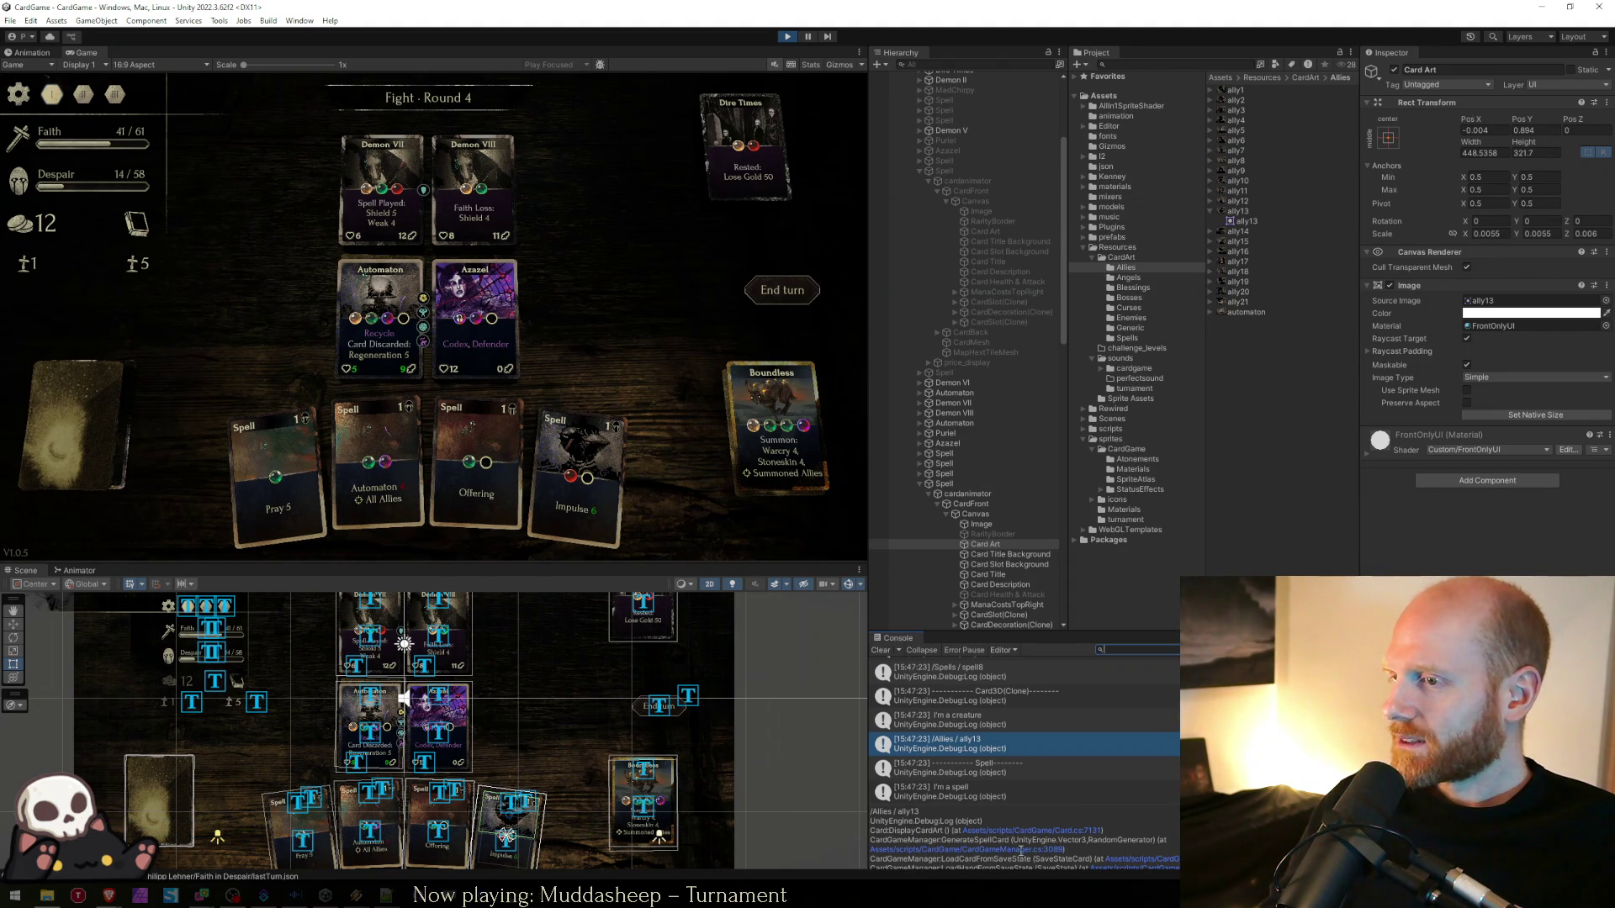
left_click(1012, 853)
- Open CardGameManager.cs from the stack trace and review GenerateSpellCard's InitCard and DisplayCardArt calls
left_click(1012, 845)
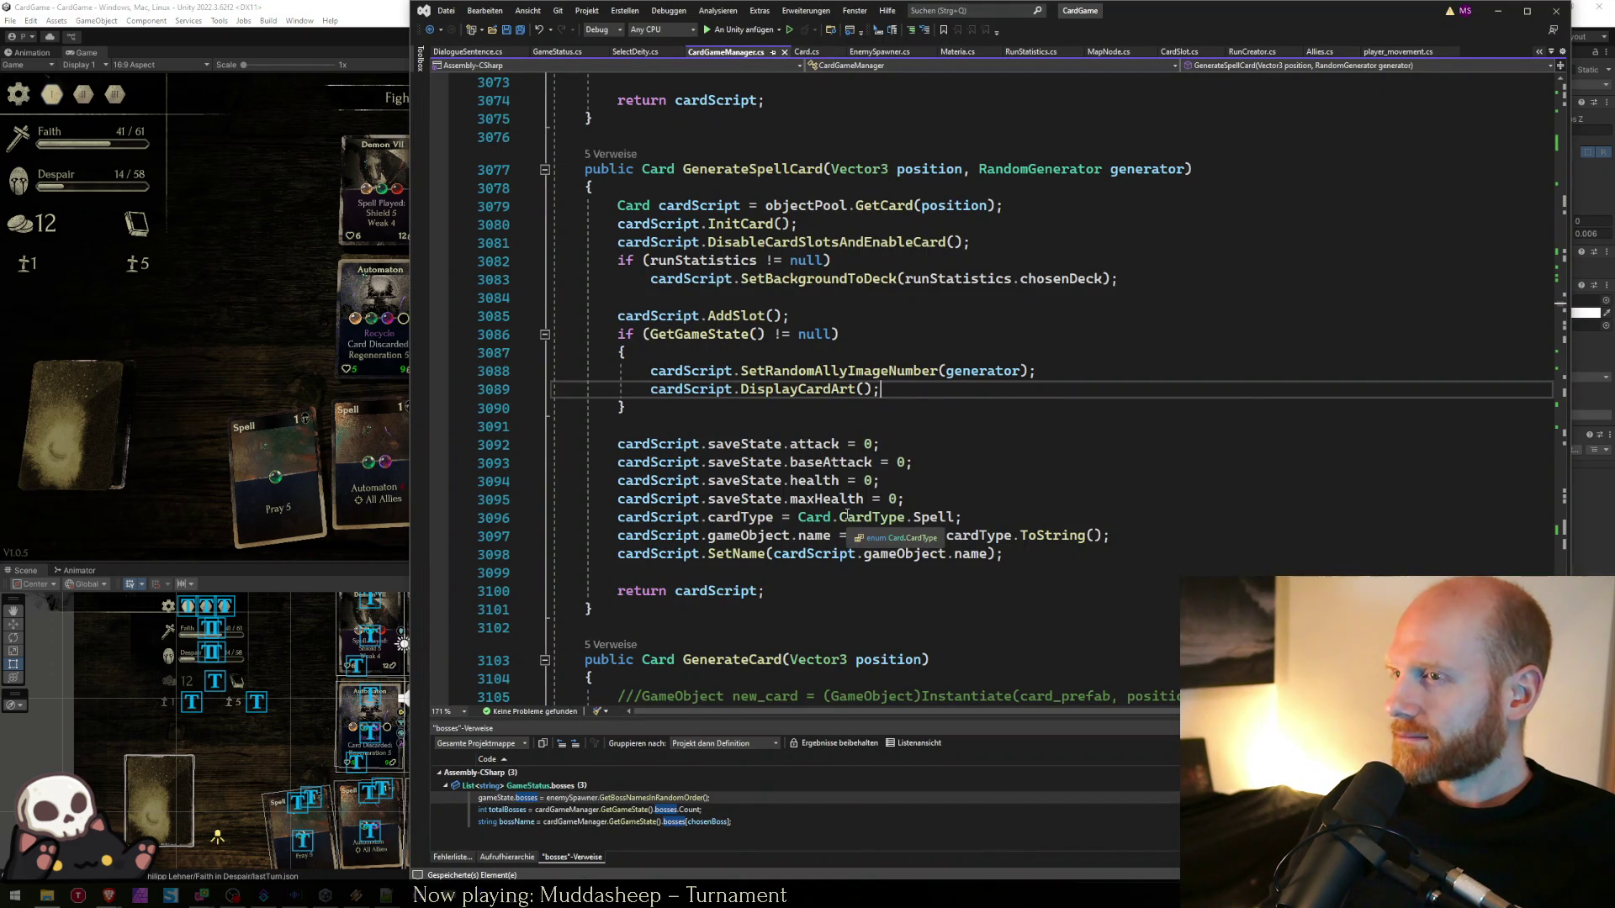
scroll(847, 517, "up", 1)
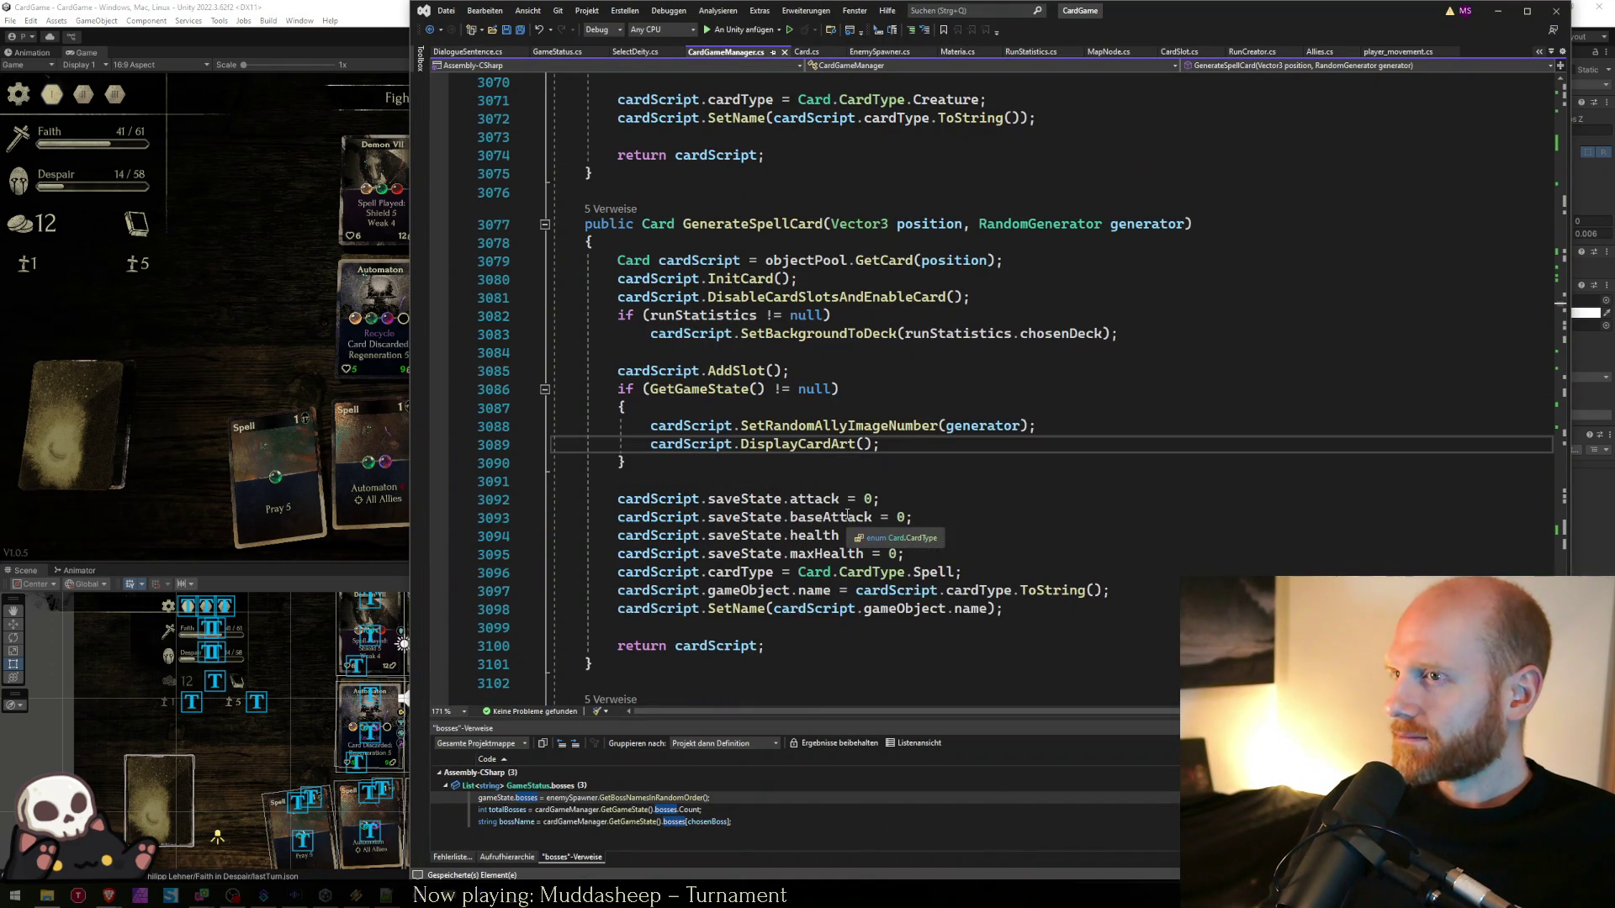
left_click(826, 274)
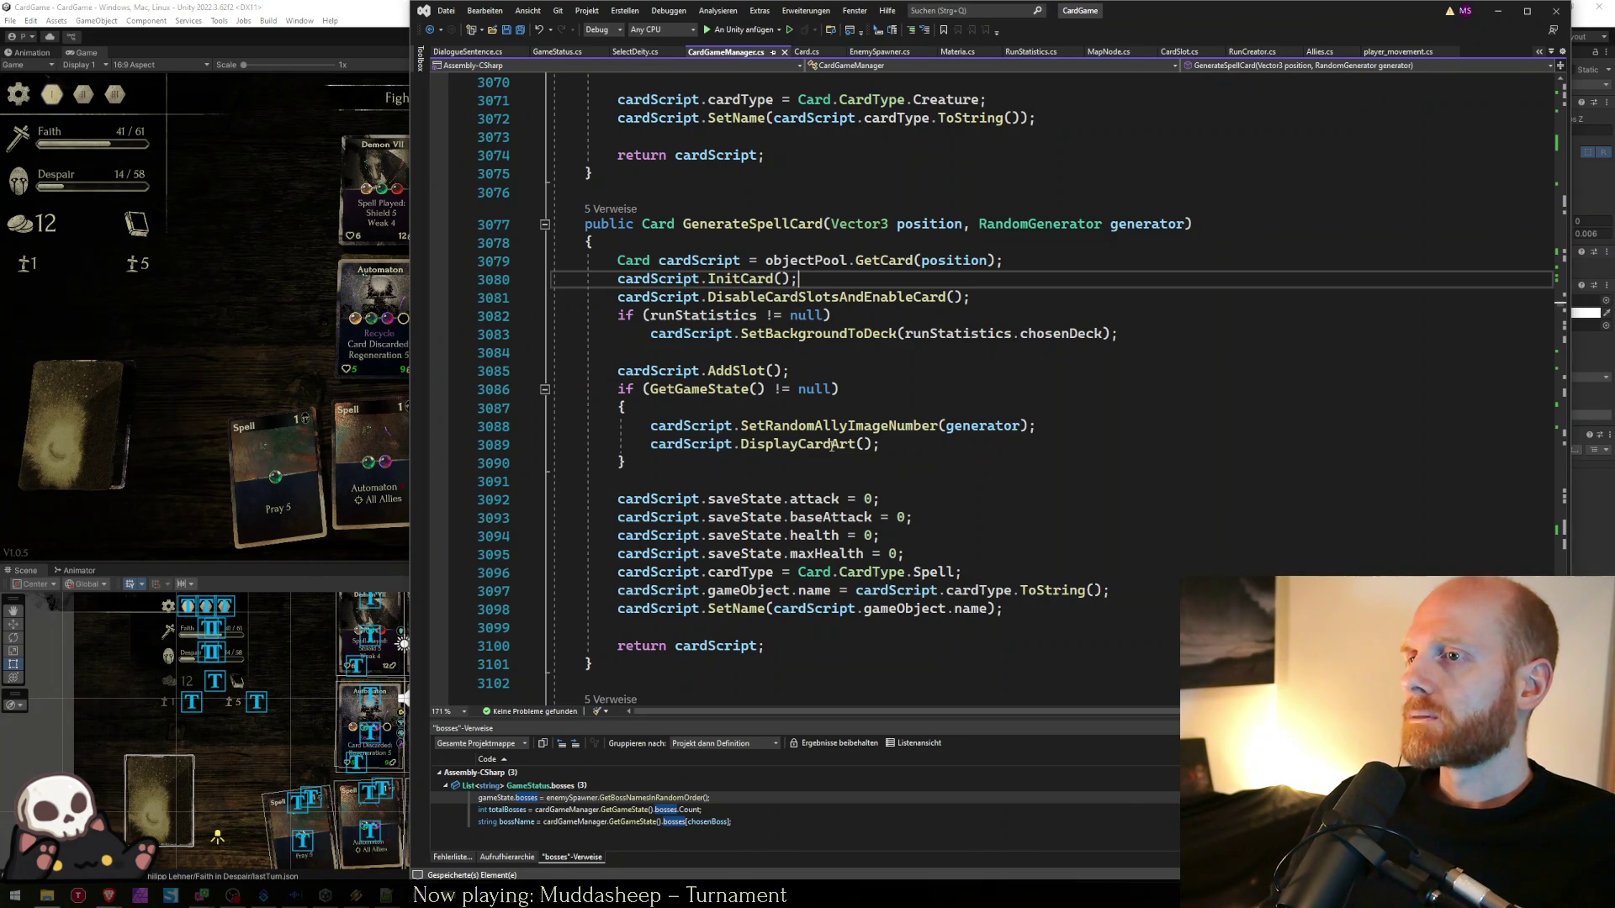
left_click(889, 430)
key("Down")
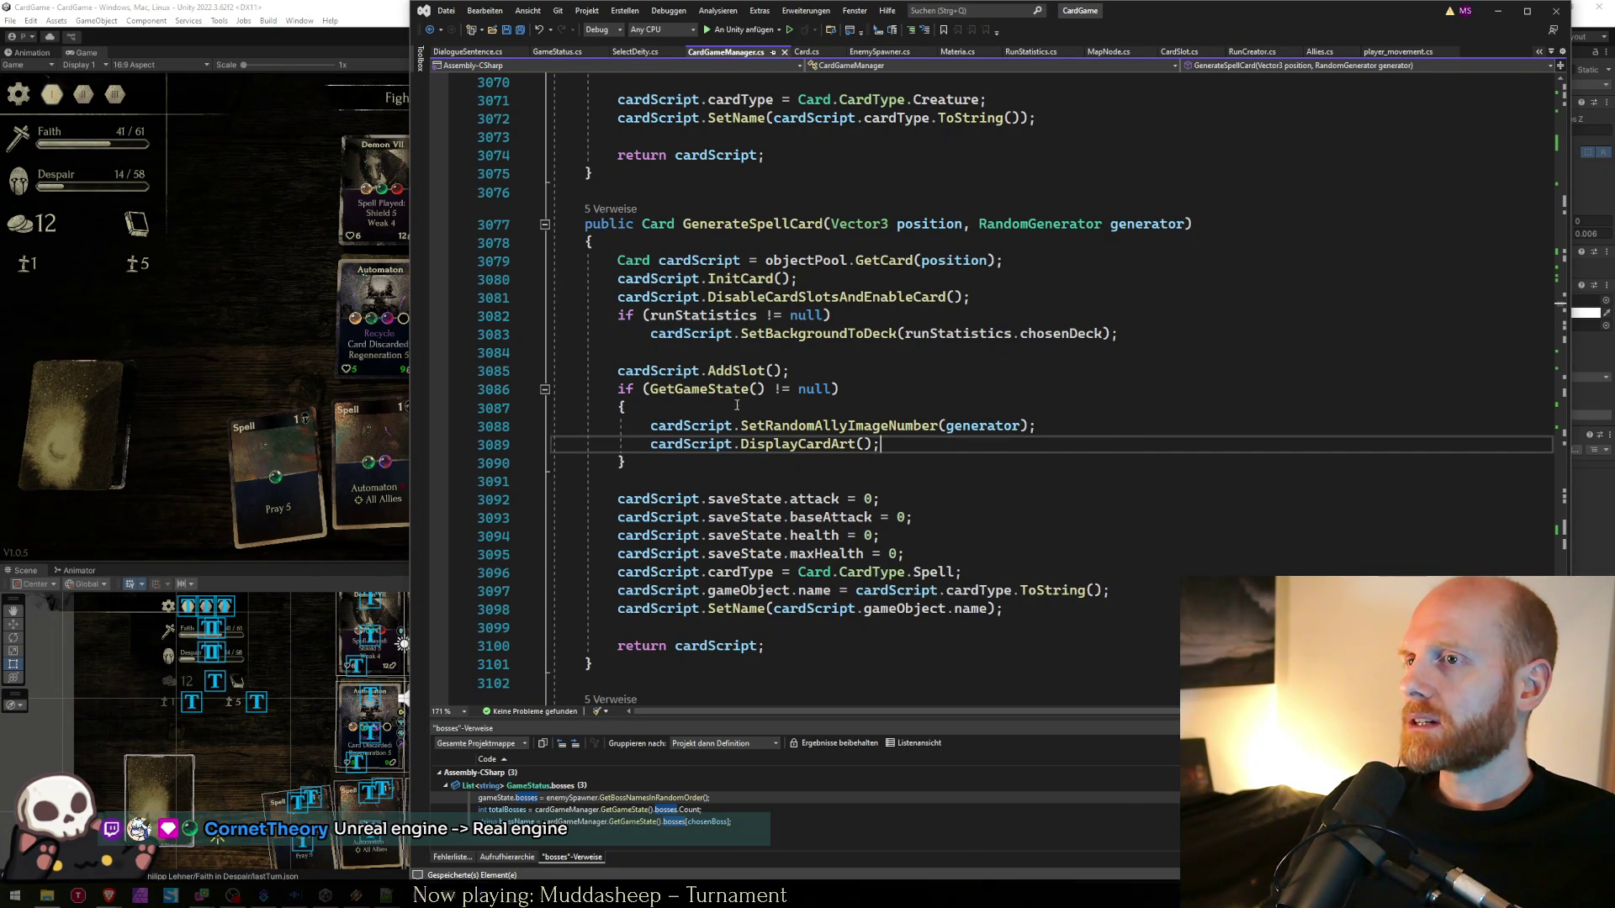
left_click(835, 411)
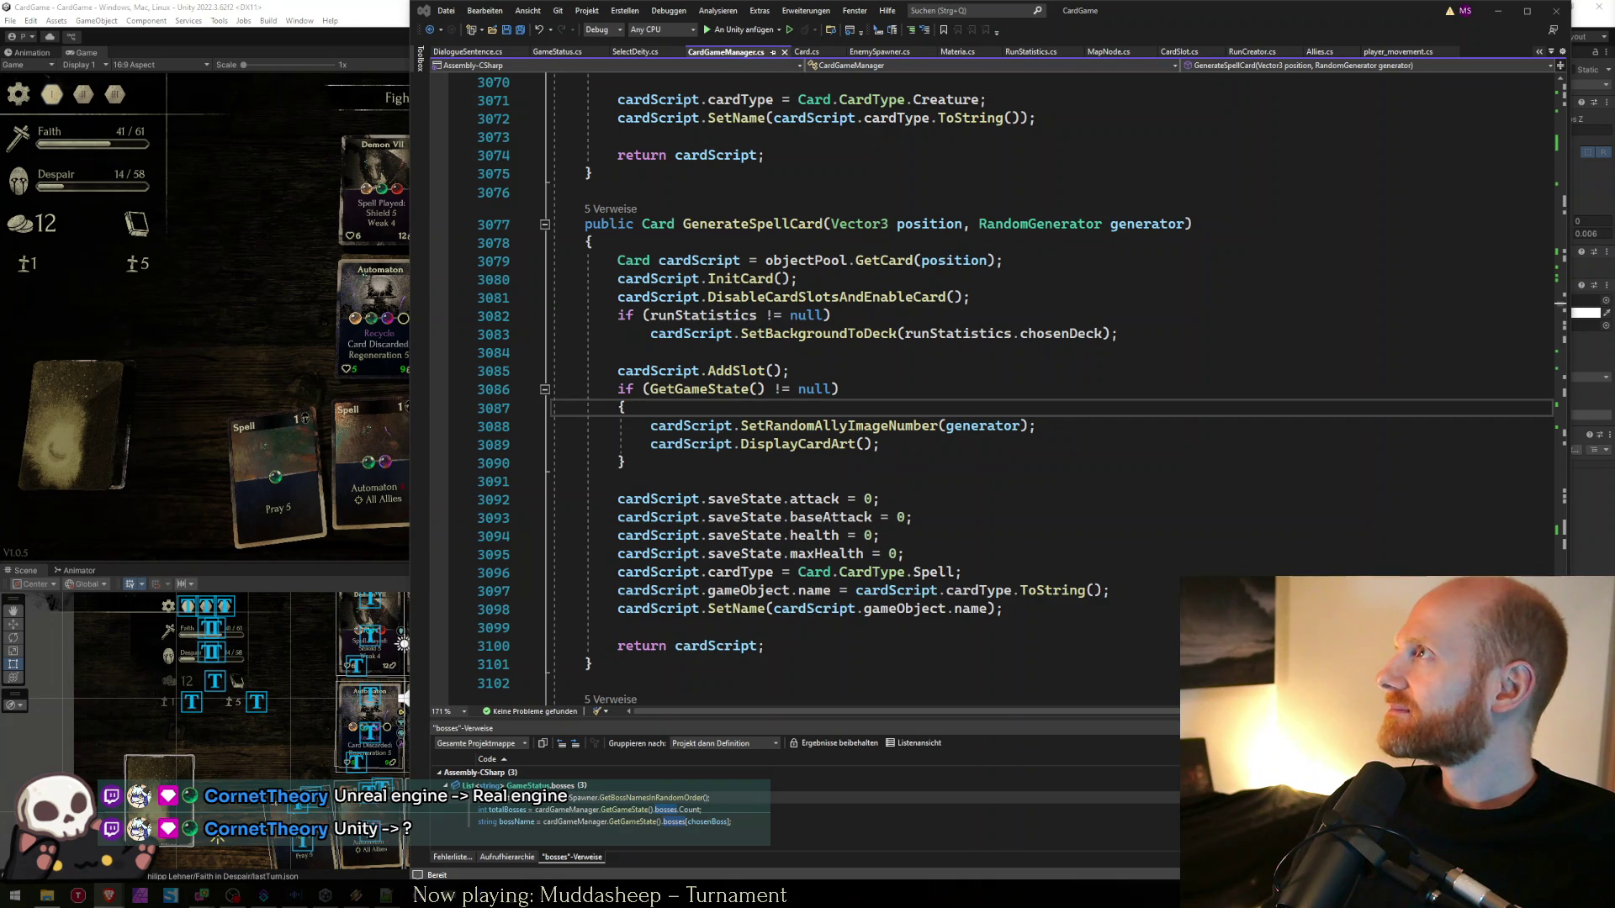
left_click(108, 895)
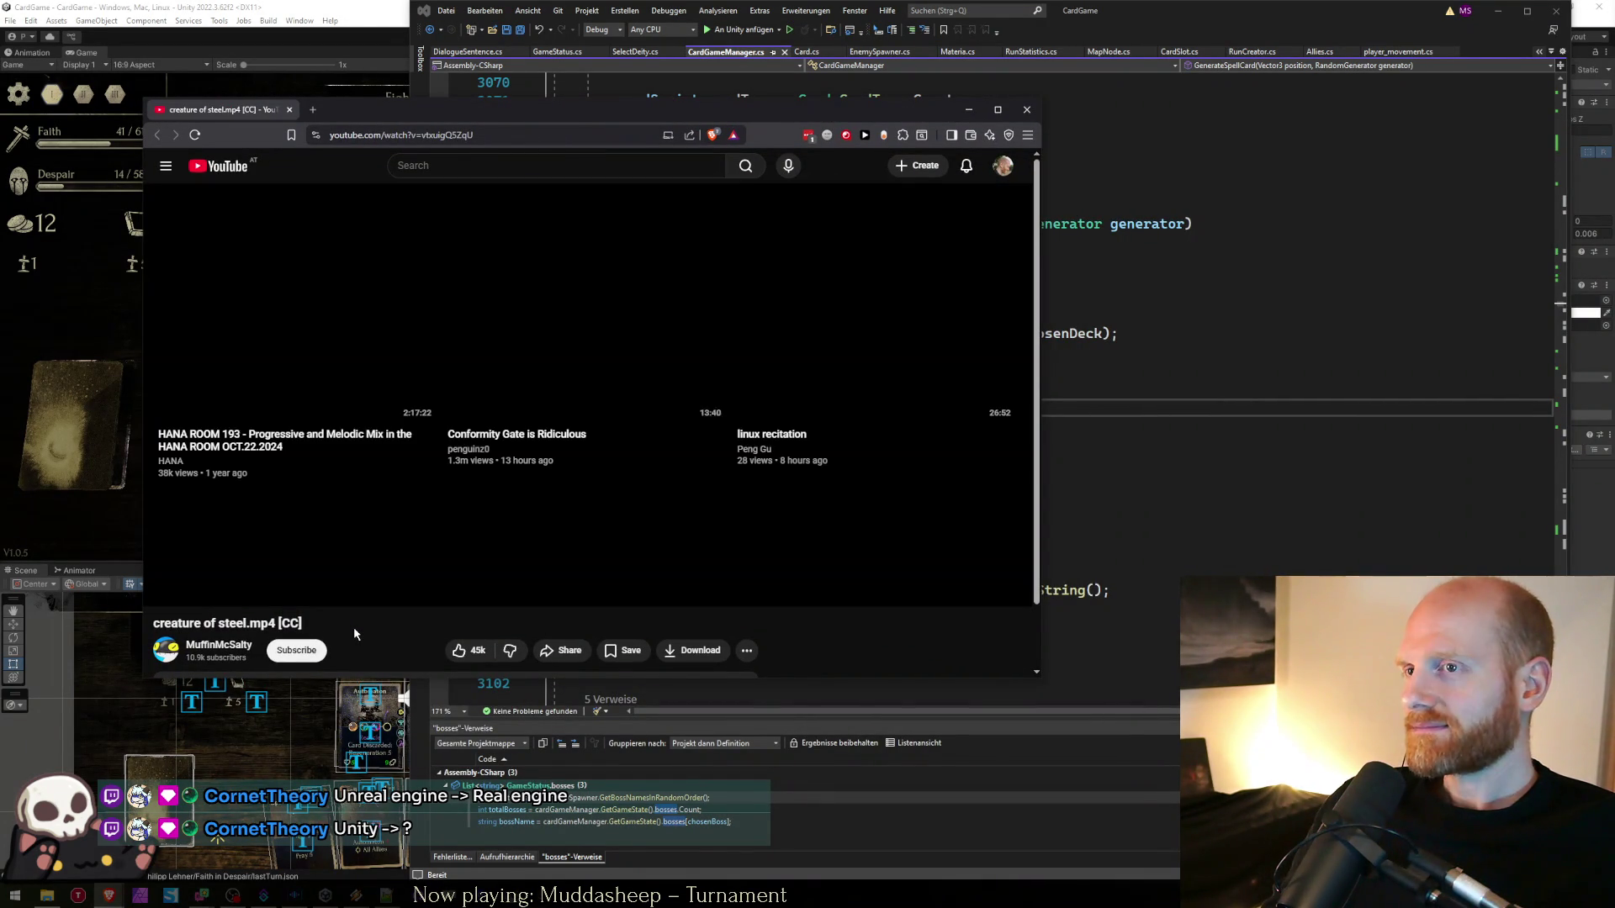
- Minimize the creature of steel YouTube video and return to the GenerateSpellCard code at line 3090
scroll(354, 632, "down", 1)
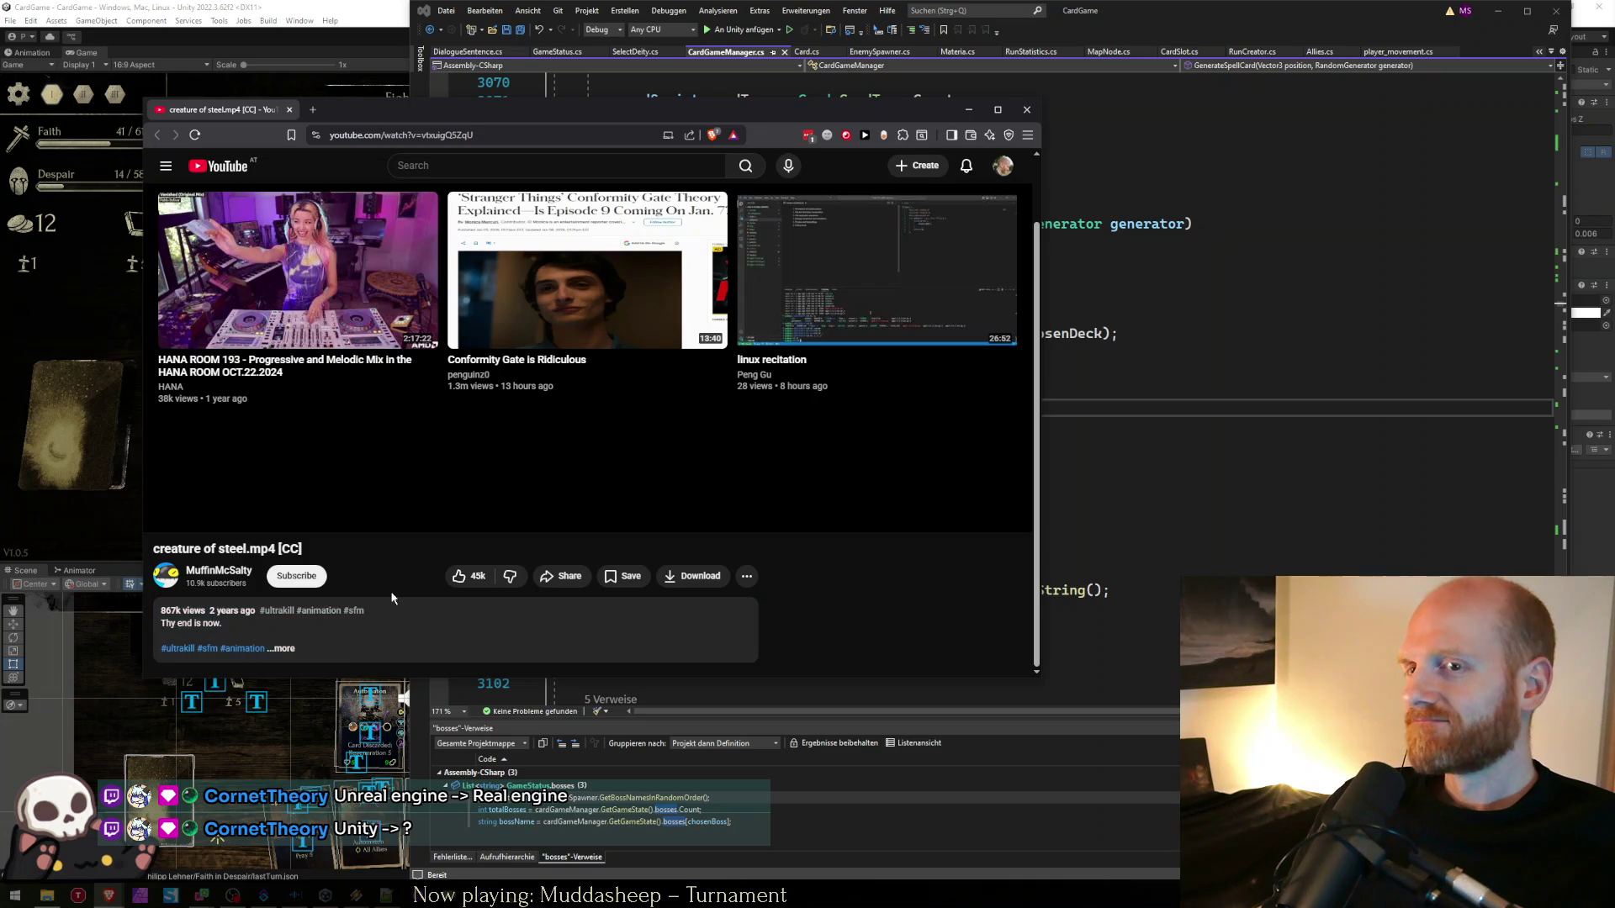
key("super+Down")
left_click(929, 461)
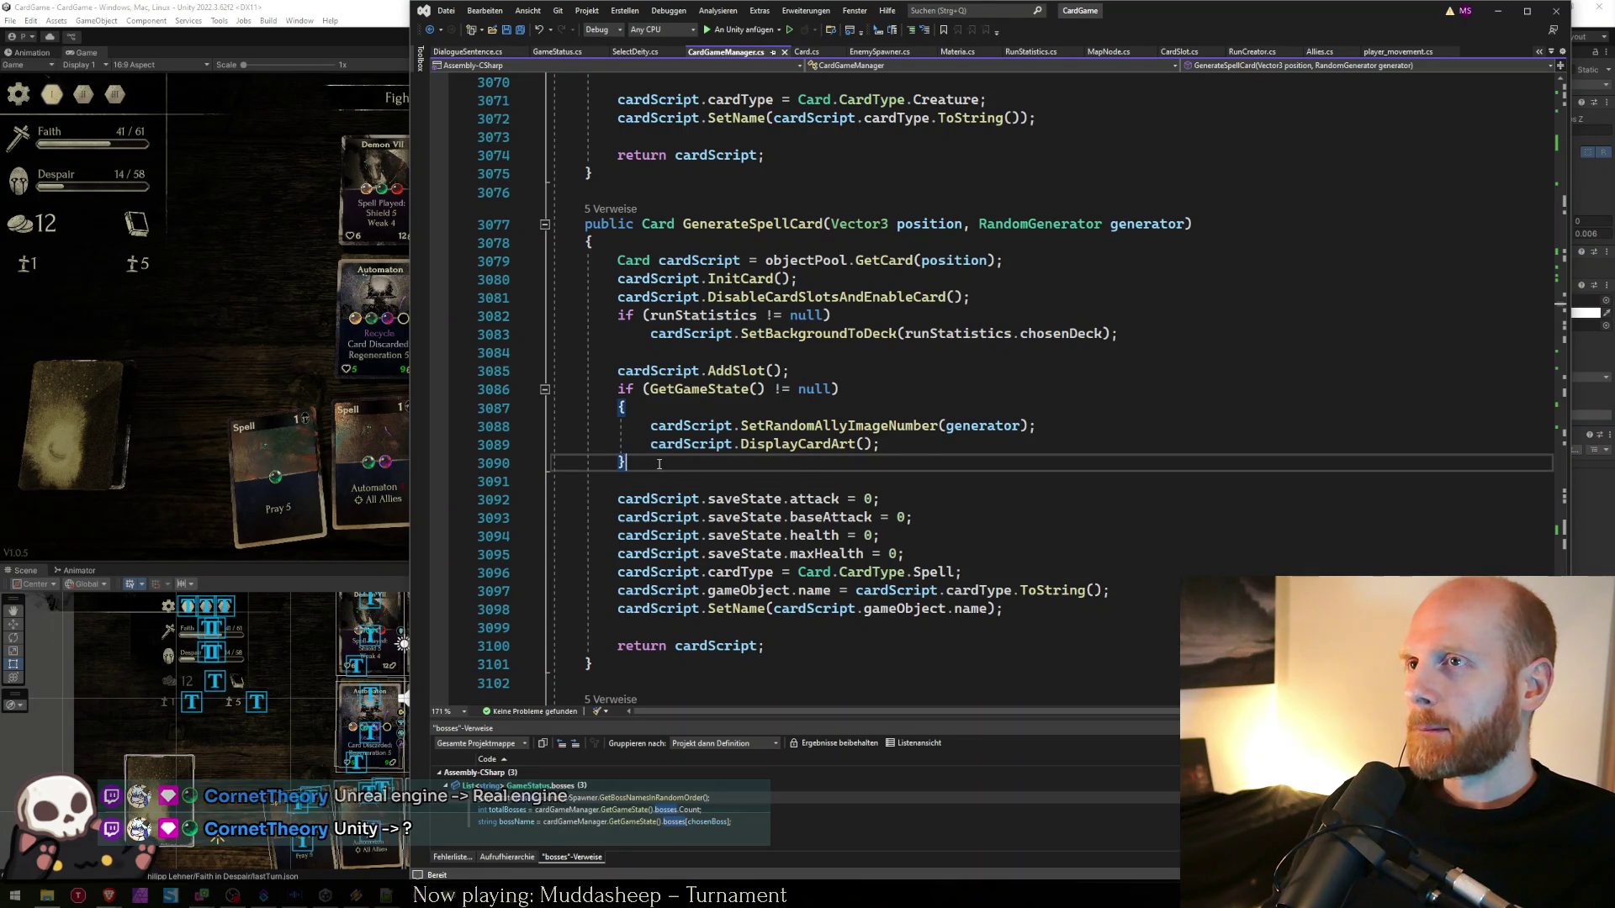
- Shift Visual Studio left to reveal Unity's inspector, check lines 3098 and 3092, then switch to Unity
left_click_drag(1171, 15, 1026, 18)
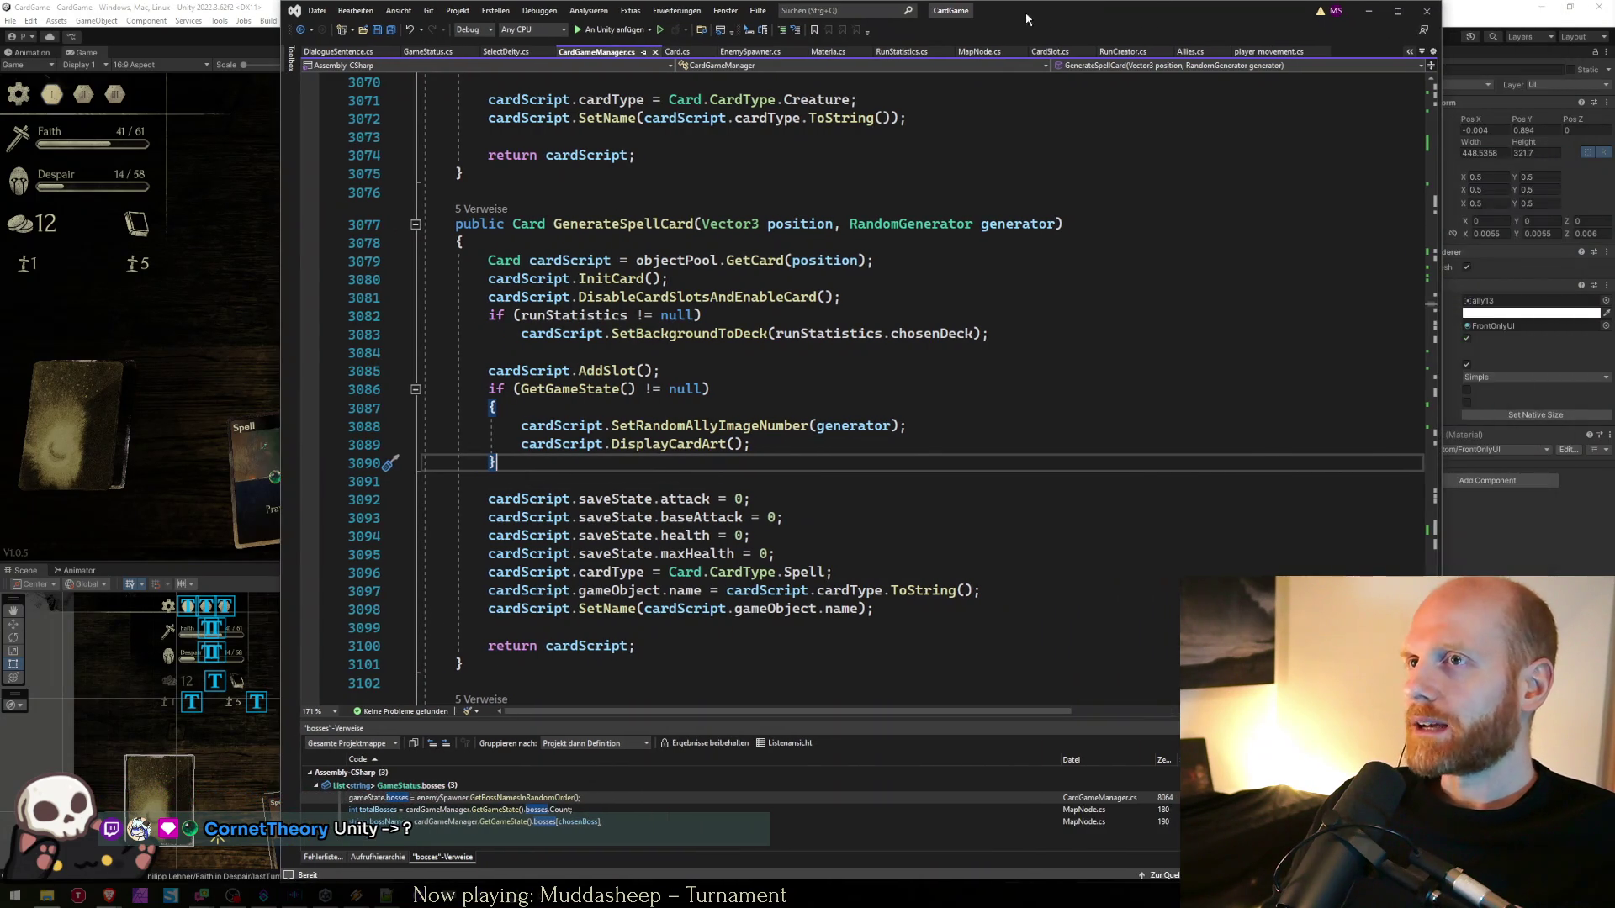
left_click(881, 610)
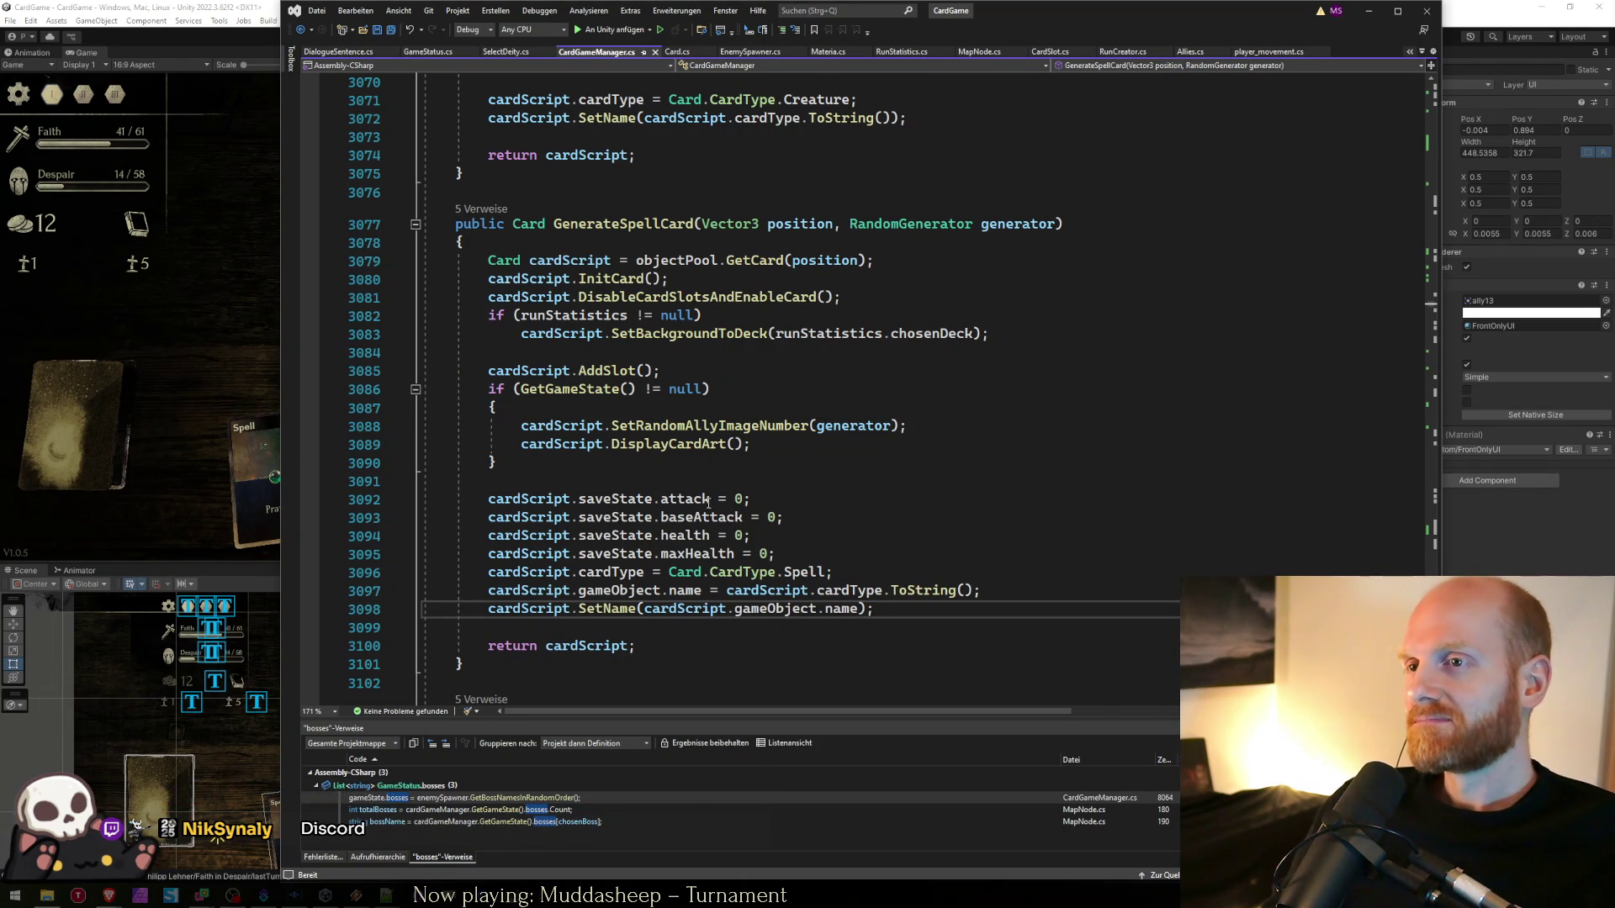
left_click(756, 503)
key("alt+Tab")
key("alt+Tab")
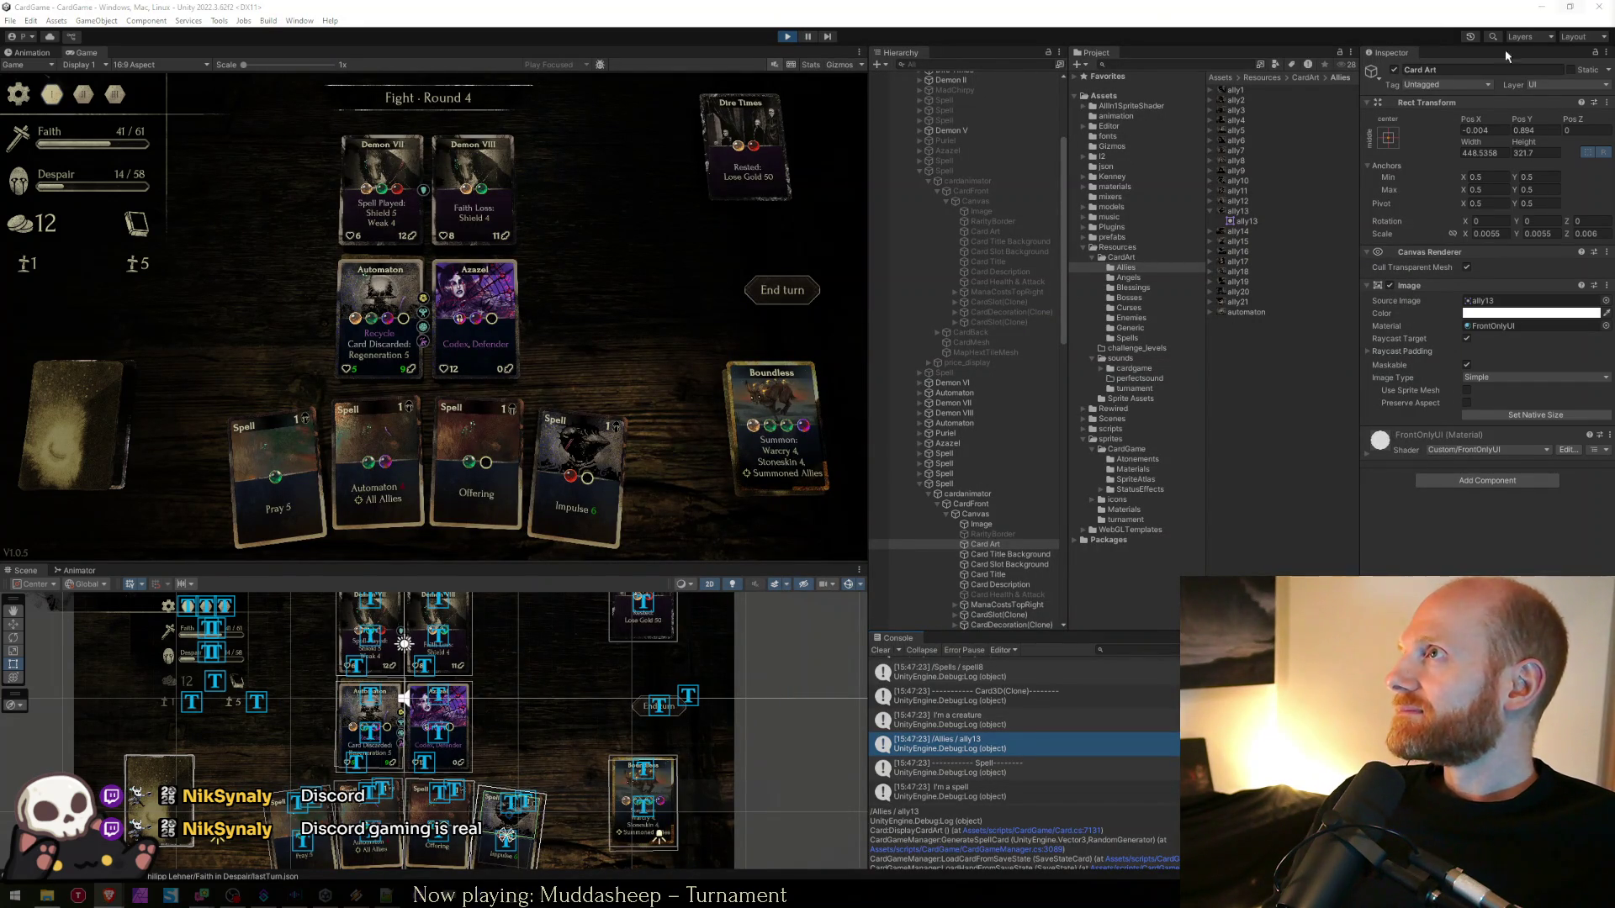
key("alt+Tab")
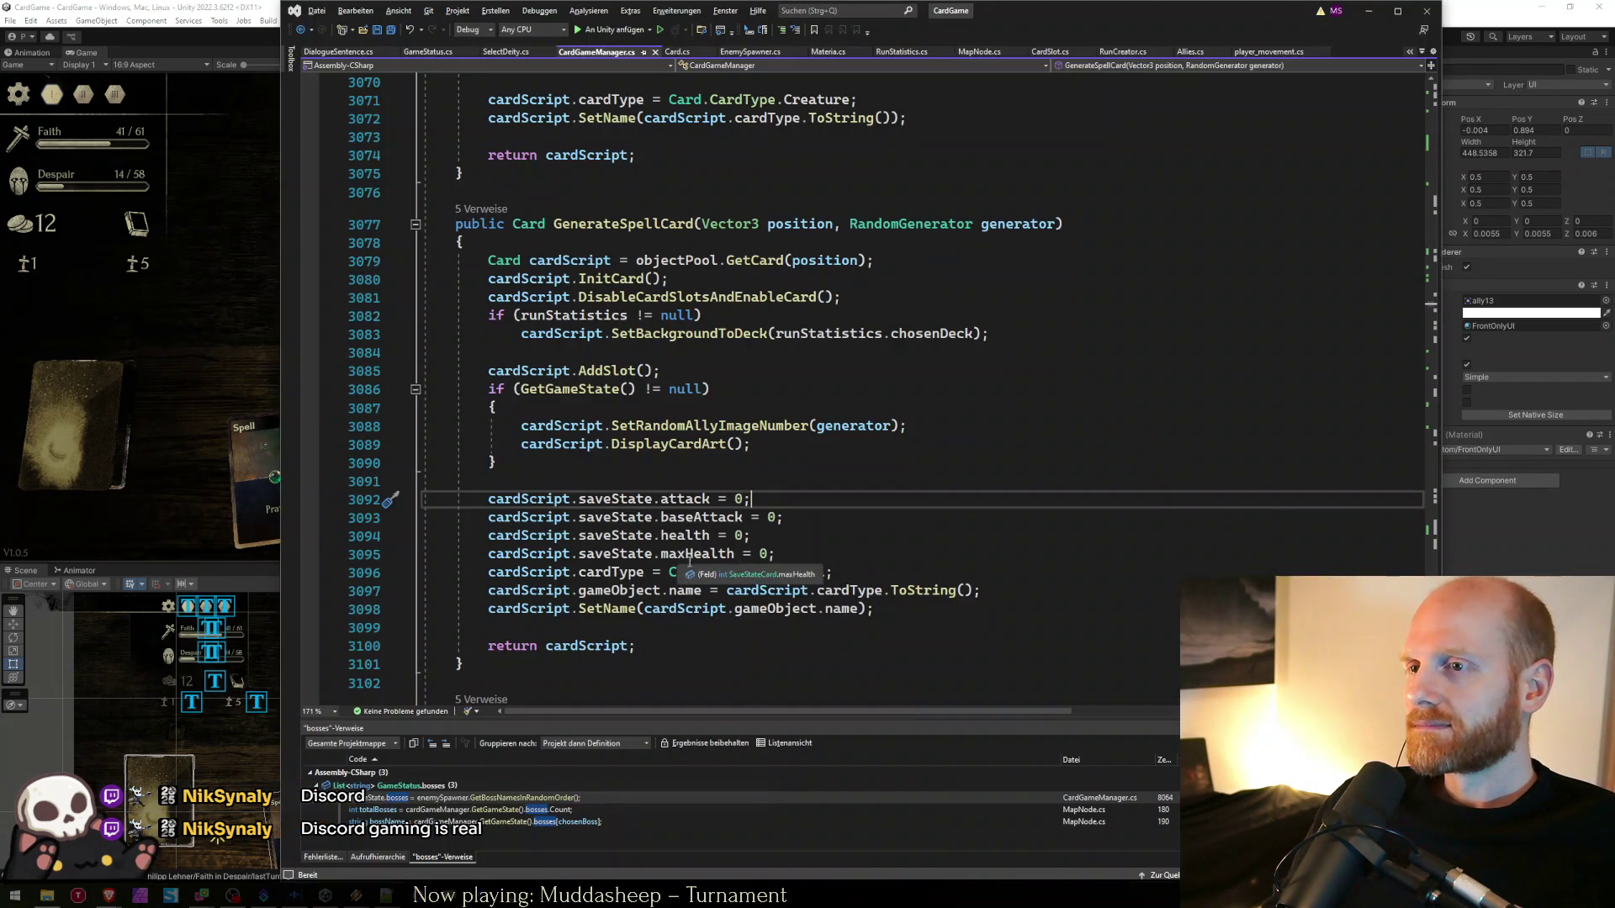
- Back in the Unity game, end the turn twice, glancing at the draw pile in between
left_click(799, 539)
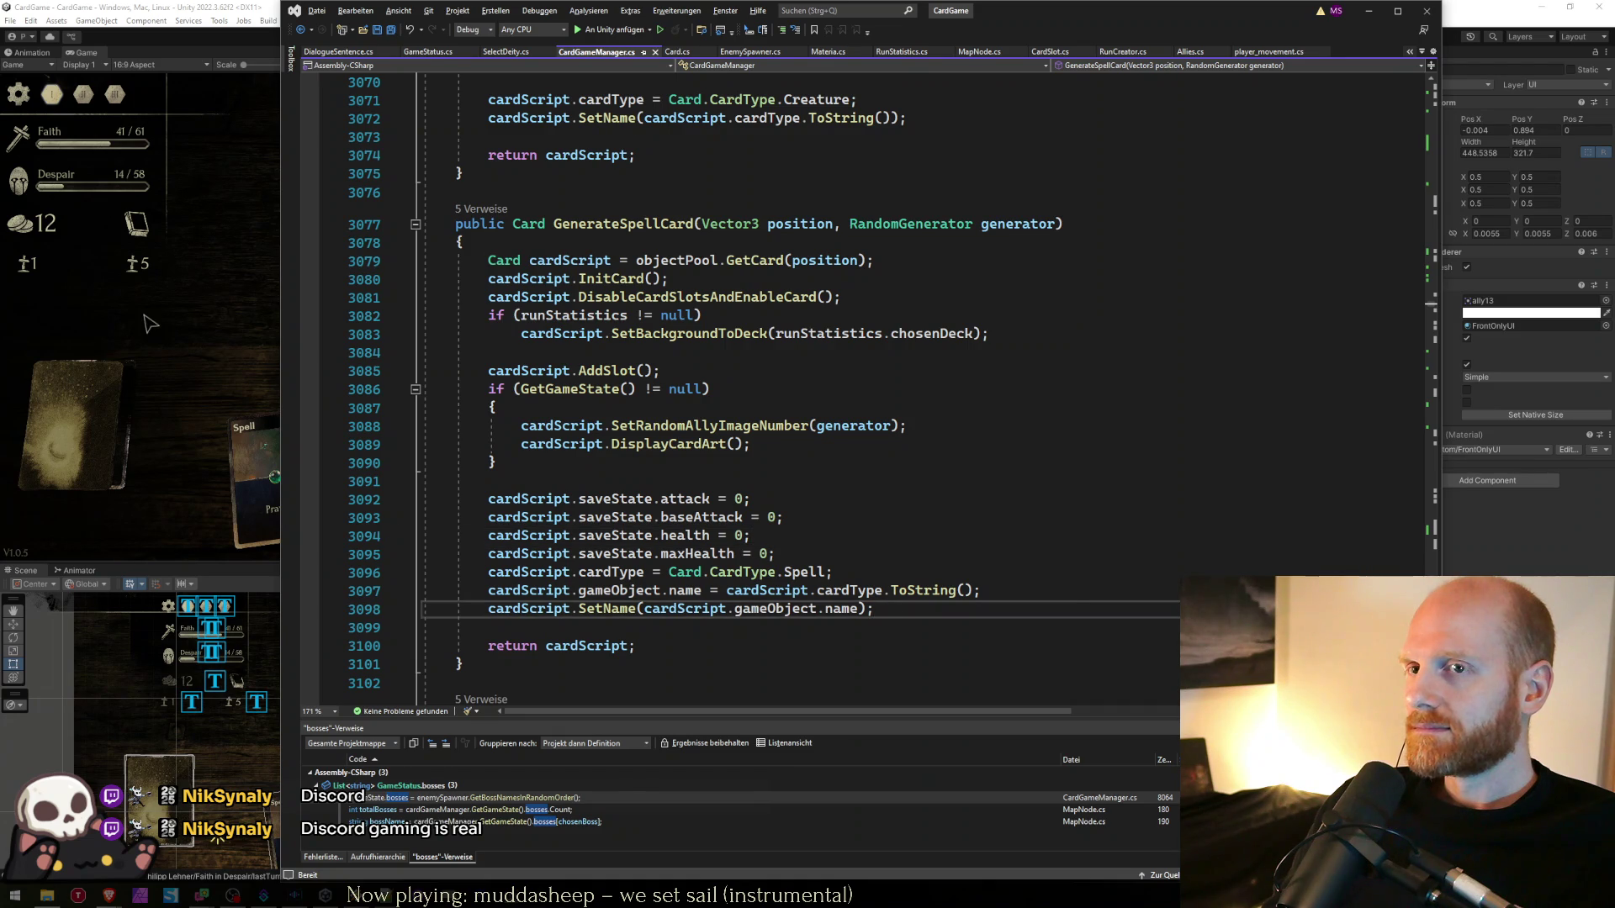
key("alt+Tab")
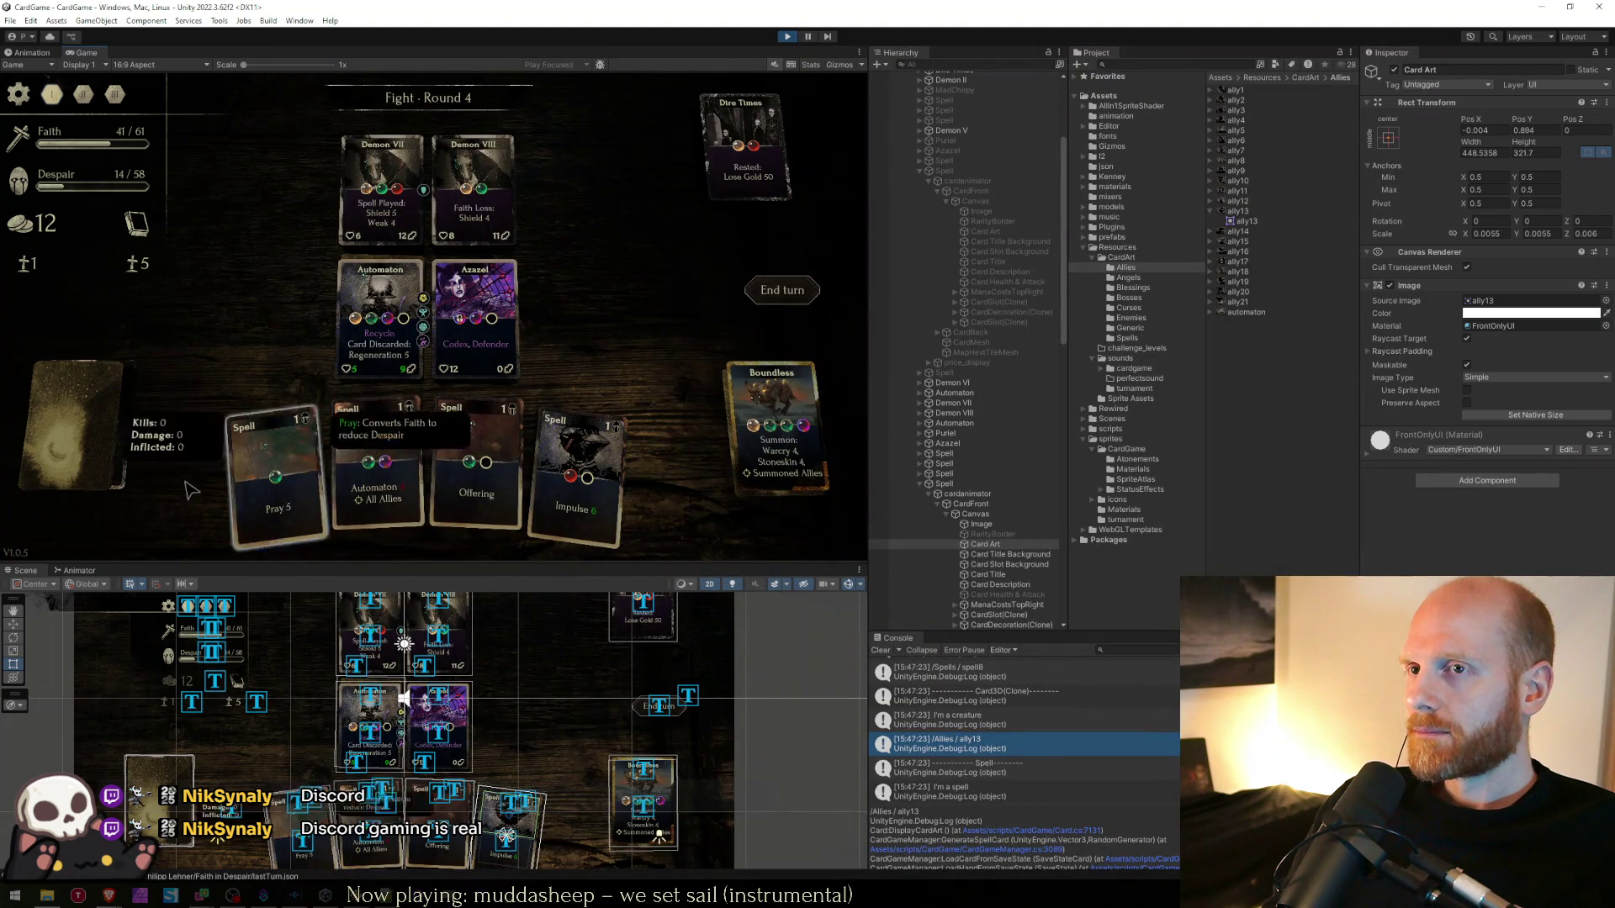
left_click(791, 290)
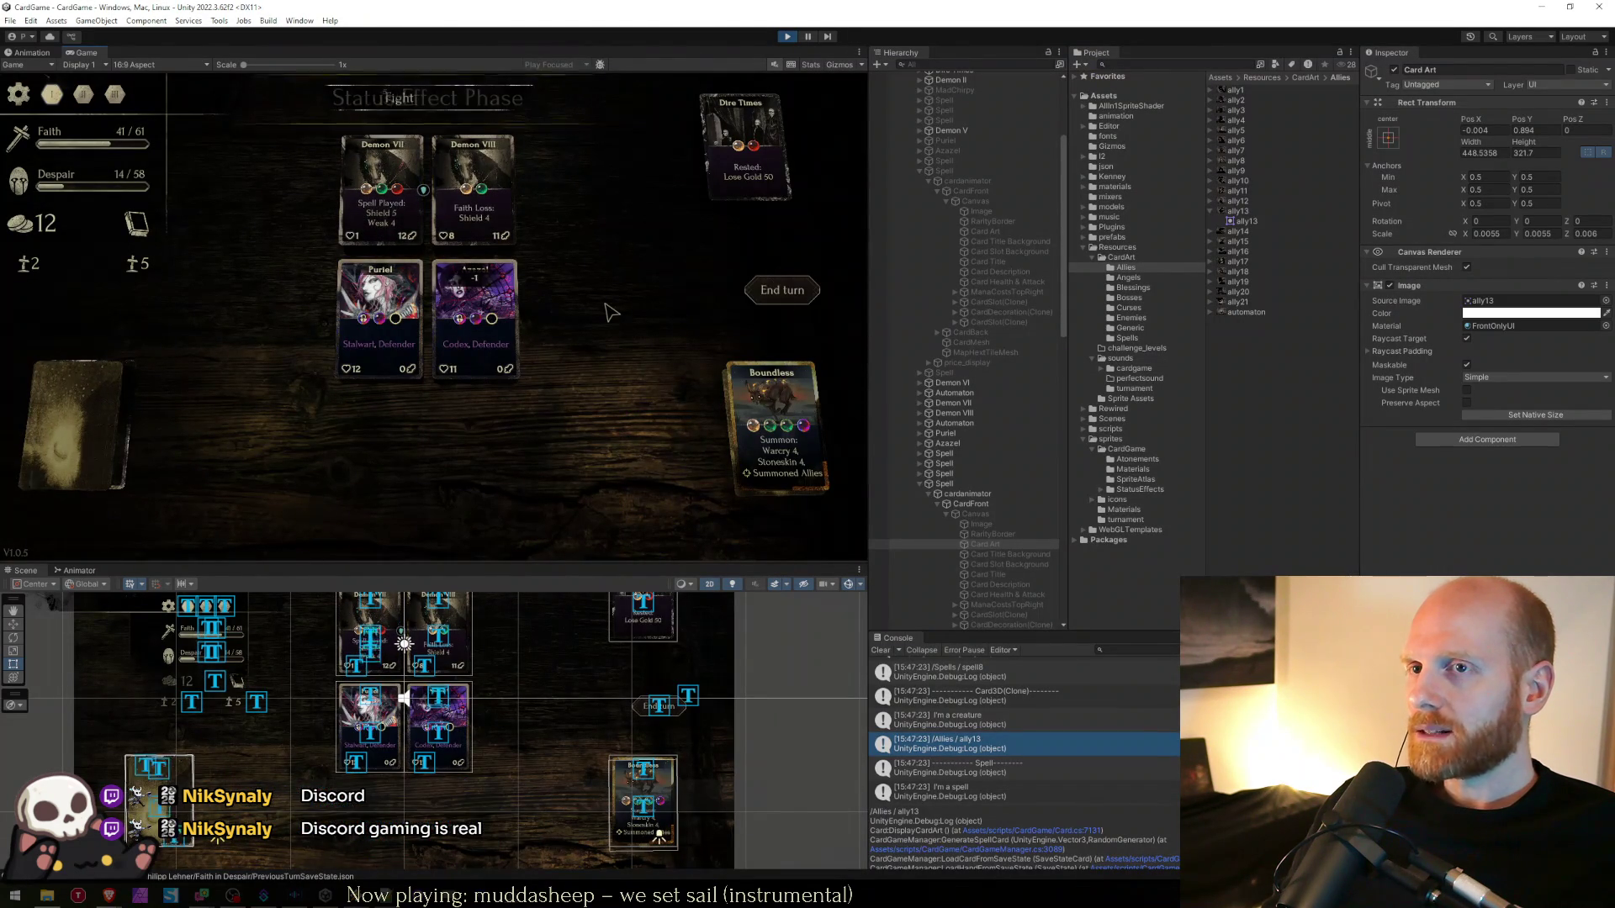
left_click(61, 395)
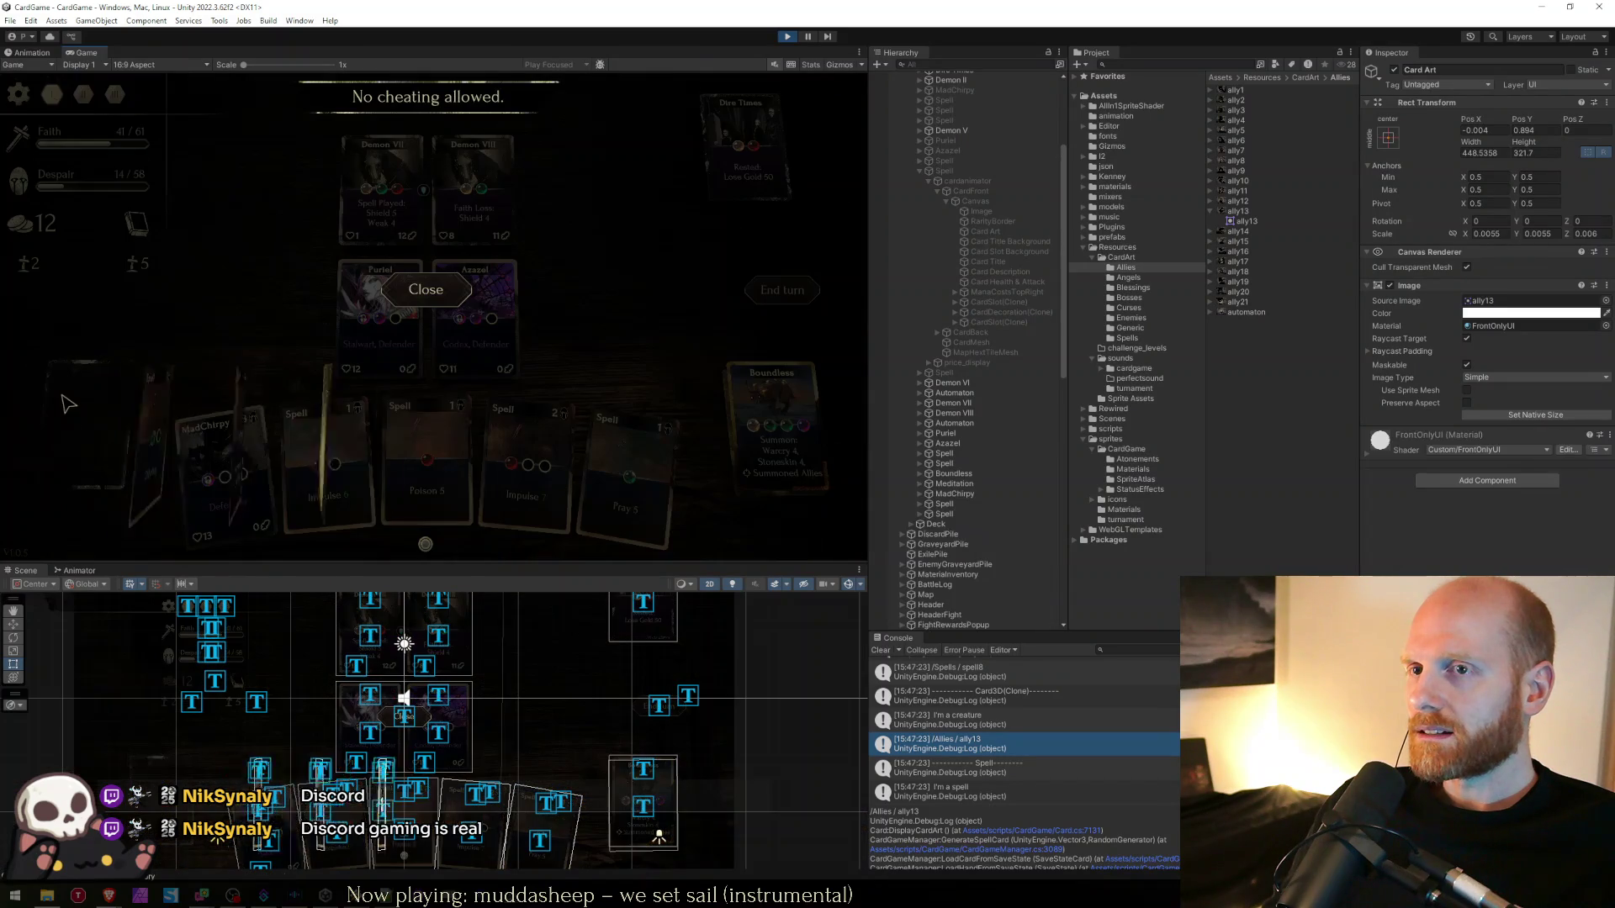
left_click(426, 281)
left_click(780, 290)
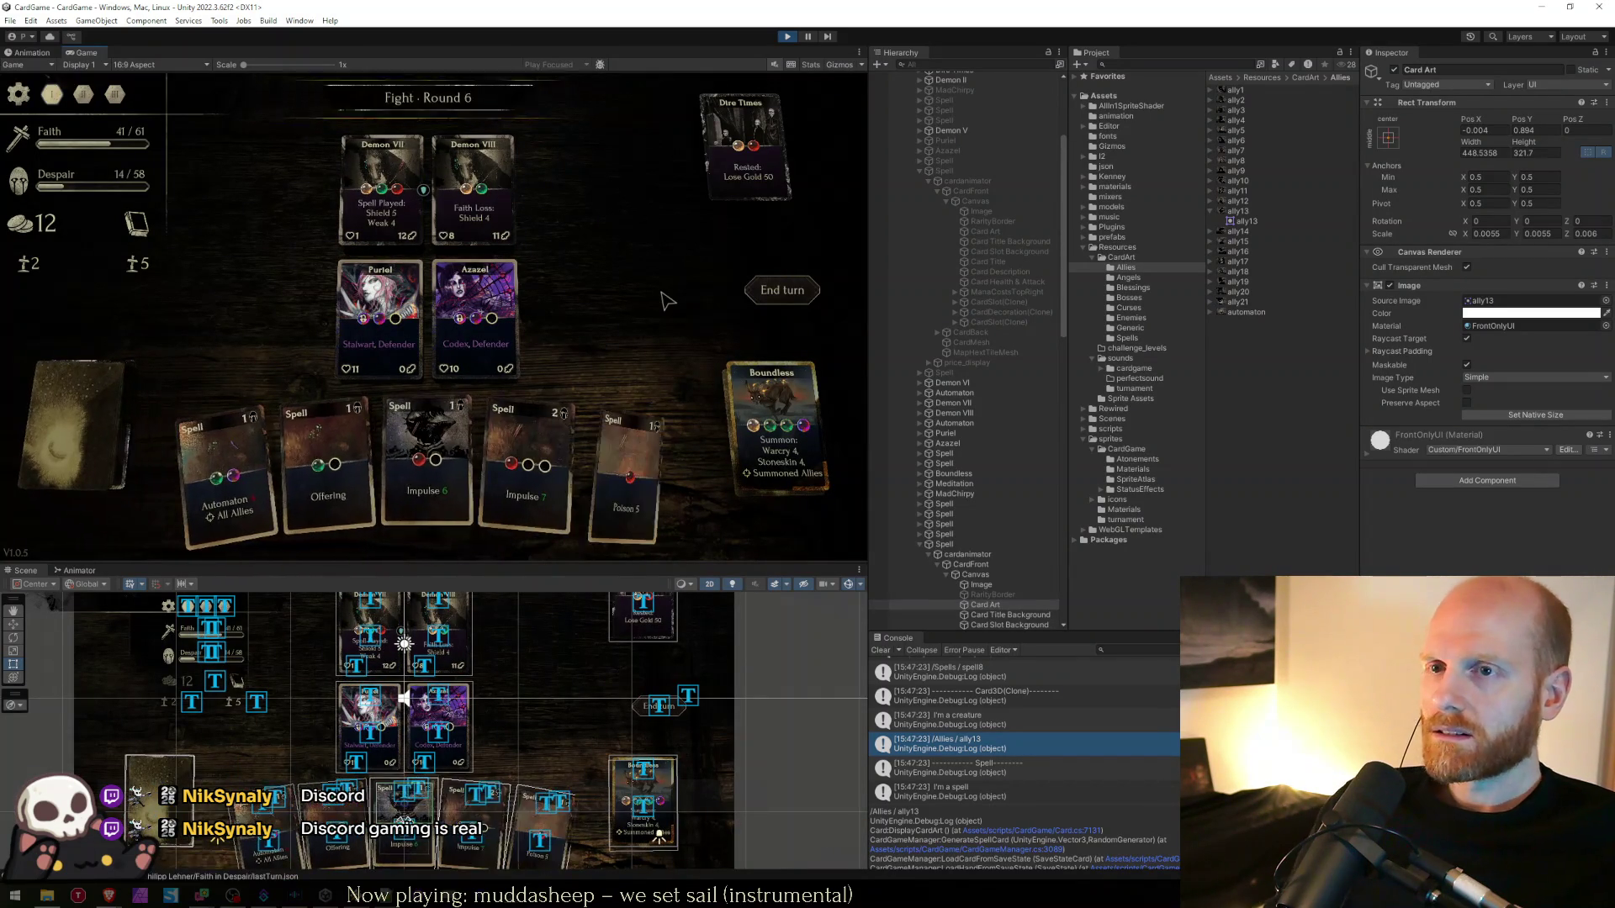
- Cast Impulse on Demon VII, play Automaton, continue past the fight results and open the Inventory
left_click_drag(426, 454, 402, 219)
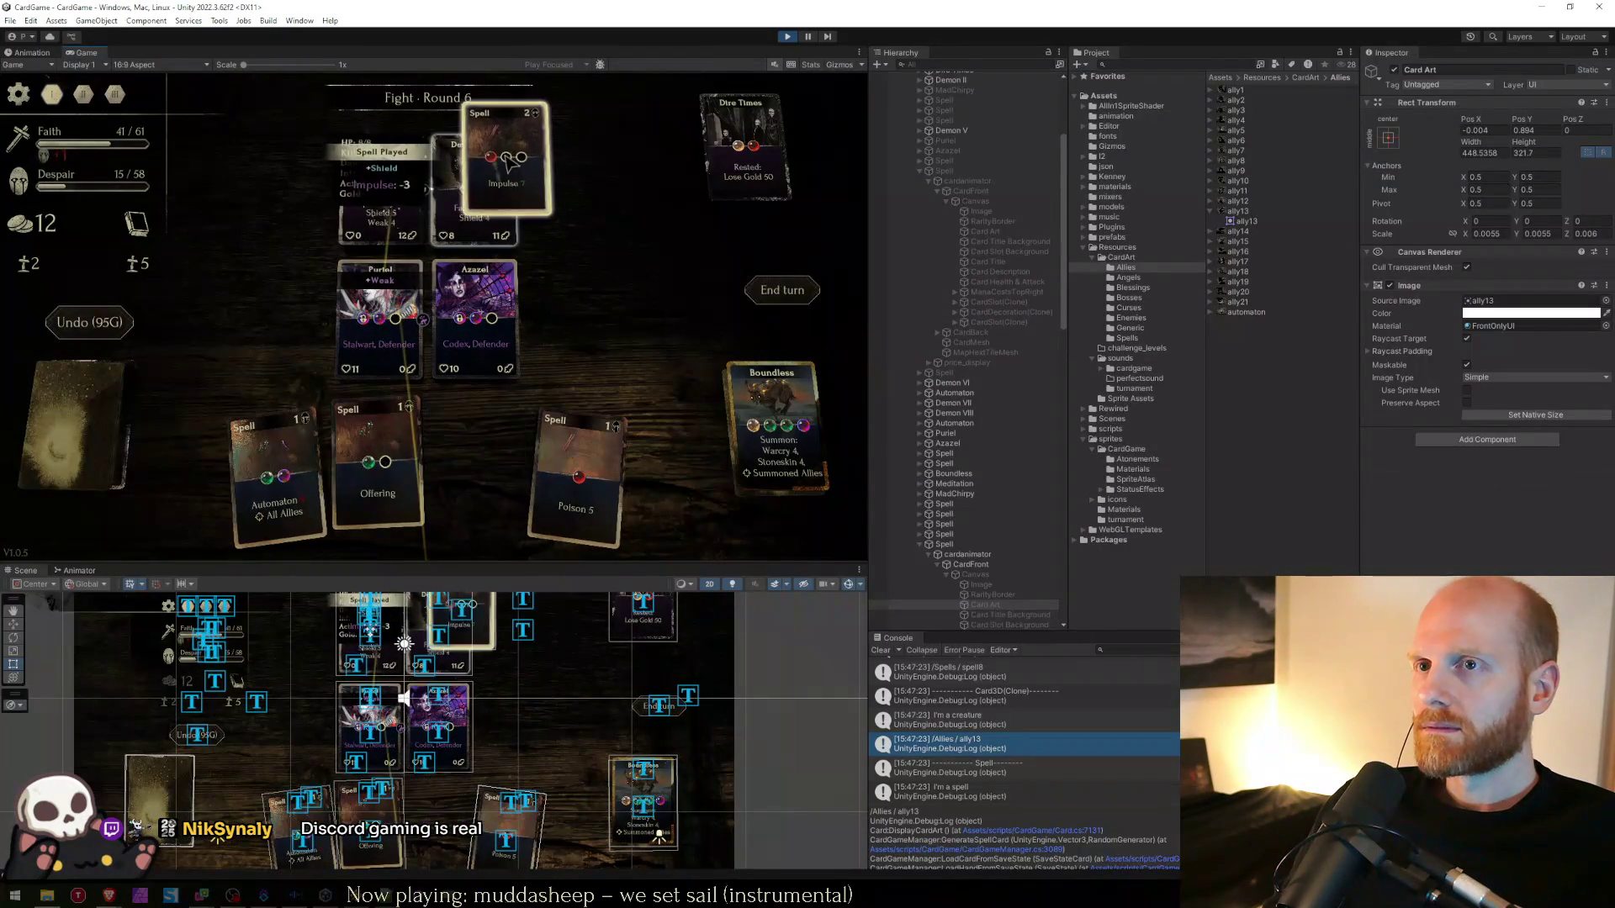
left_click(455, 443)
left_click(335, 510)
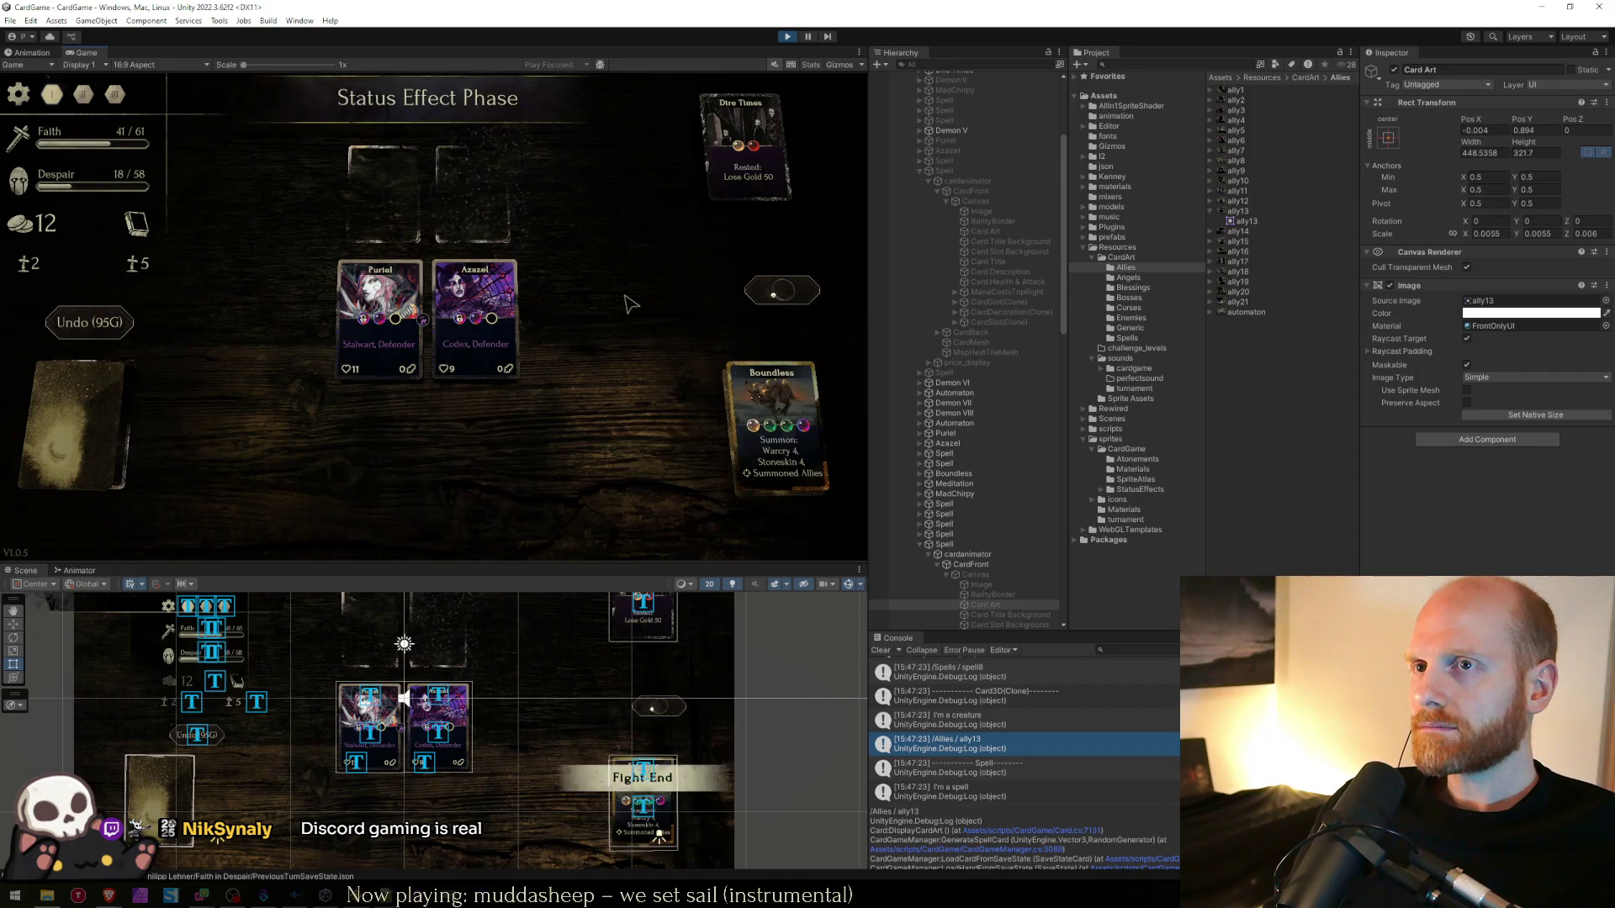
left_click(429, 284)
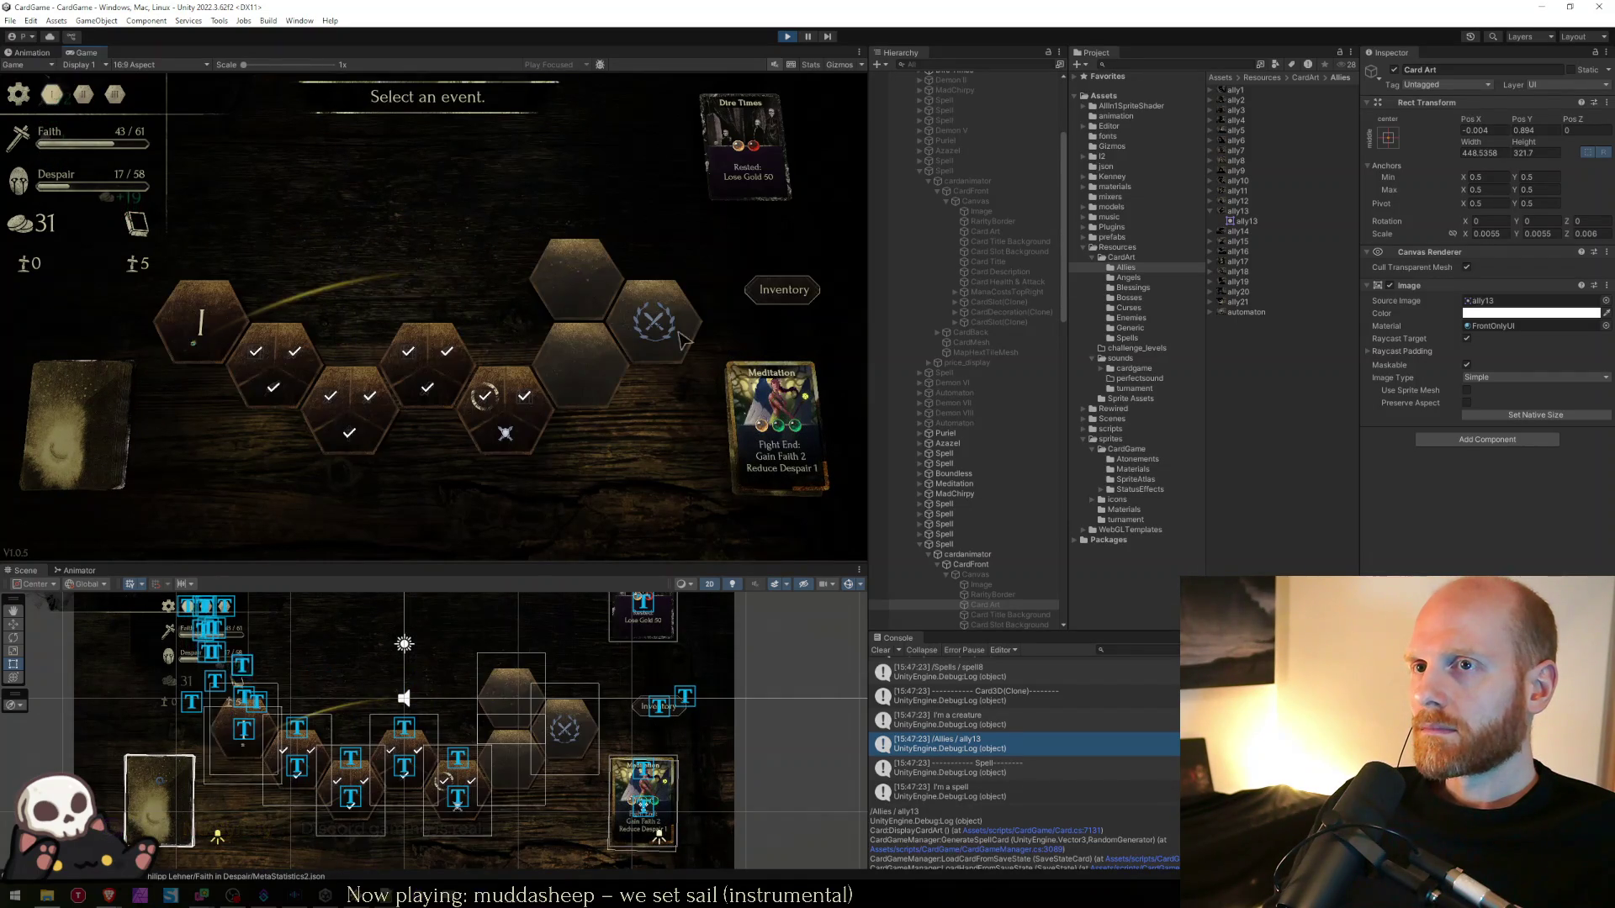
left_click(769, 293)
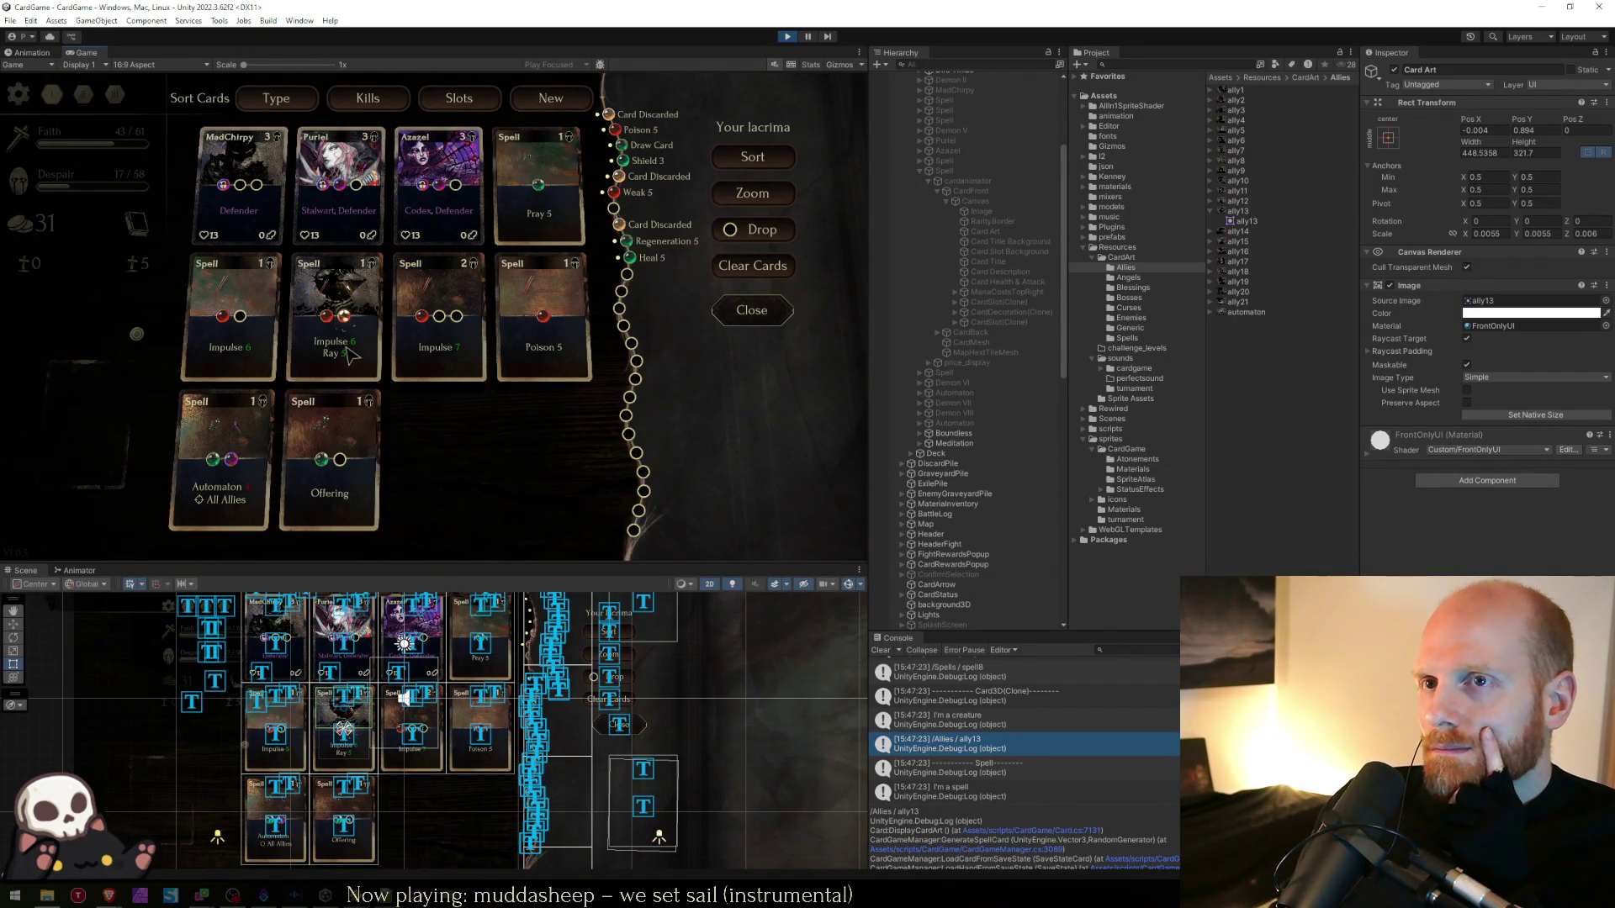
- Replace the Ray card's Impulse gem with a Poison gem, giving Poison 6 / Ray 5
left_click(326, 324)
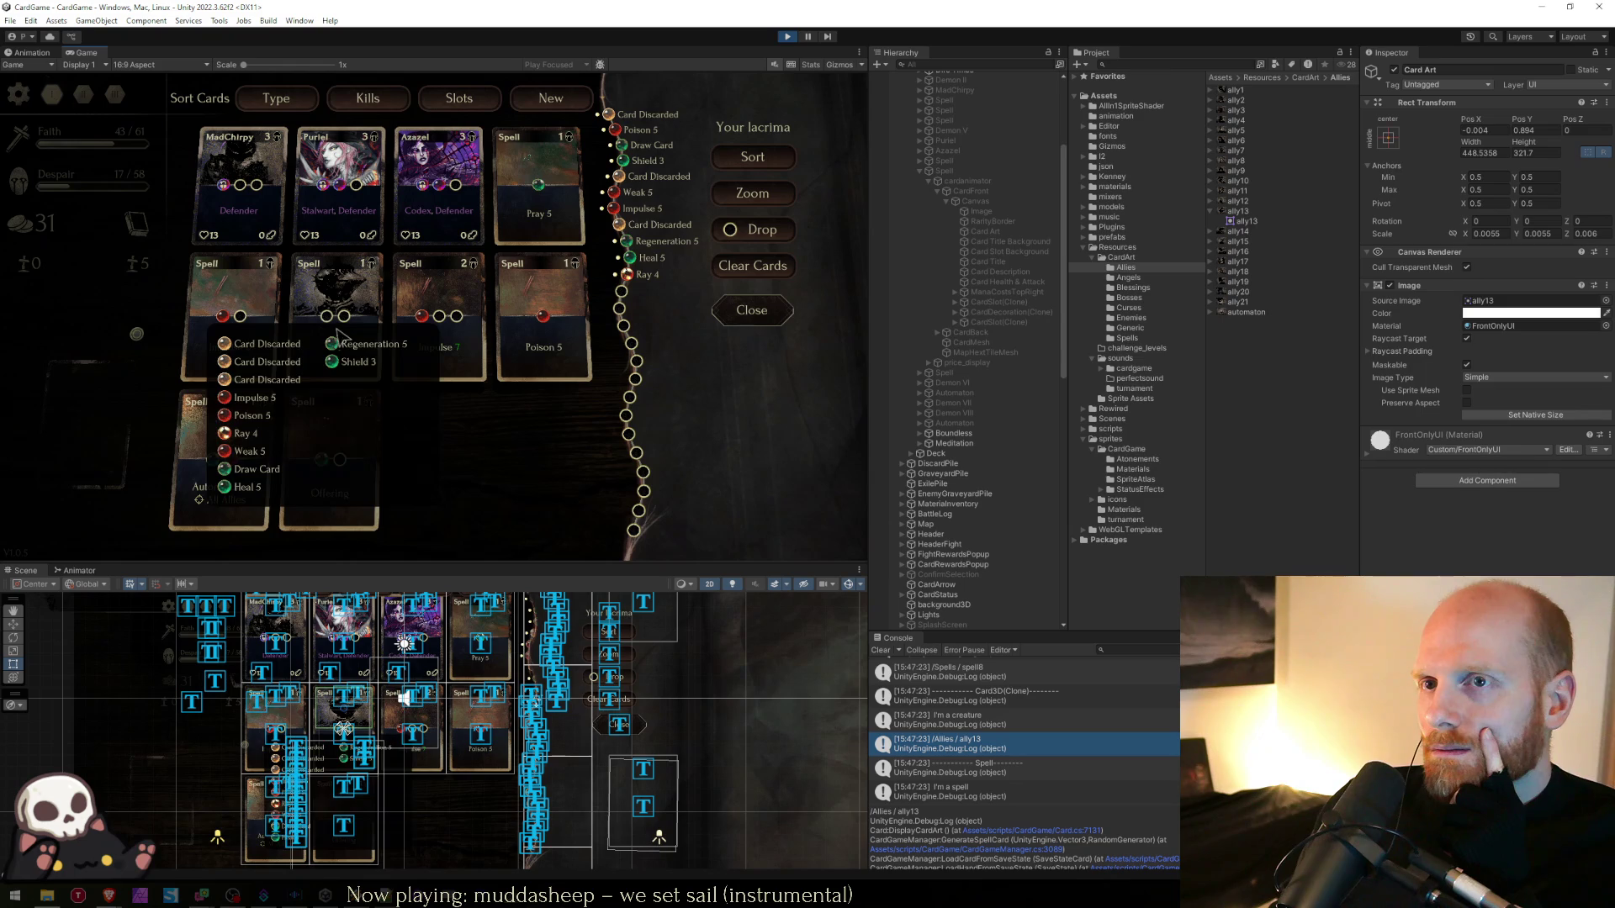
left_click(340, 341)
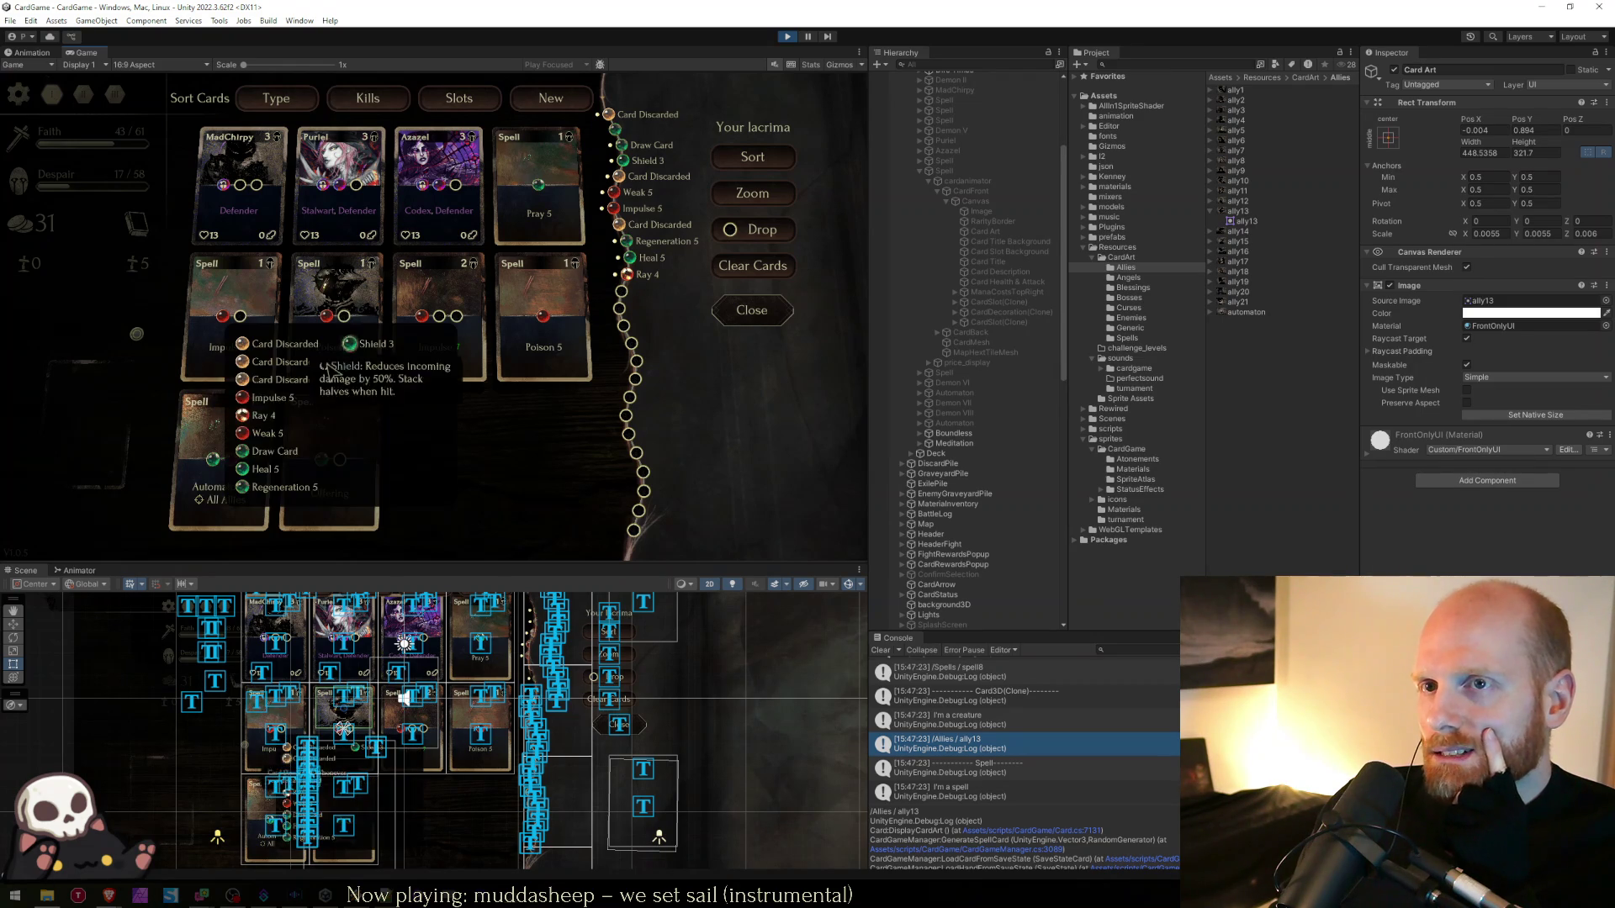
left_click(416, 388)
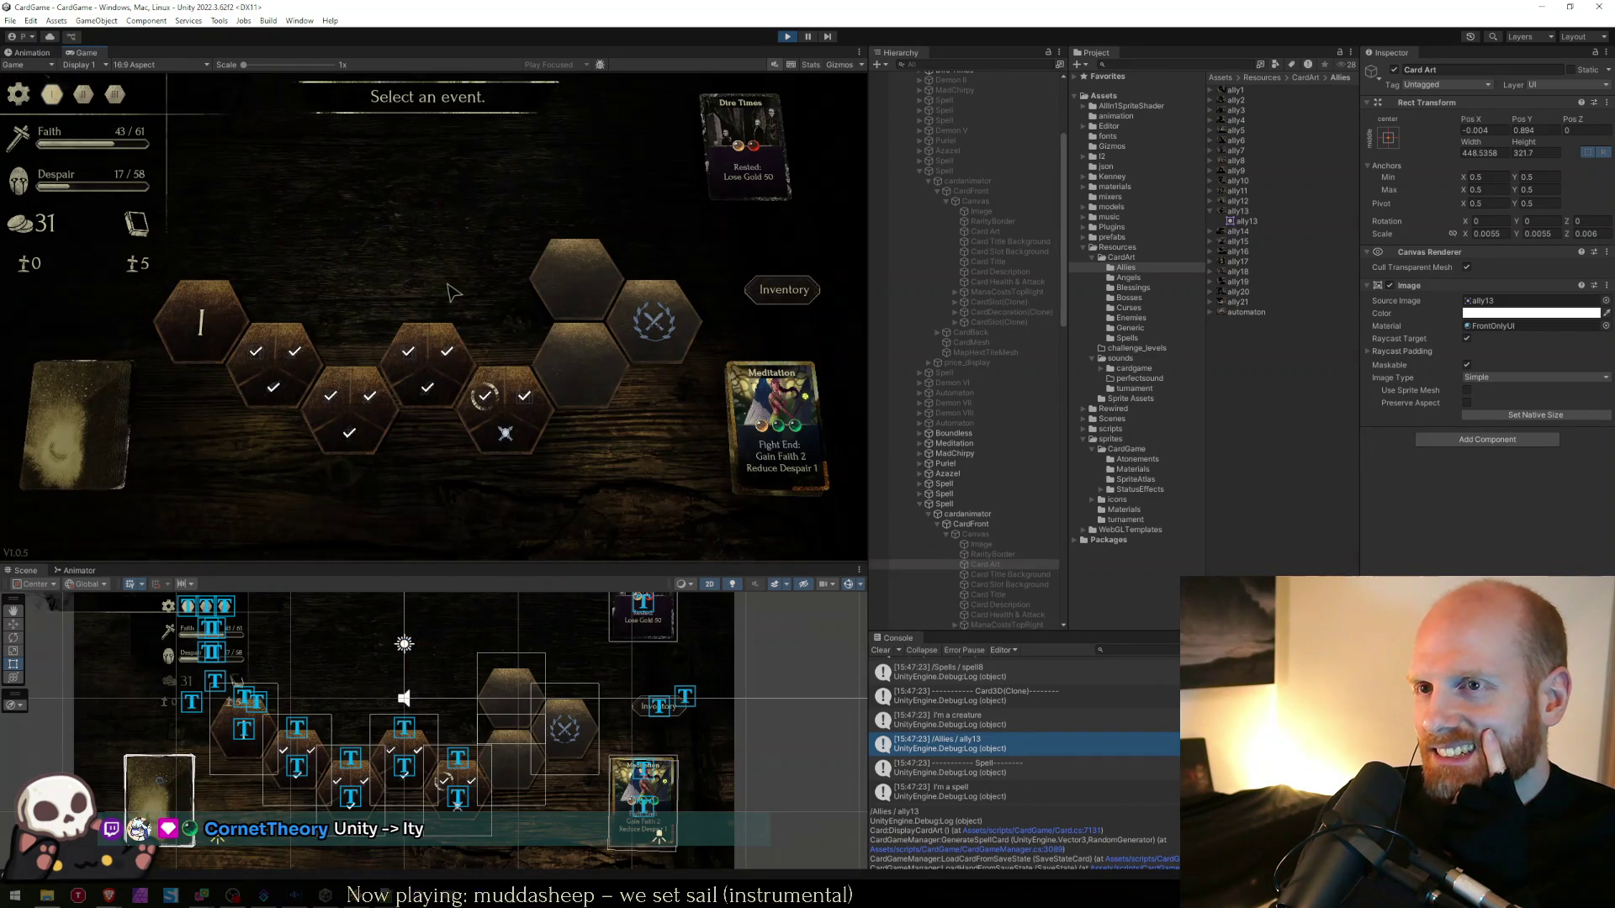
left_click(784, 291)
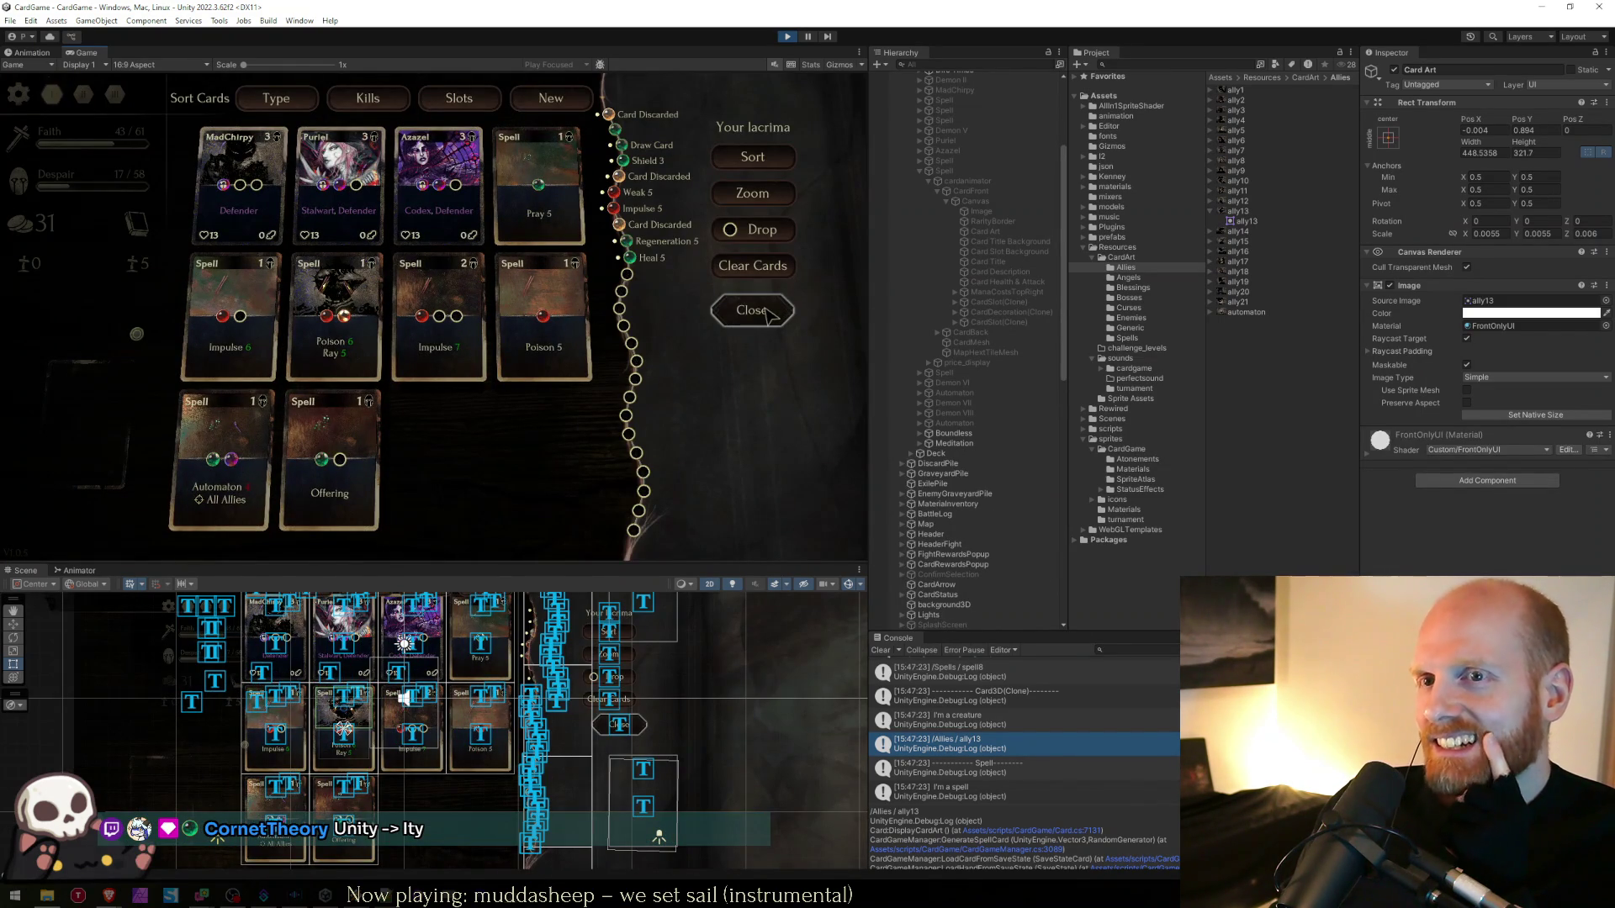
- Reopen the deck inventory and clear all Console log messages
left_click(765, 313)
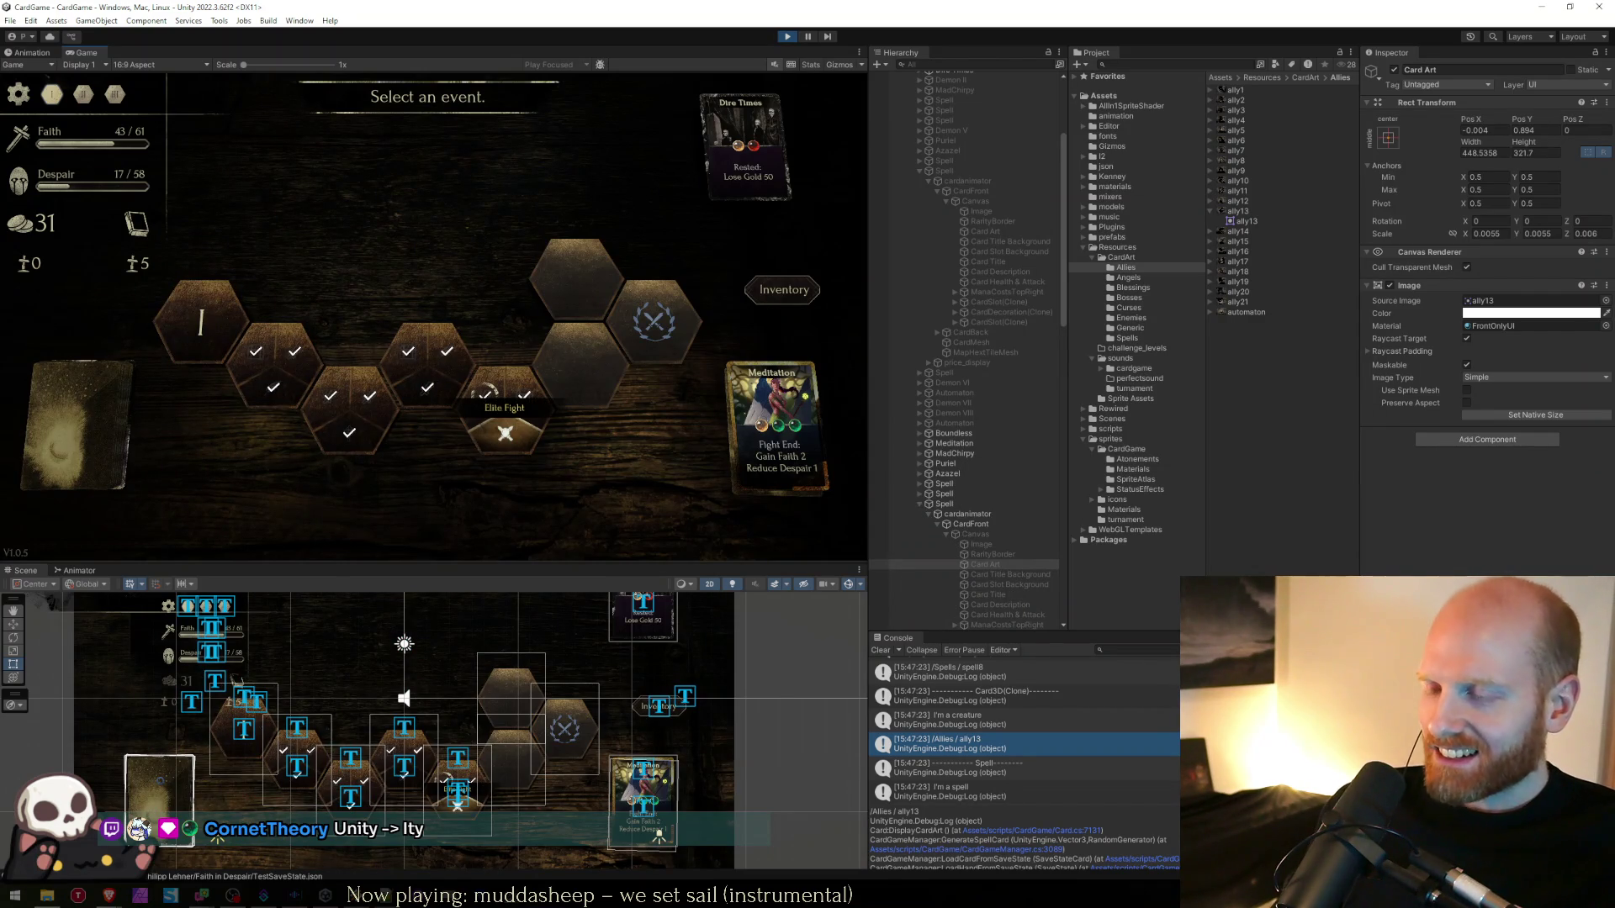
left_click(748, 291)
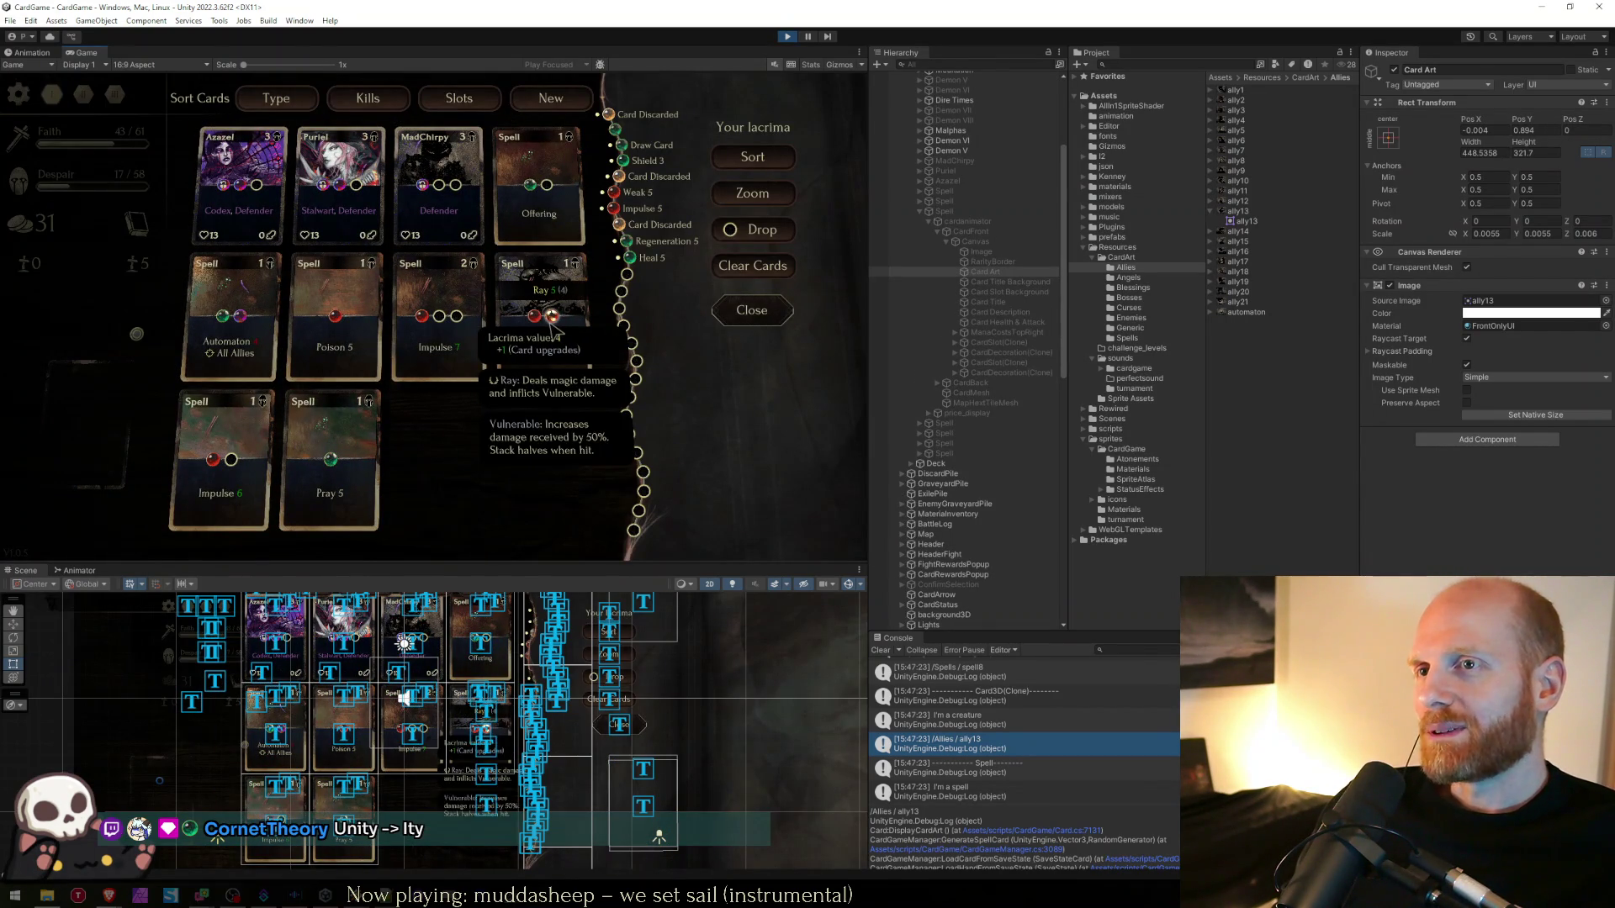
left_click(879, 650)
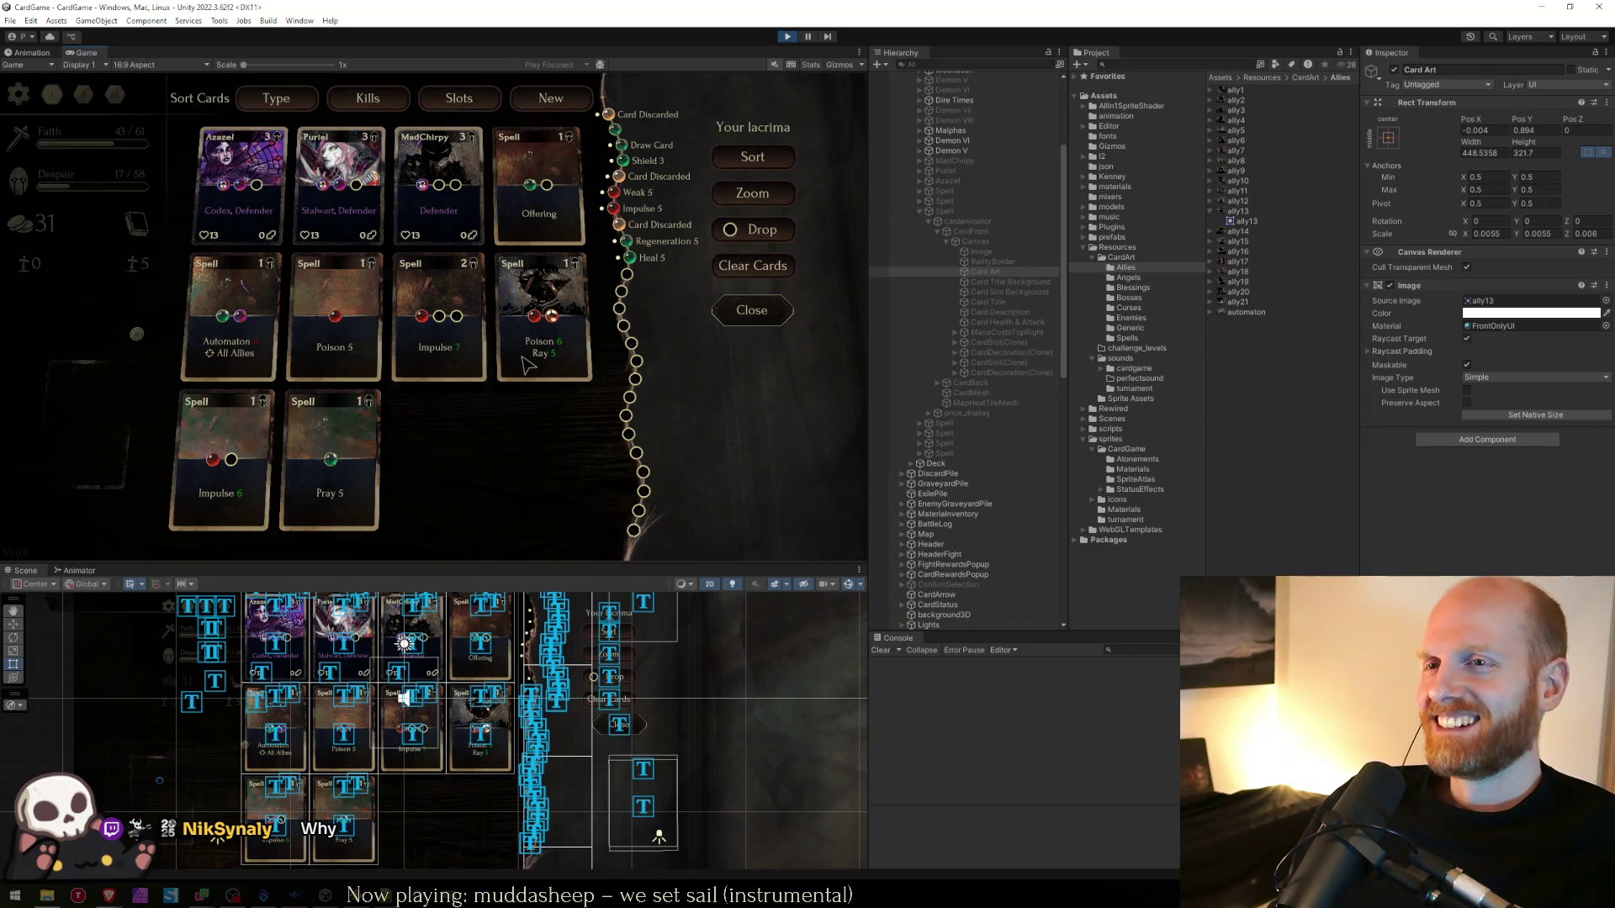
- Cycle through the open save files to TestSaveState.json and reload the externally changed file
key("alt+Tab")
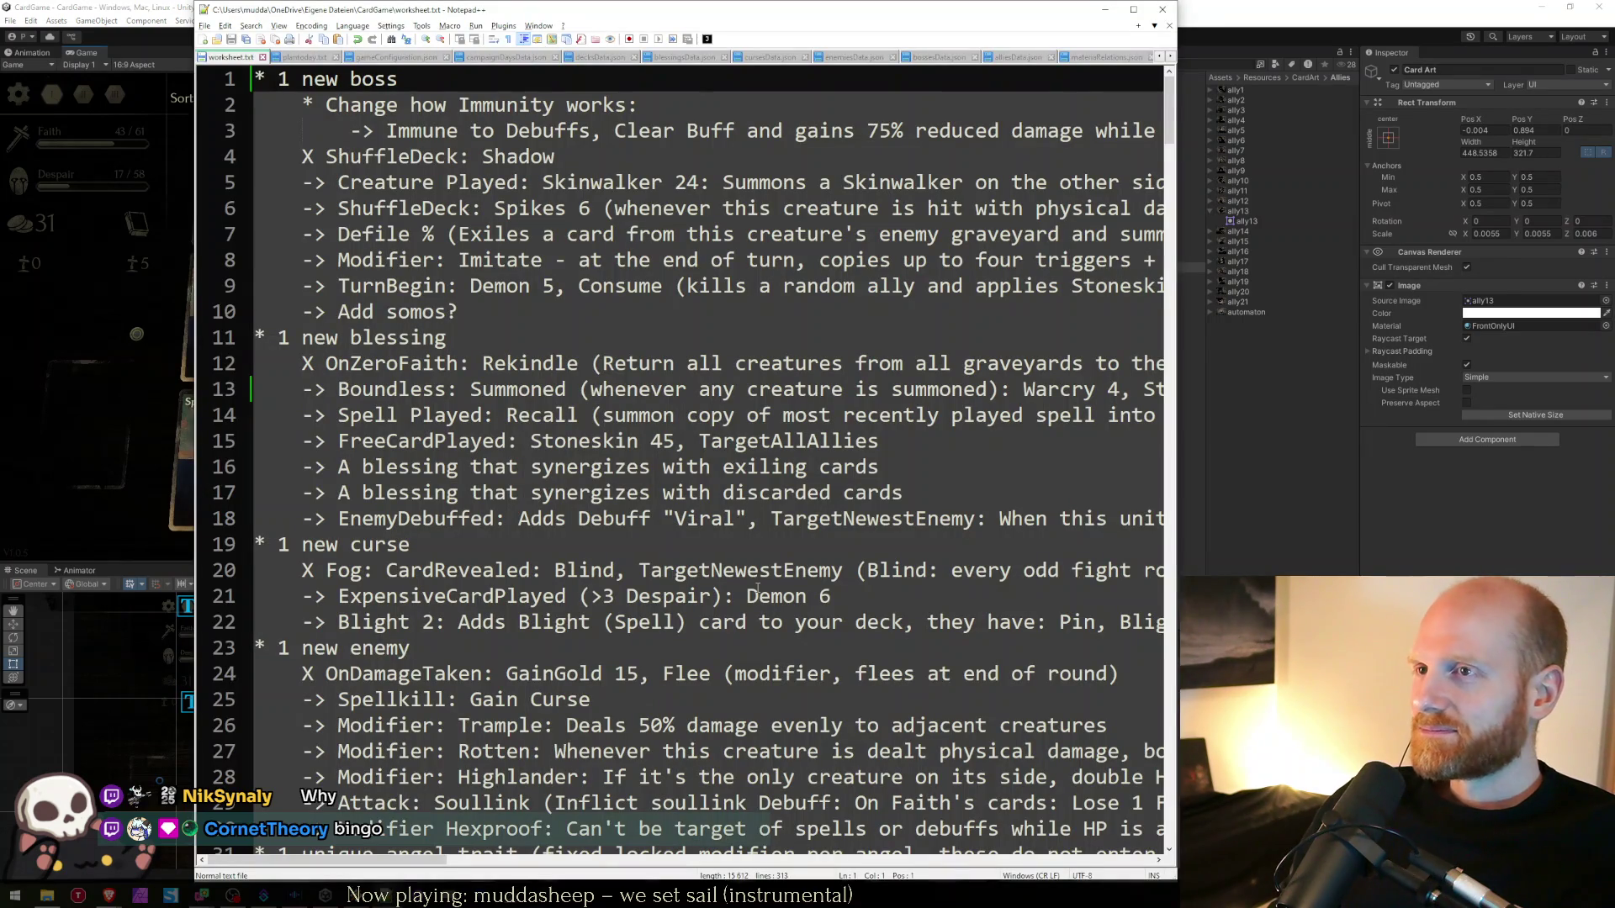
key("ctrl+Tab")
key("ctrl+Tab")
key("ctrl+Tab")
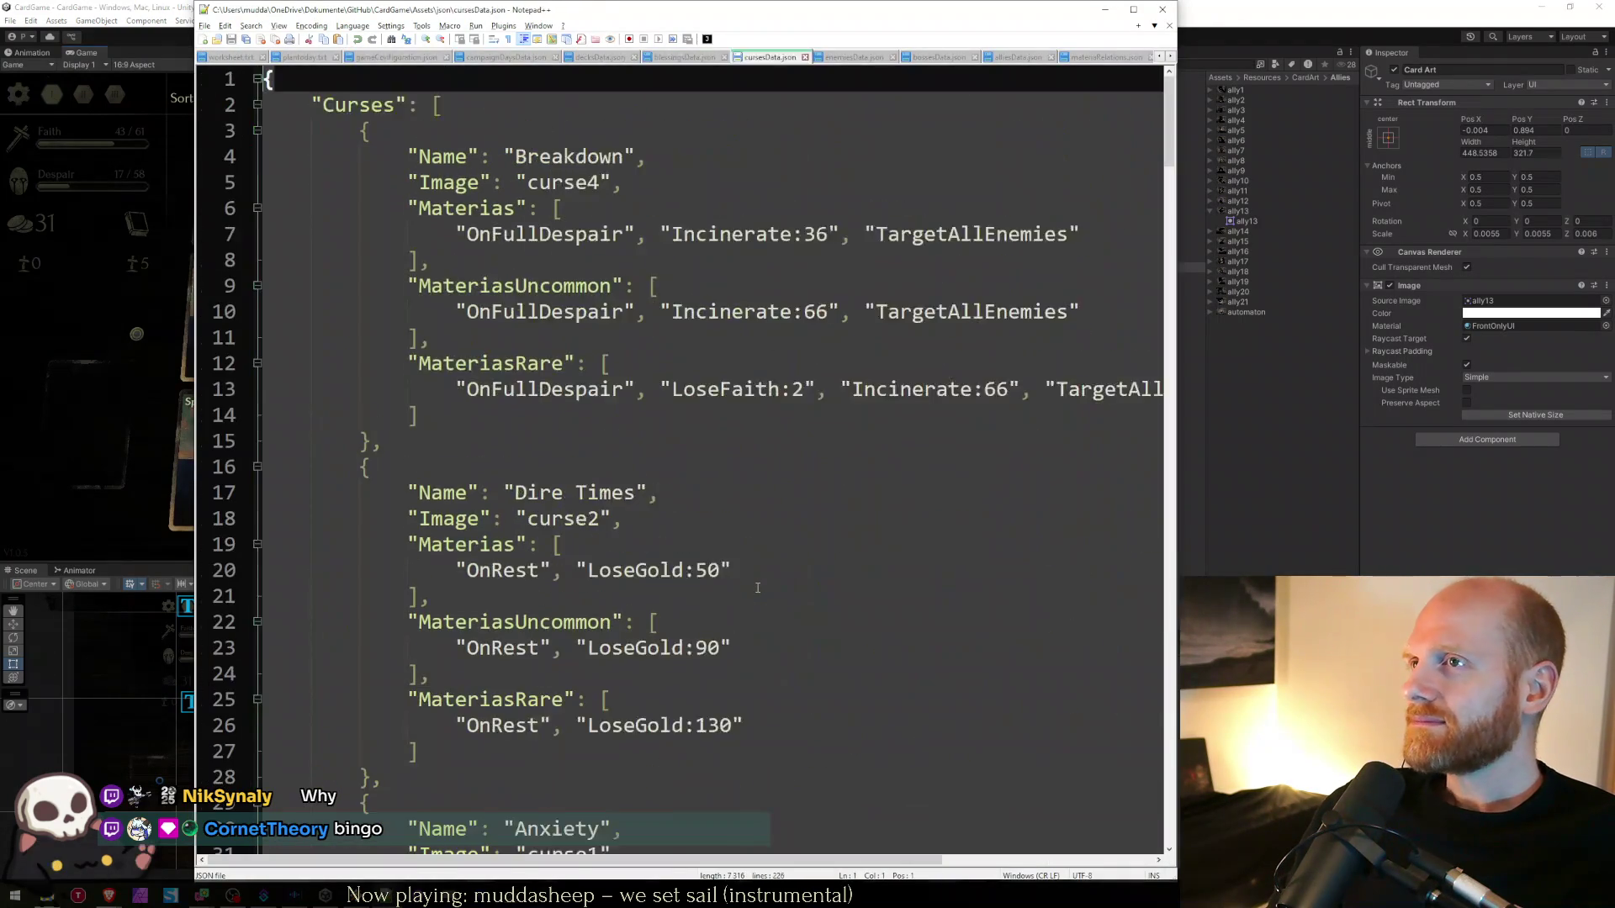
key("ctrl+Tab")
key("ctrl+Tab")
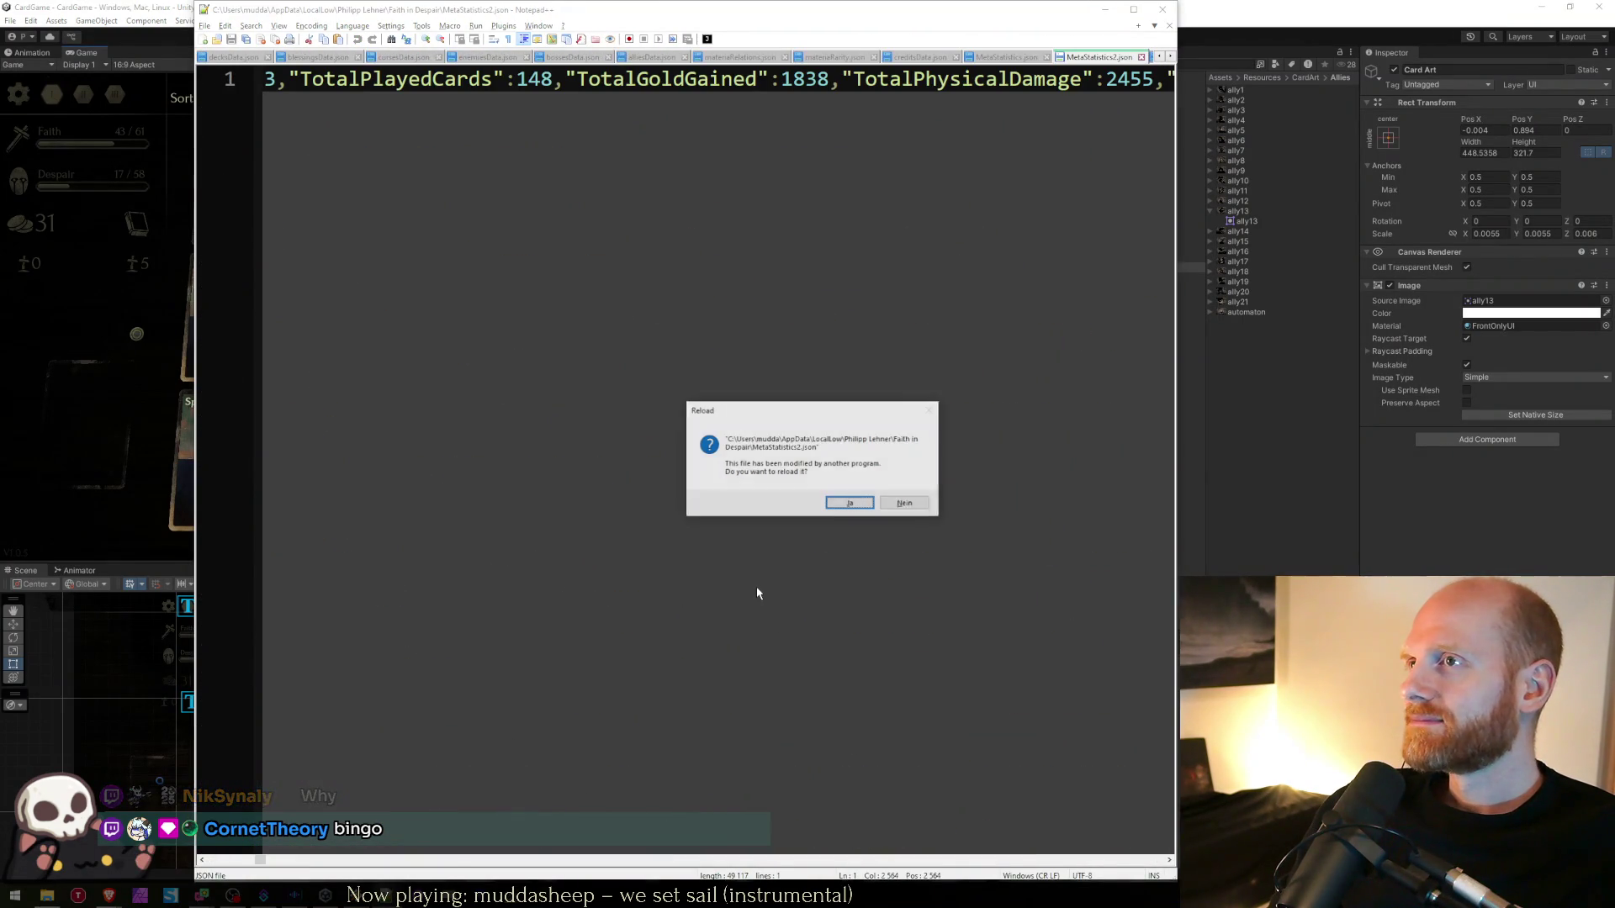
key("Return")
key("ctrl+Tab")
key("ctrl+Tab")
key("ctrl+Tab")
key("Return")
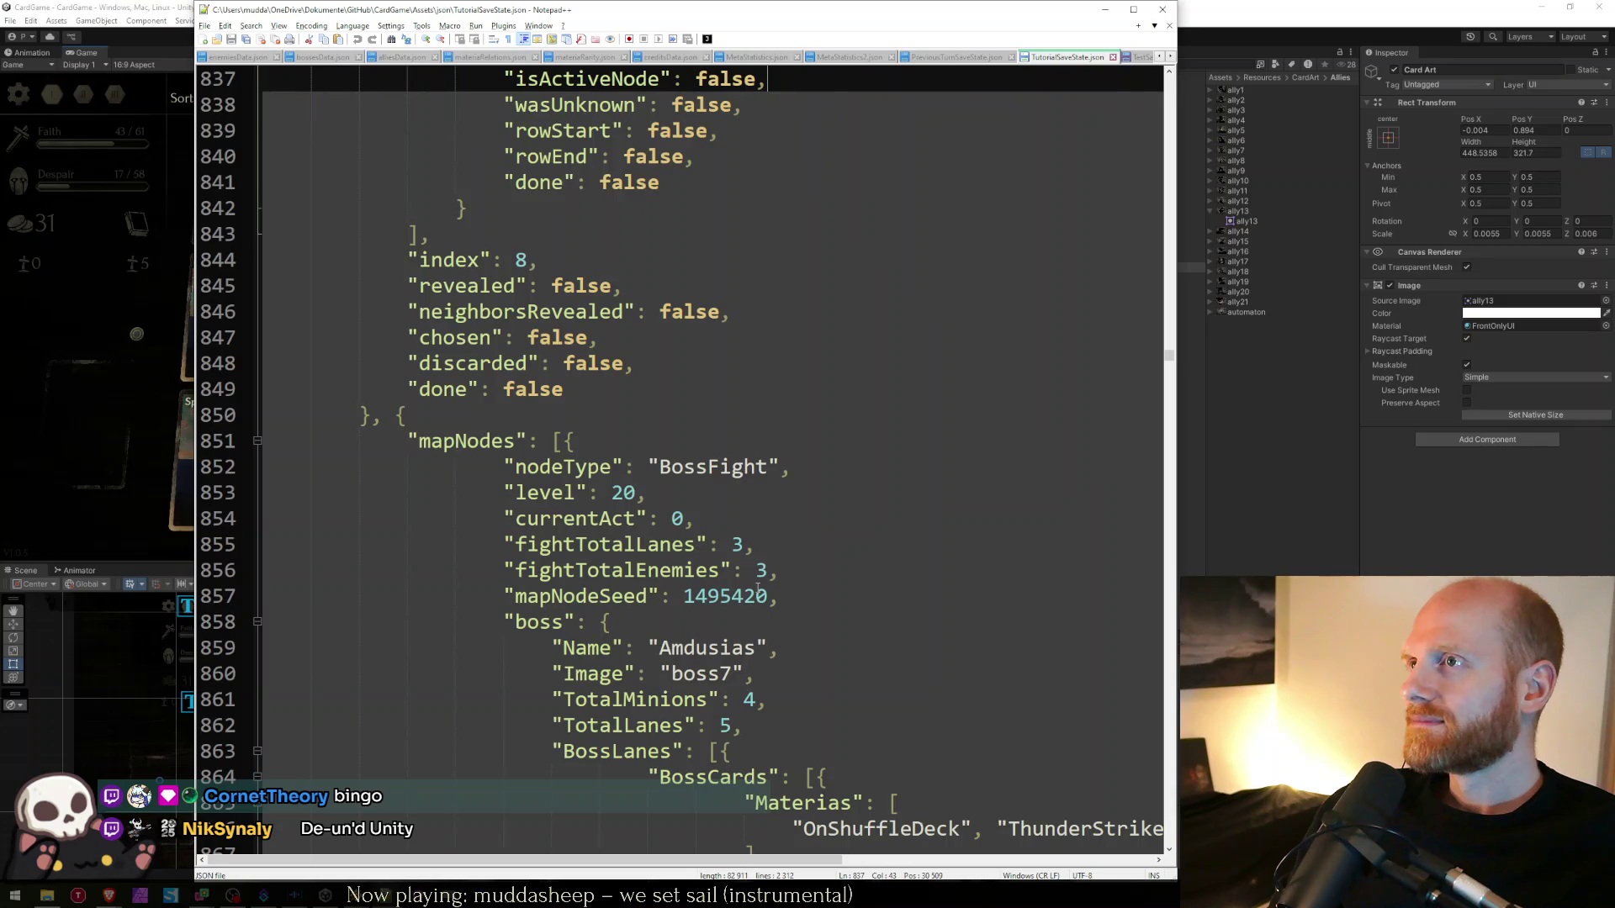
key("alt+Tab")
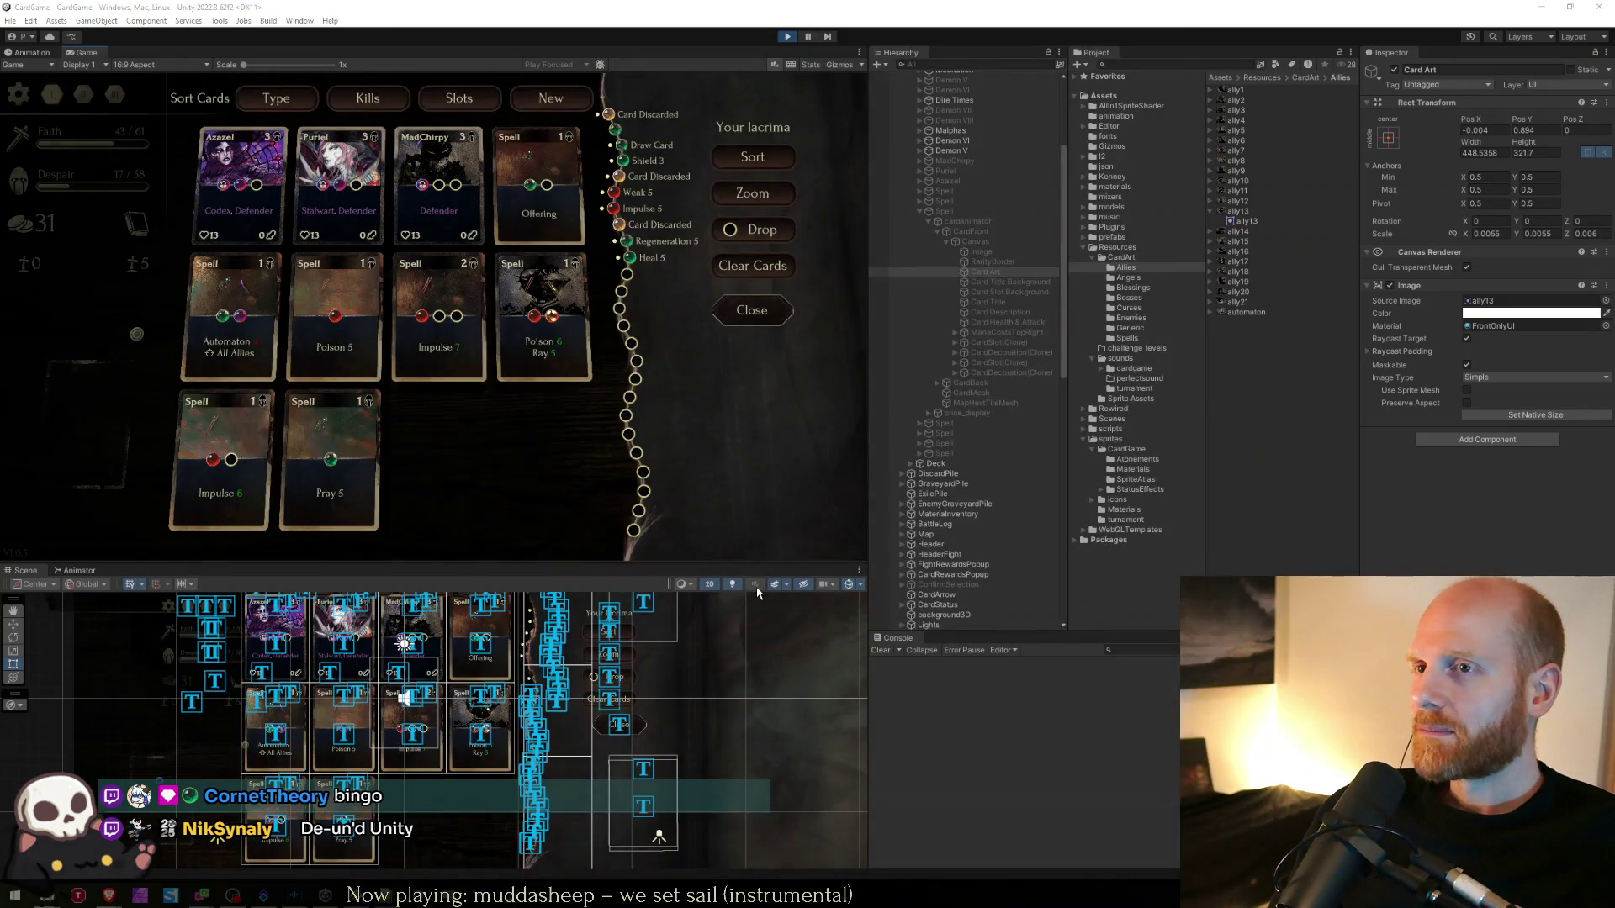
key("alt+Tab")
key("ctrl+Tab")
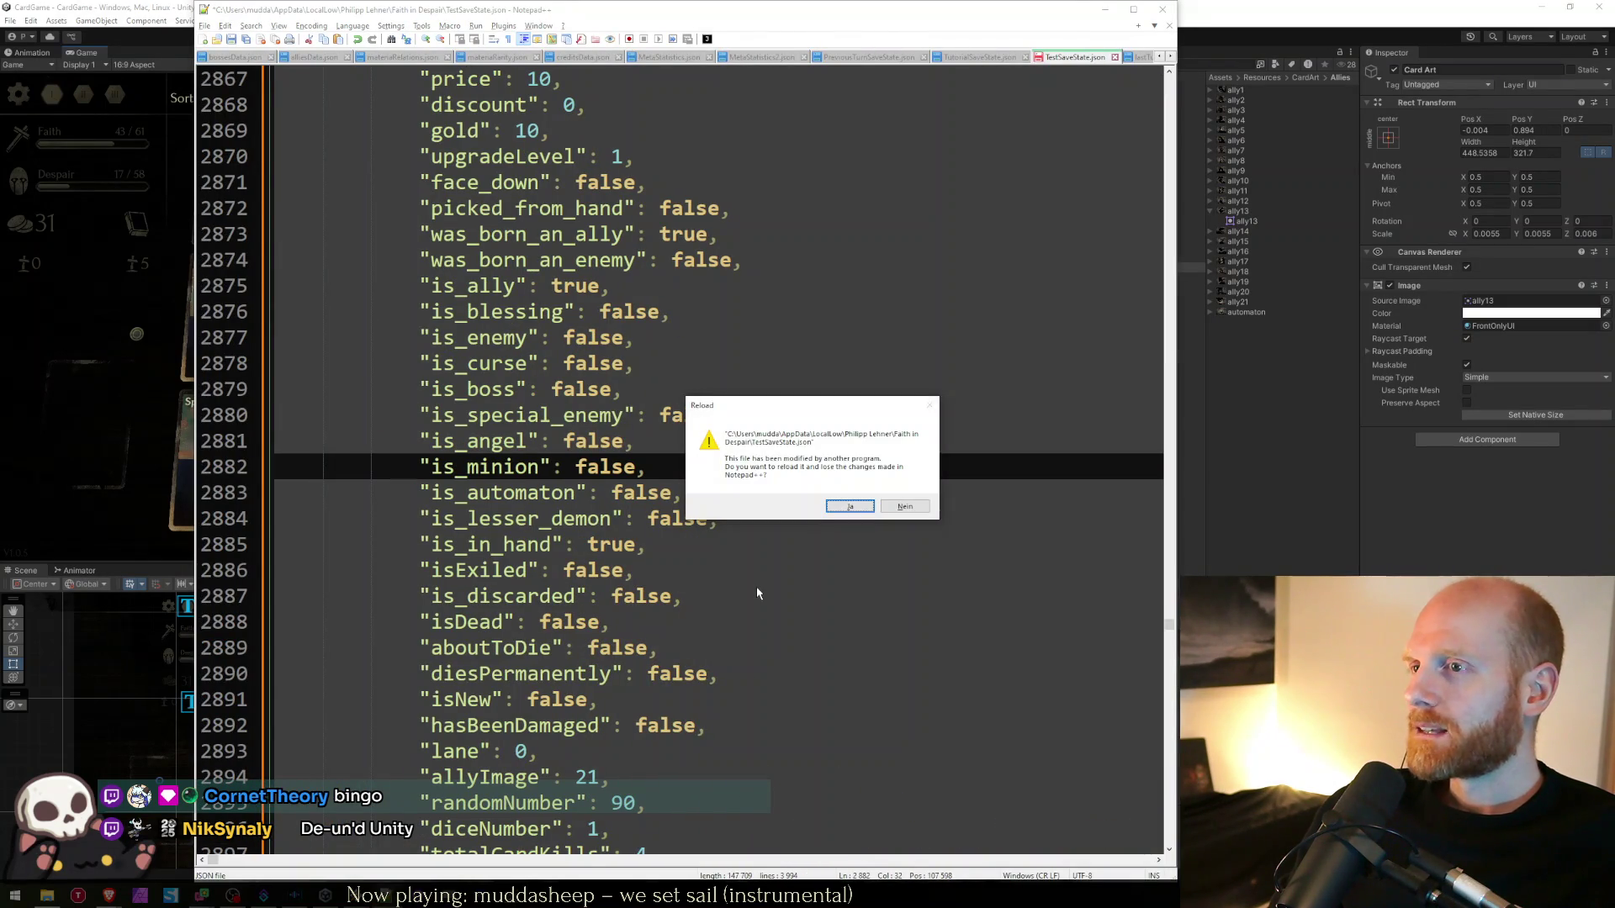
key("Return")
key("alt+Tab")
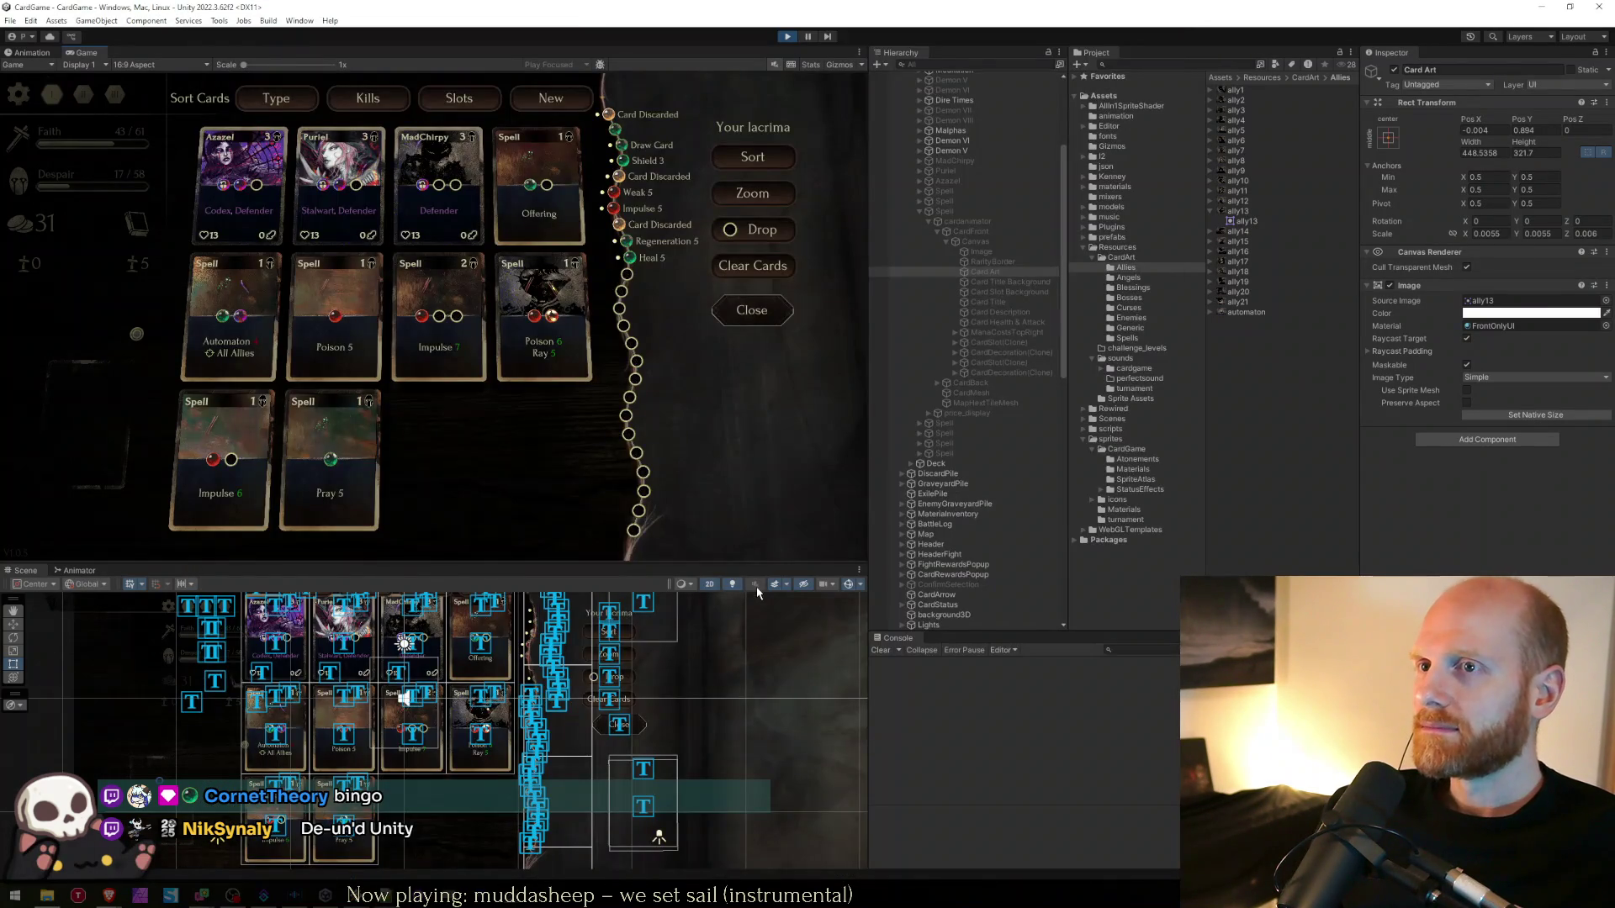
key("alt+Tab")
- Search for Ray, then pretty-print the save file's JSON with the JSON plugin tools
key("ctrl+f")
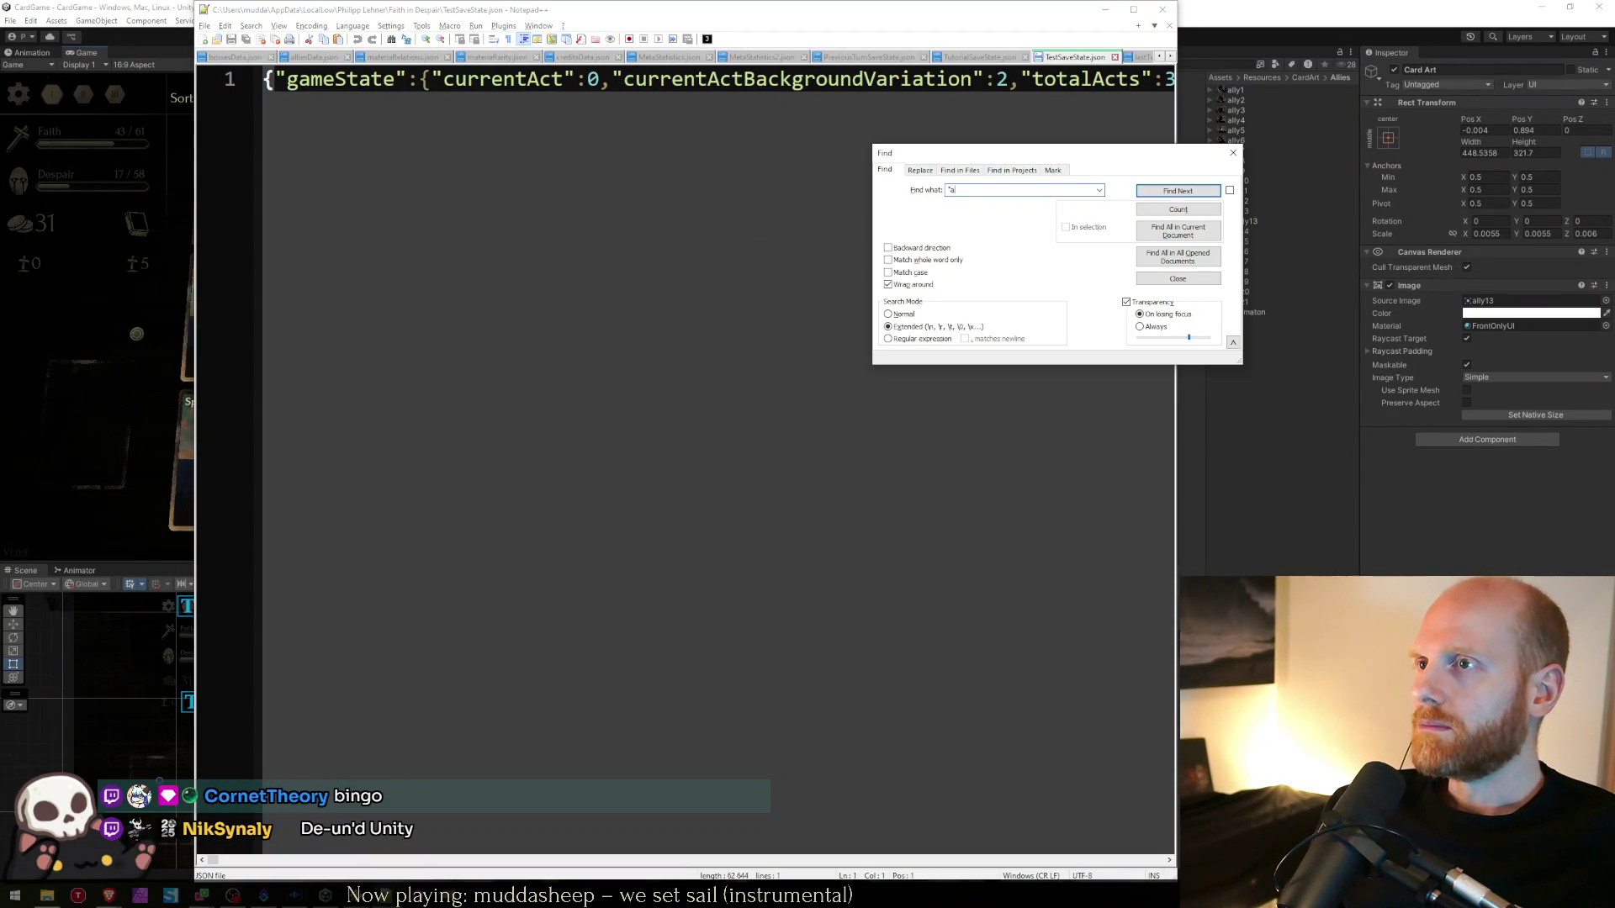
type("R")
key("Return")
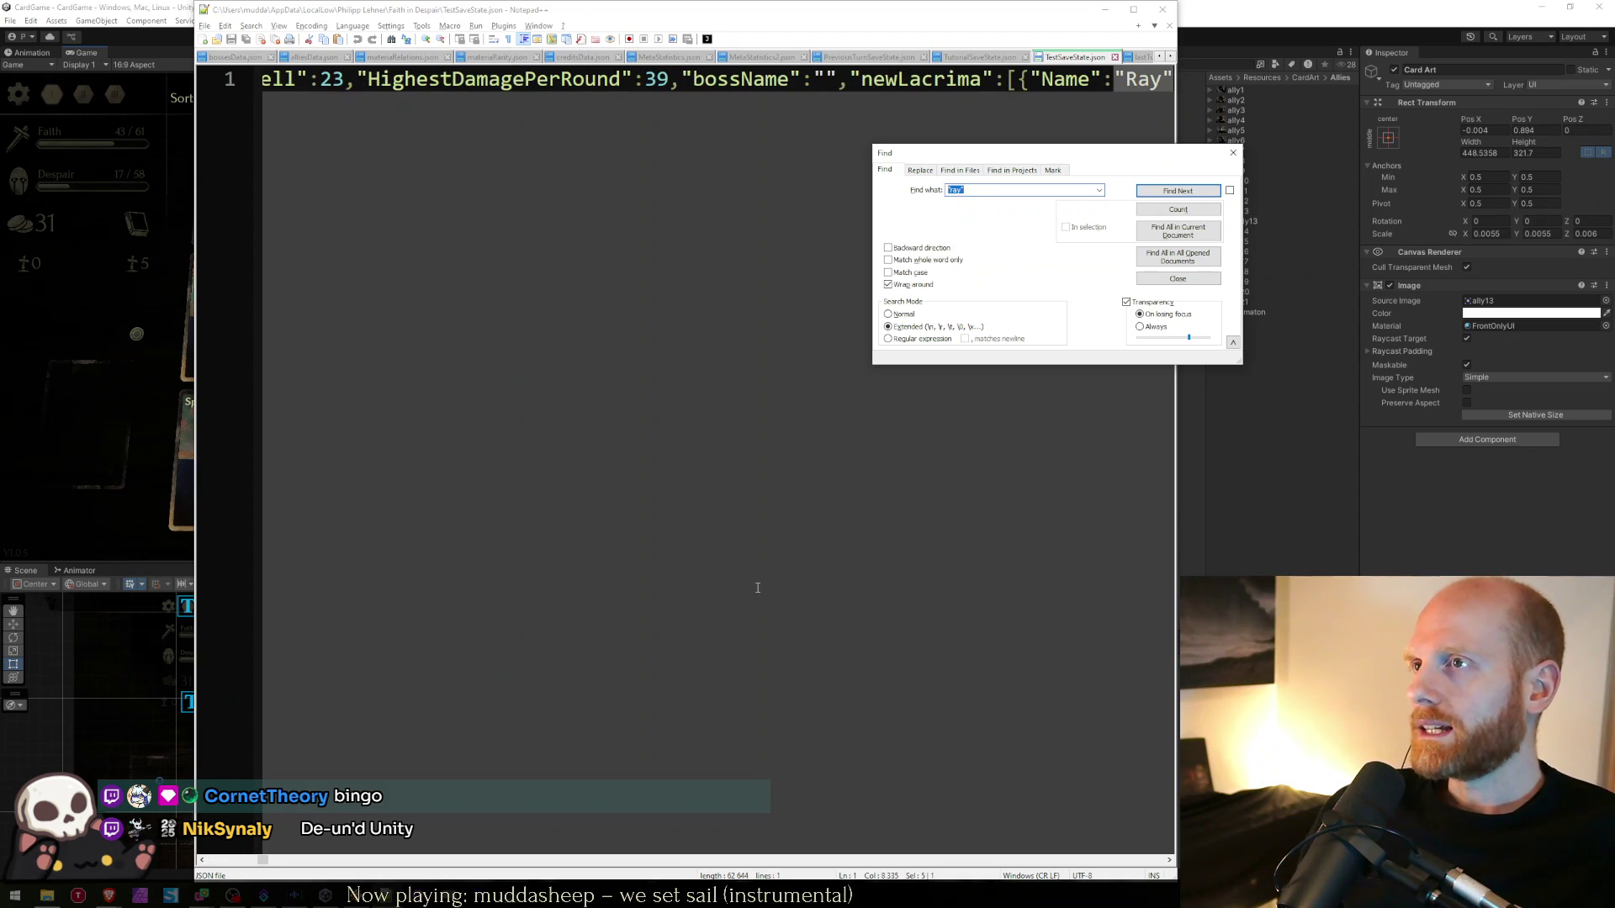
key("Escape")
left_click(491, 25)
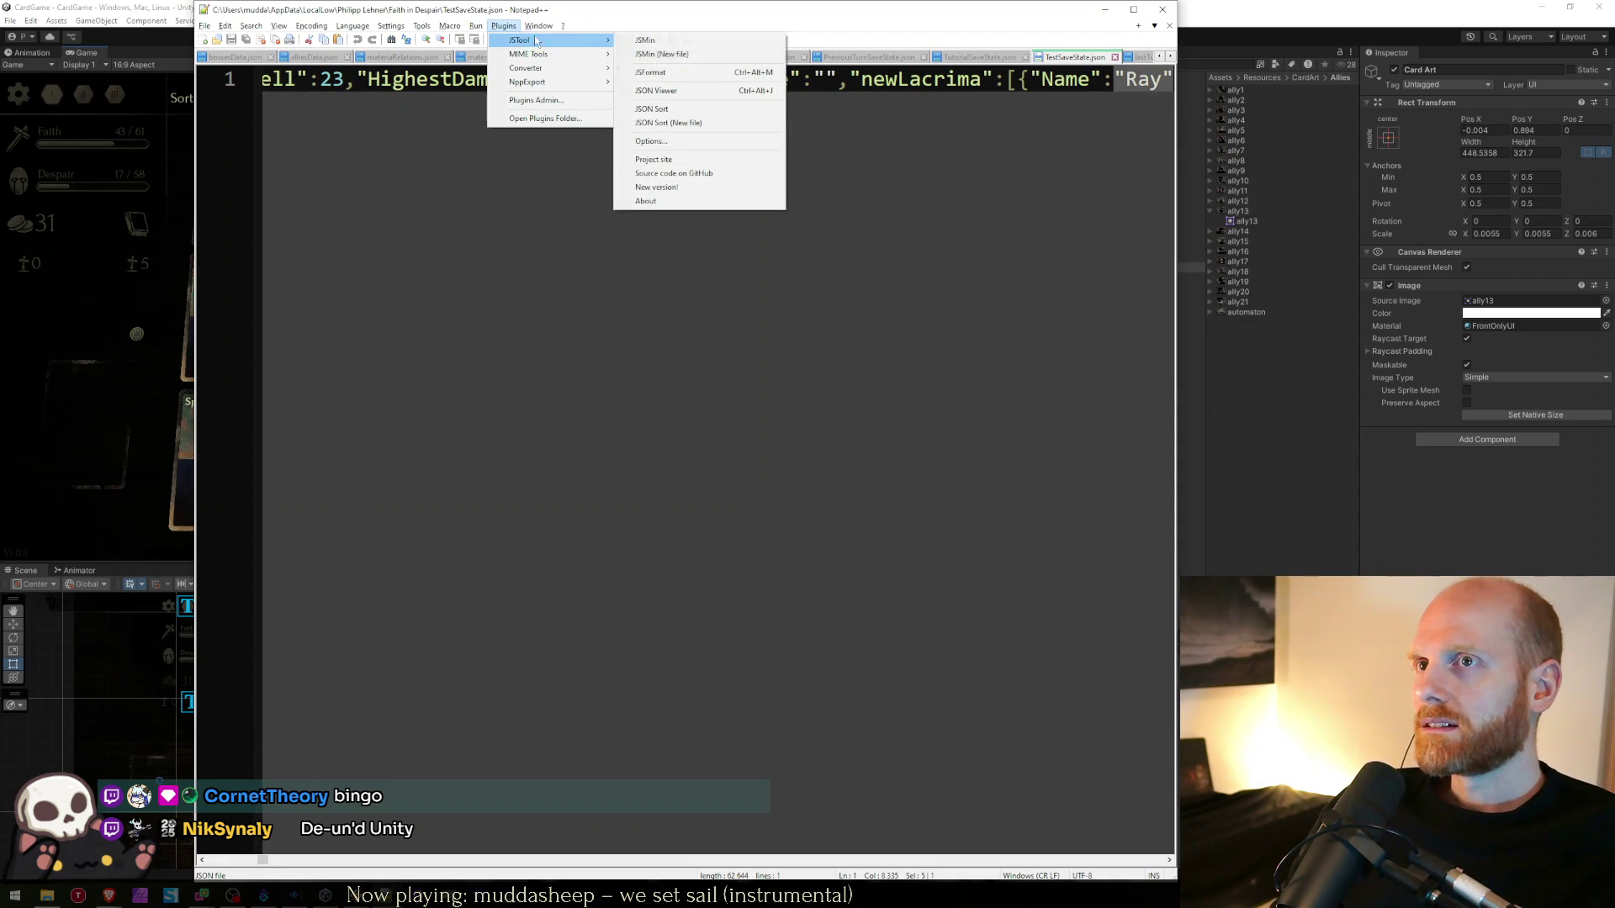
left_click(706, 235)
left_click(721, 388)
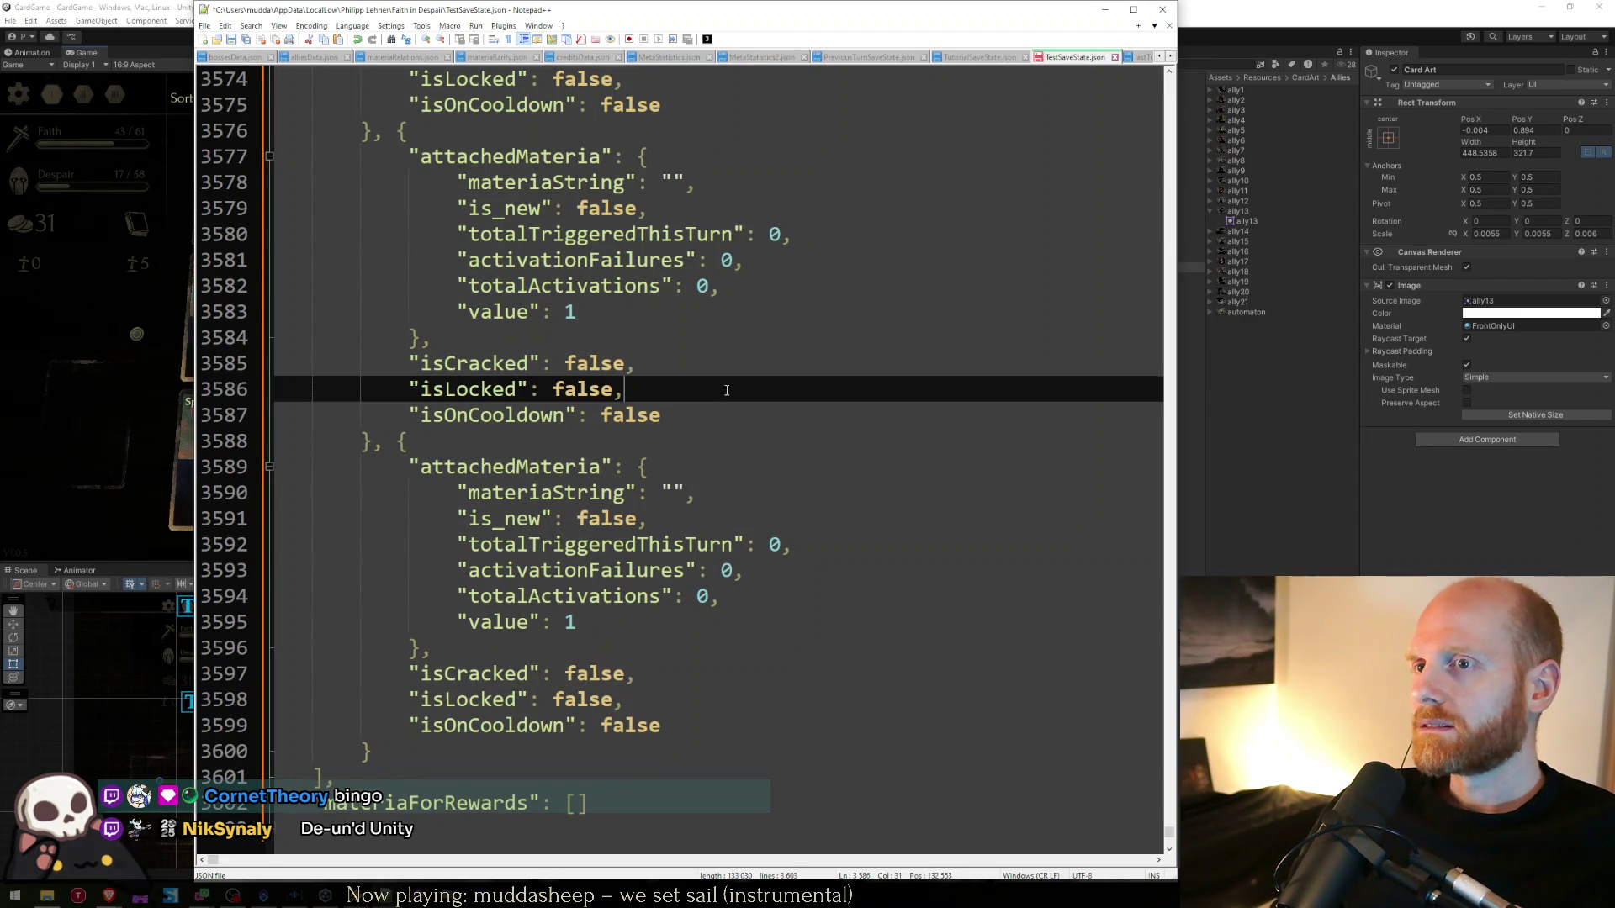
- Locate the quoted "Ray" card entry in TestSaveState.json
key("ctrl+f")
type("\"Ray\"")
key("Return")
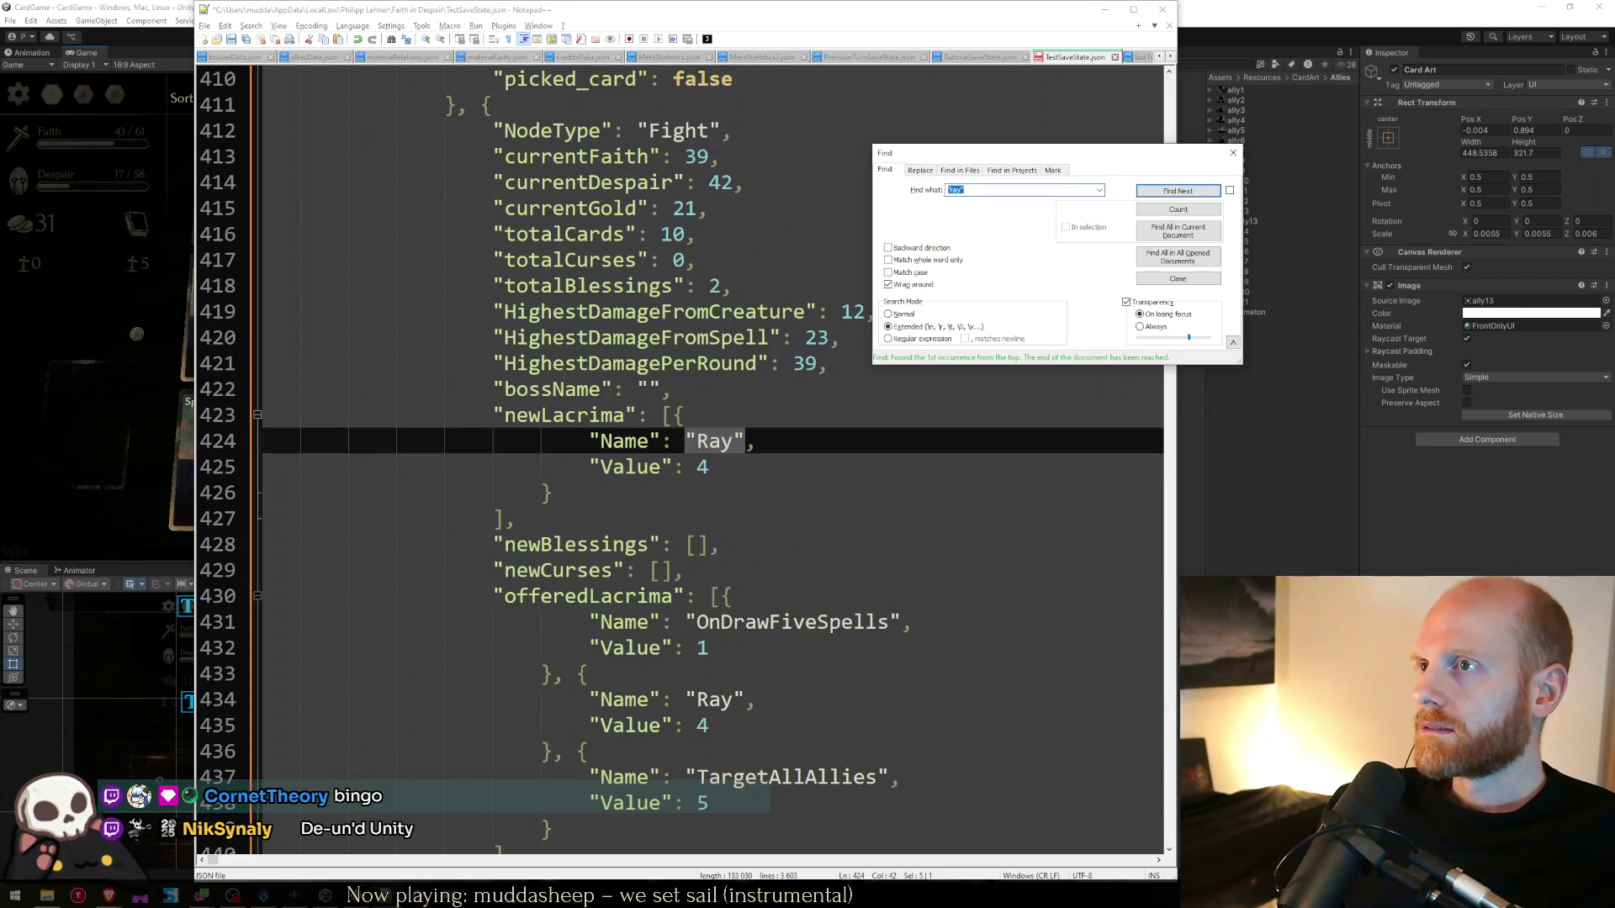
key("Escape")
key("alt+Tab")
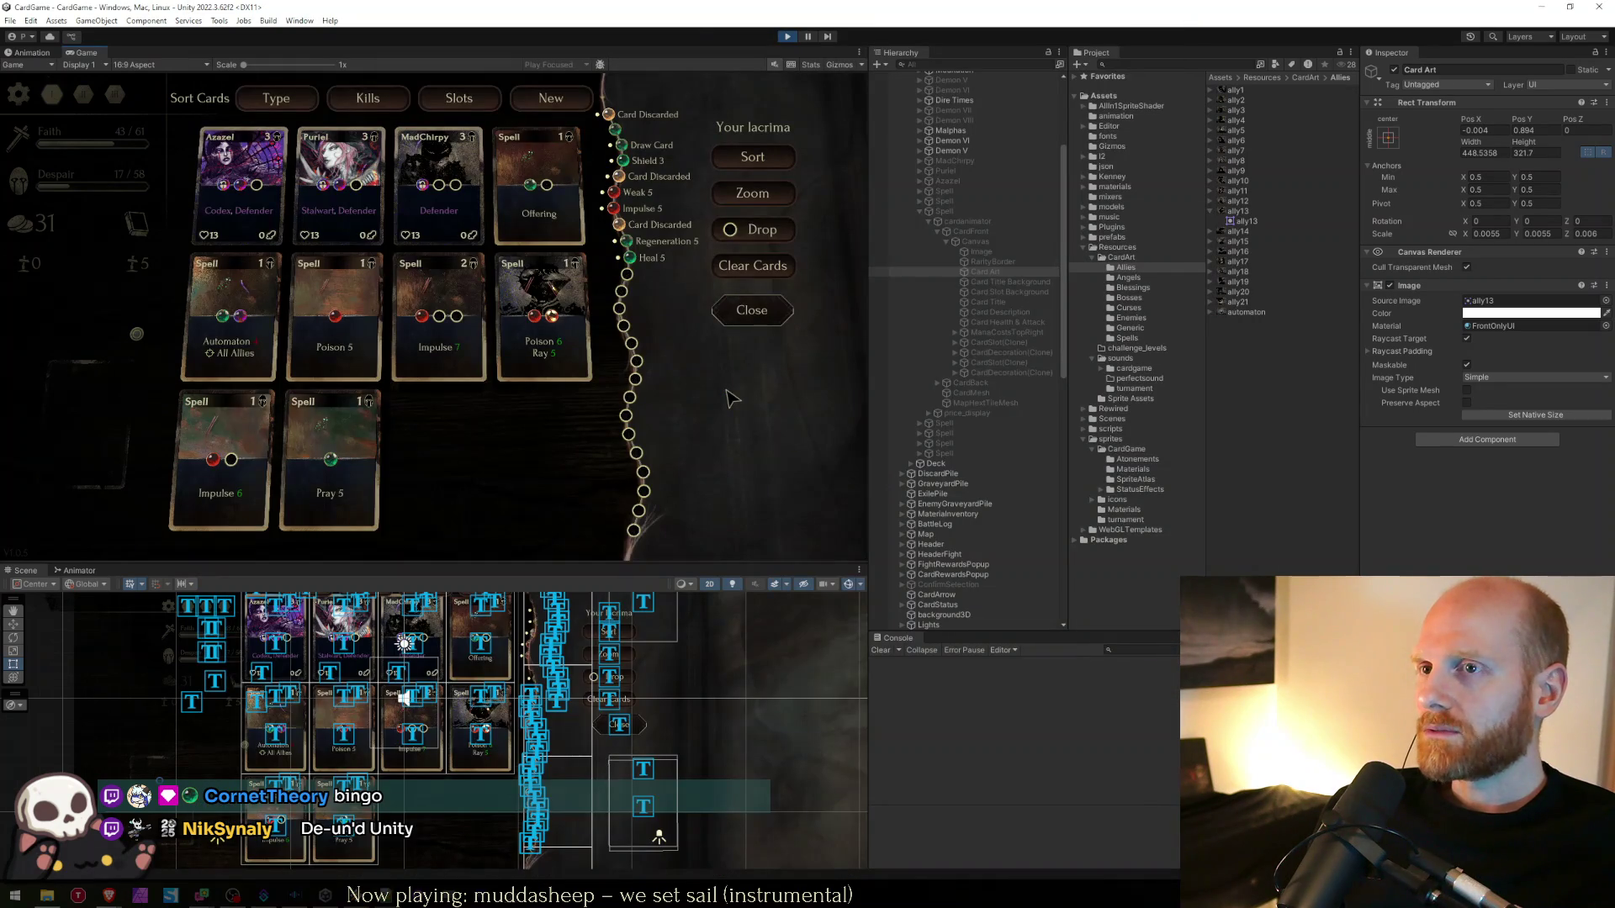
key("alt+Tab")
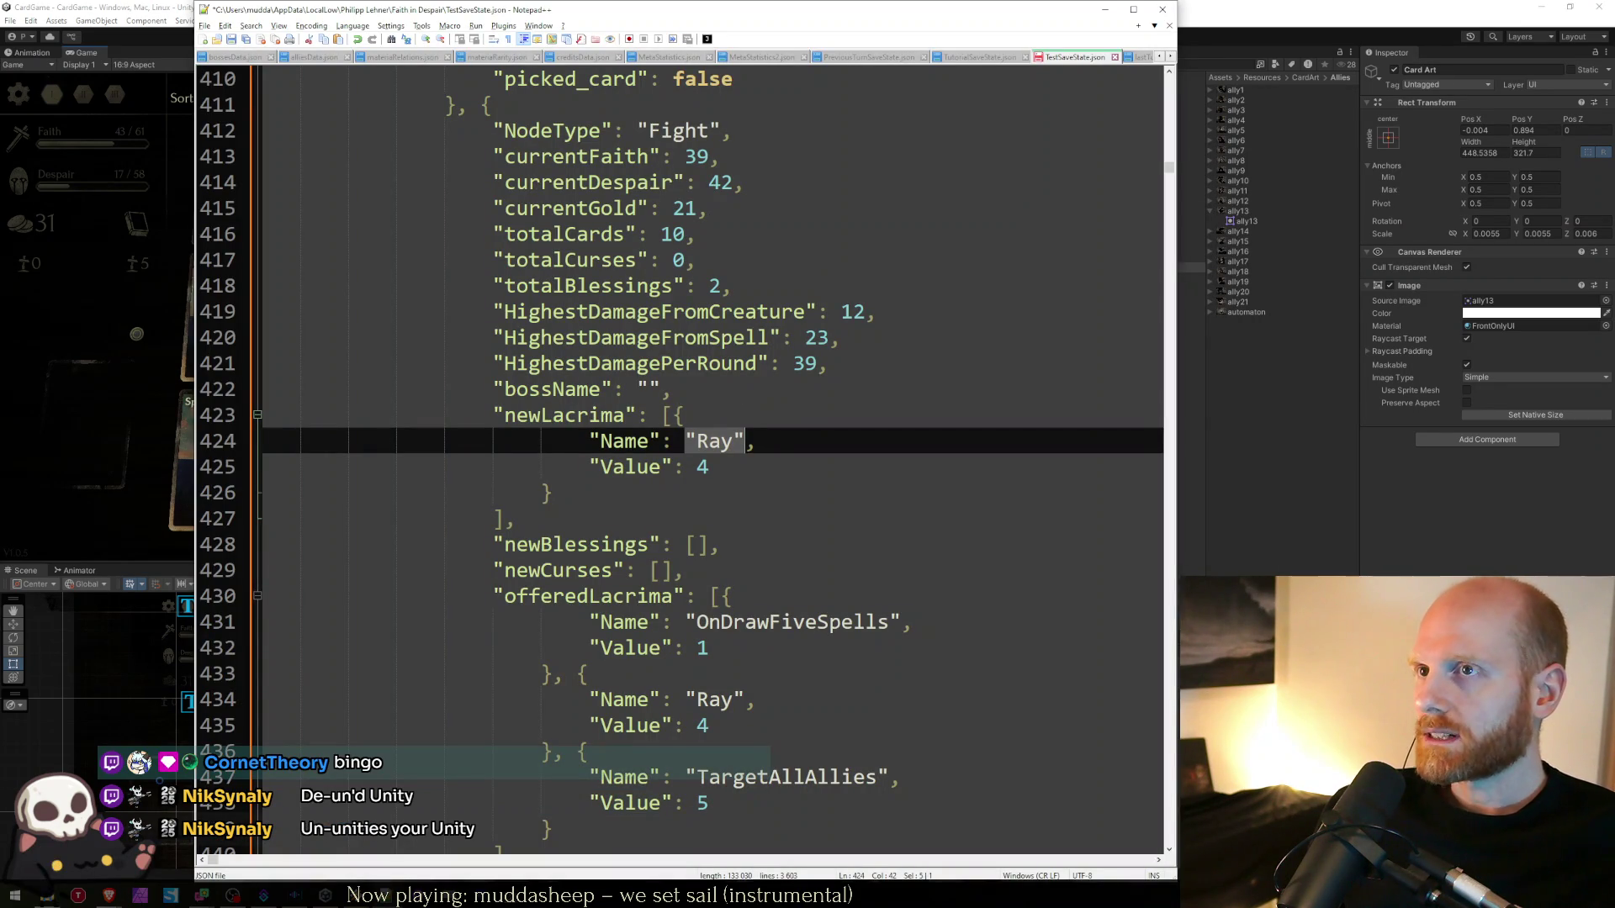
key("ctrl+f")
key("Return")
key("Return")
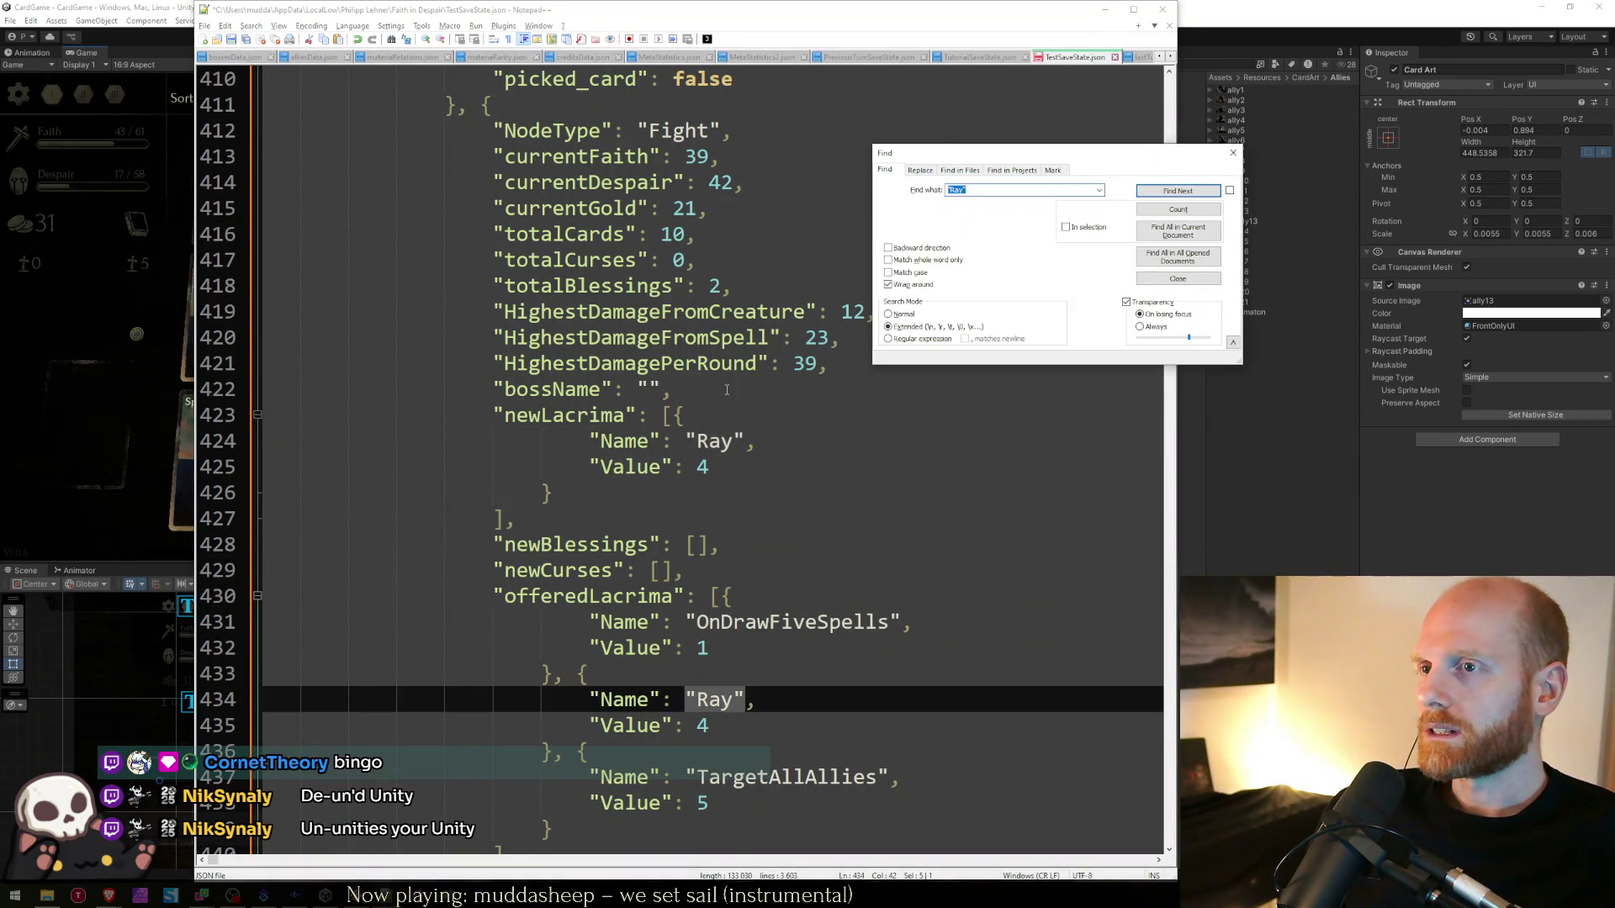
key("Escape")
- Step through the Ray card's saved fields to check cardType "Spell" and allyImage 21
key("alt+Tab")
key("alt+Tab")
key("Down")
key("Down")
key("Down")
key("Down")
key("Down")
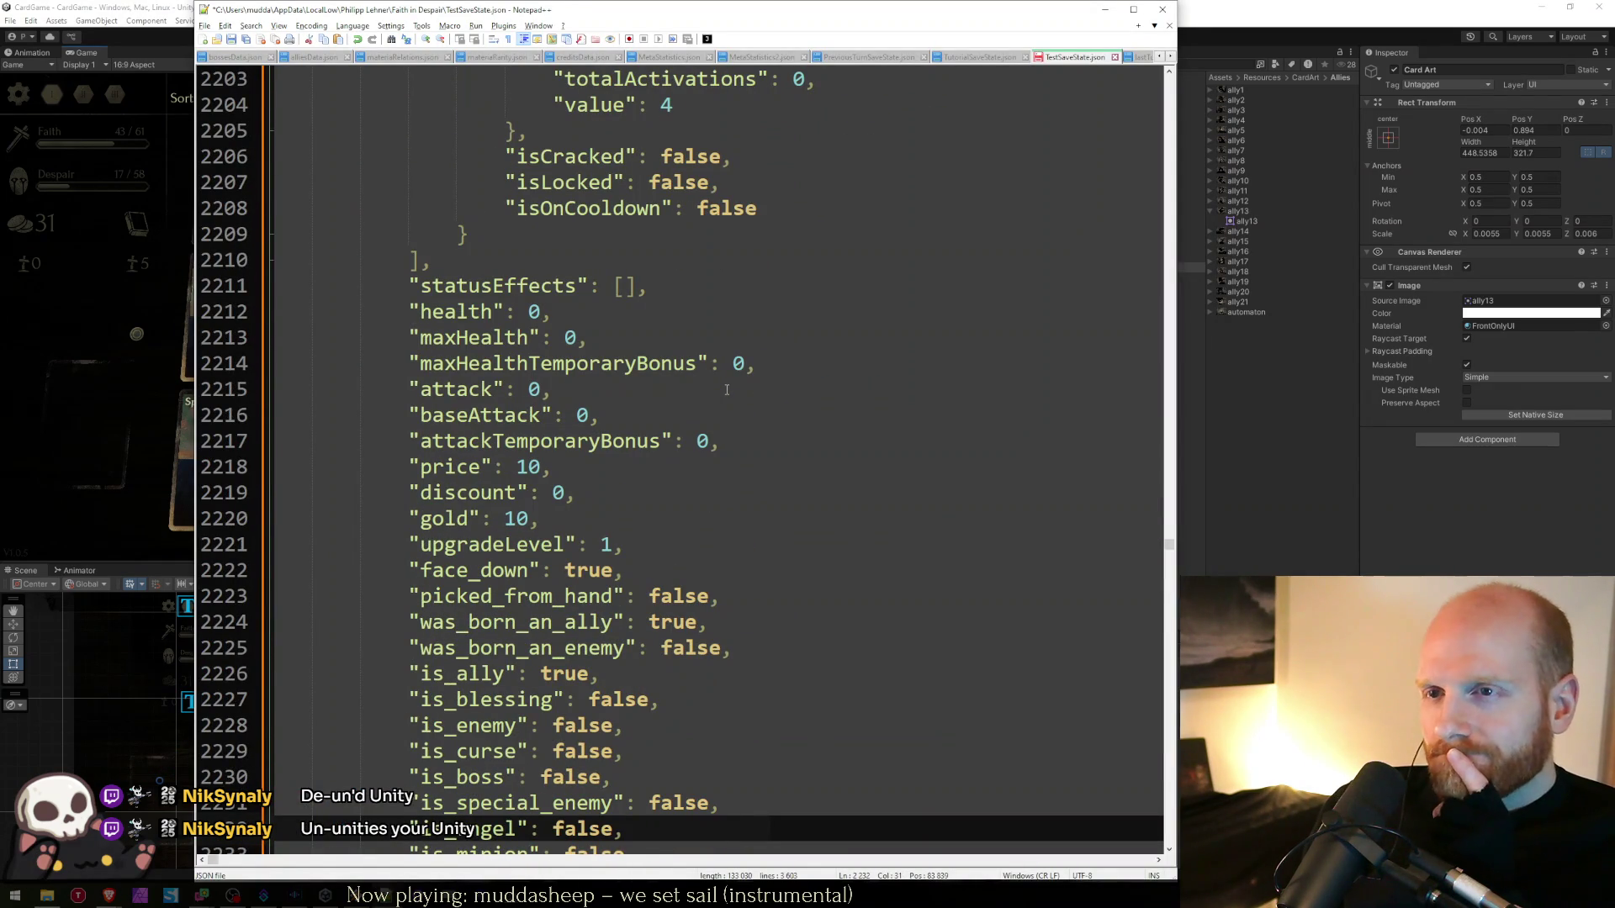
key("Down")
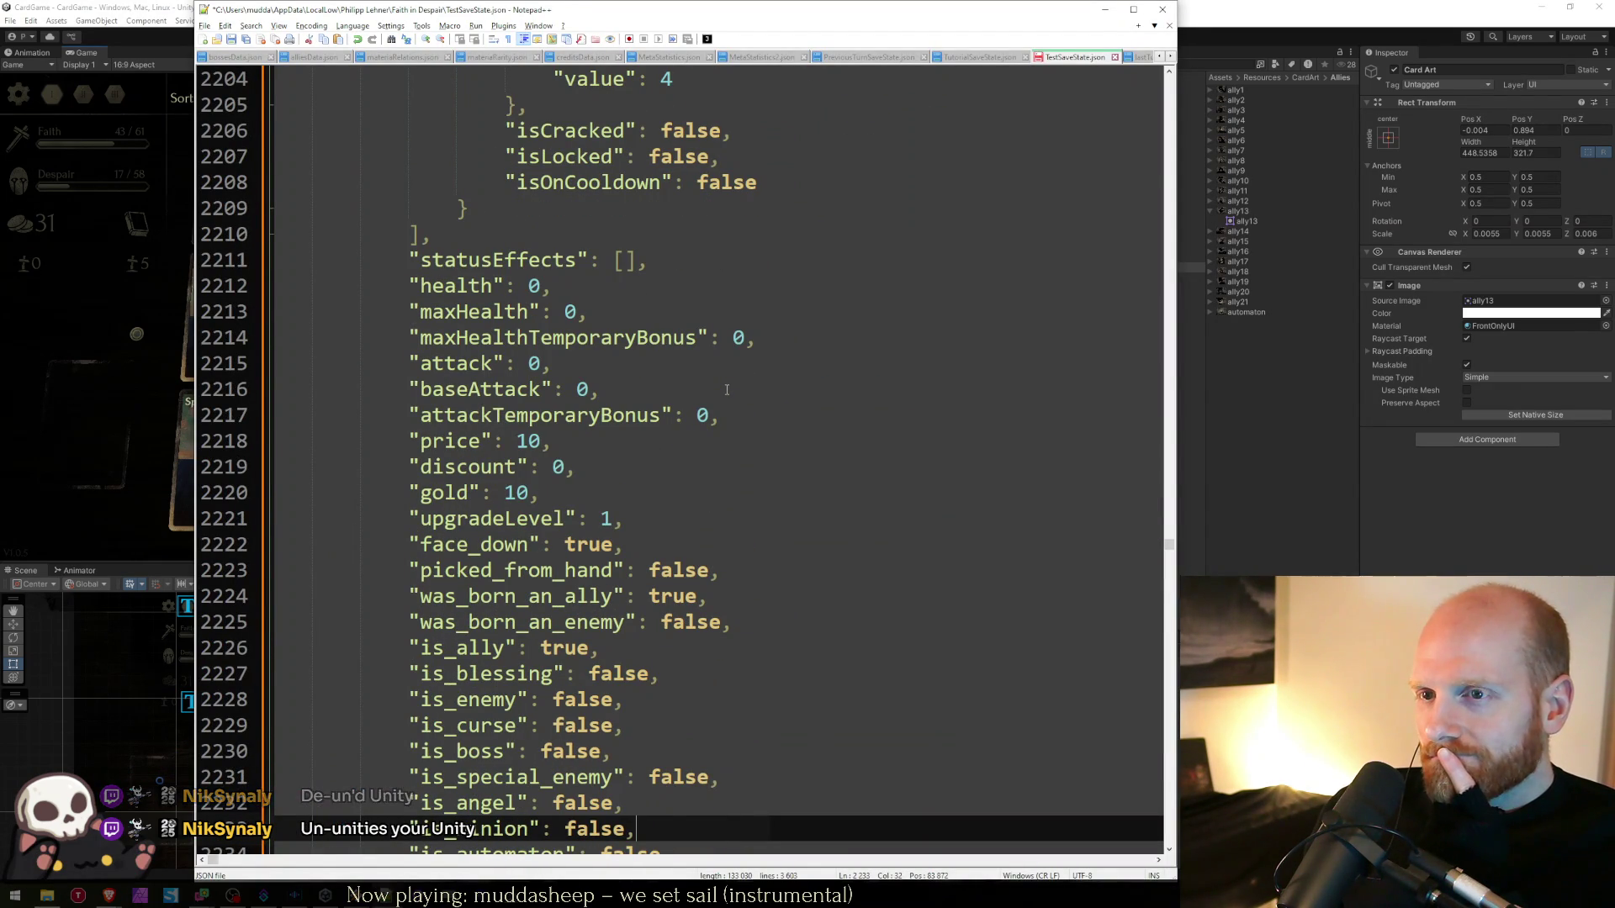
key("Down")
key("Down")
key("Down")
key("Down")
key("Down")
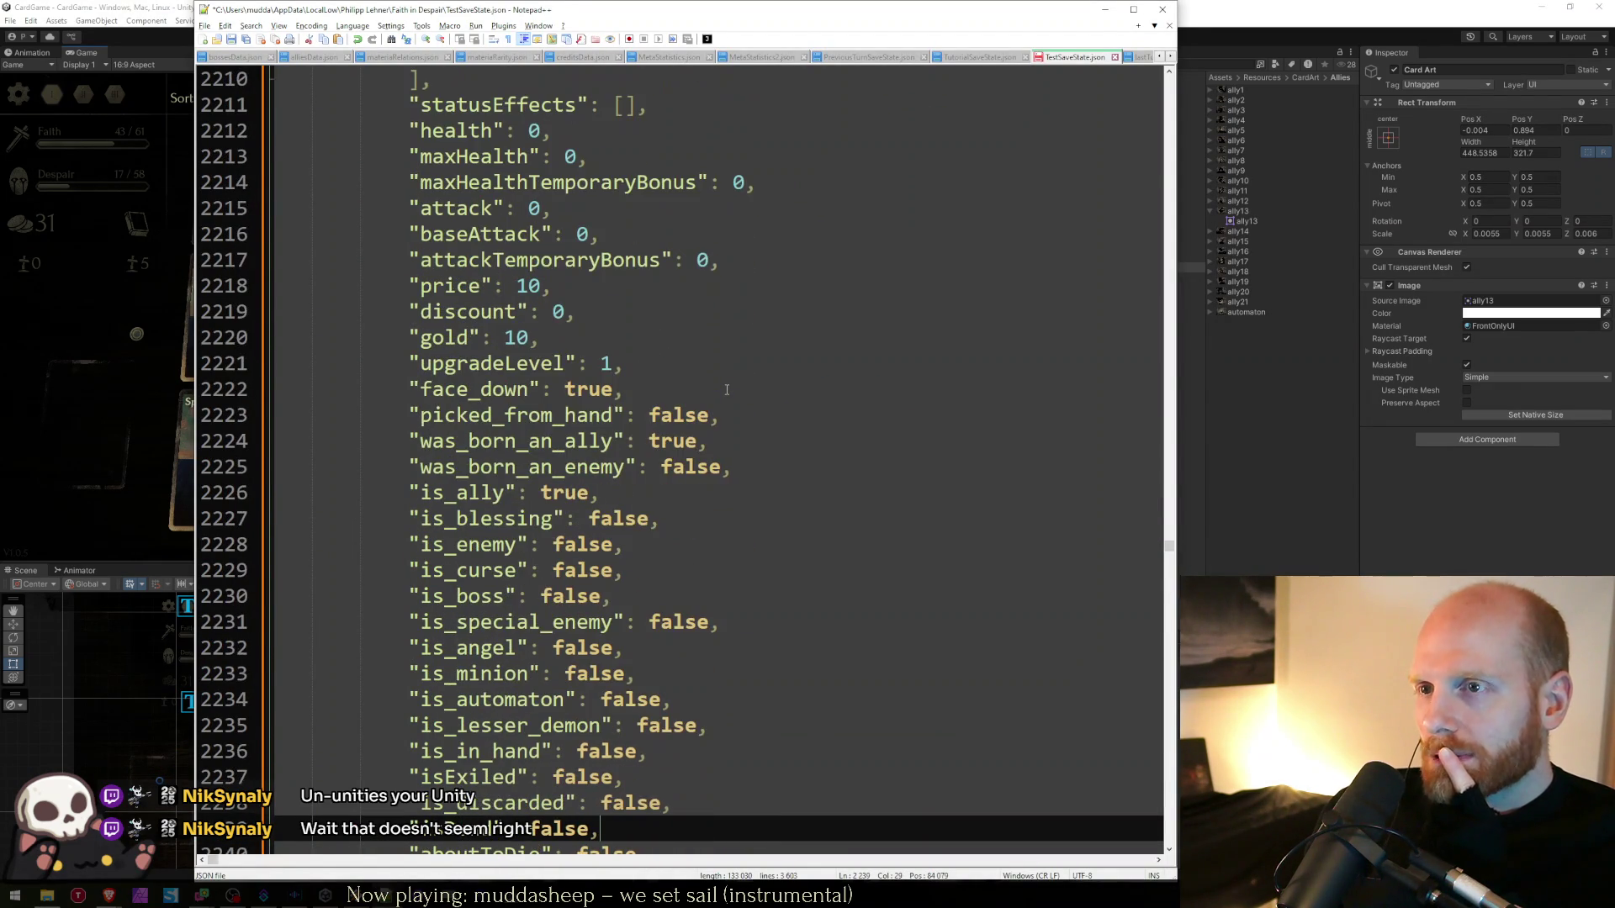
key("Down")
key("Down")
key("Down")
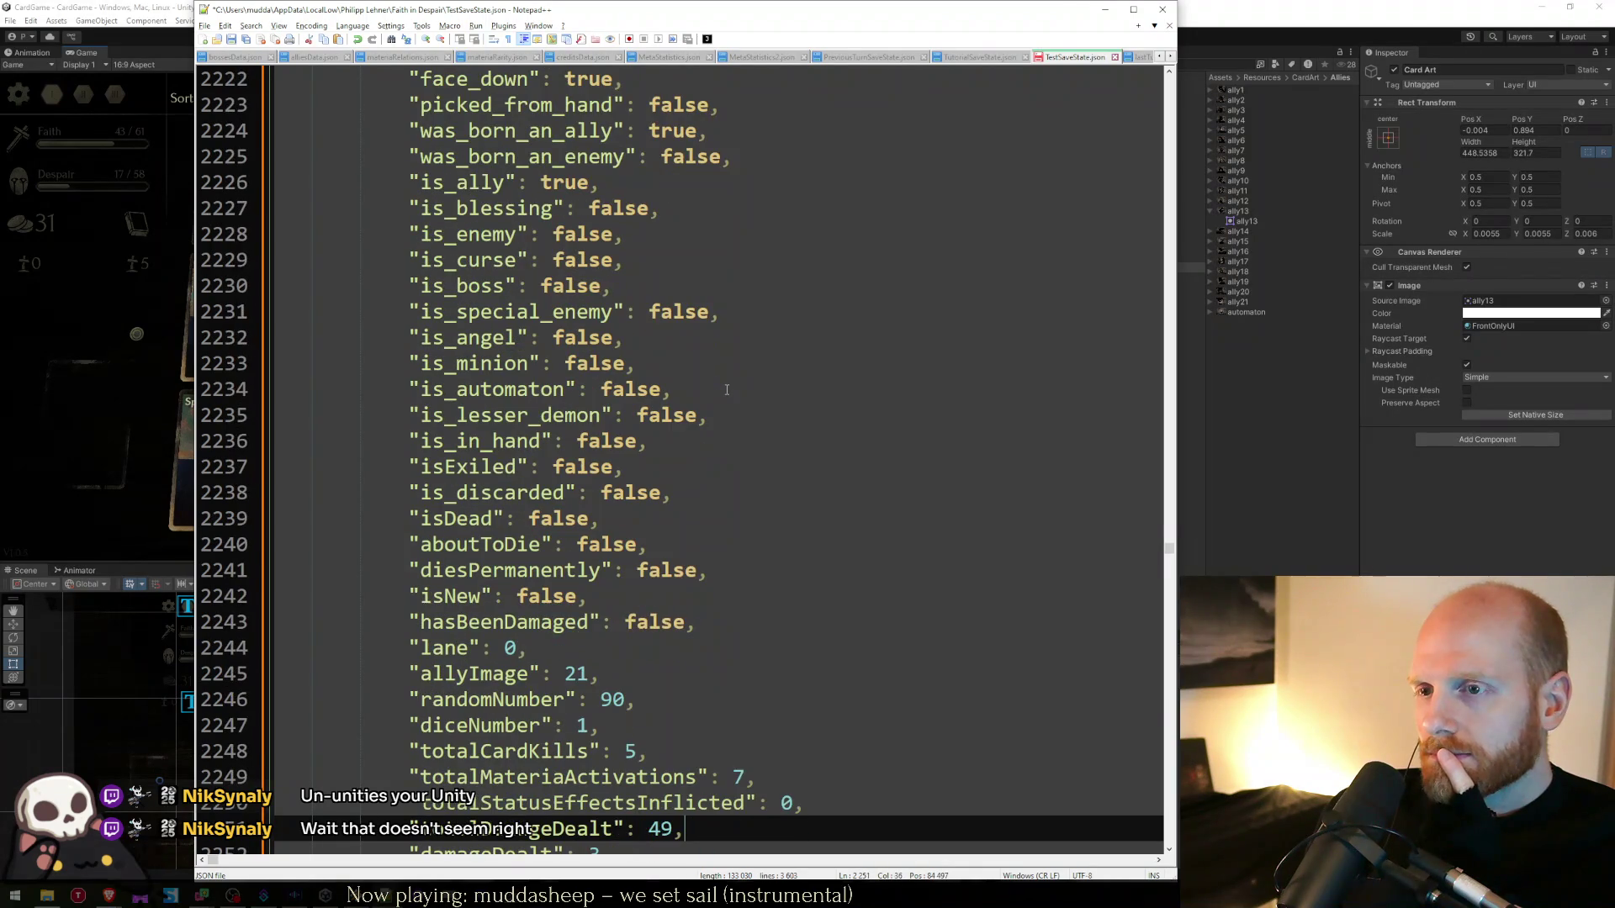
key("Down")
key("Down")
key("Down")
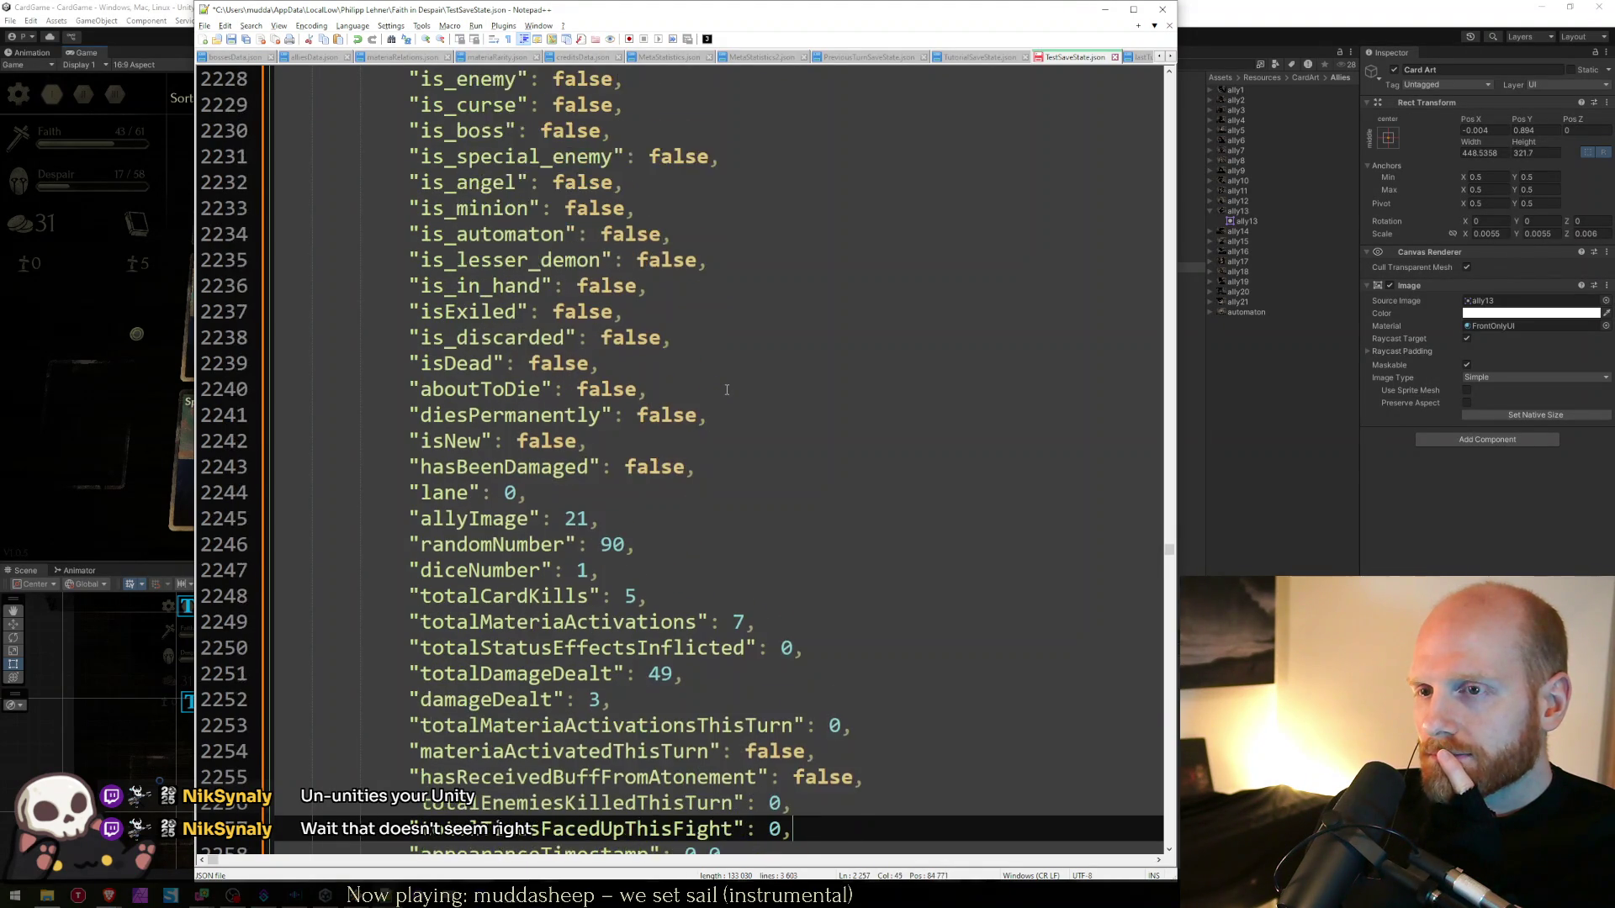
key("Up")
key("Up")
key("Up")
key("Up")
key("Up")
key("Up")
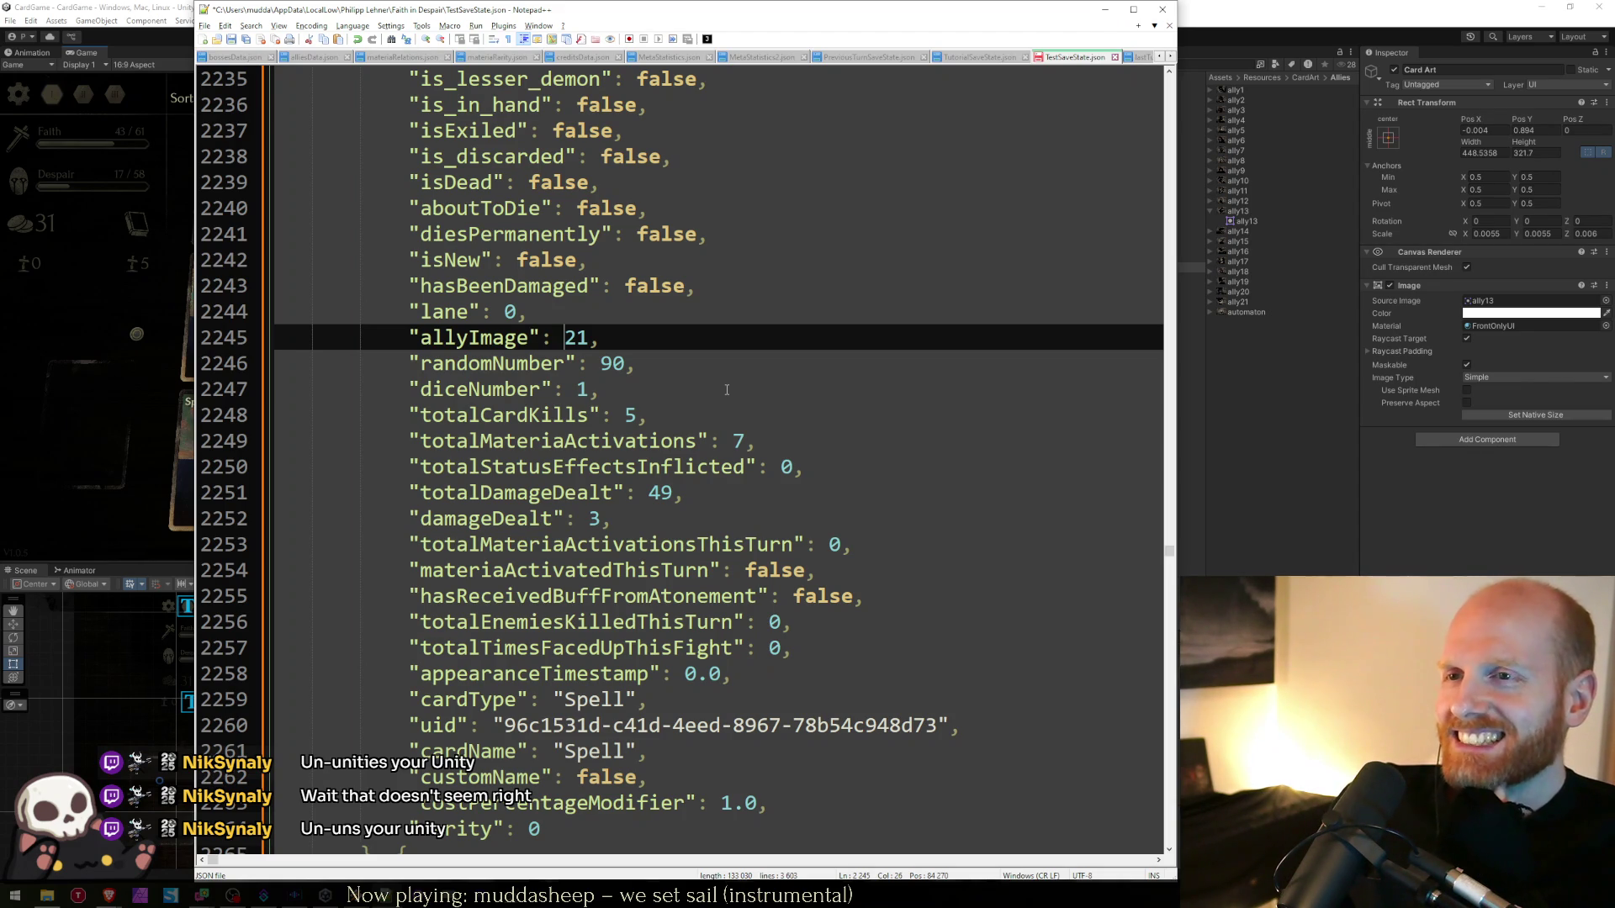
key("Home")
key("Home")
key("Down")
key("Down")
key("Down")
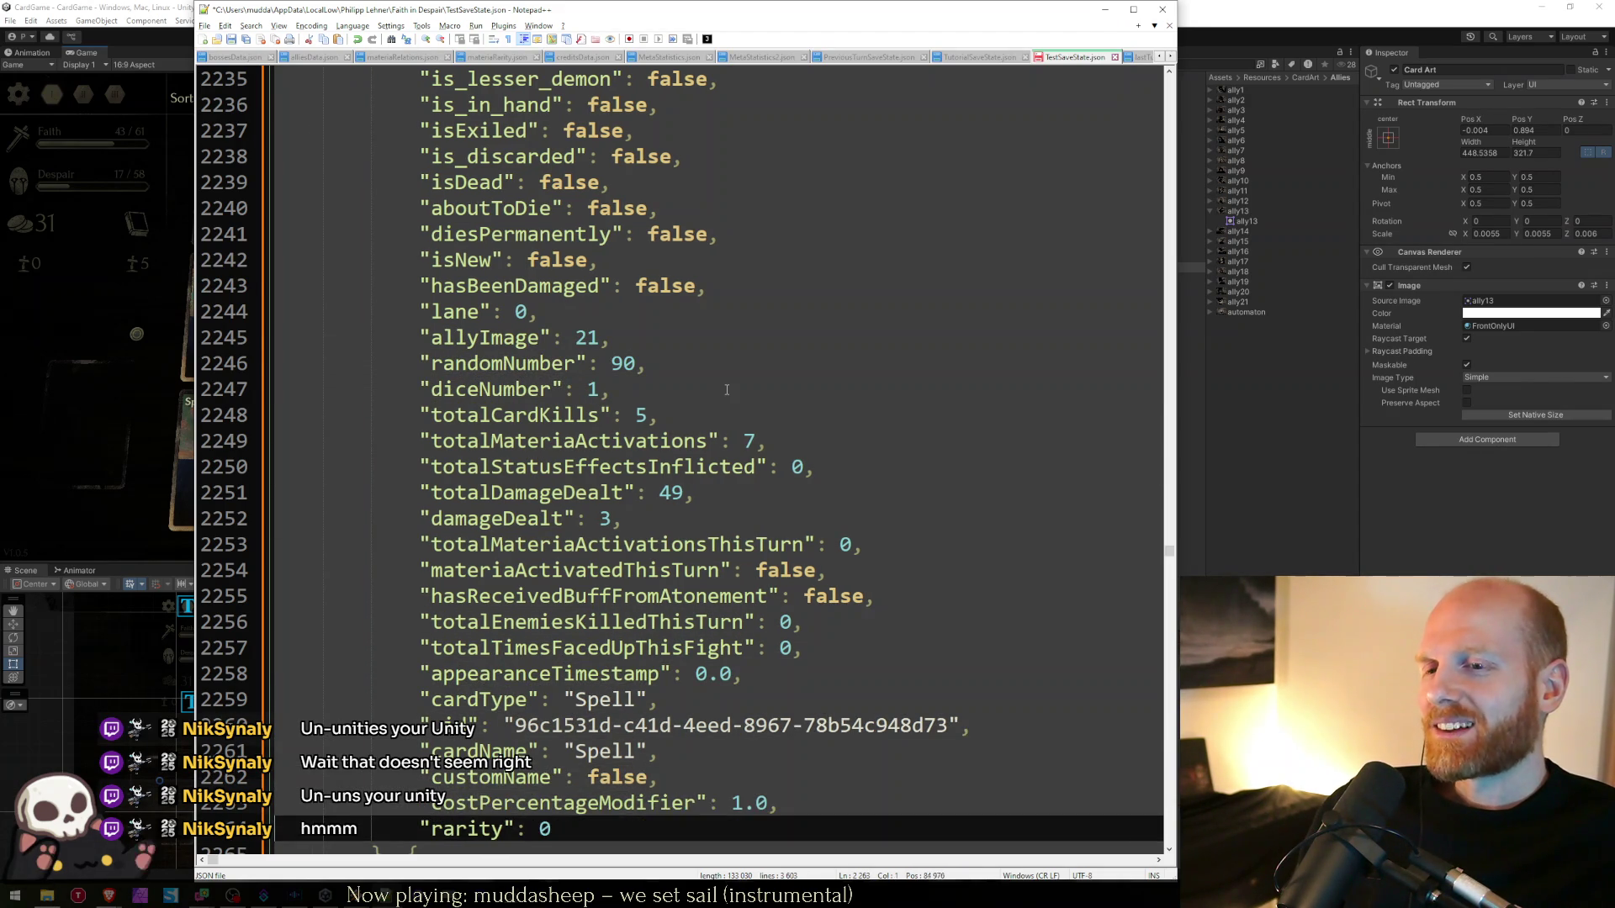
key("alt+Tab")
key("alt+Tab")
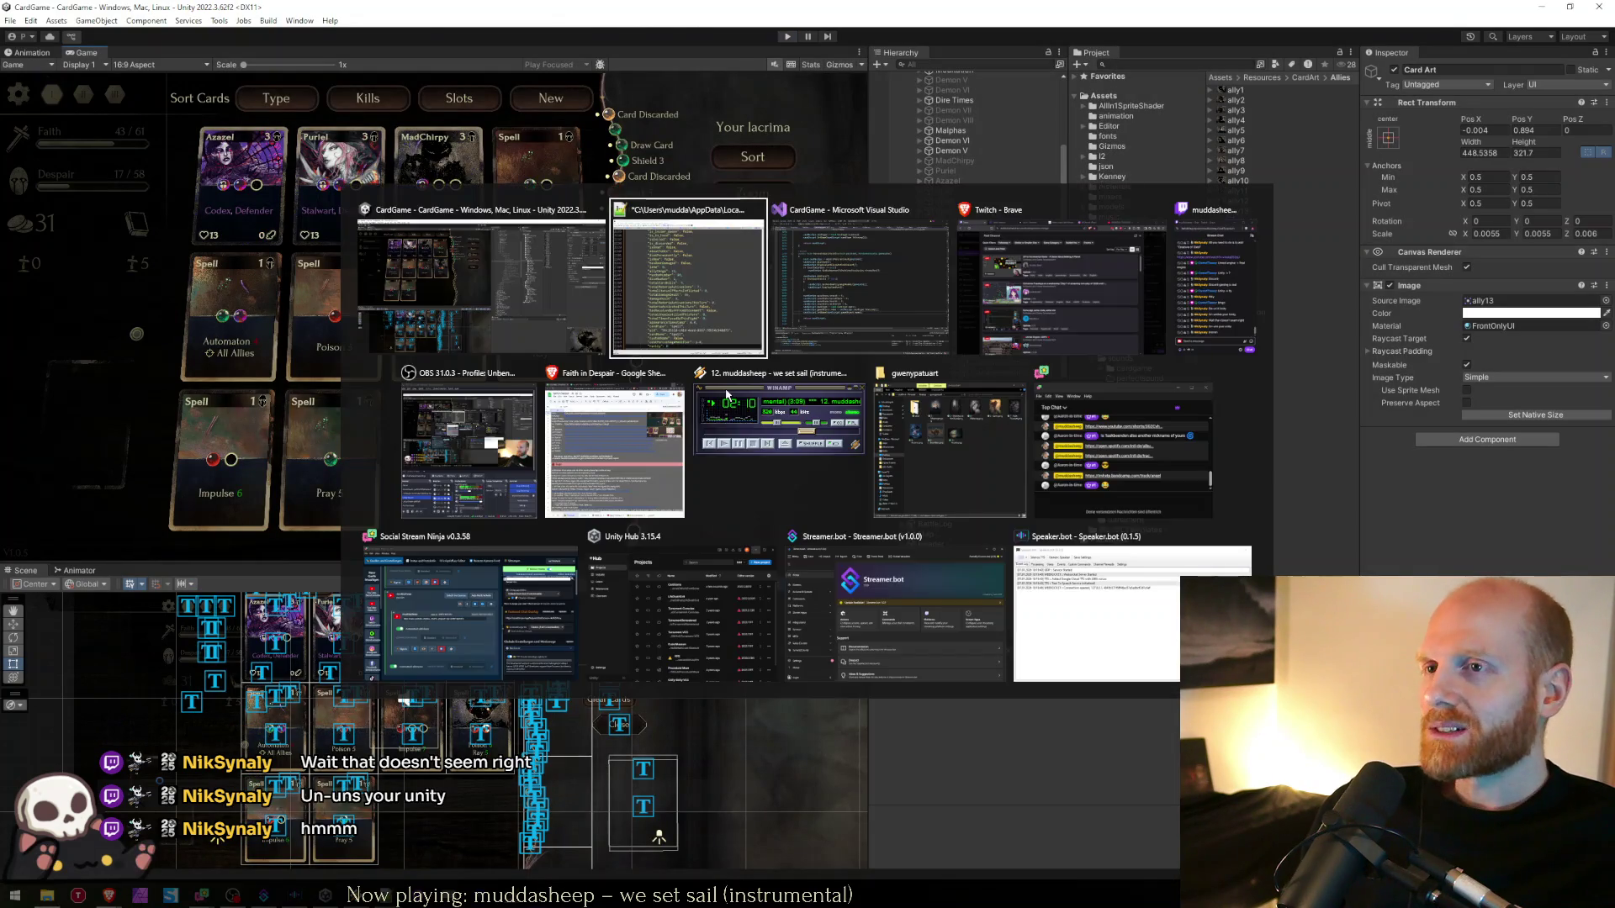
- Copy cardScript.DisplayCardArt(); and paste it on line 3099 after SetName, then save CardGameManager.cs
key("Up")
key("Up")
key("Up")
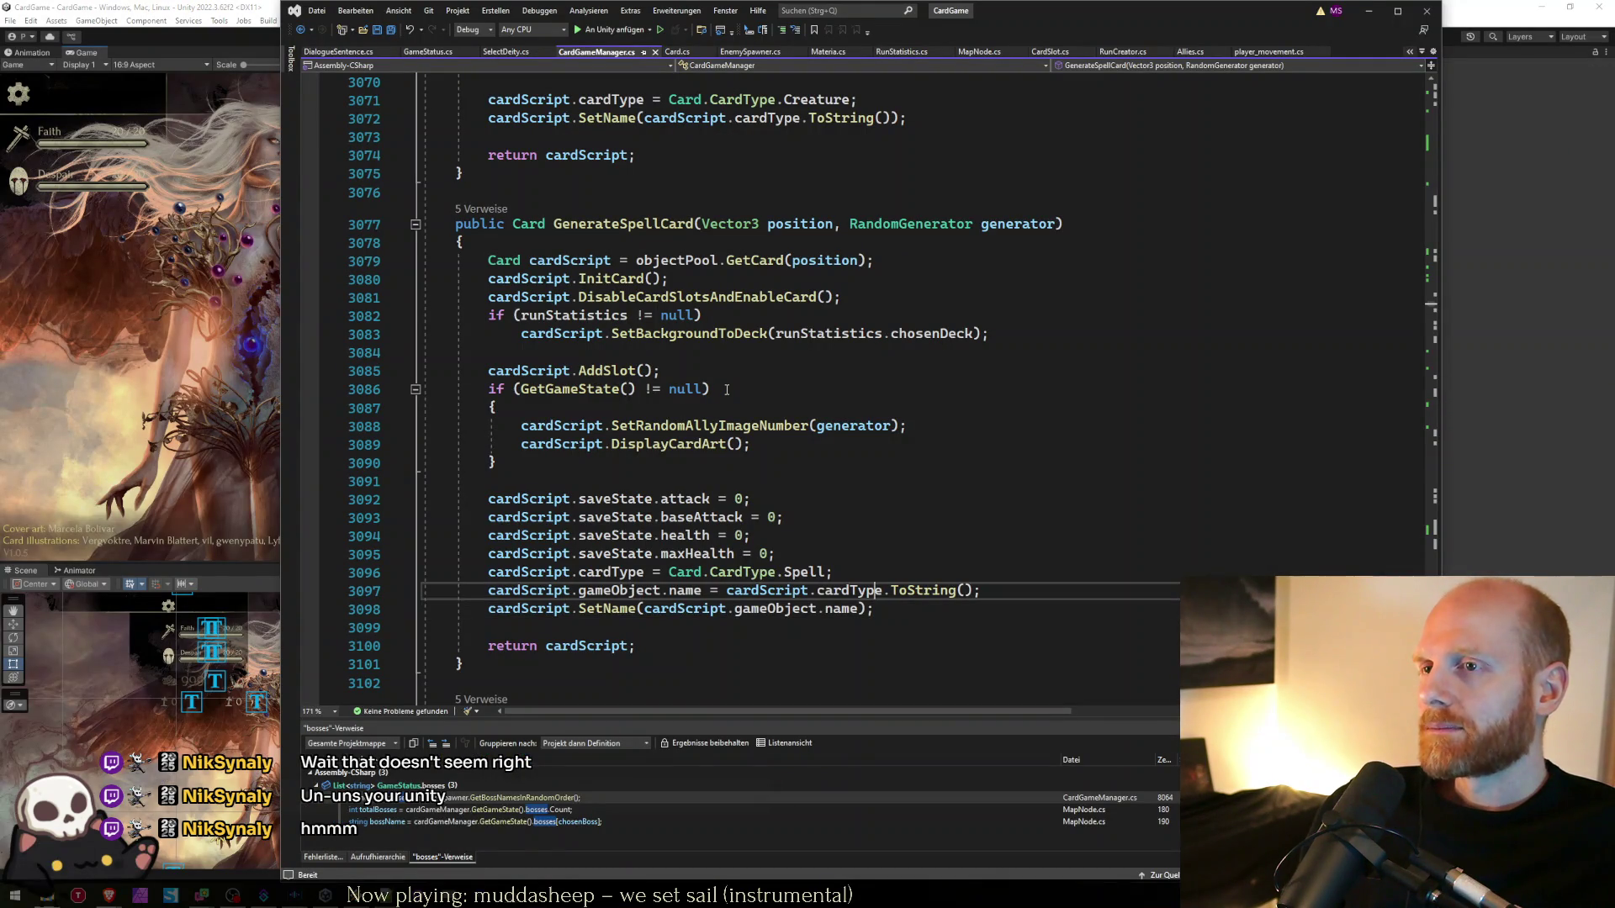
key("shift+Home")
key("ctrl+c")
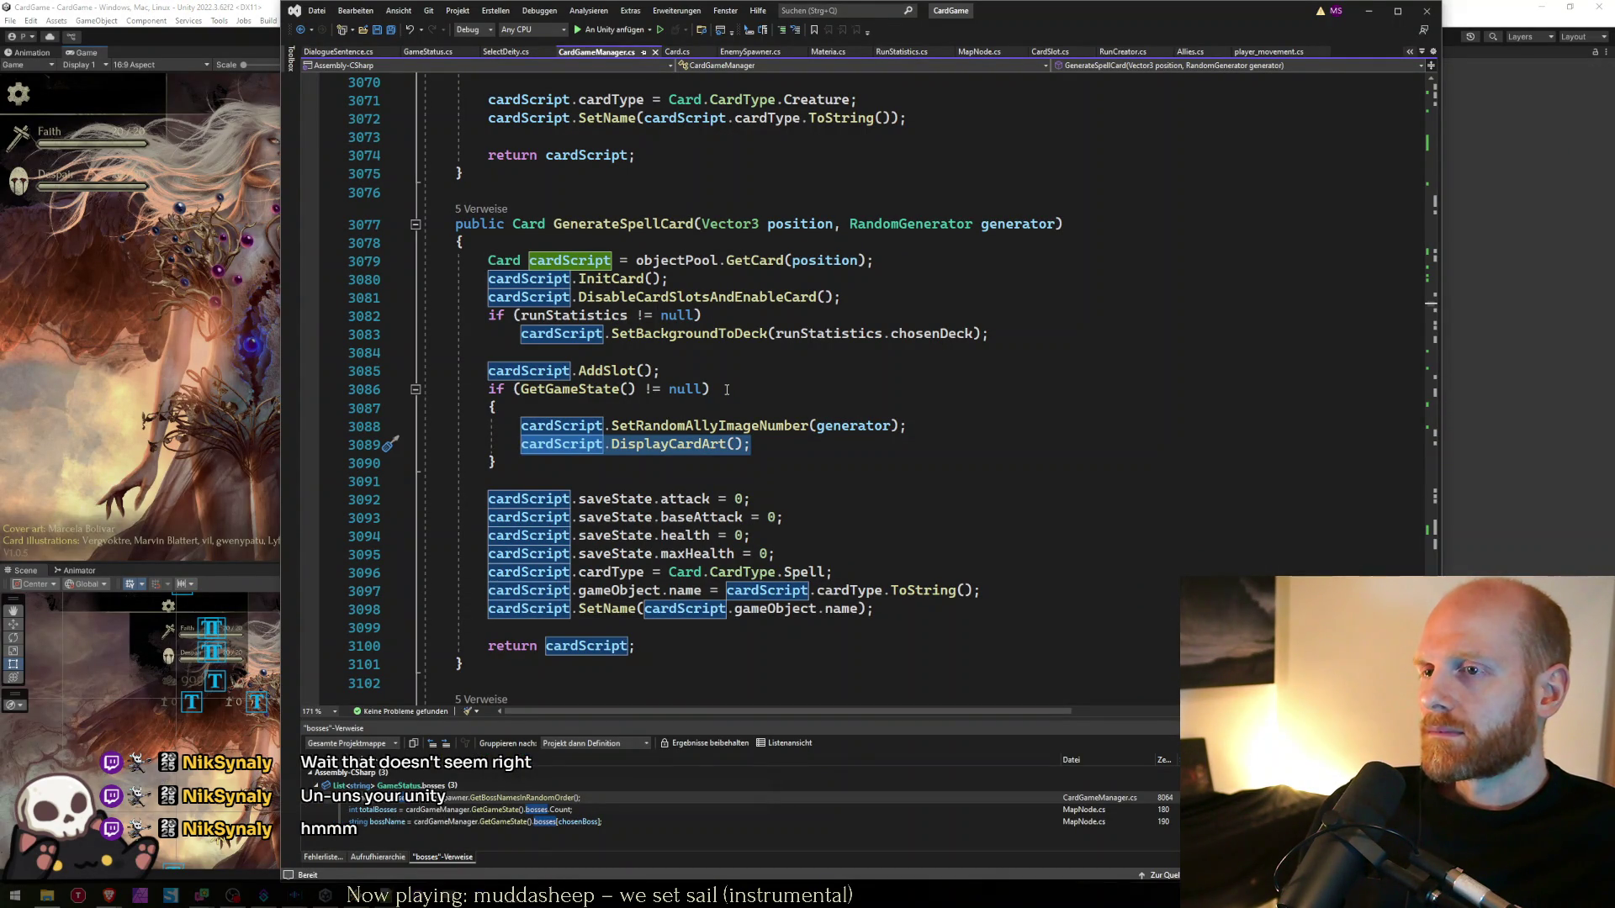
key("Down")
key("Down")
key("Down")
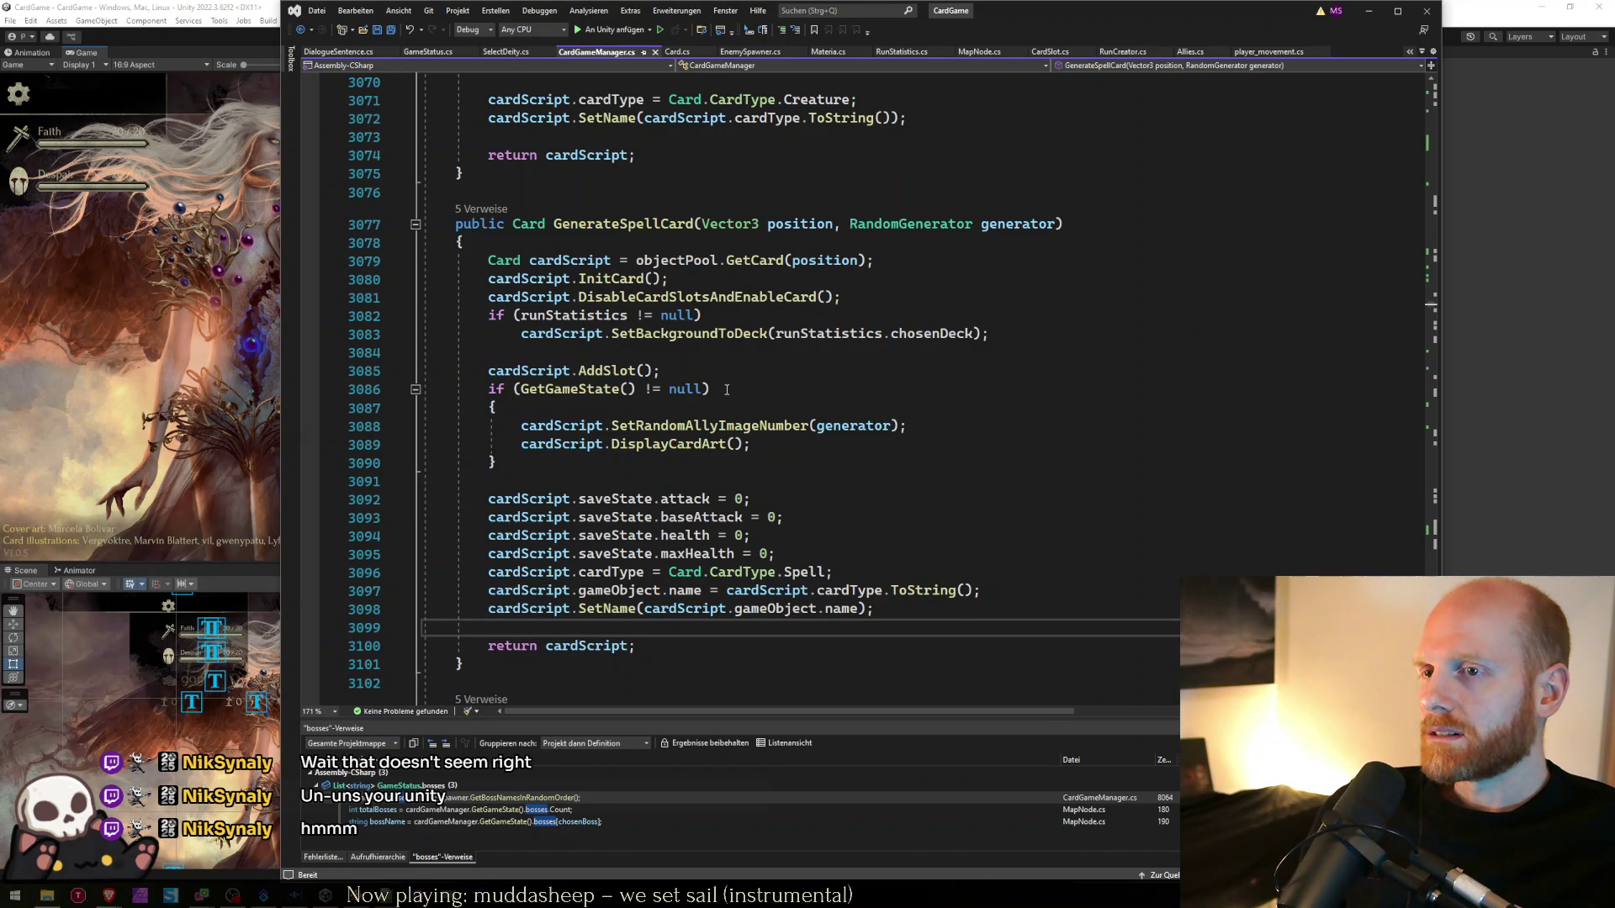
key("ctrl+v")
key("Return")
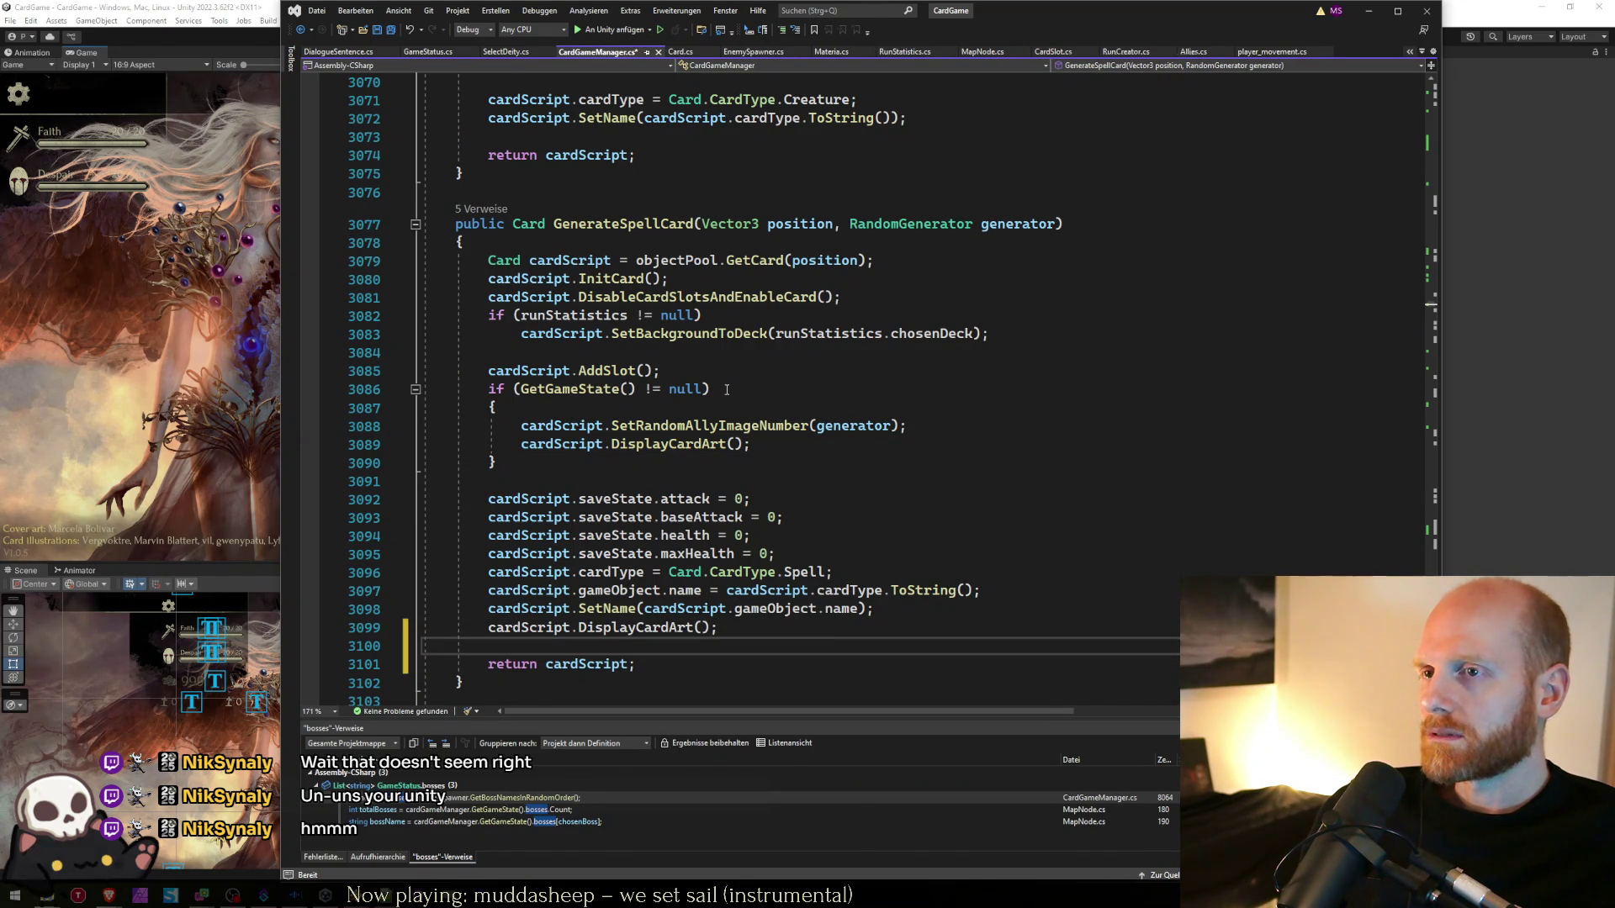
key("ctrl+s")
- Switch to Unity and let the edited scripts finish recompiling
key("alt+Tab")
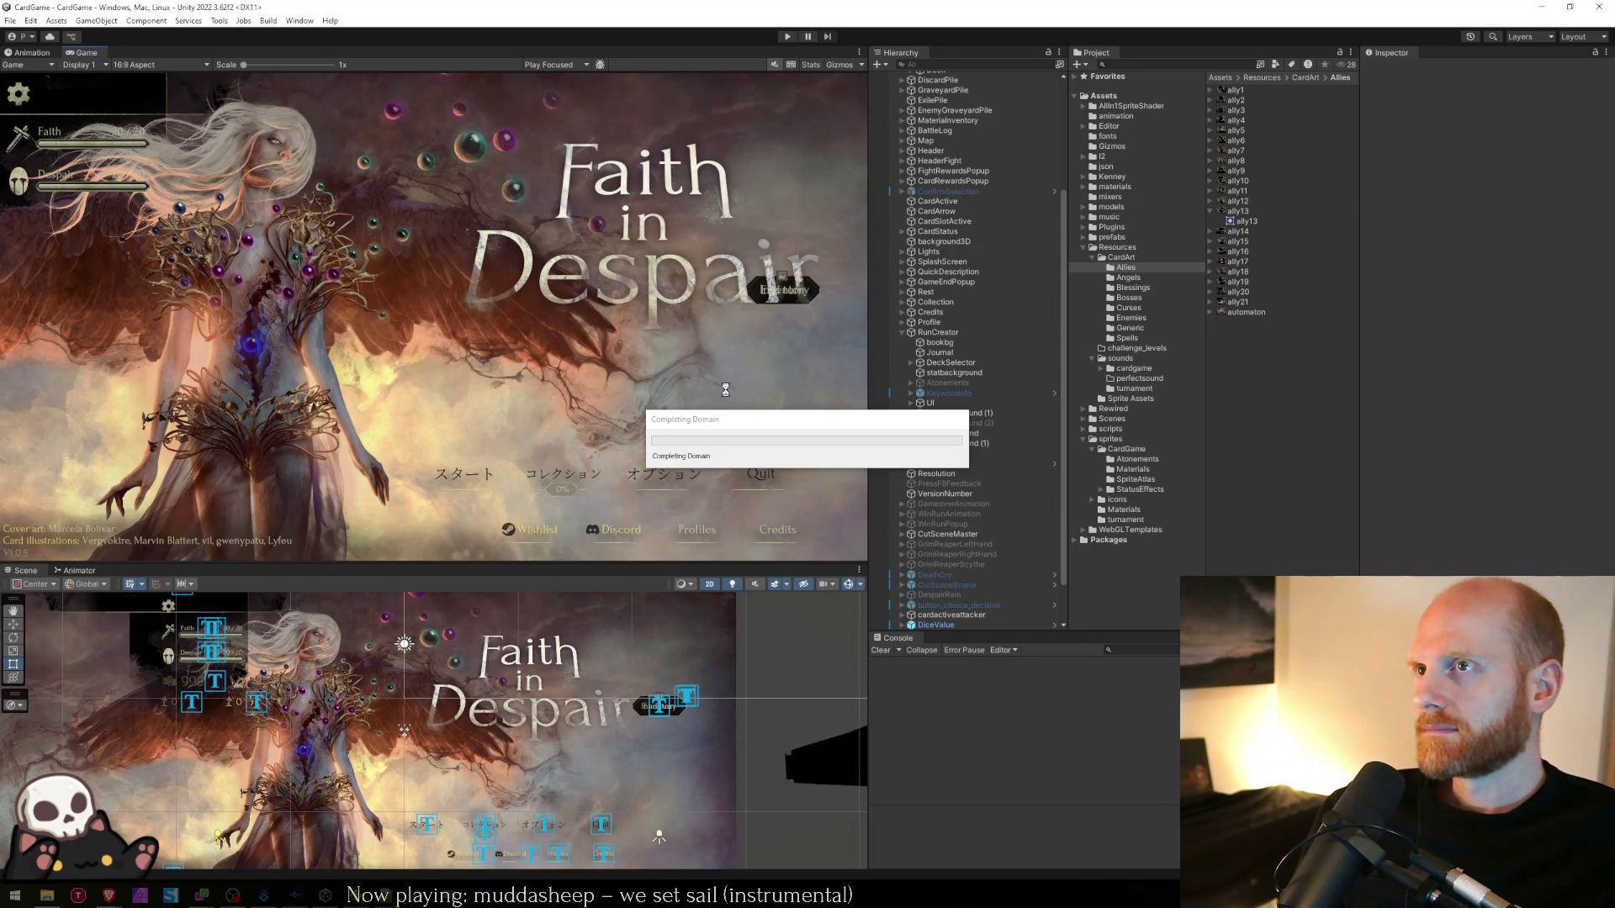
key("alt+Tab")
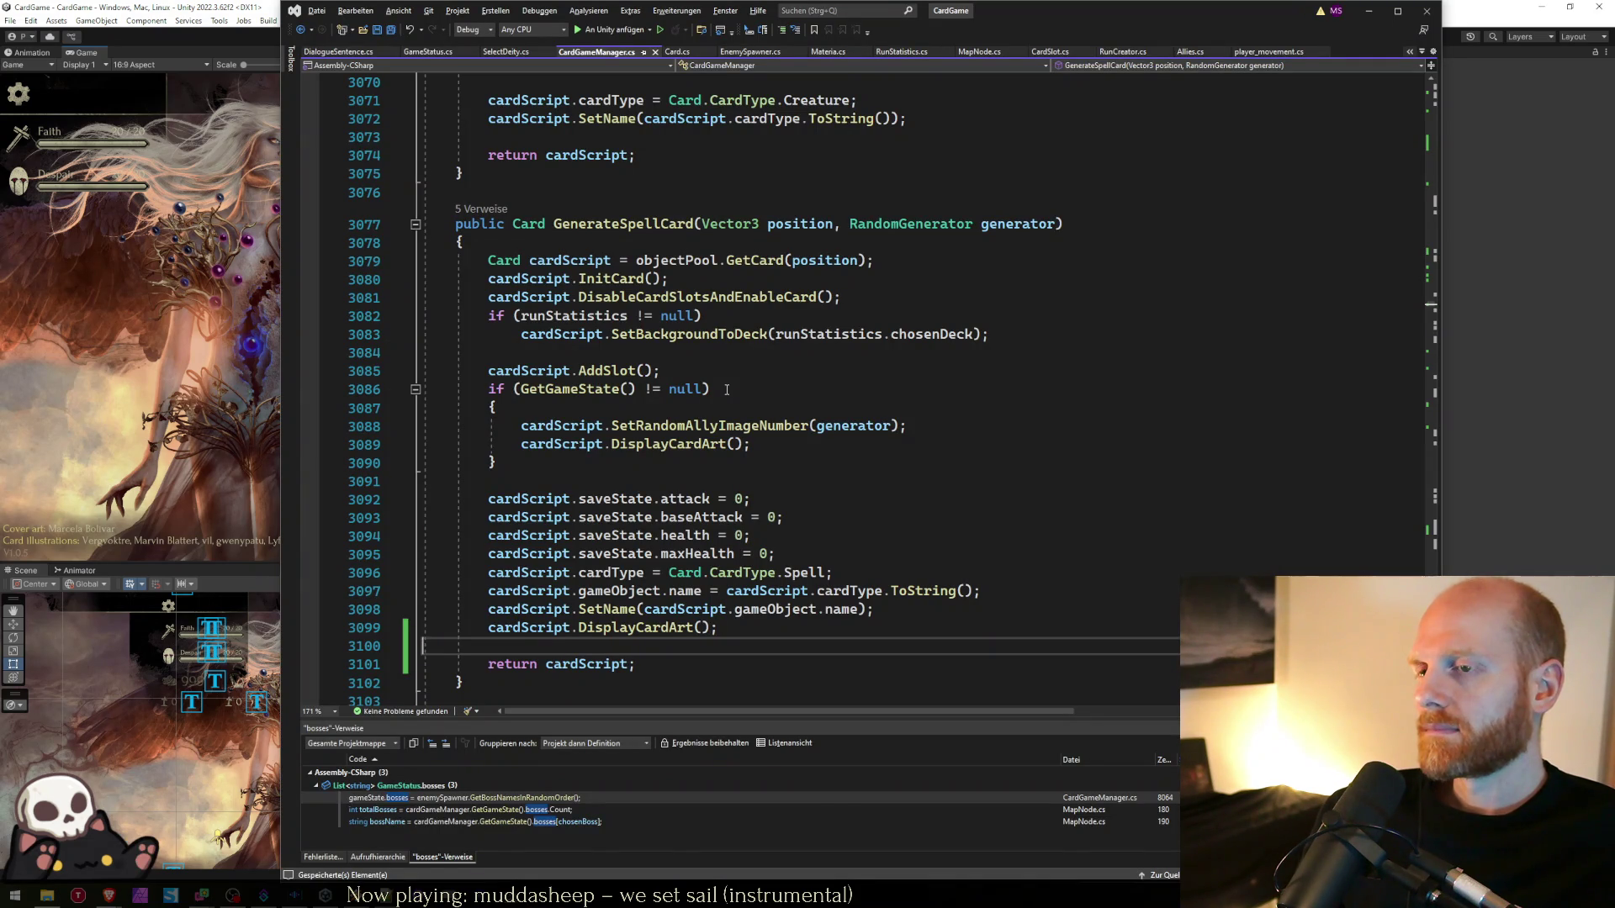
key("alt+Tab")
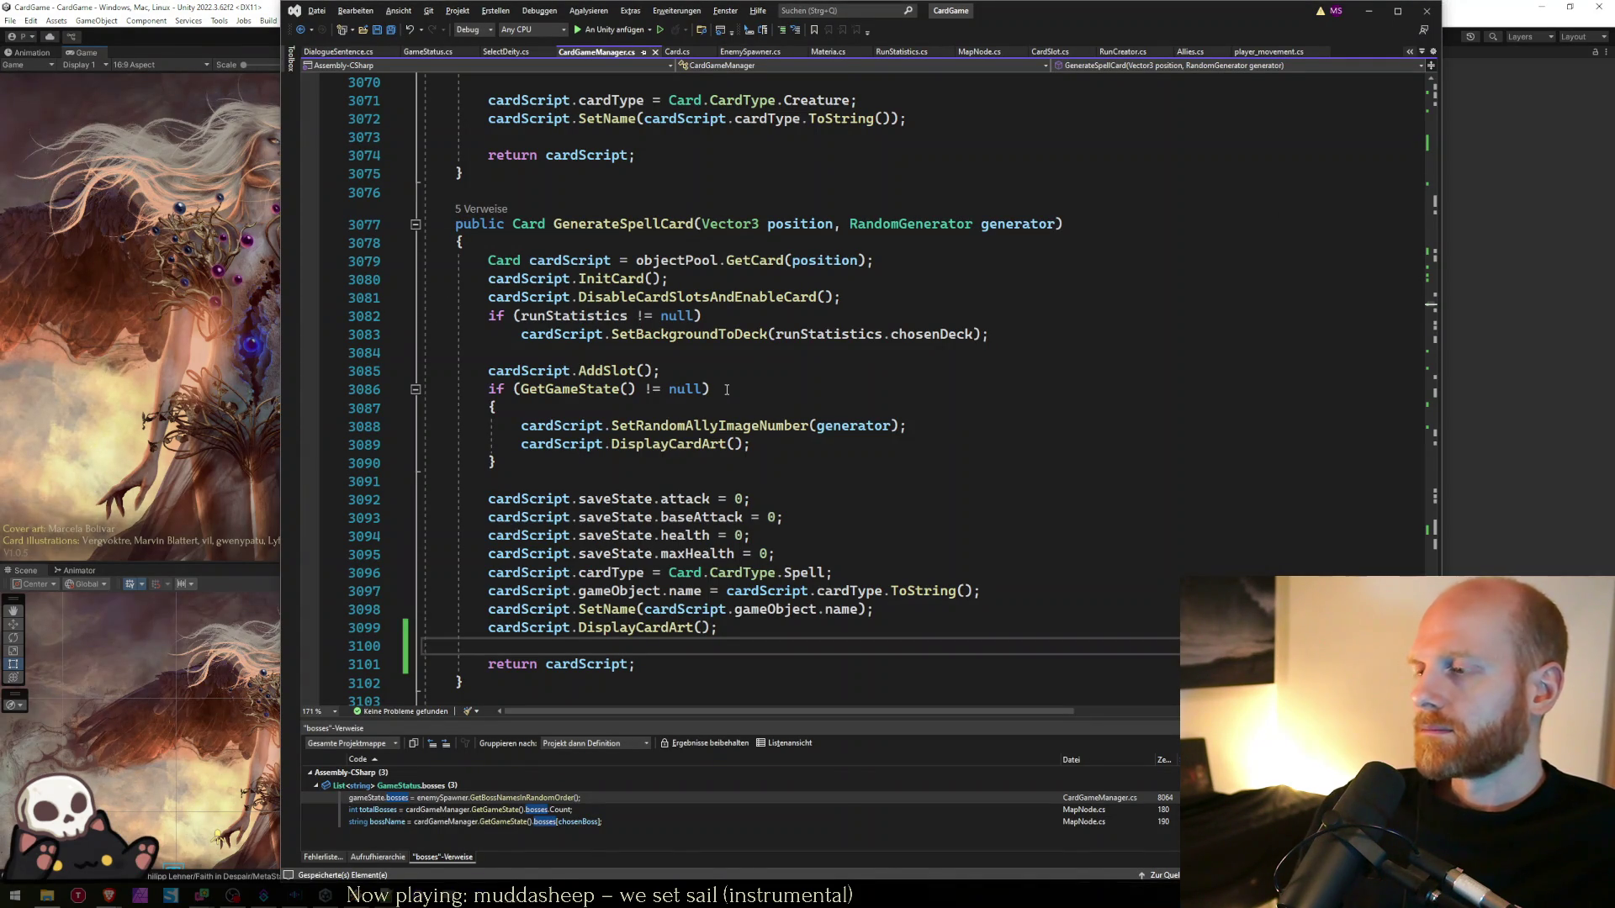
left_click(160, 334)
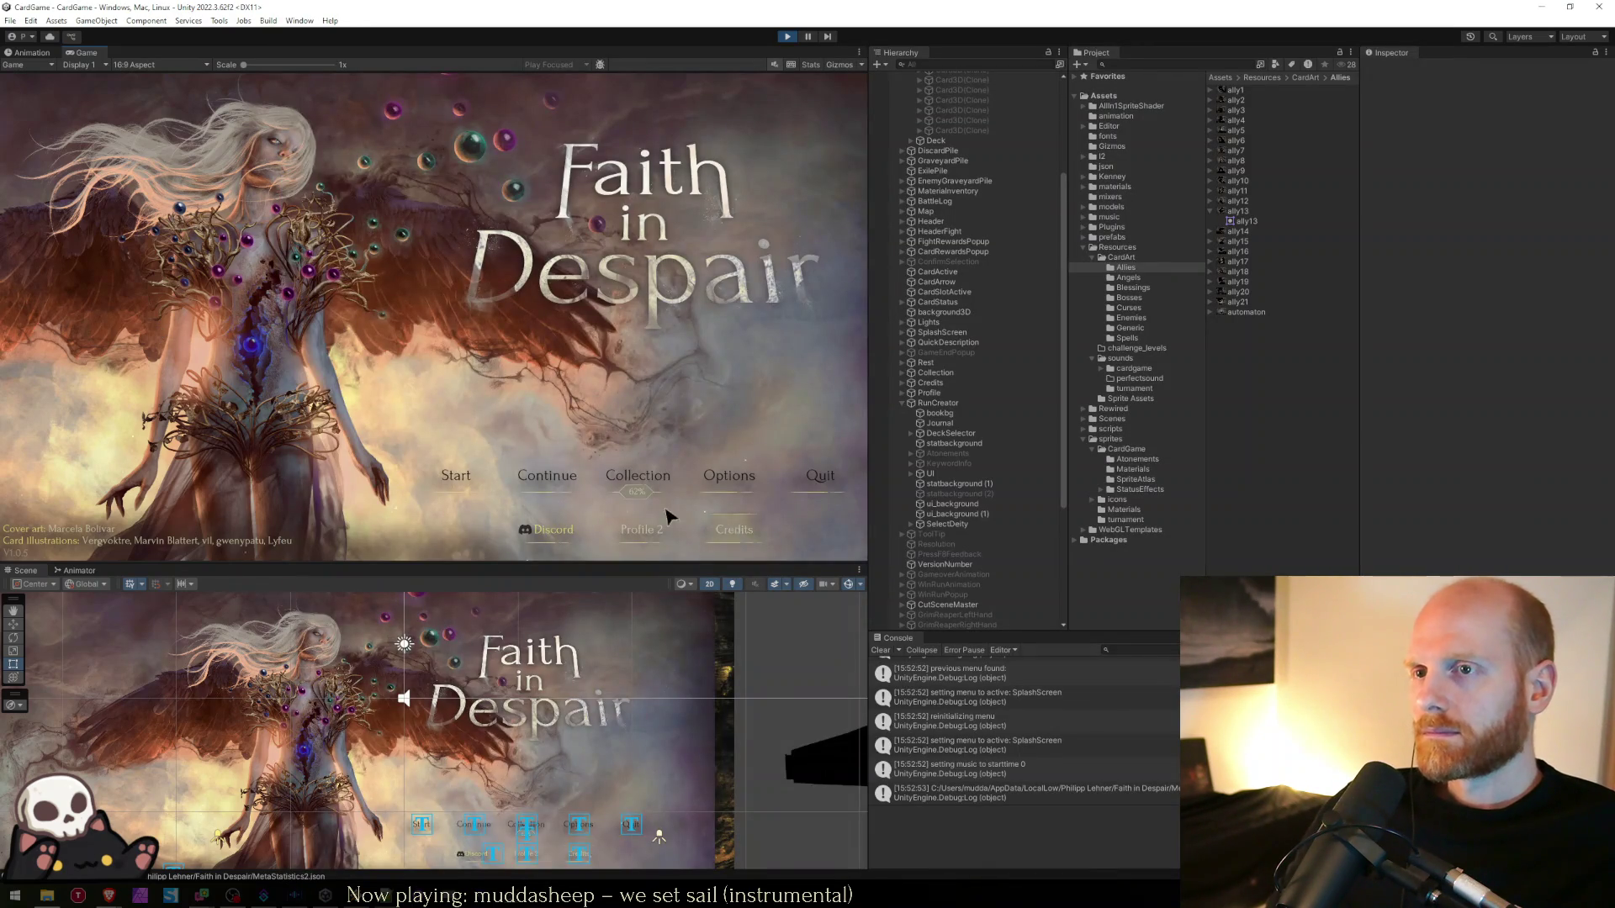
- Continue the saved run, view the spell cards' art in the deck inventory, and exit Play mode
left_click(551, 477)
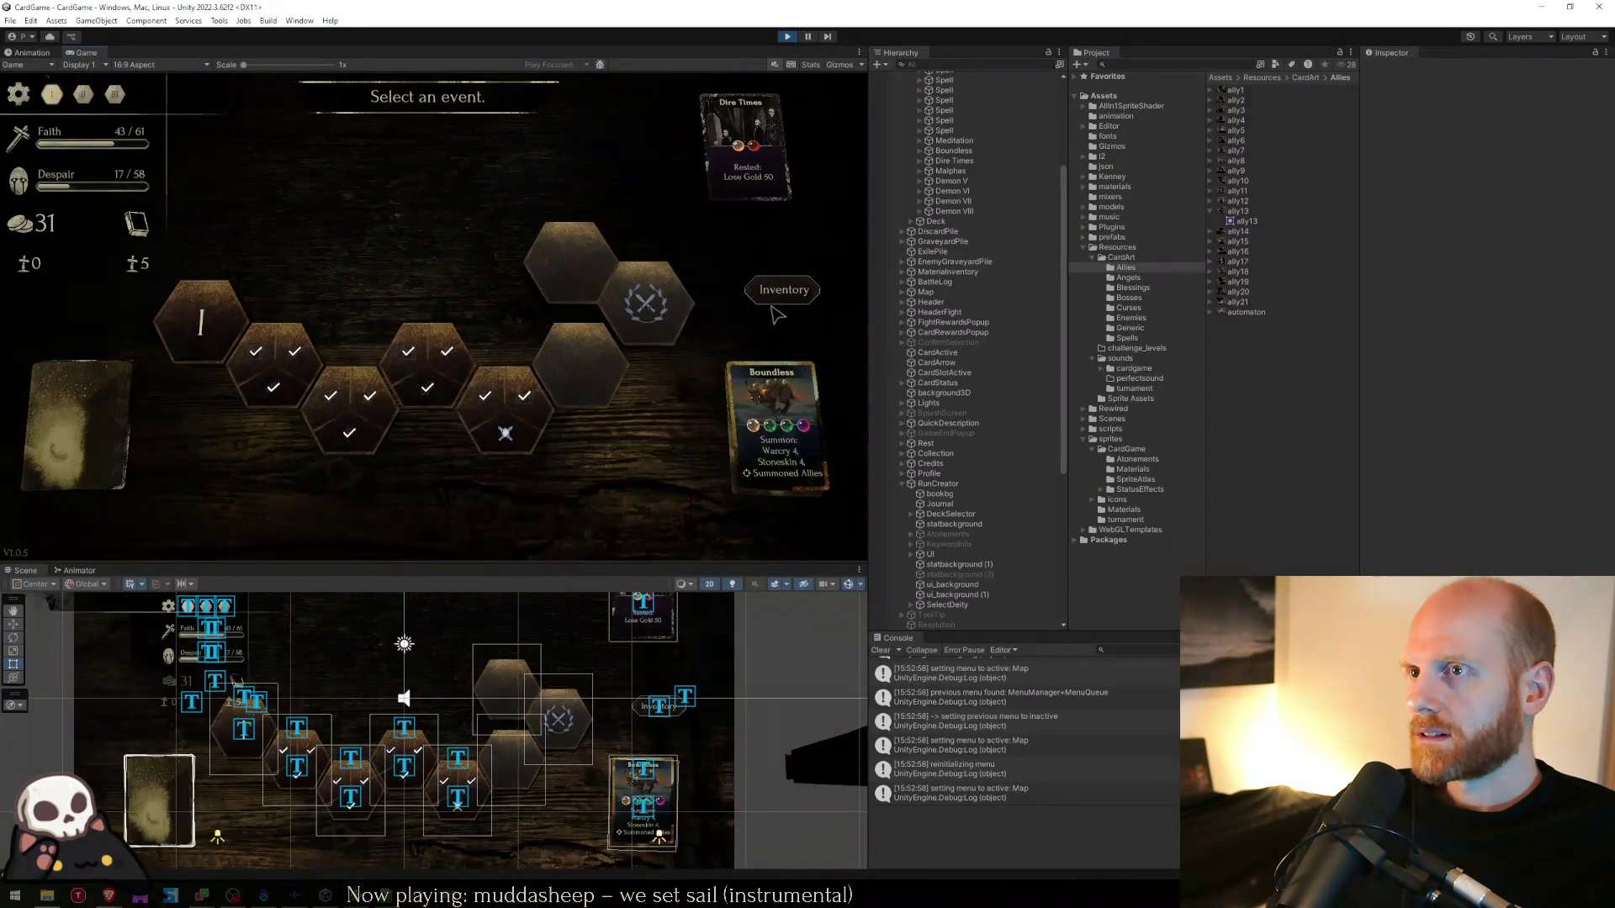
left_click(761, 293)
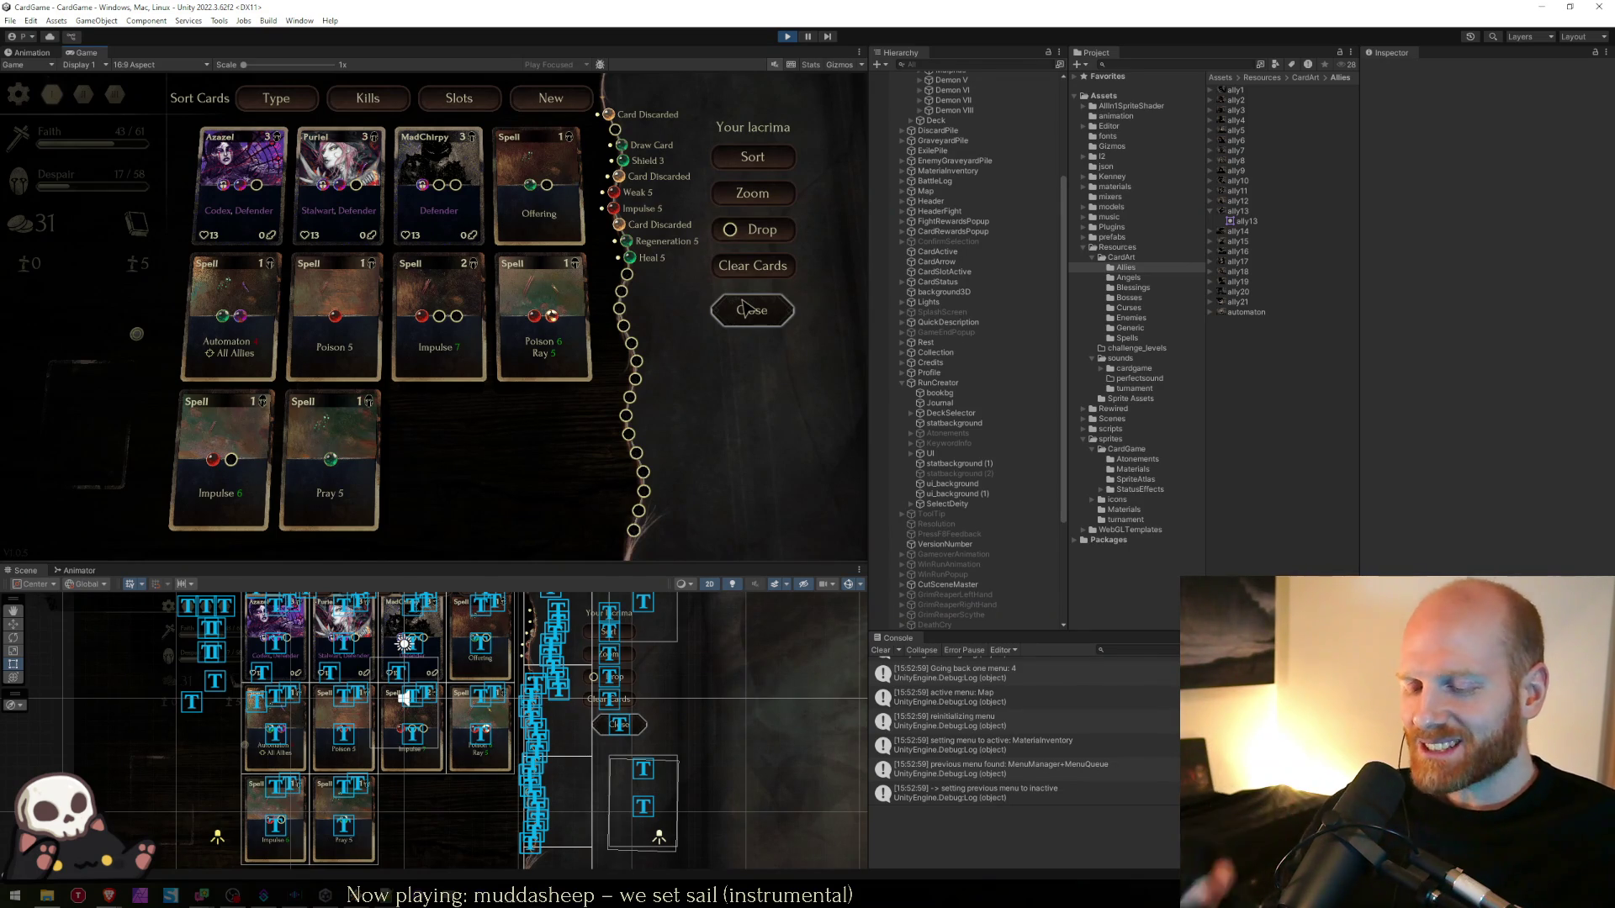
key("ctrl+p")
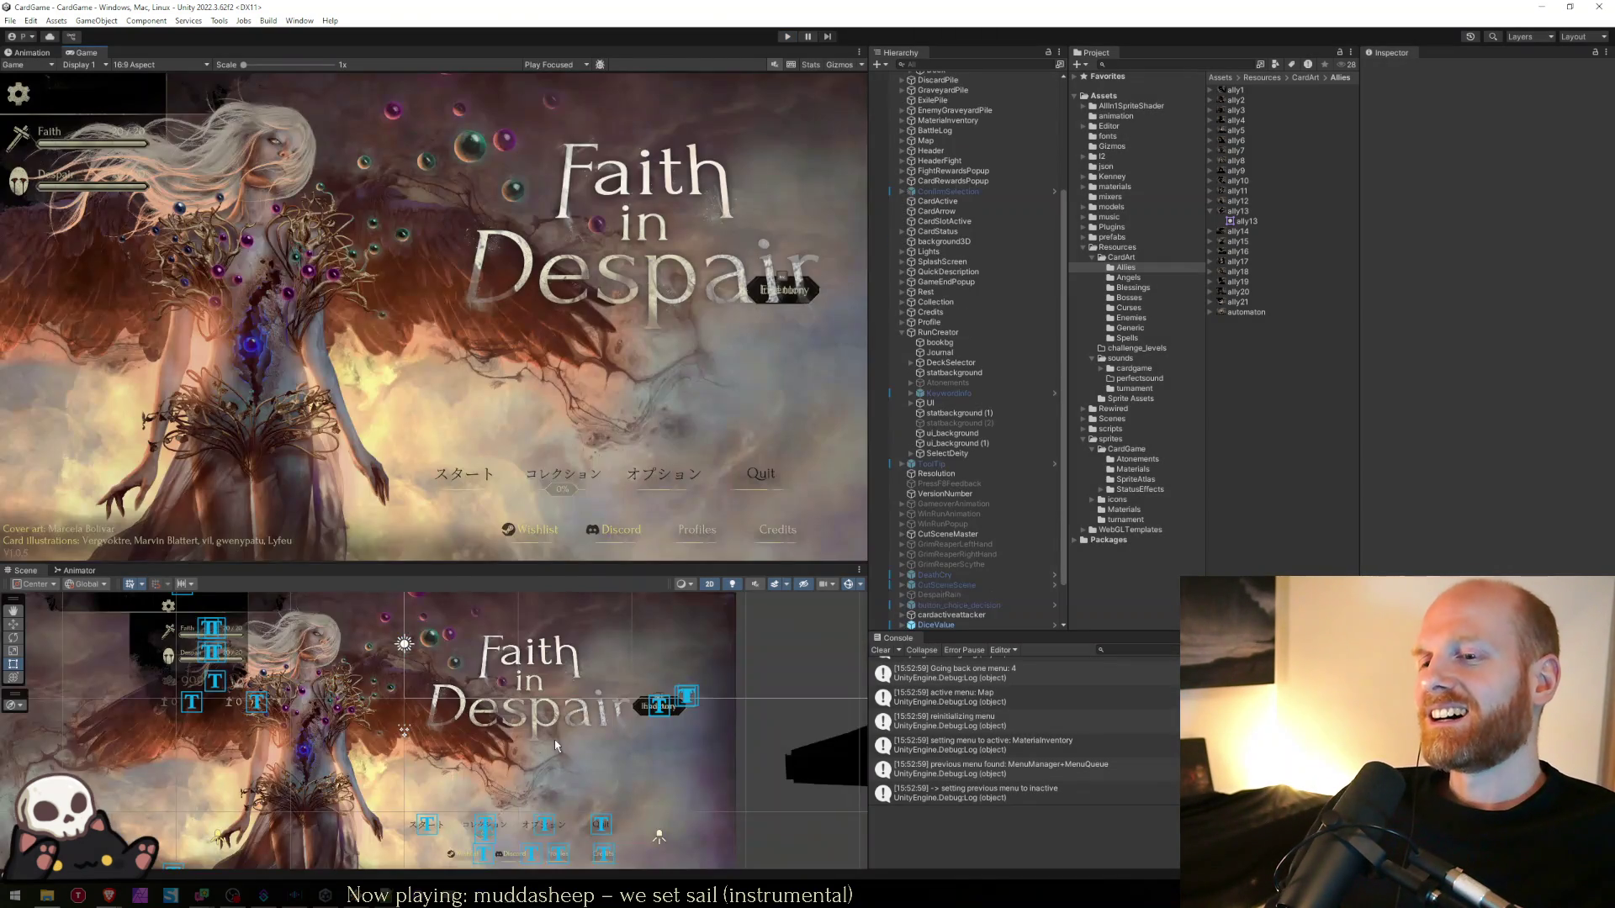
key("alt+Tab")
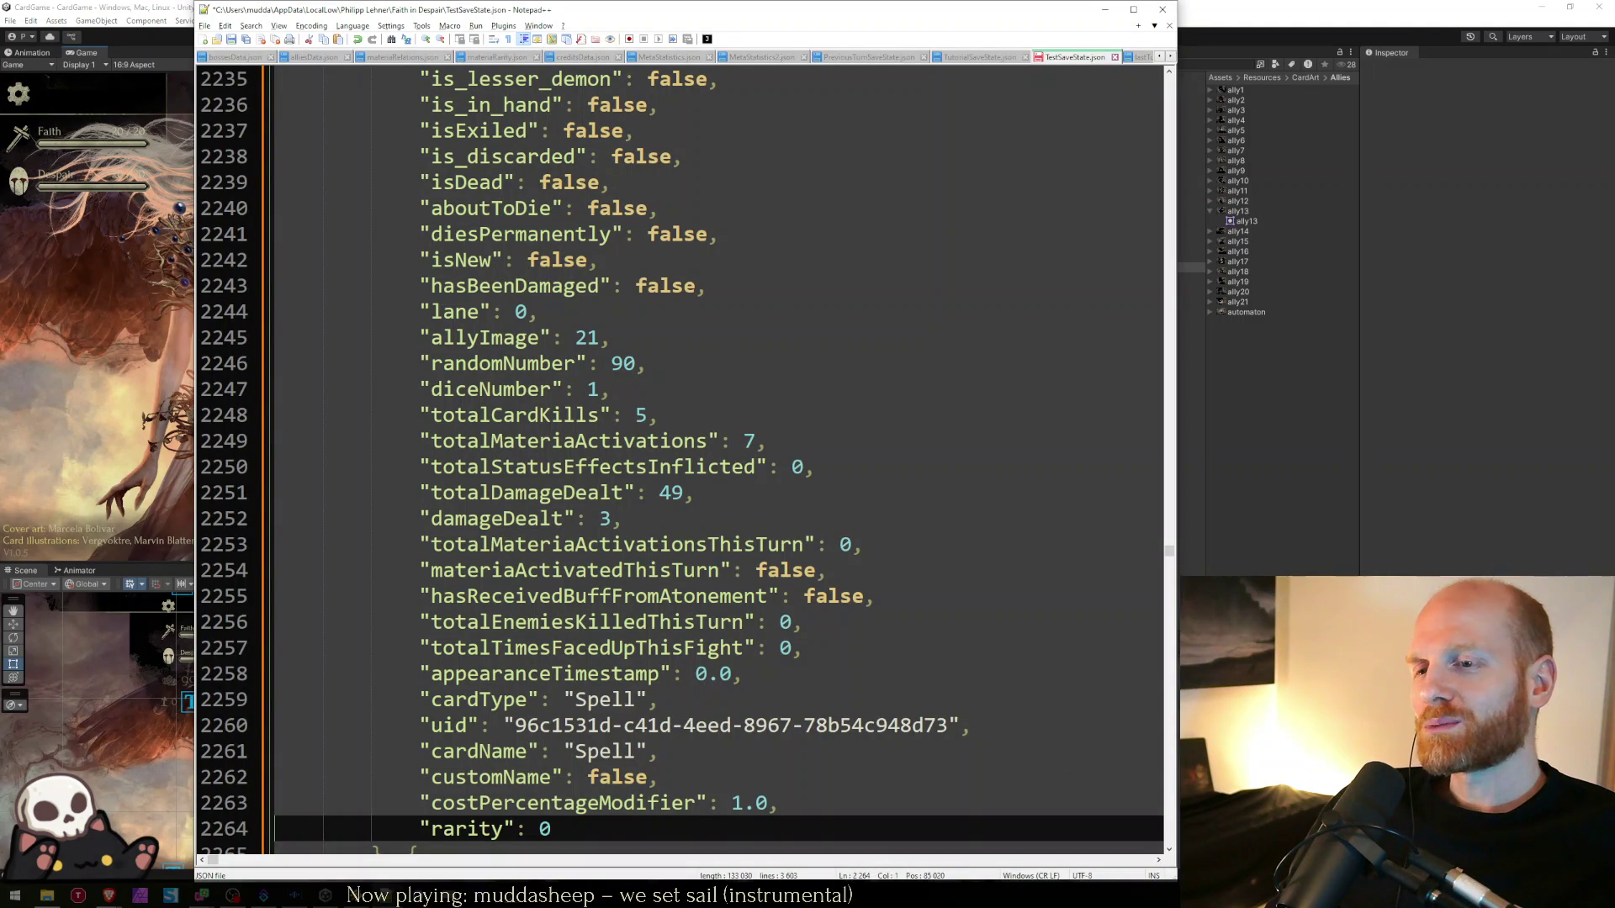
- Undo the JSON formatting in TestSaveState.json back to one line and close the file
key("alt+Tab")
left_click(733, 636)
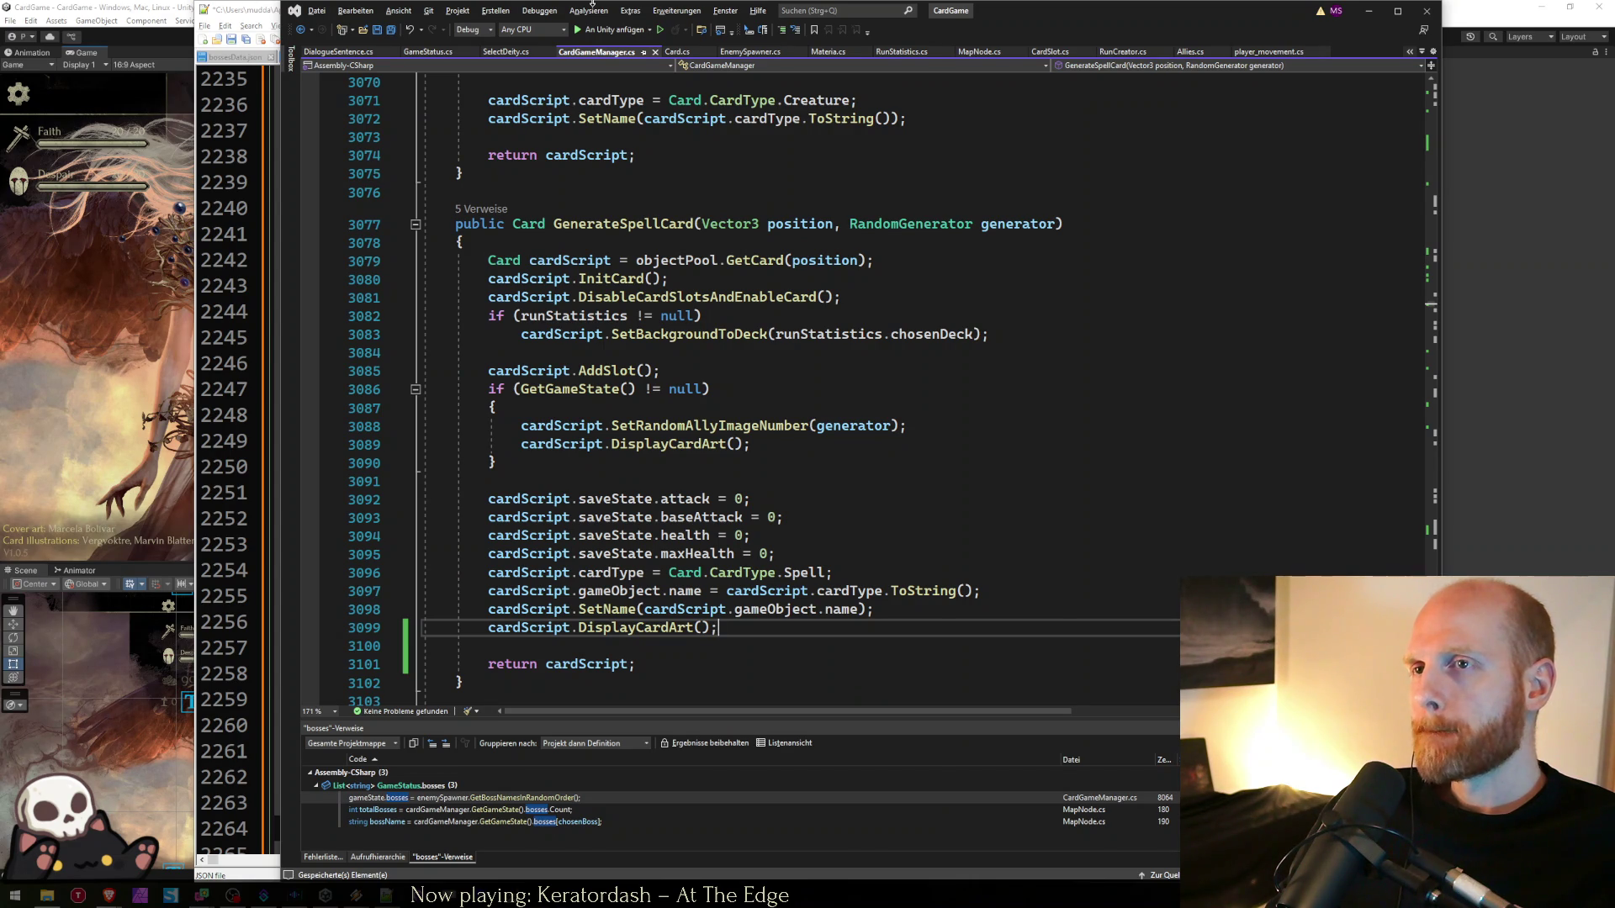
left_click(266, 4)
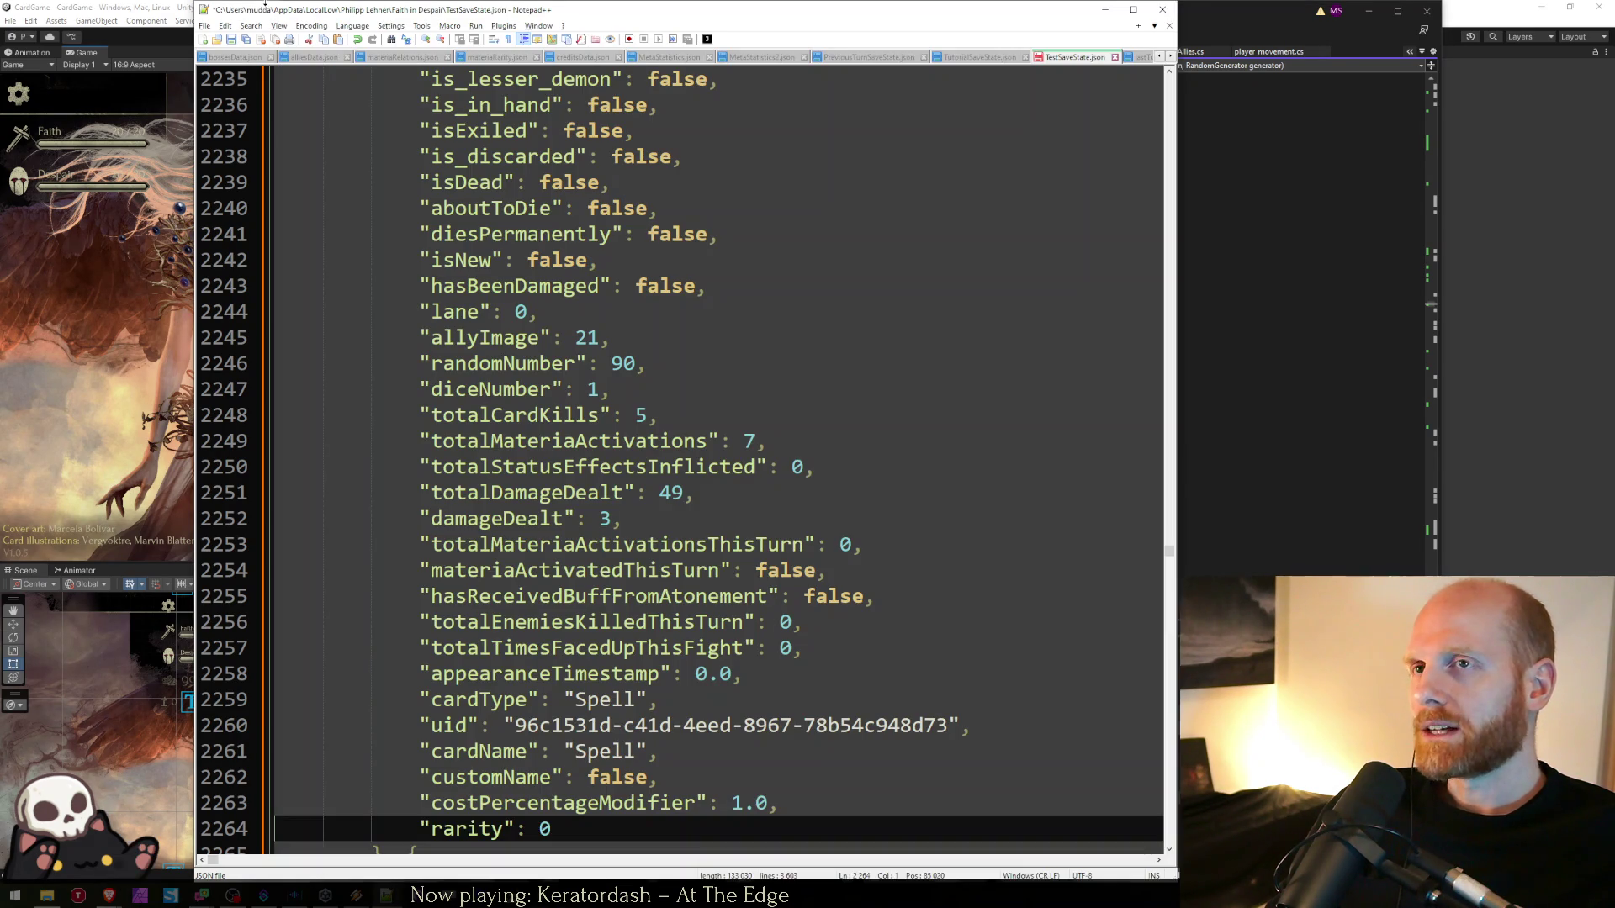
left_click(775, 508)
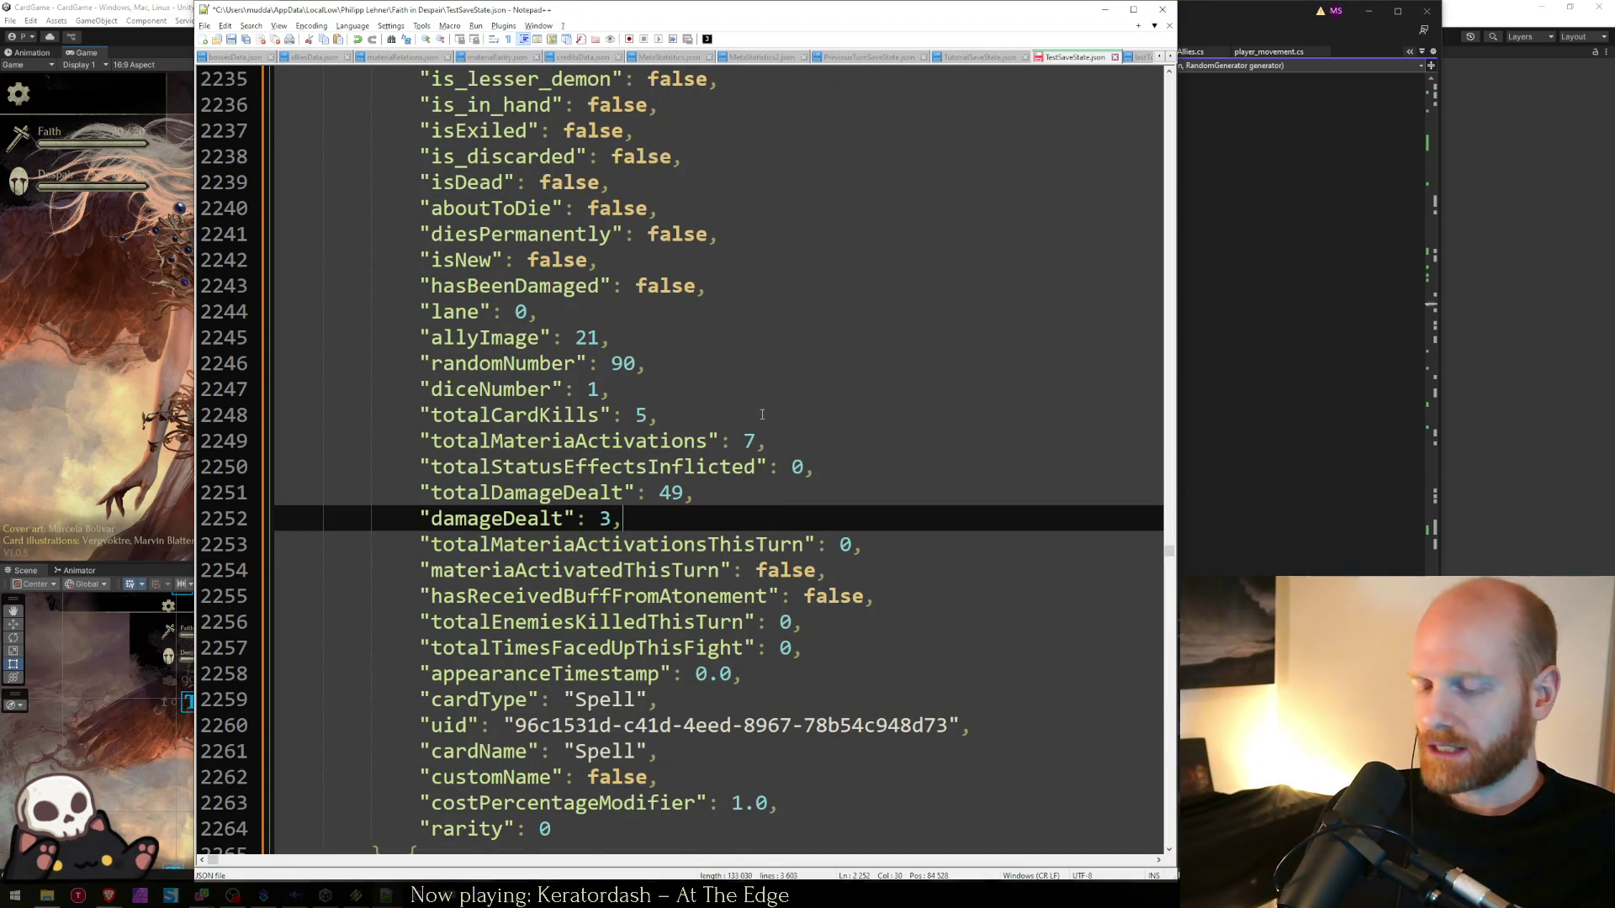
key("ctrl+z")
key("ctrl+w")
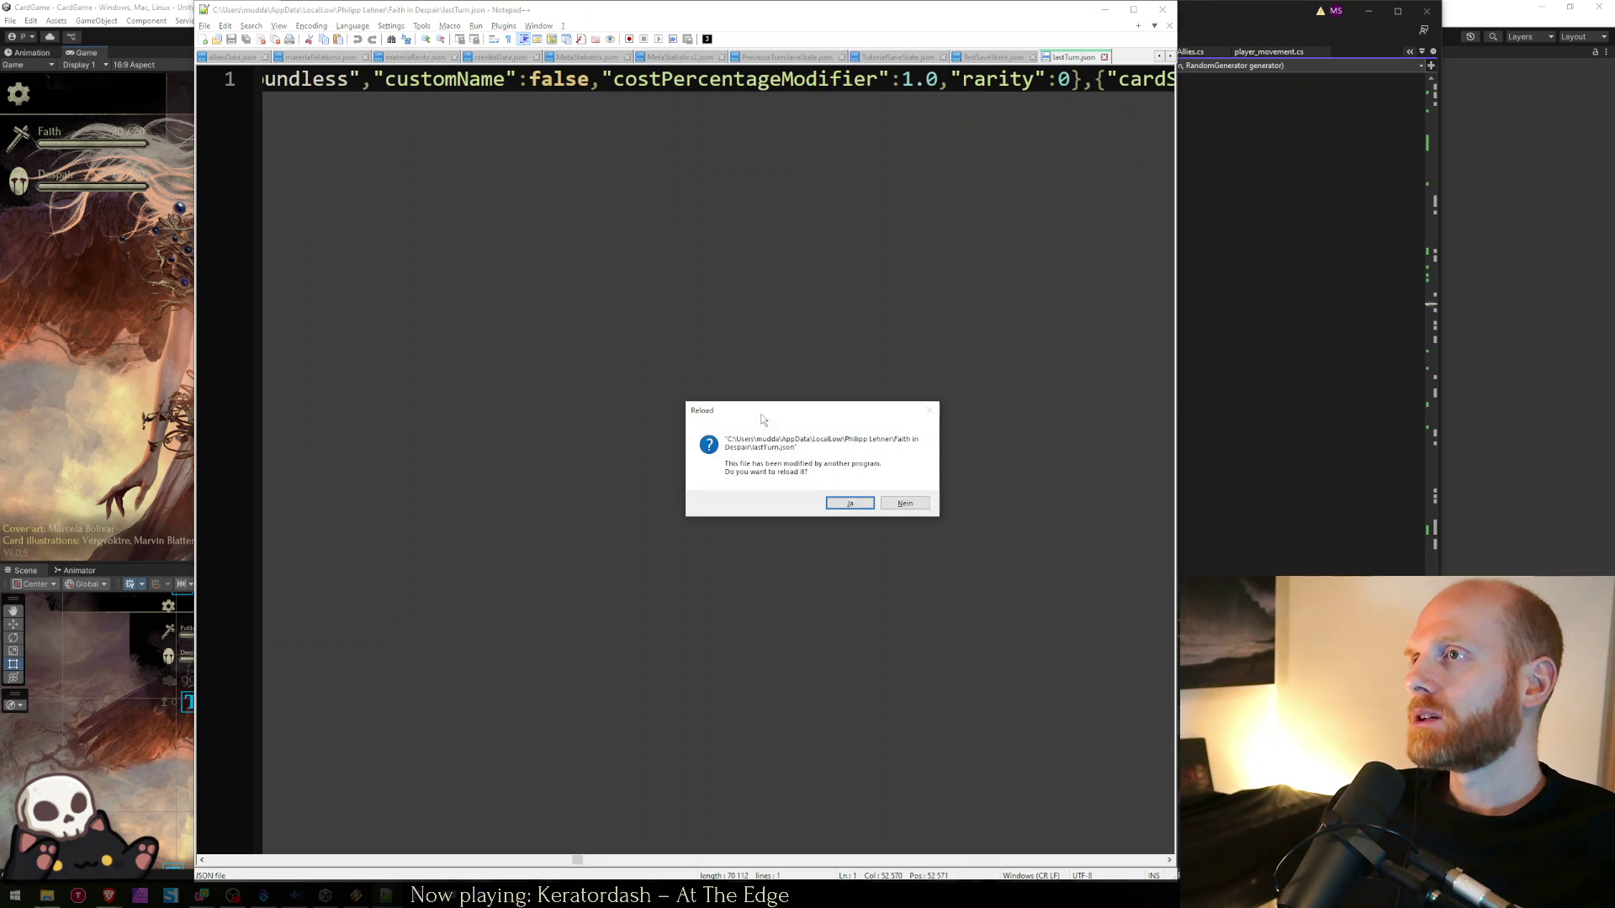
- Decline the reload prompt, review the worksheet.txt boss, blessing, curse and enemy notes, then return to Unity
key("n")
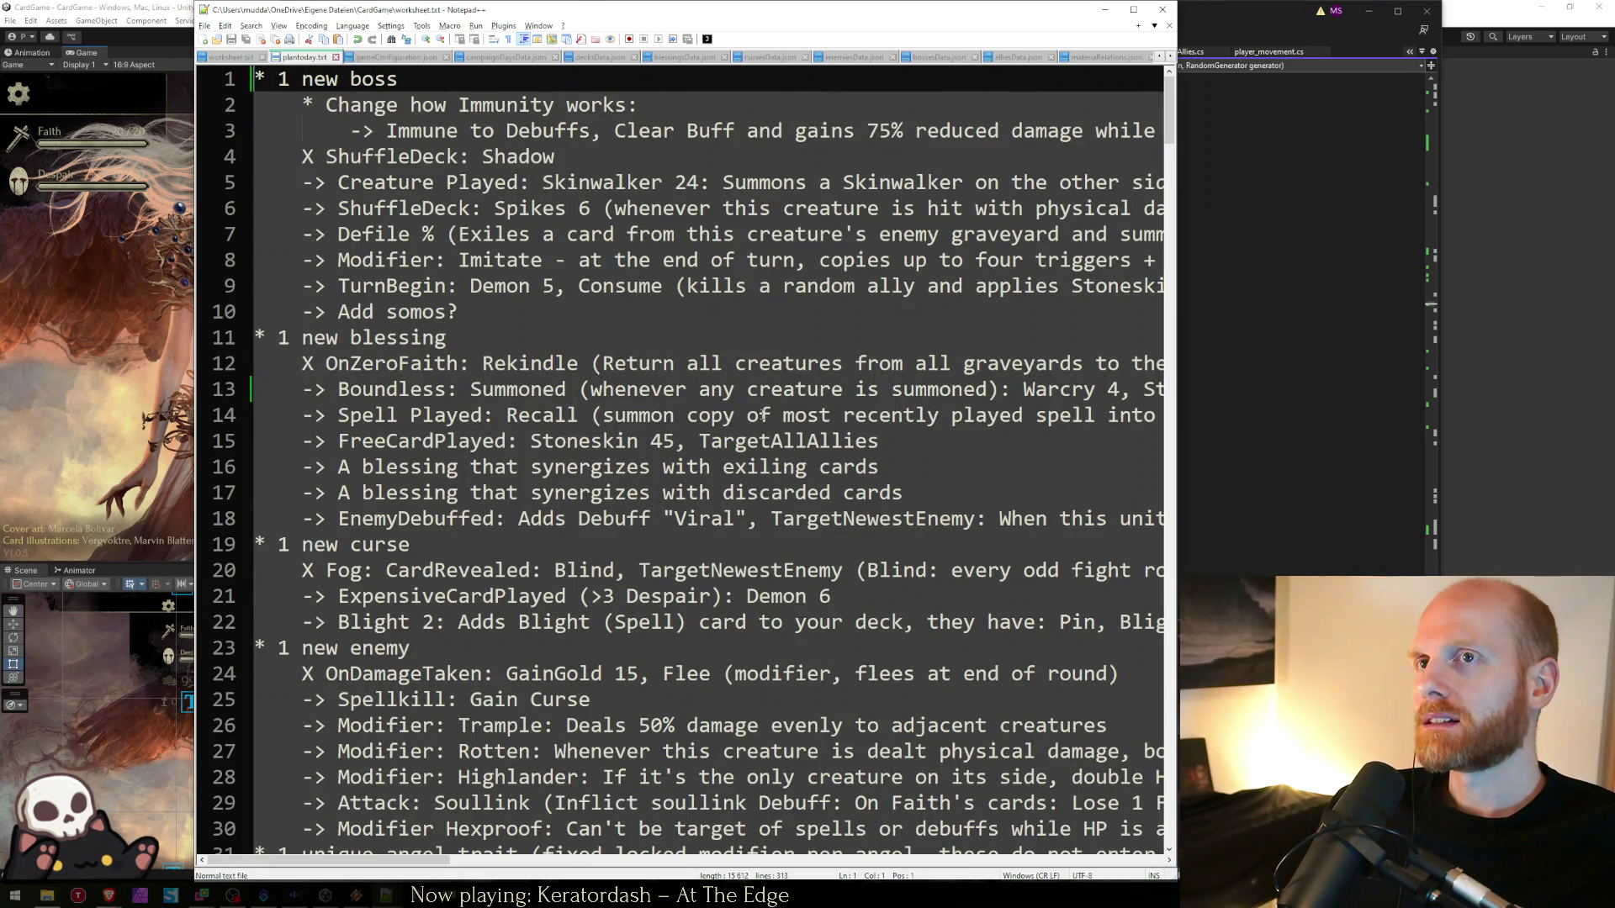
key("ctrl+Tab")
key("ctrl+Tab")
key("ctrl+shift+Tab")
key("ctrl+shift+Tab")
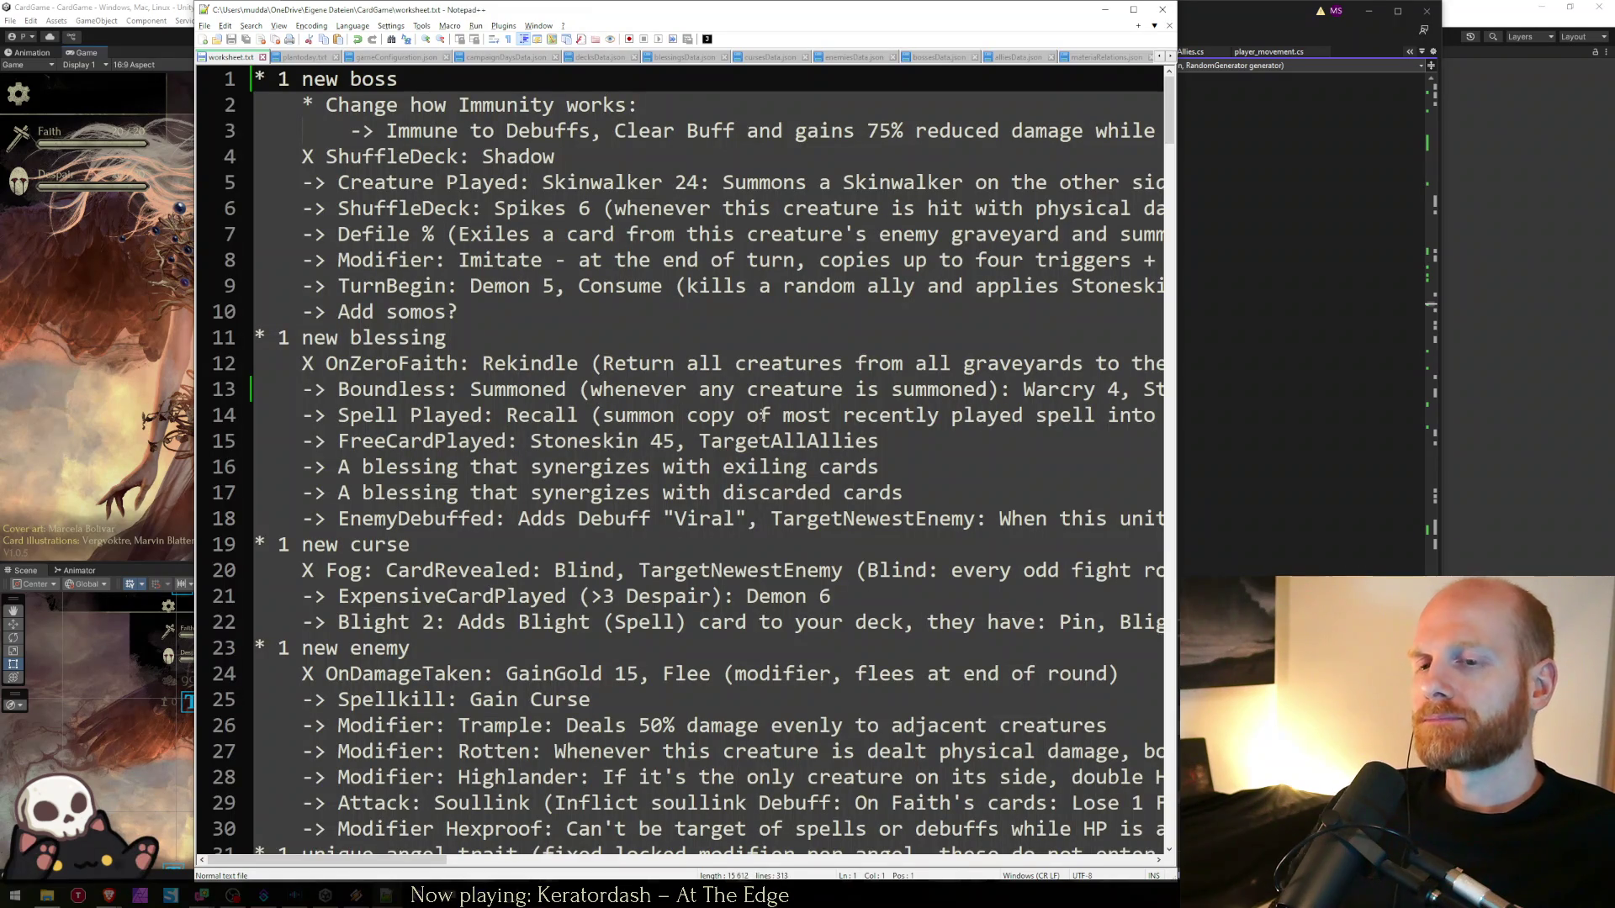
left_click(100, 385)
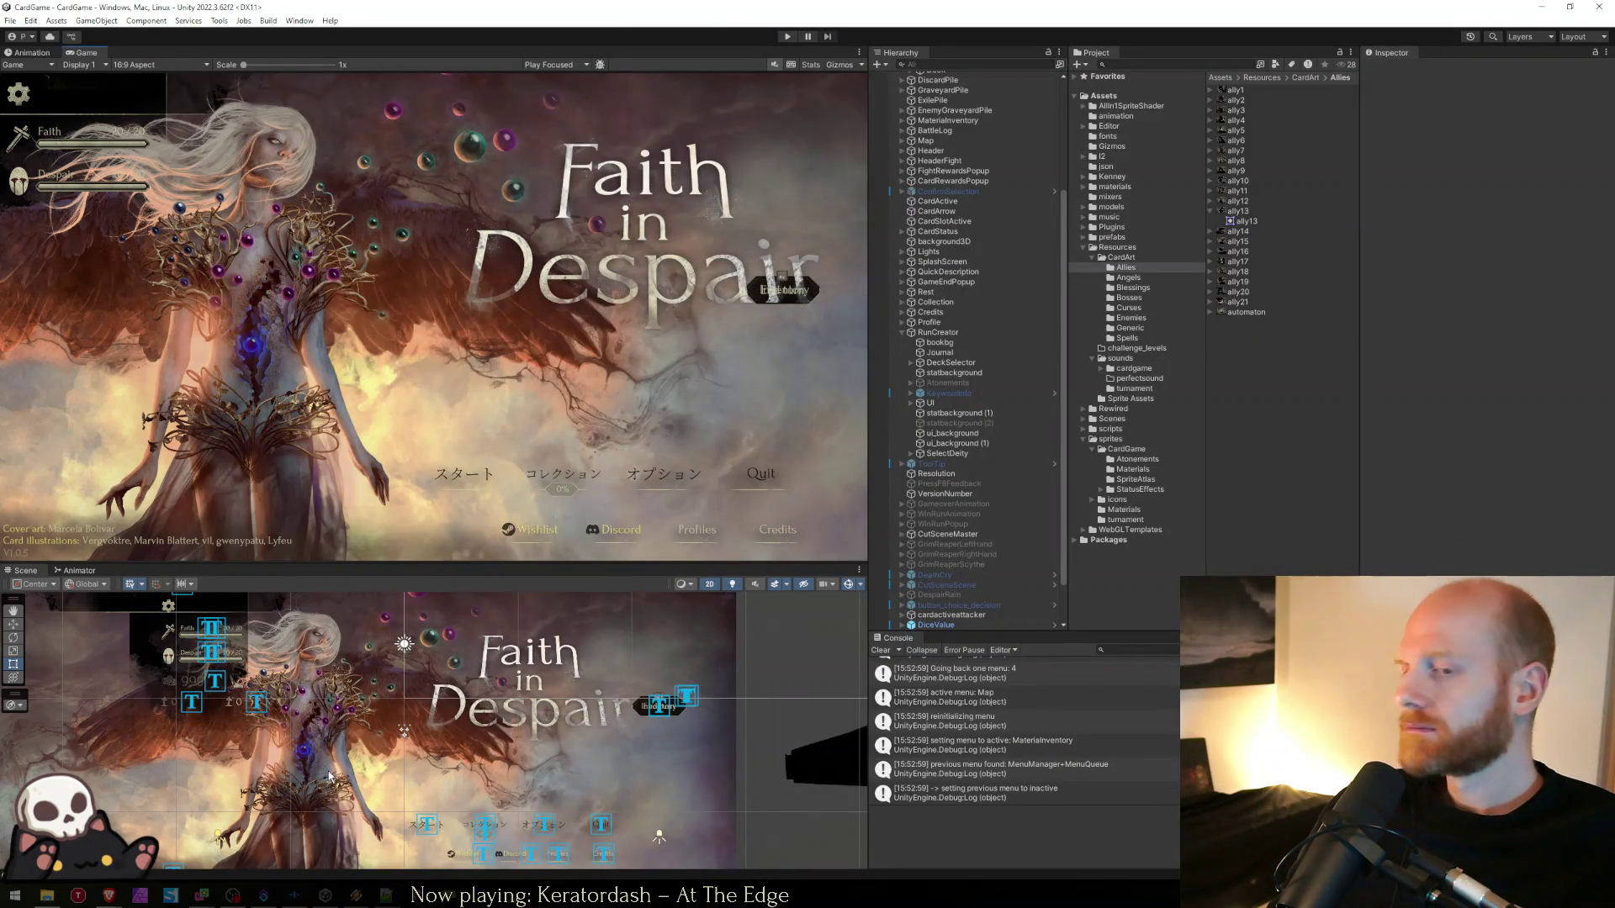
key("alt+Tab")
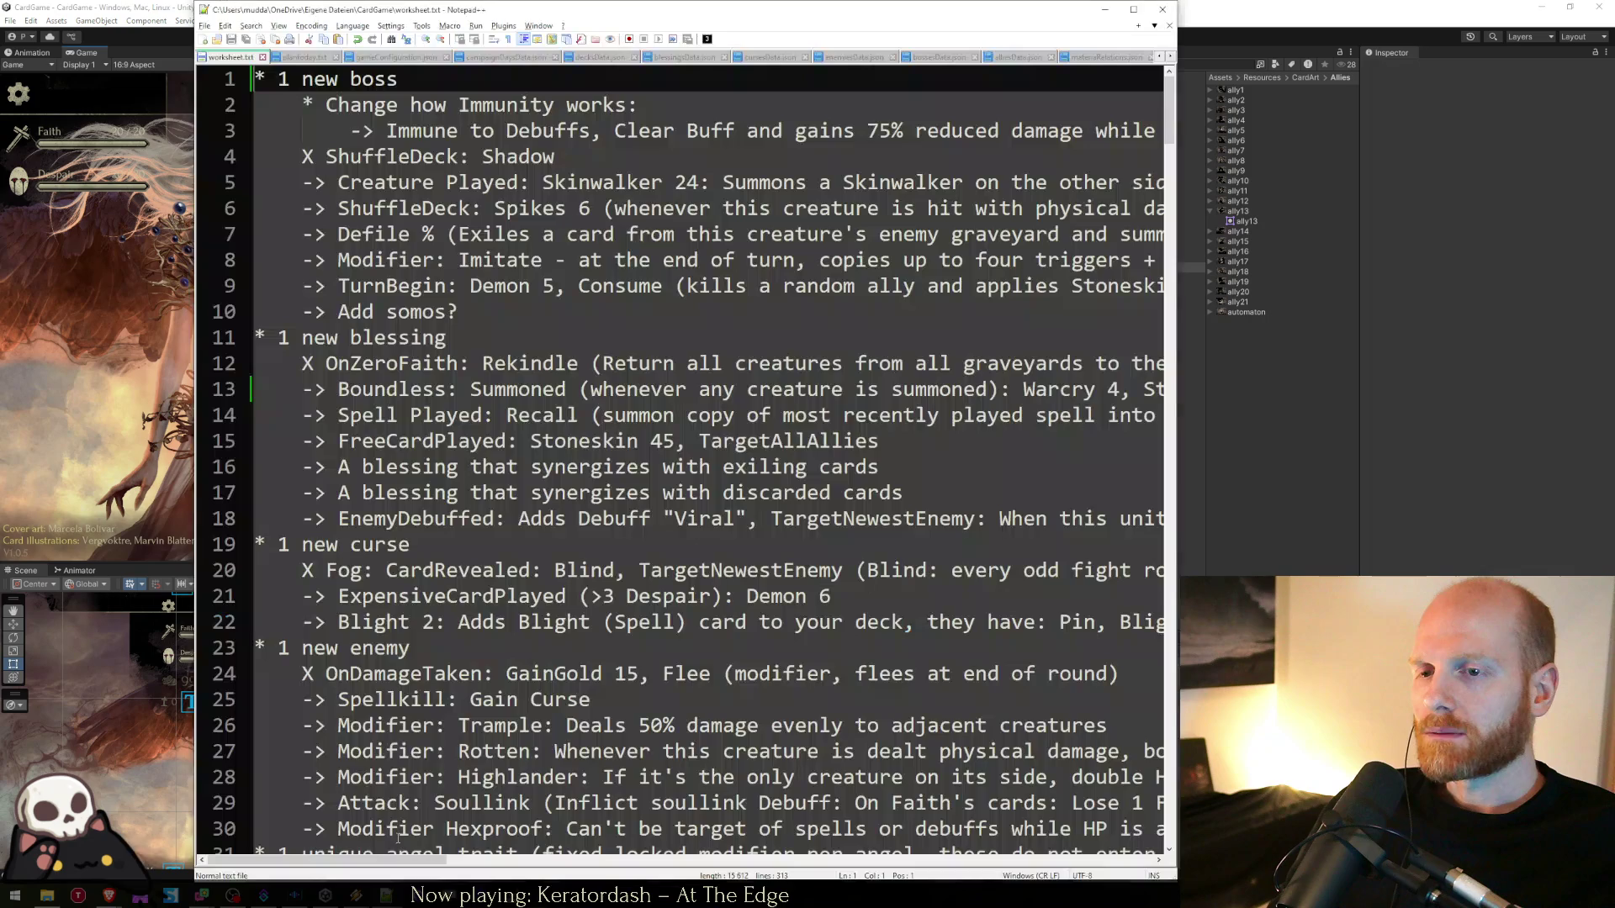
key("ctrl+Tab")
key("ctrl+Tab")
key("ctrl+Tab")
key("ctrl+shift+Tab")
key("ctrl+shift+Tab")
key("ctrl+shift+Tab")
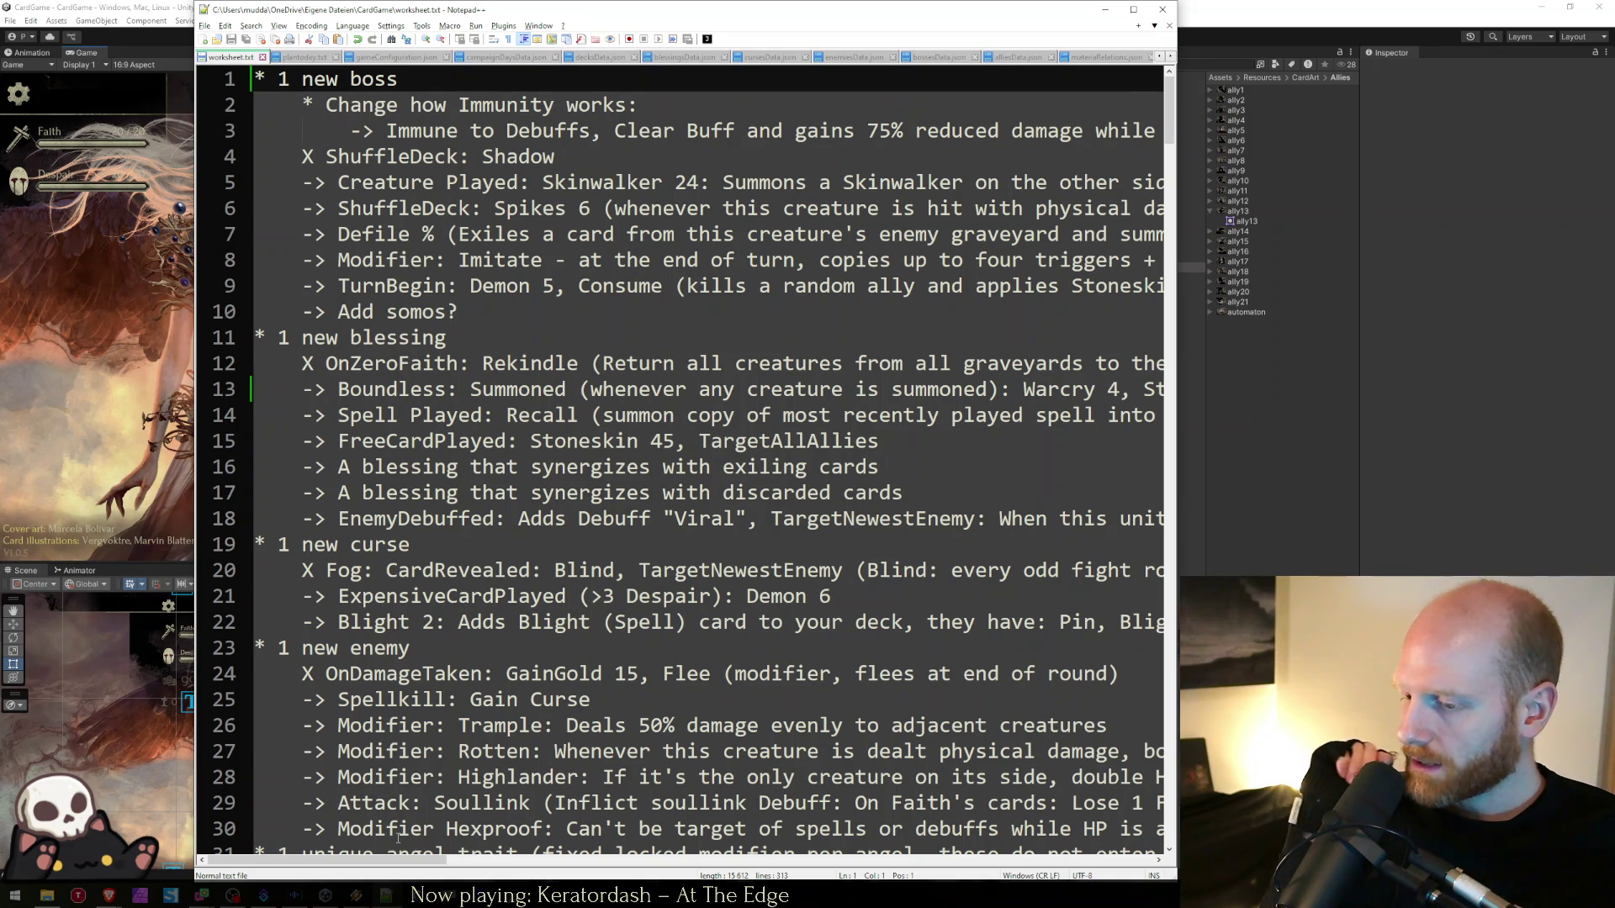
left_click(65, 347)
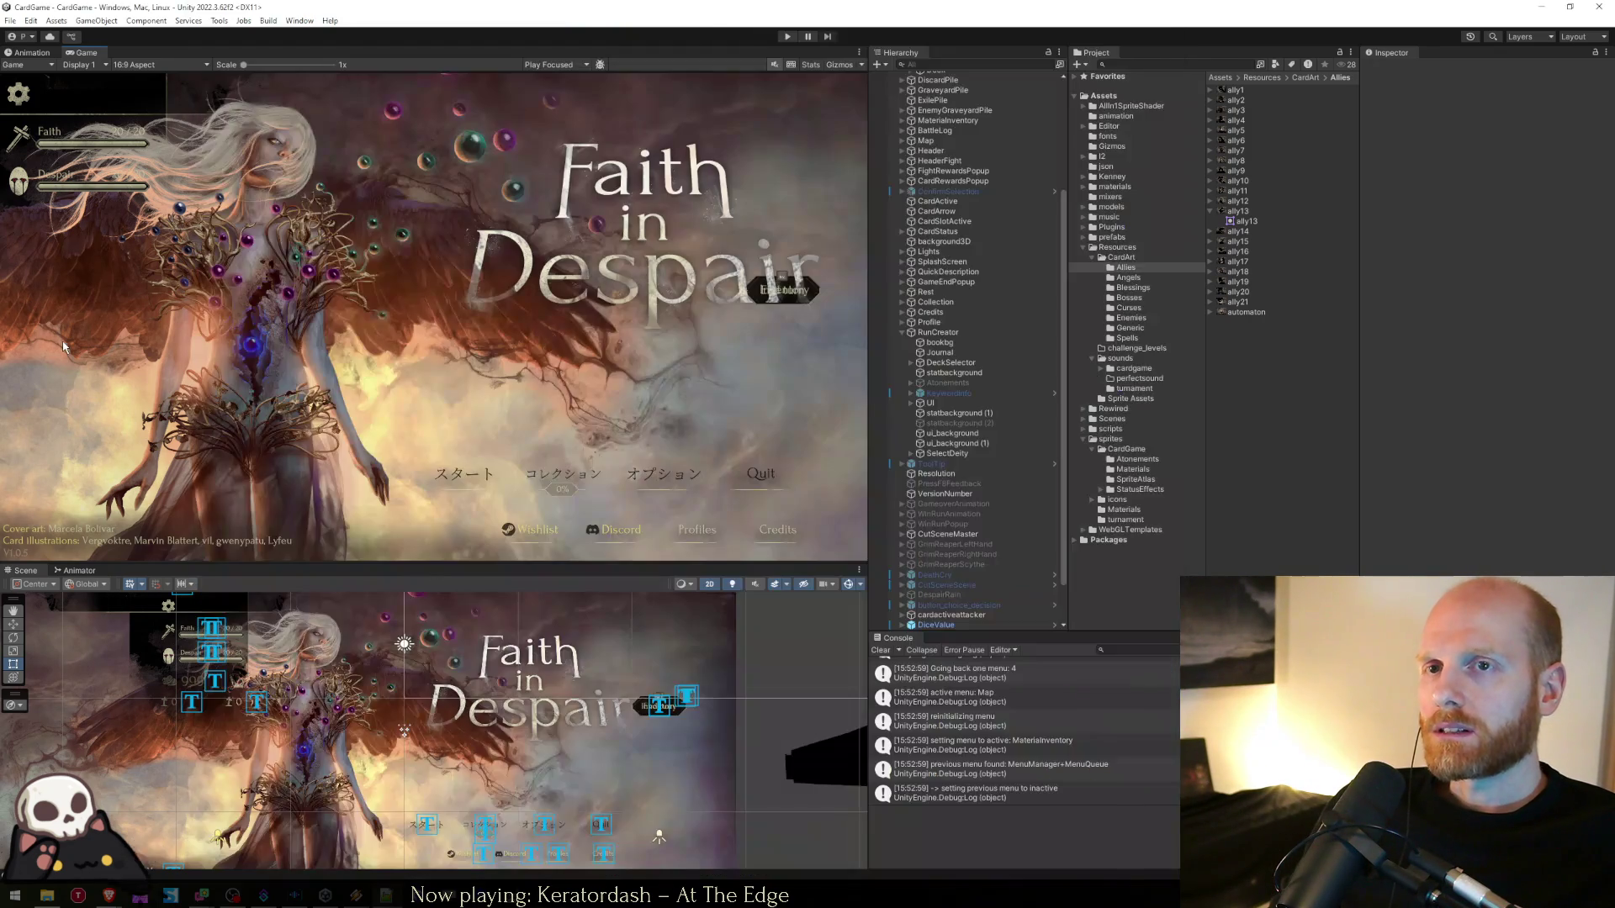
- Enter Play mode, open the run creator and look through the Random deity list
left_click(788, 37)
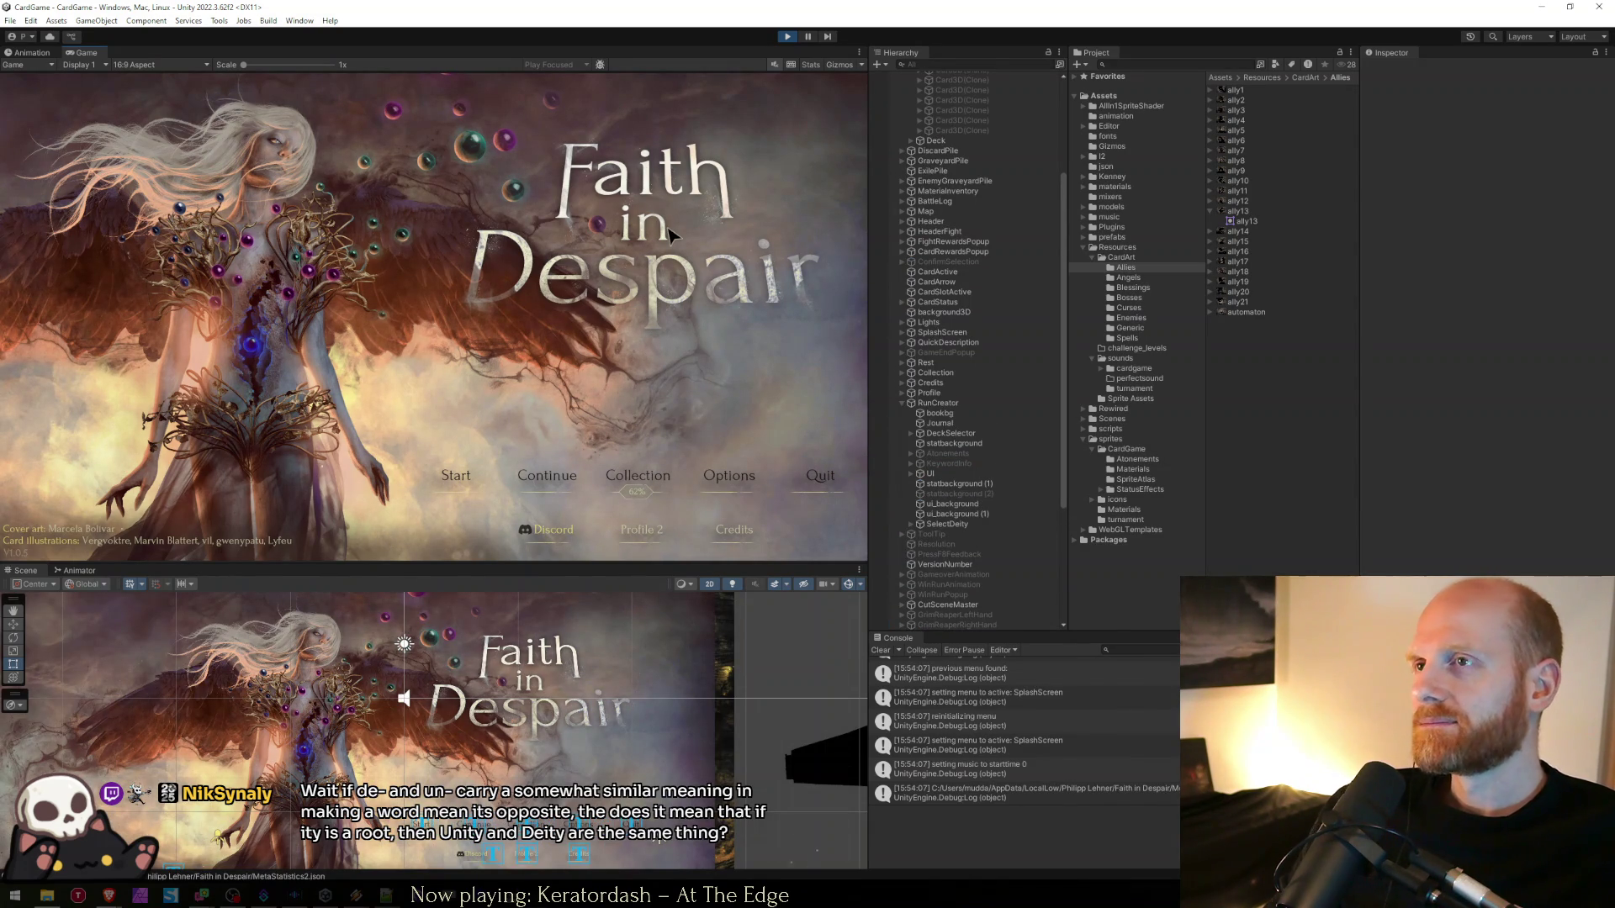
left_click(458, 478)
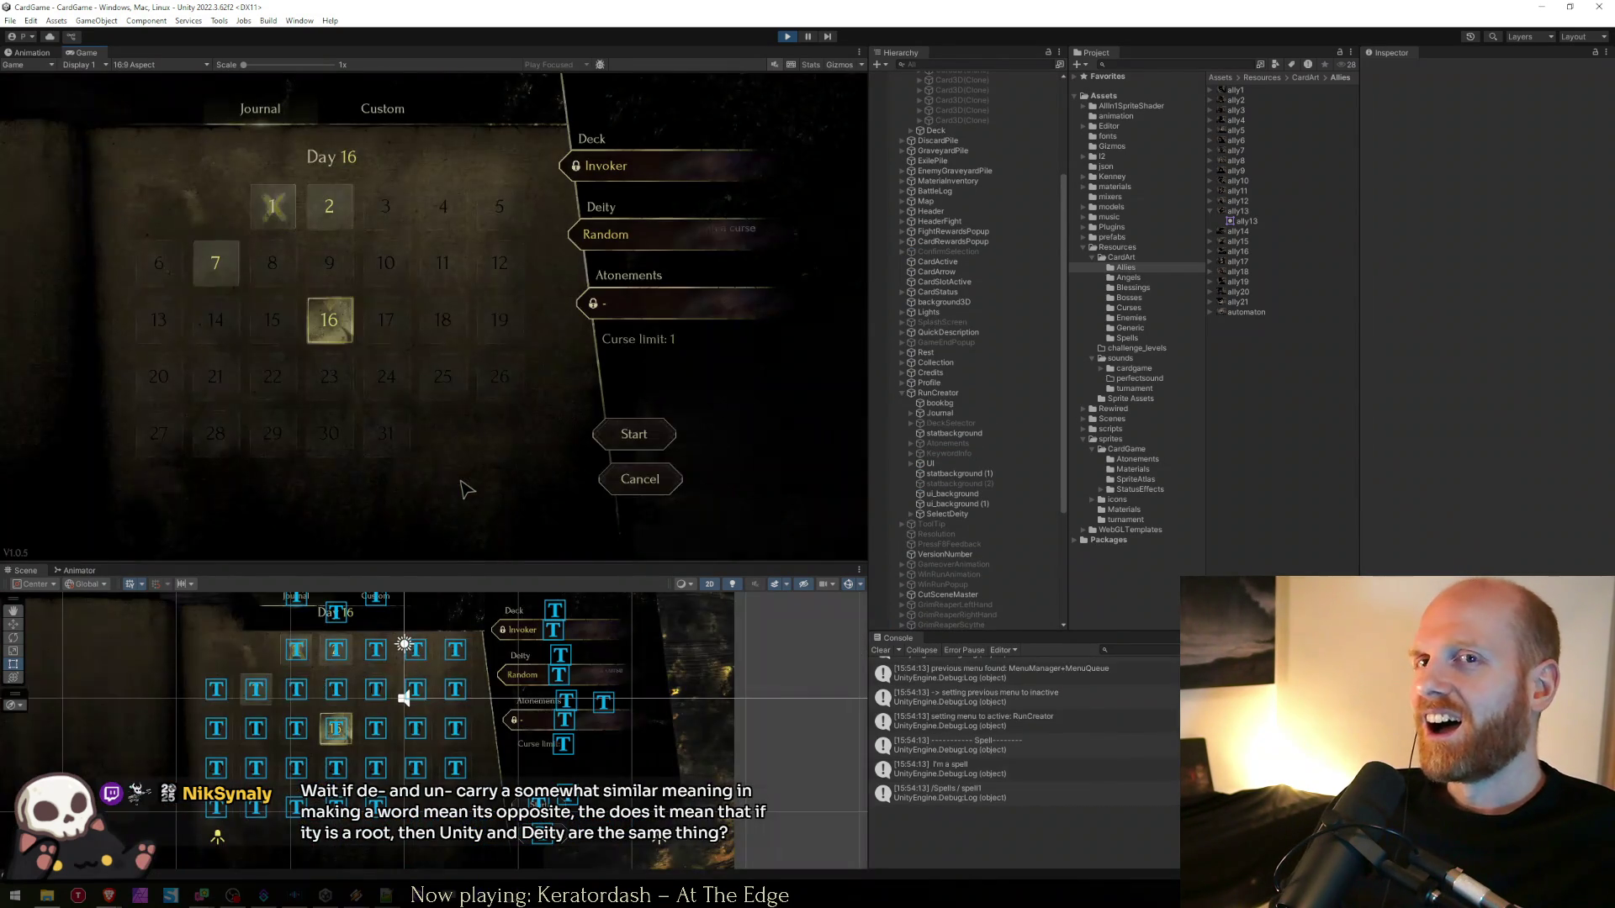
left_click(593, 238)
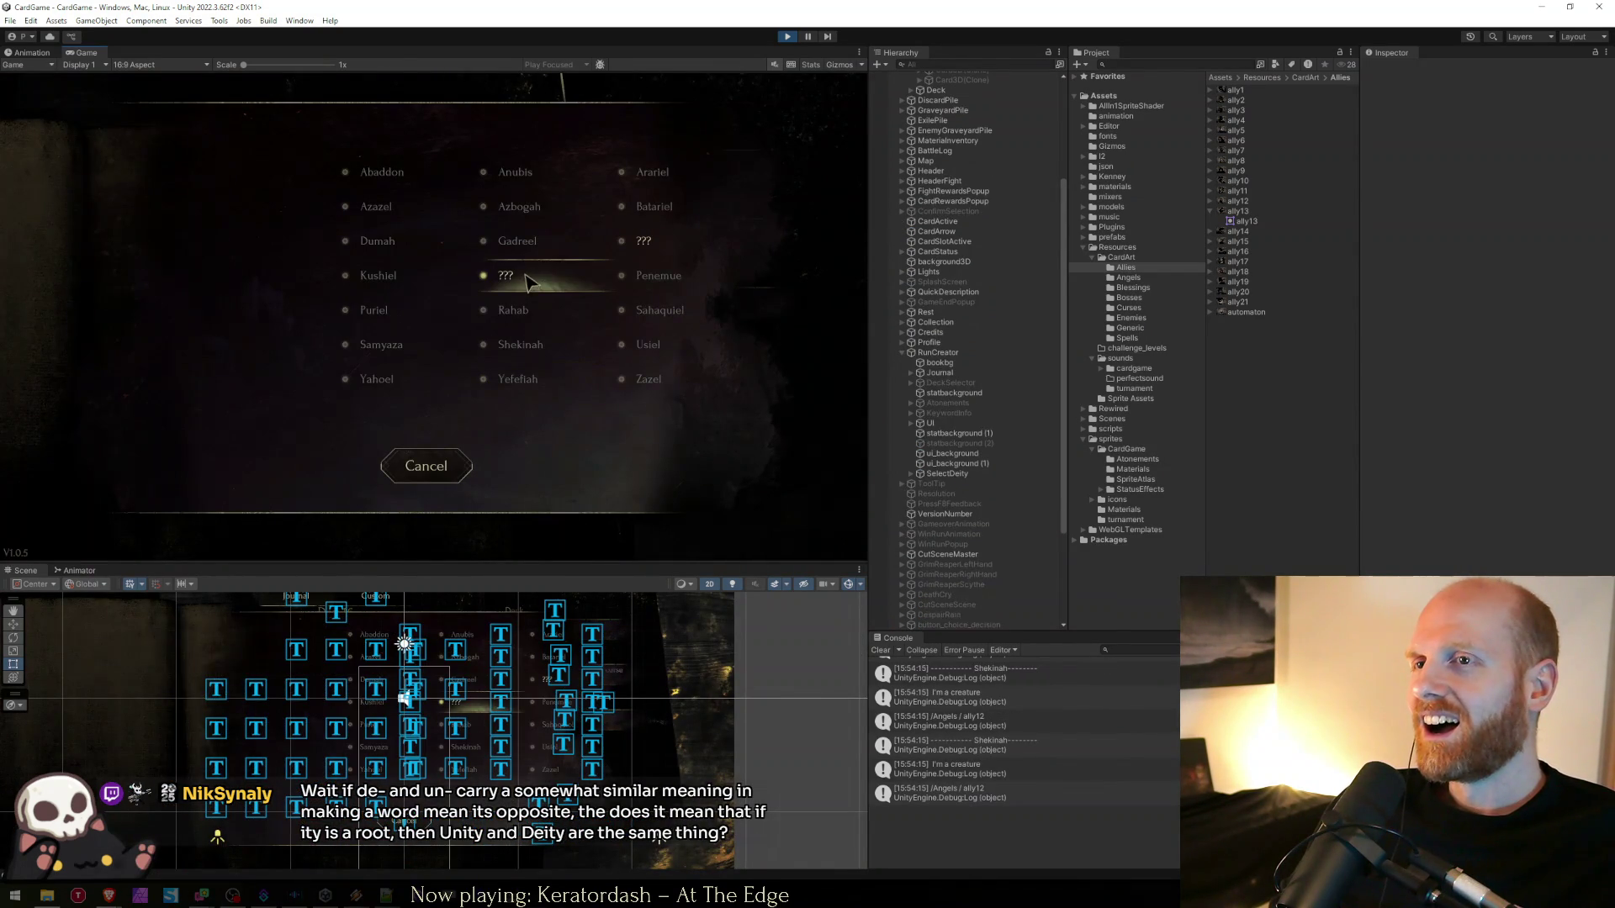
left_click(440, 450)
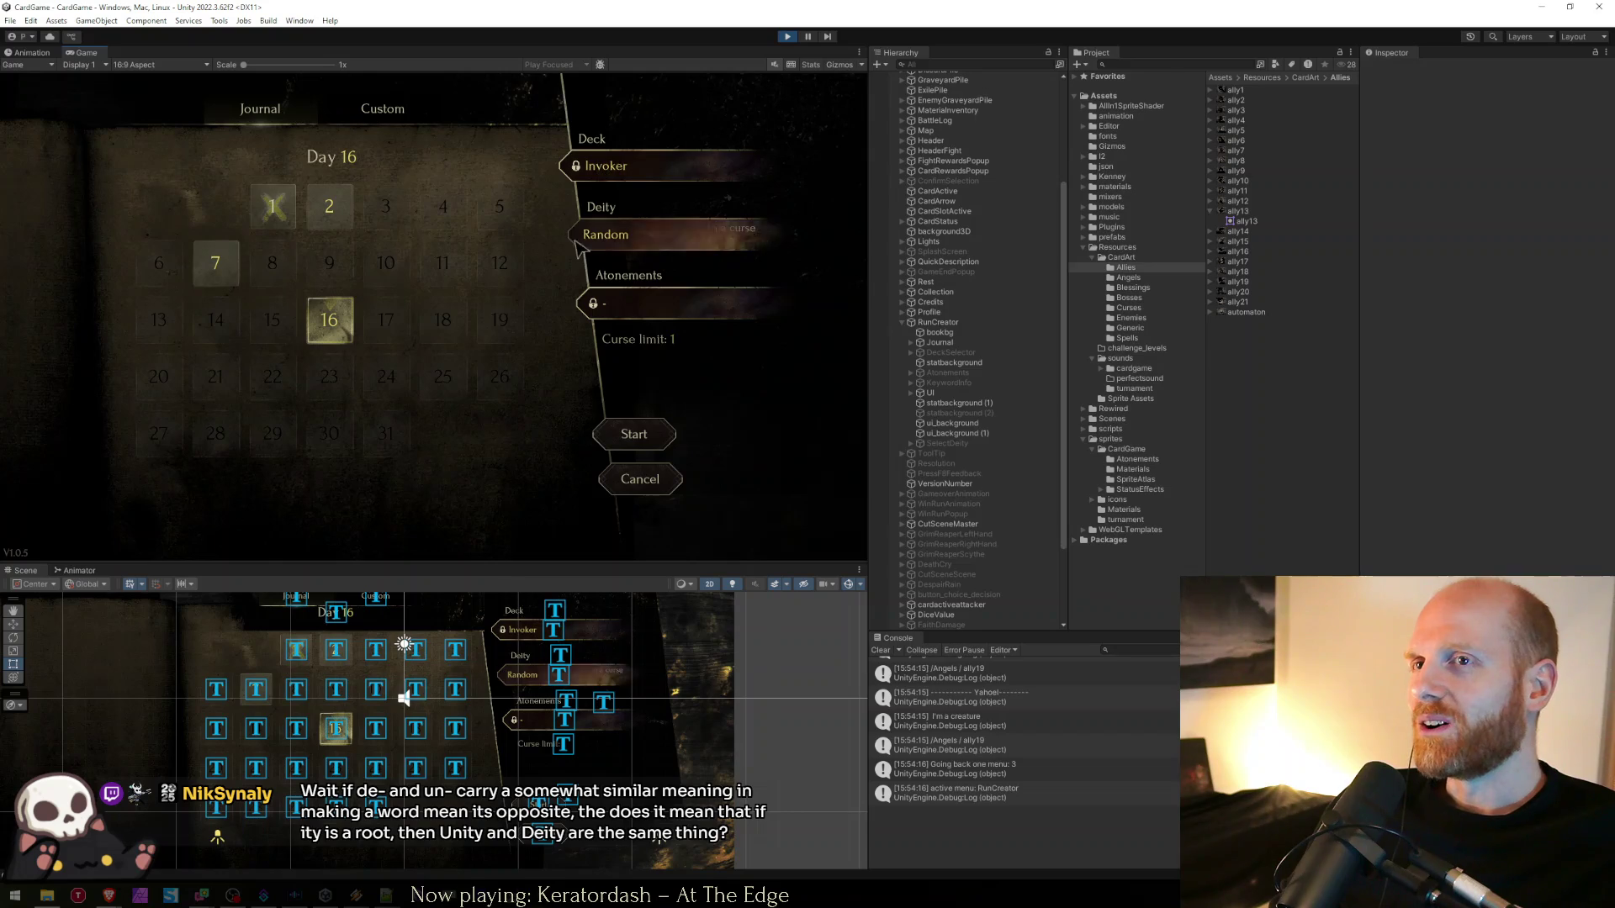
- Page the deck journal toward Mercenary, then add atonement A5 to a custom run
left_click(284, 113)
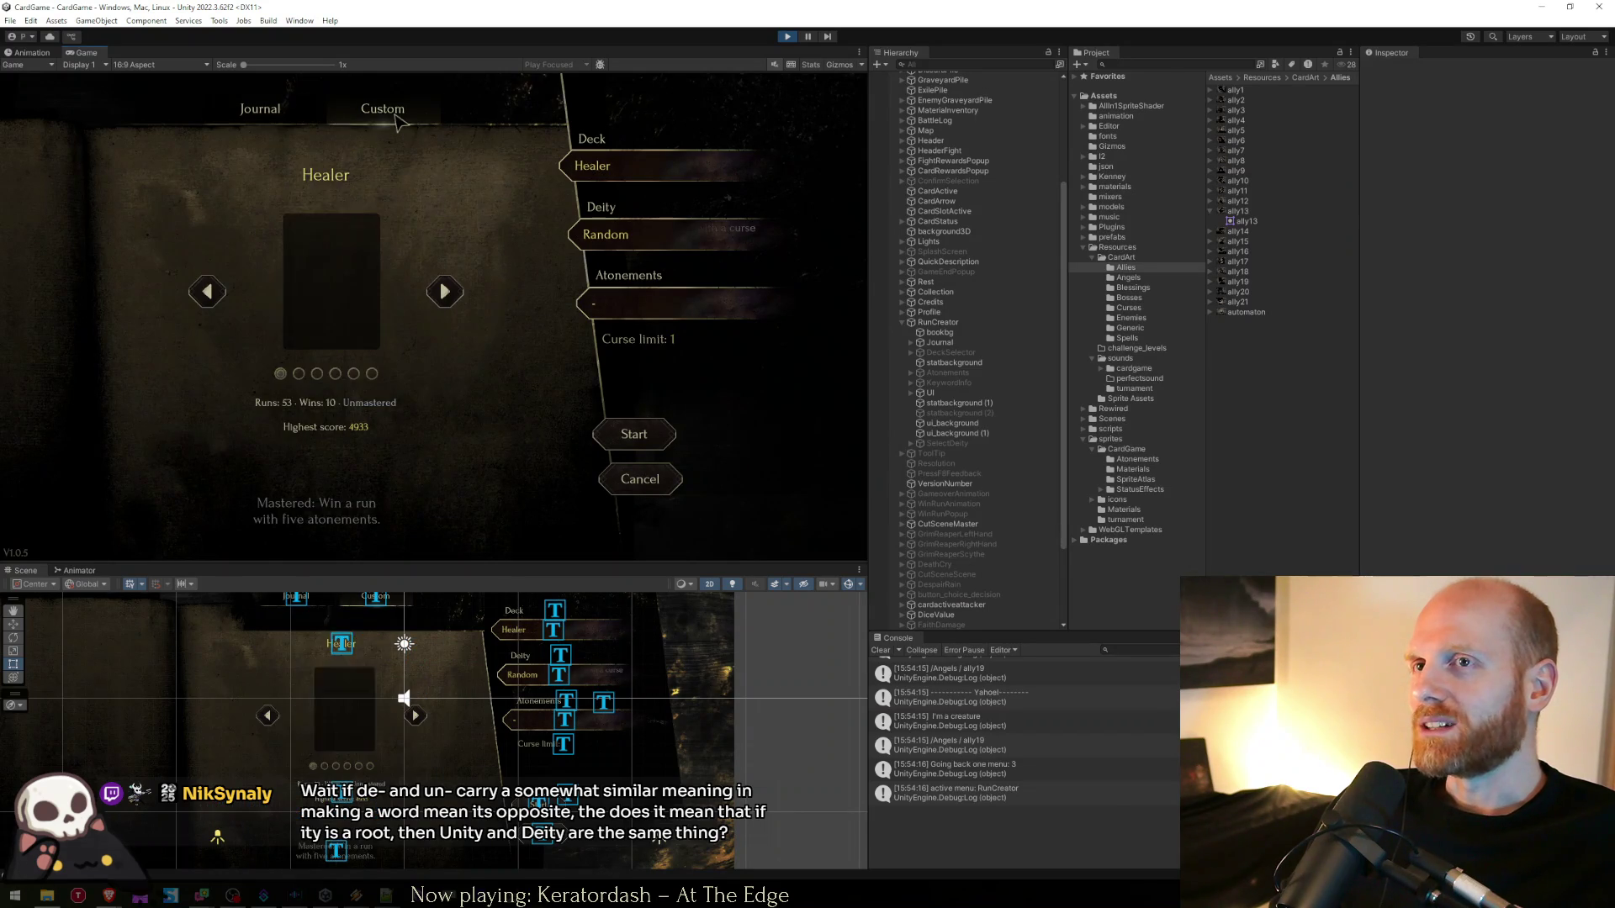
left_click(444, 292)
left_click(444, 292)
left_click(444, 291)
left_click(444, 292)
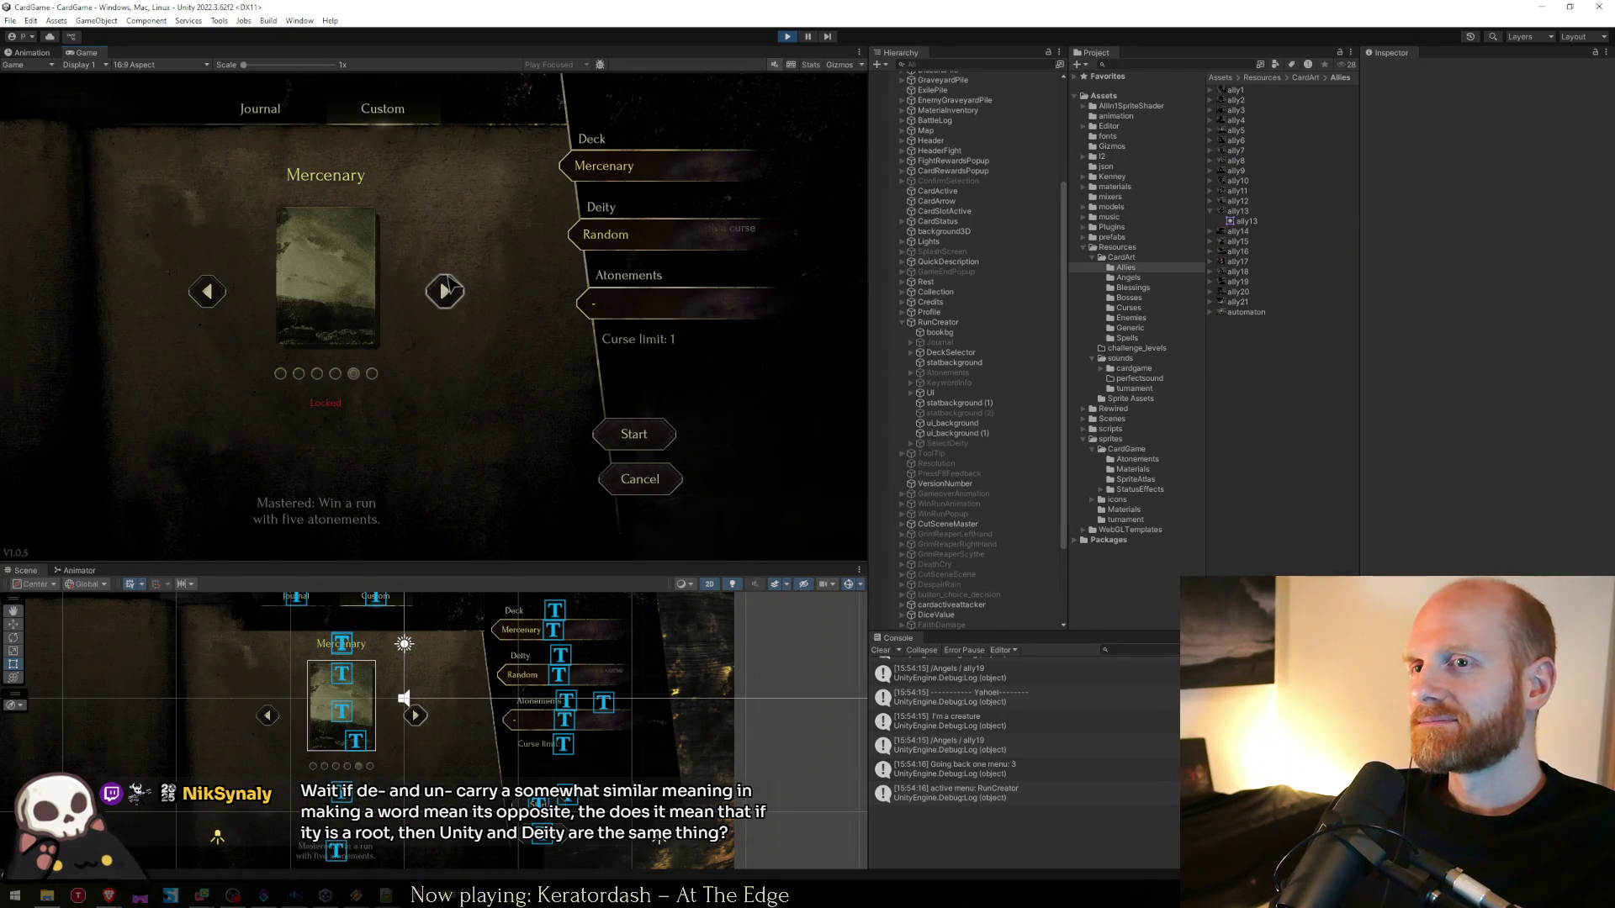
left_click(407, 115)
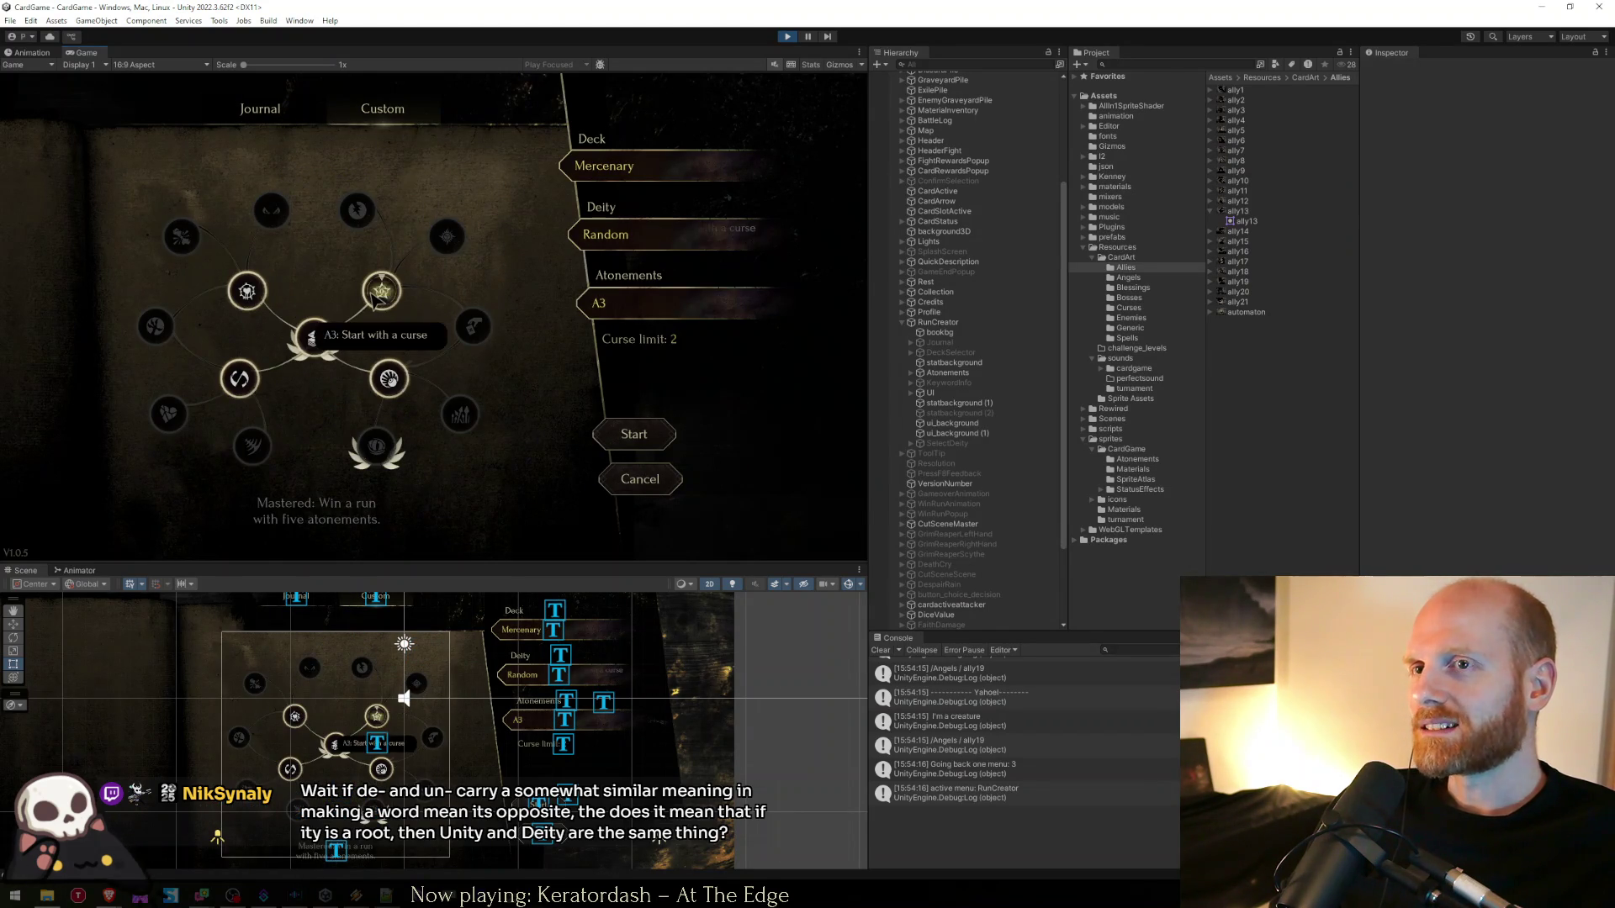
left_click(242, 378)
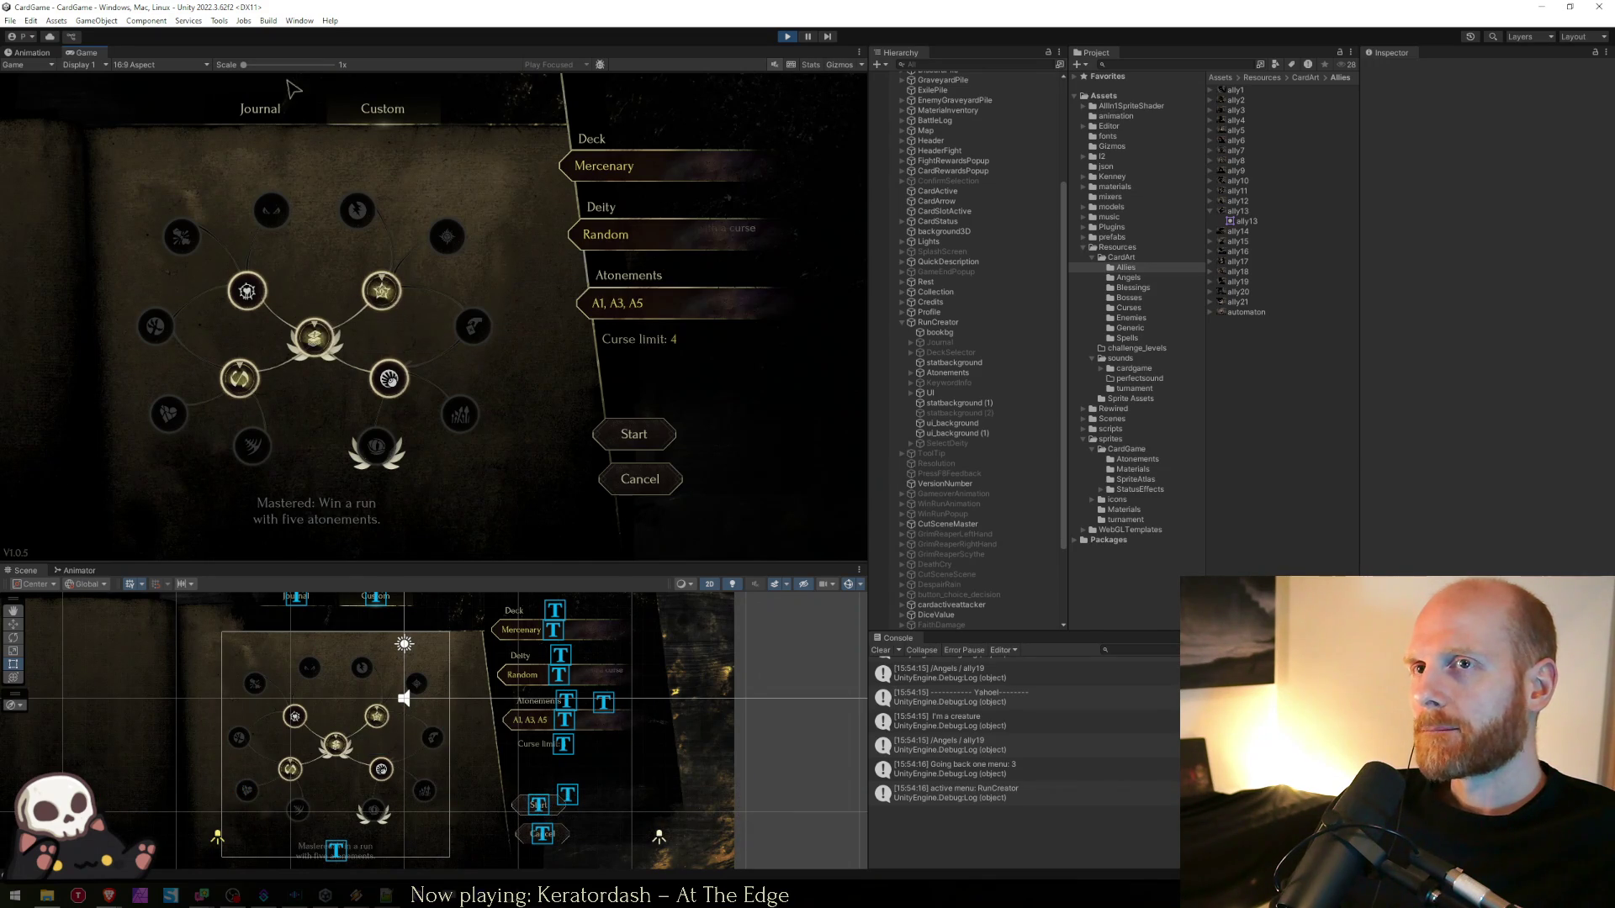
- Browse the daily run calendar through Days 7, 1 and 2, ending back on Day 16
left_click(282, 113)
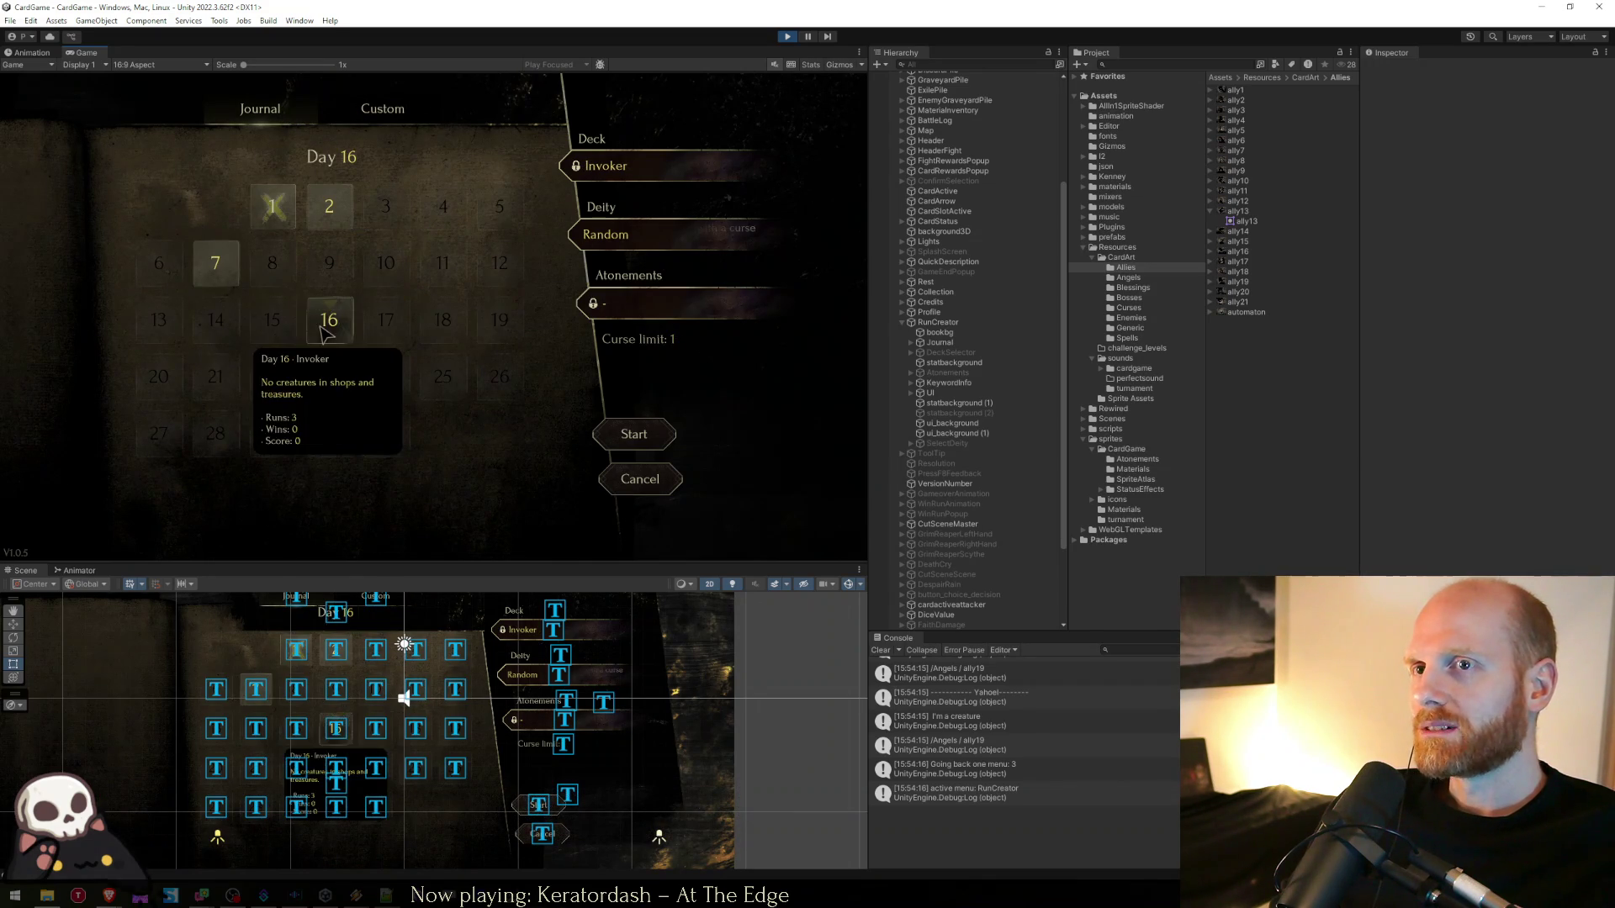
left_click(215, 264)
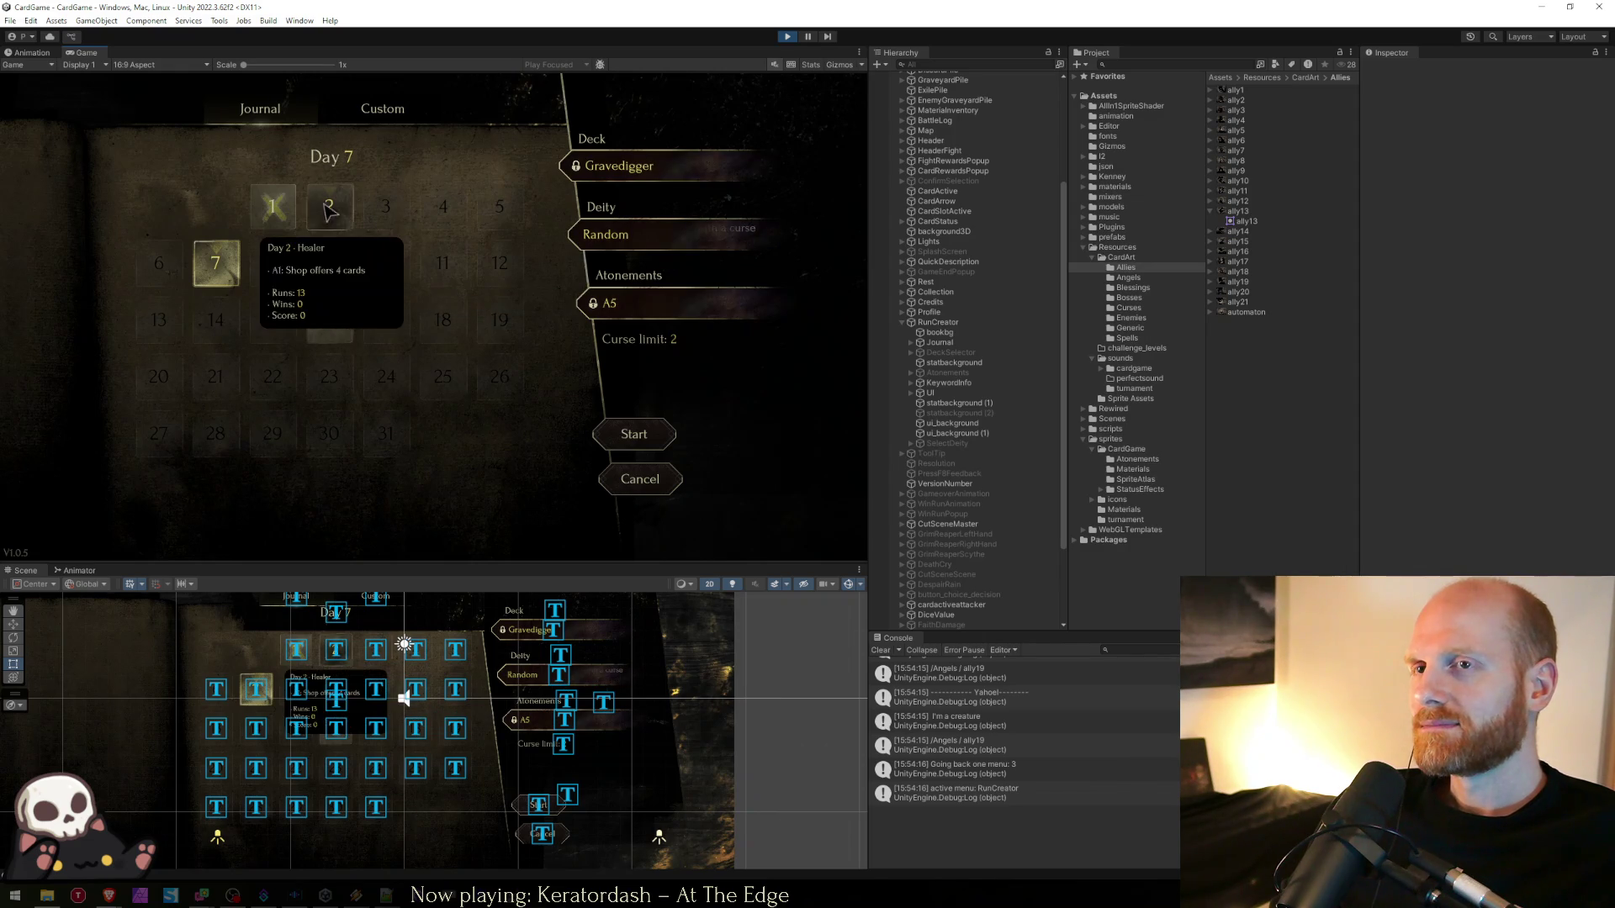
key("Up")
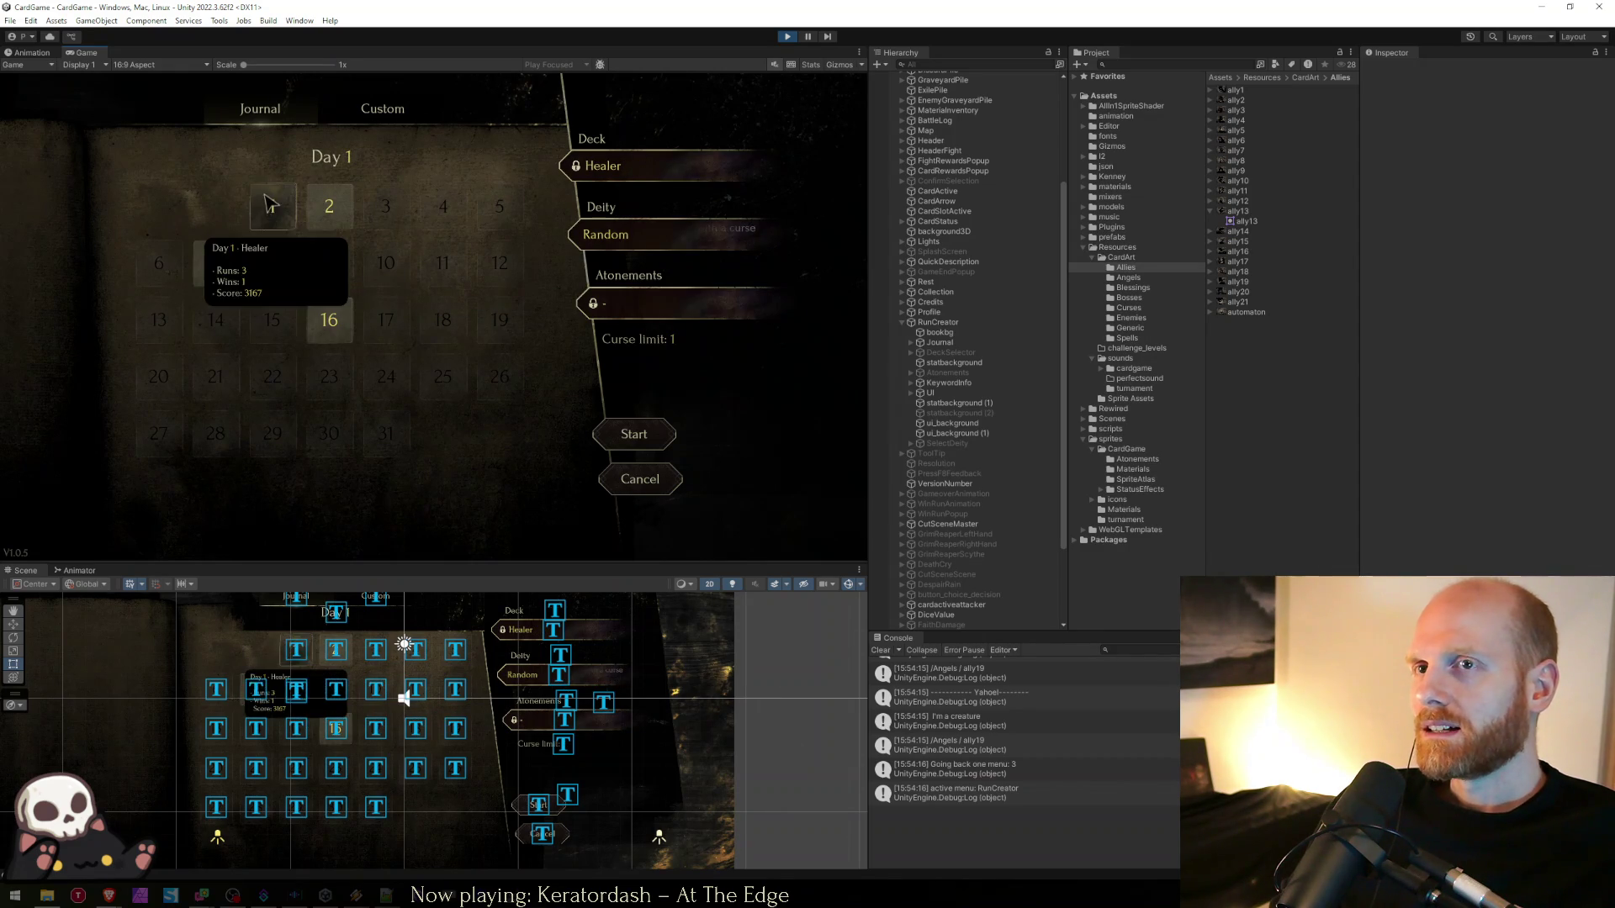
key("Right")
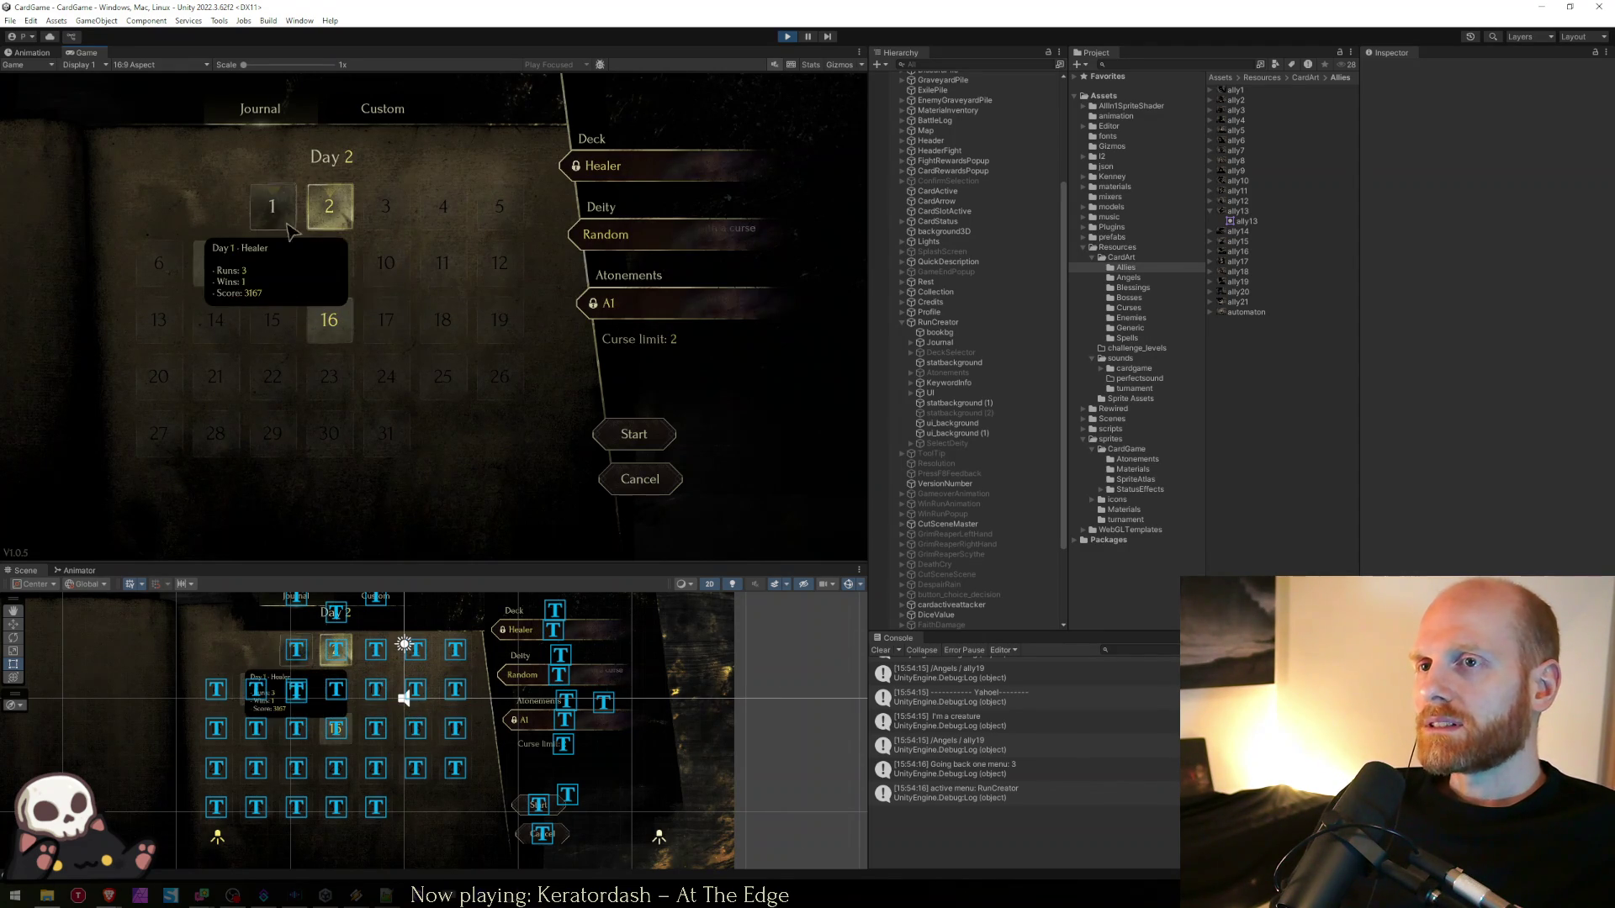
mouse_move(327, 238)
key("Up")
key("Left")
key("Right")
mouse_move(202, 263)
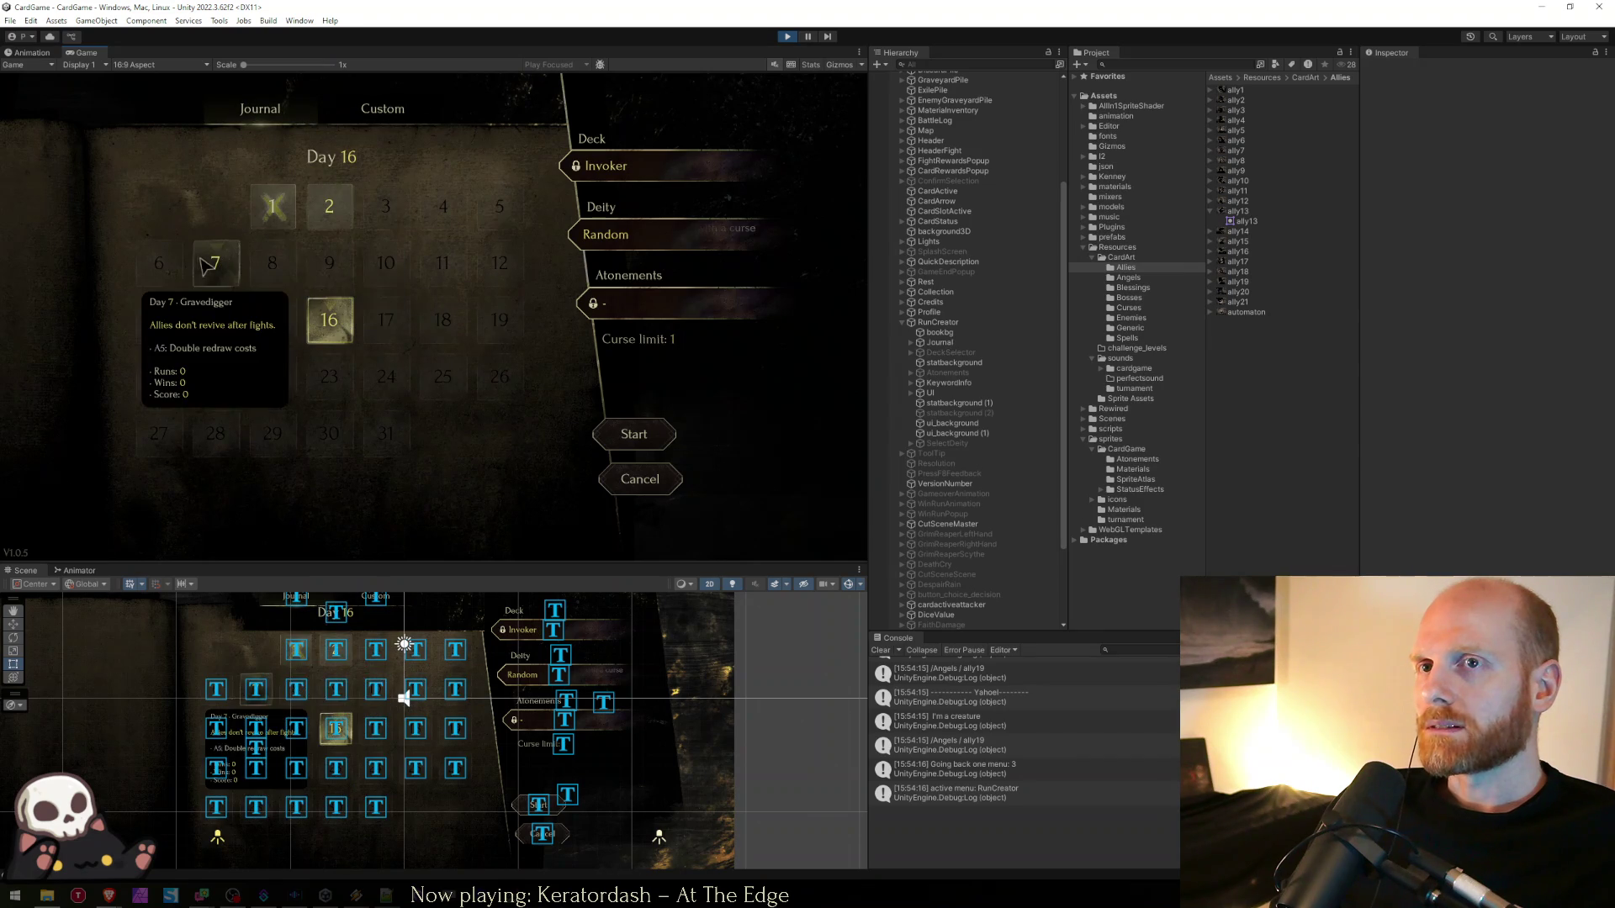
- Recheck the deity list's card art and select the Yefefiah card-art log in the Console
left_click(647, 235)
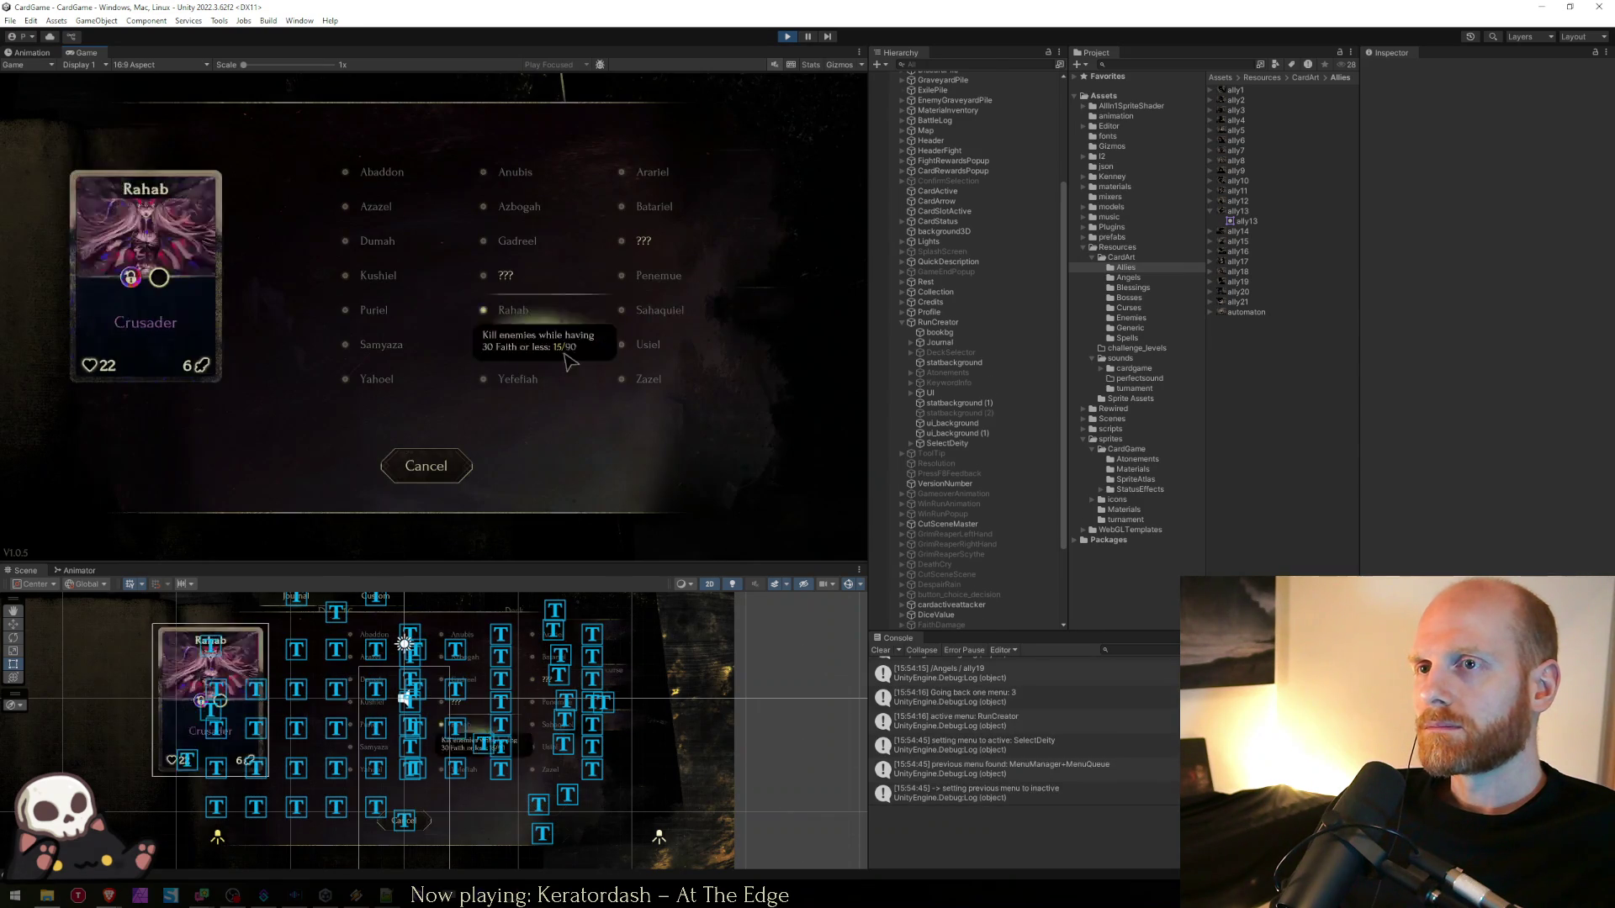
left_click(436, 465)
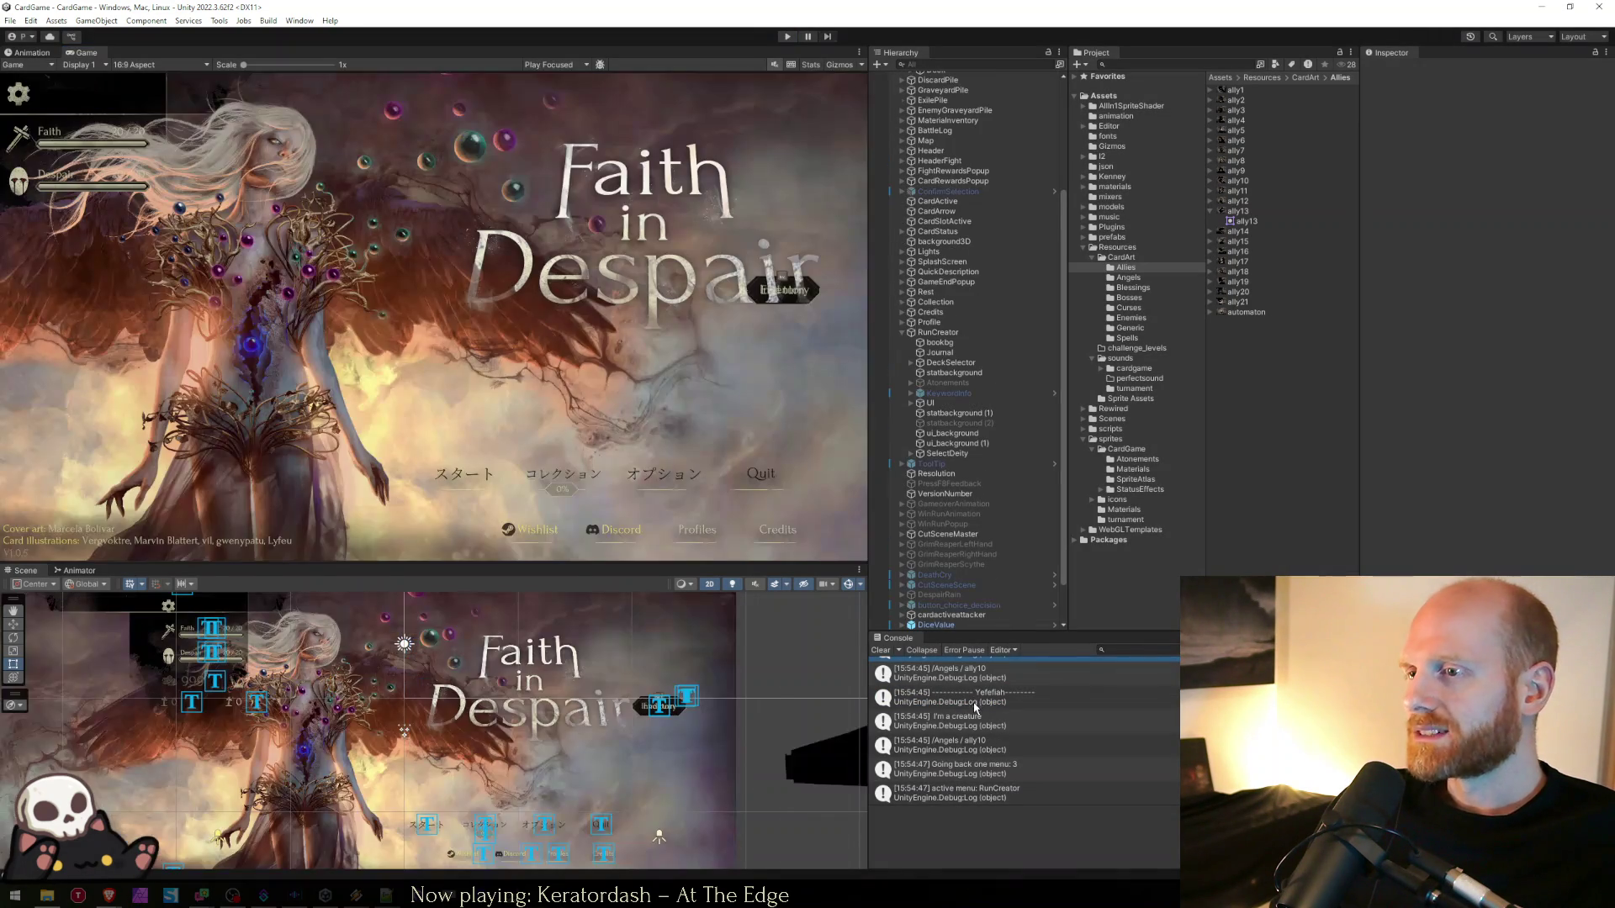
left_click(980, 706)
- Open Card.cs from the console log and delete the card-name, spell and creature Debug.Log lines
double_click(979, 706)
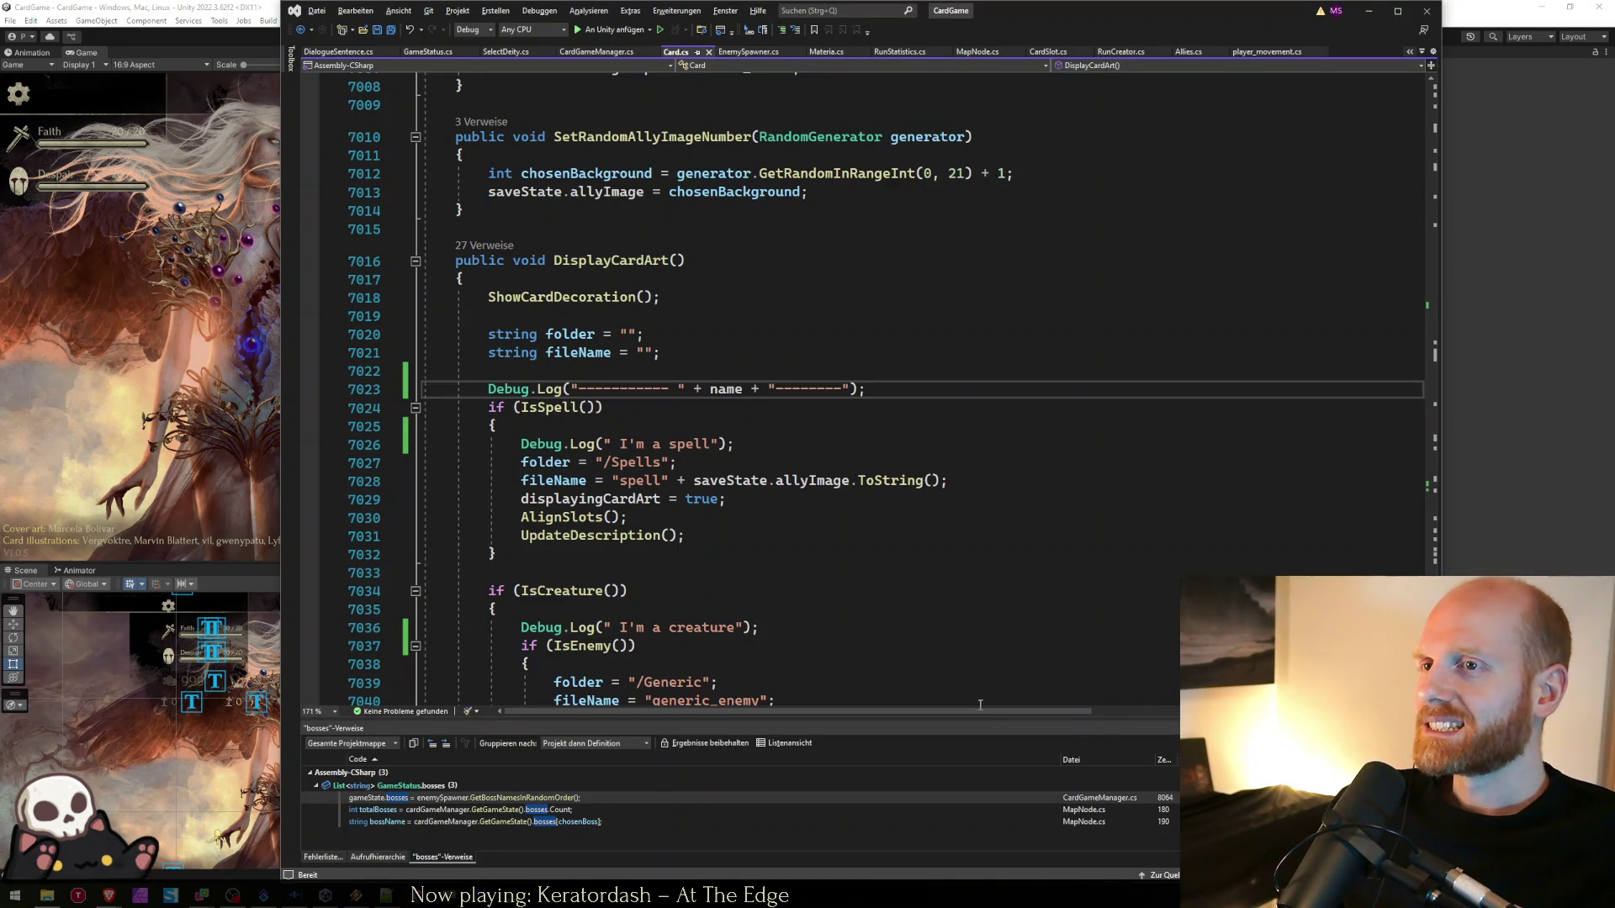
key("ctrl+l")
key("ctrl+l")
key("Down")
key("Down")
key("Down")
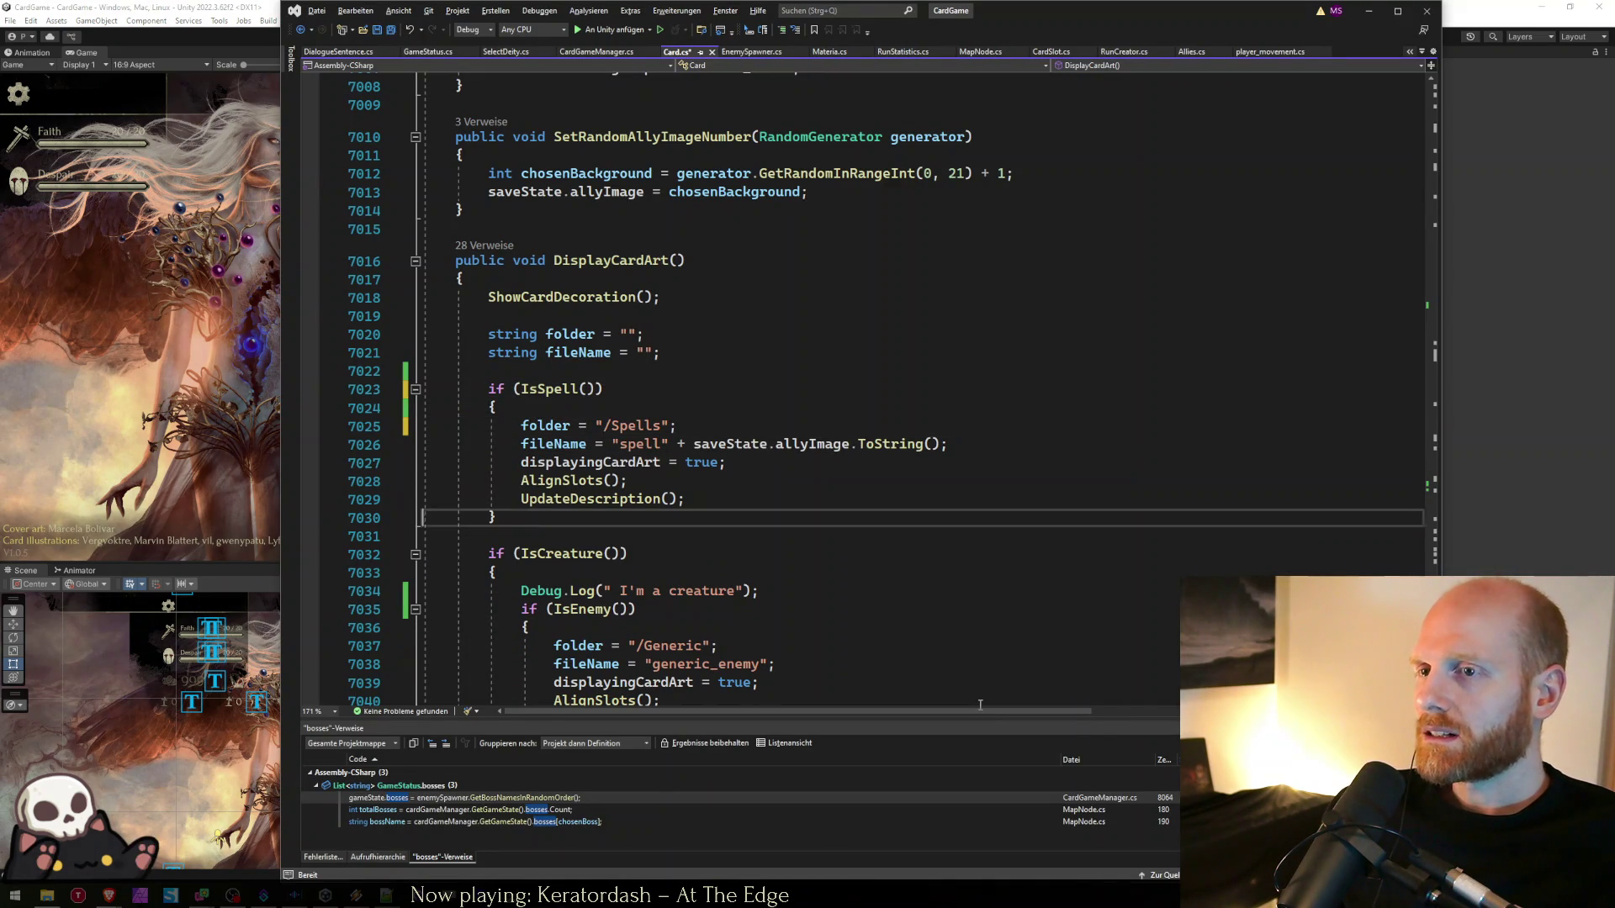
key("ctrl+l")
- Delete the last folder/fileName debug log in DisplayCardArt and save Card.cs
key("Down")
key("Down")
key("Down")
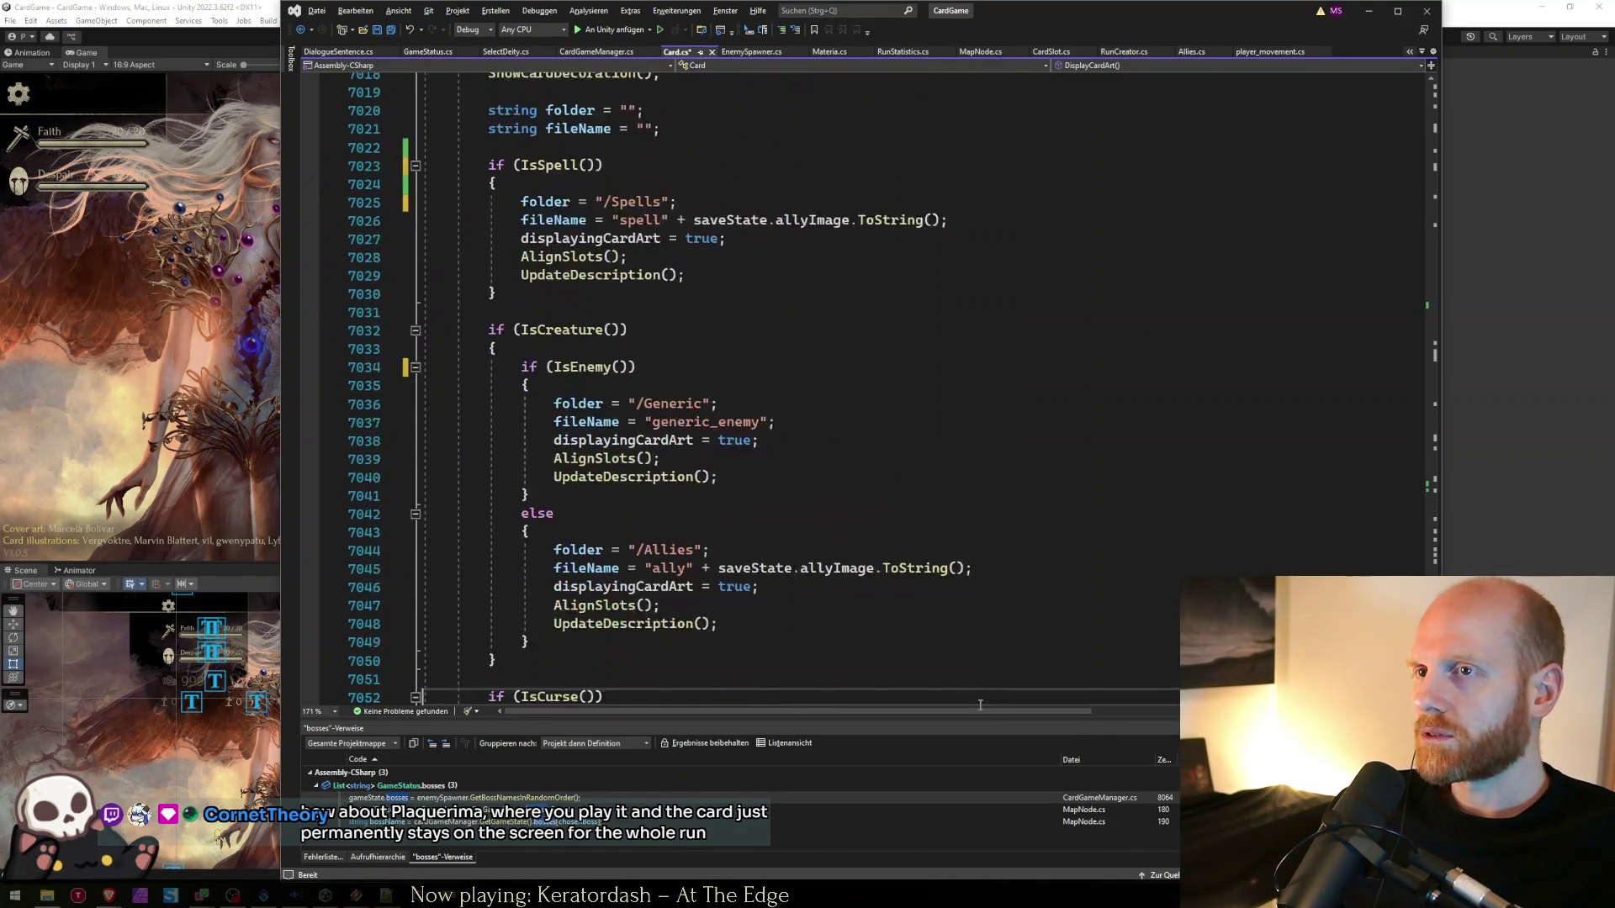
key("Down")
key("Down")
key("Down")
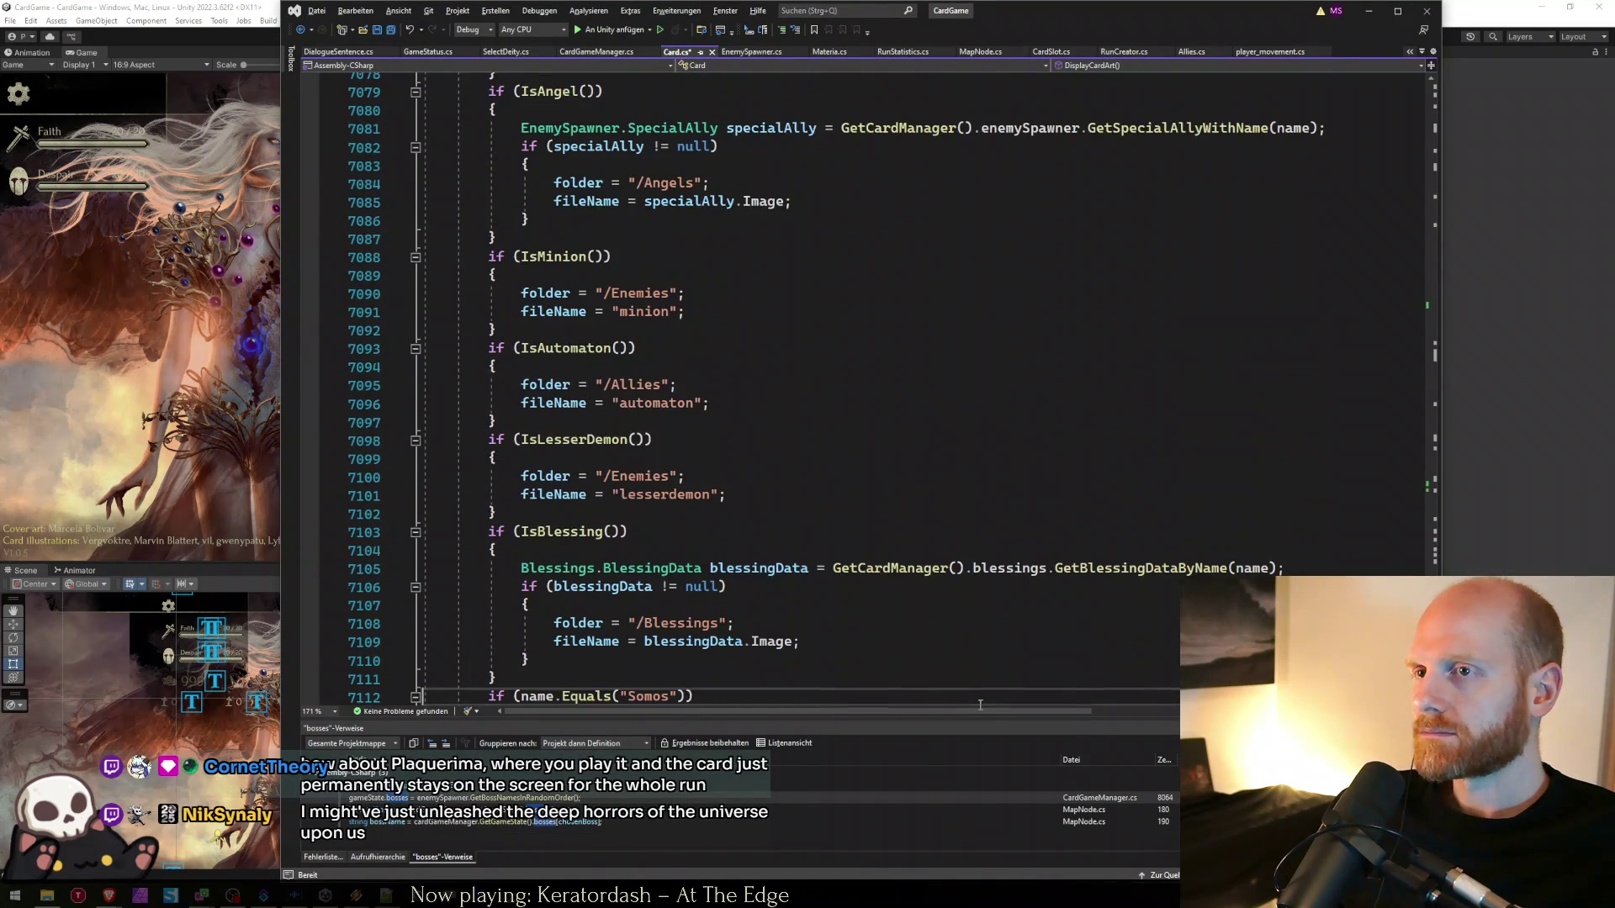
key("Down")
key("Down")
key("Down")
key("Up")
key("Up")
key("Up")
key("Up")
key("ctrl+x")
key("ctrl+x")
key("ctrl+s")
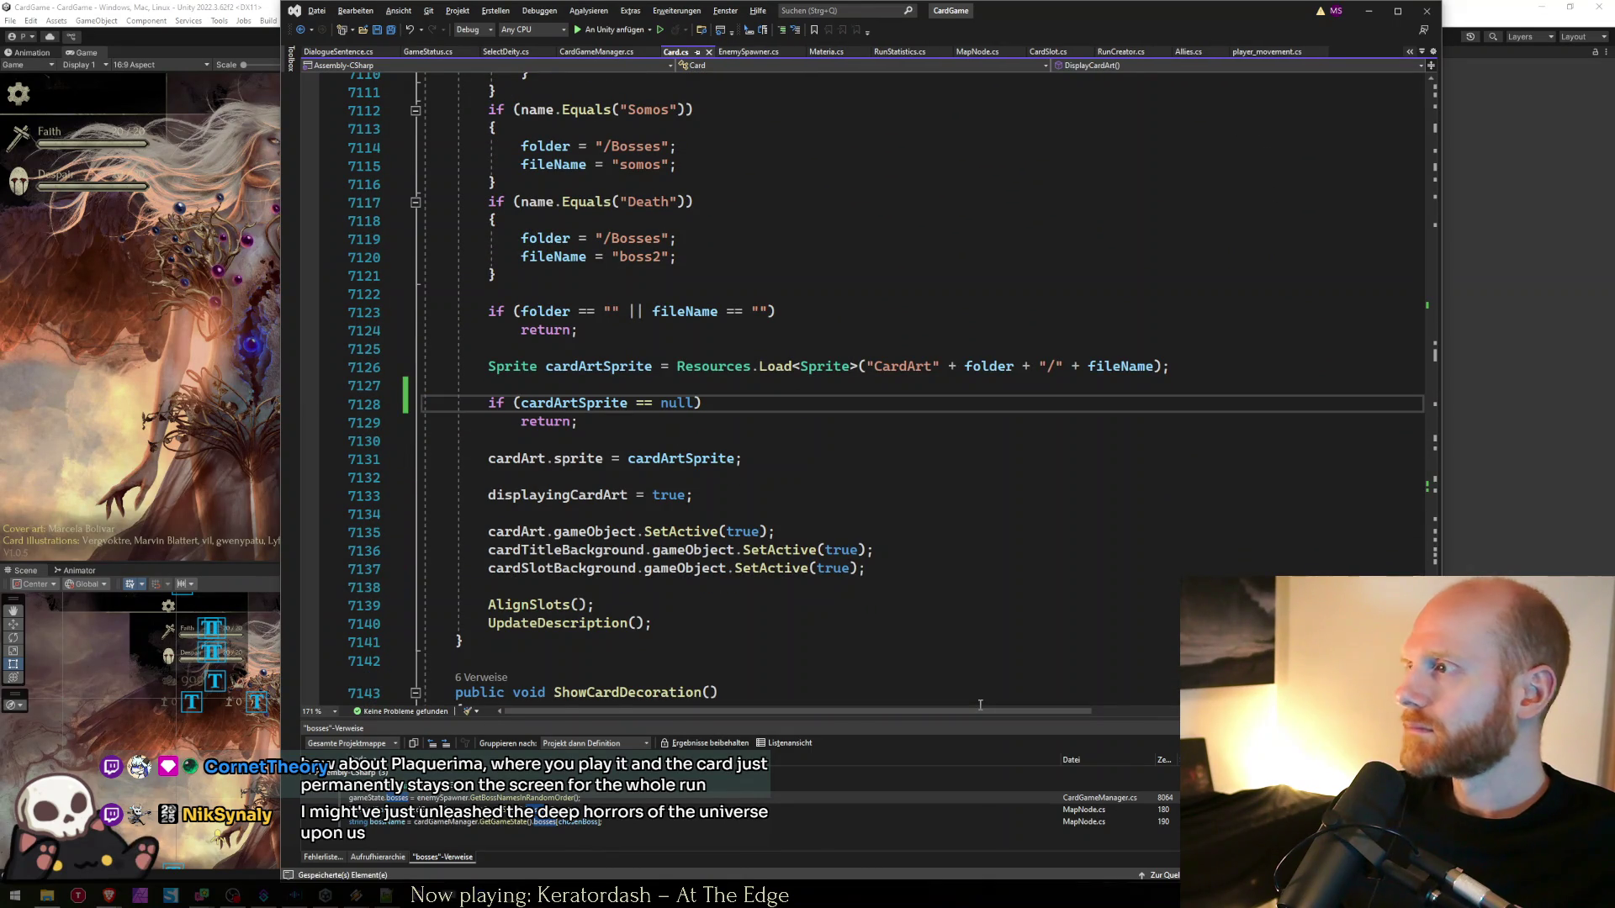
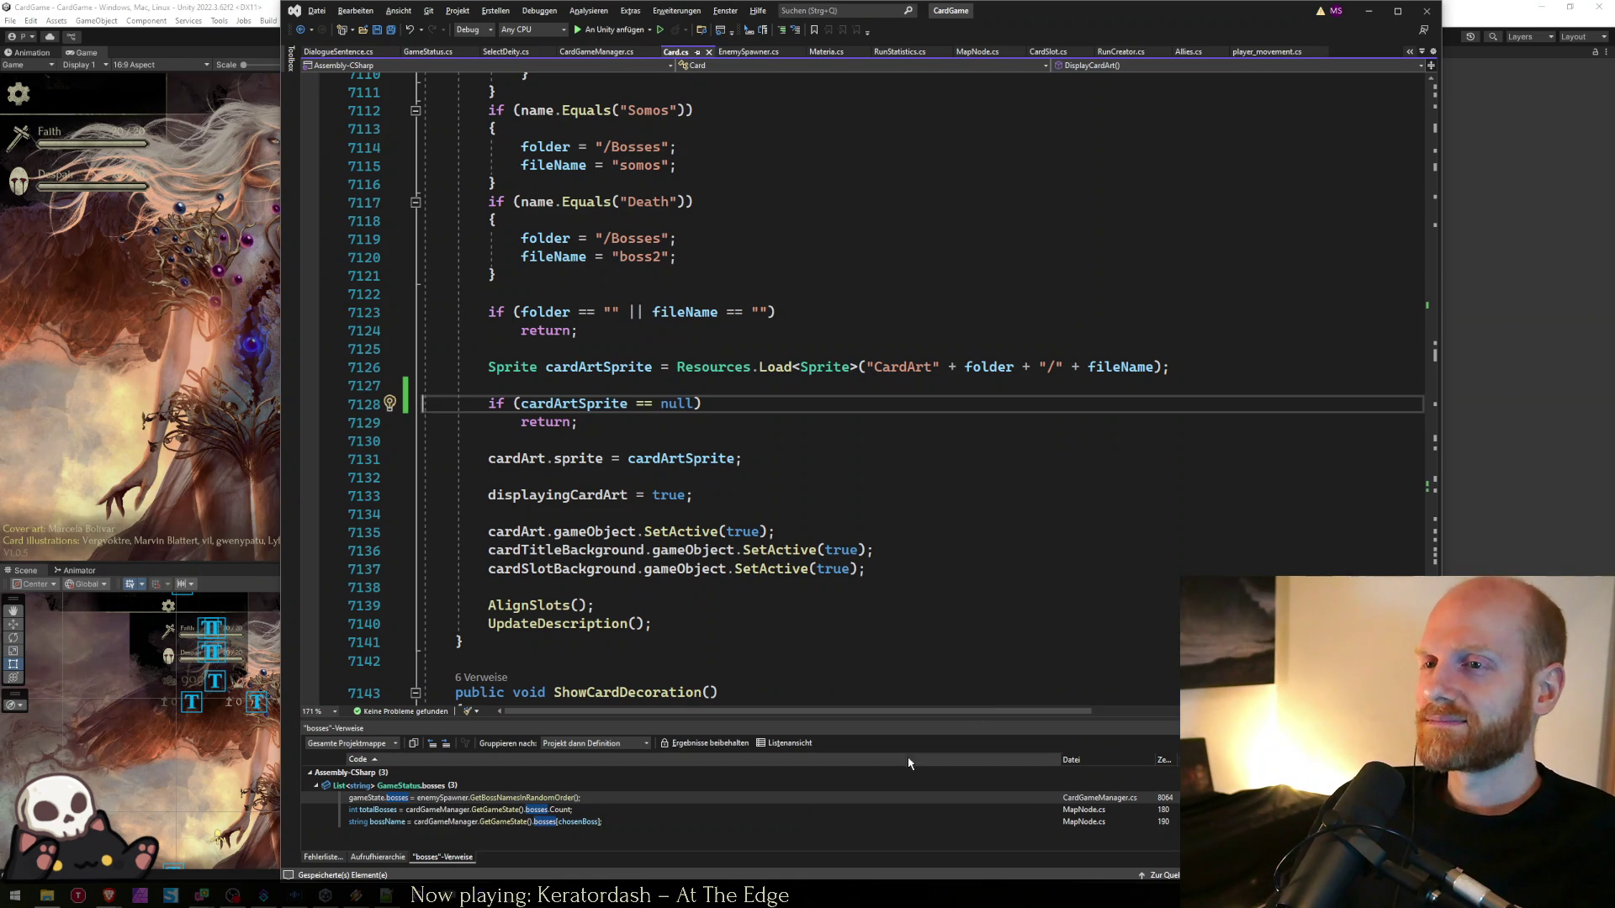
- Let Unity recompile the Card.cs changes, then bring up the worksheet.txt notes in Notepad++
left_click(200, 407)
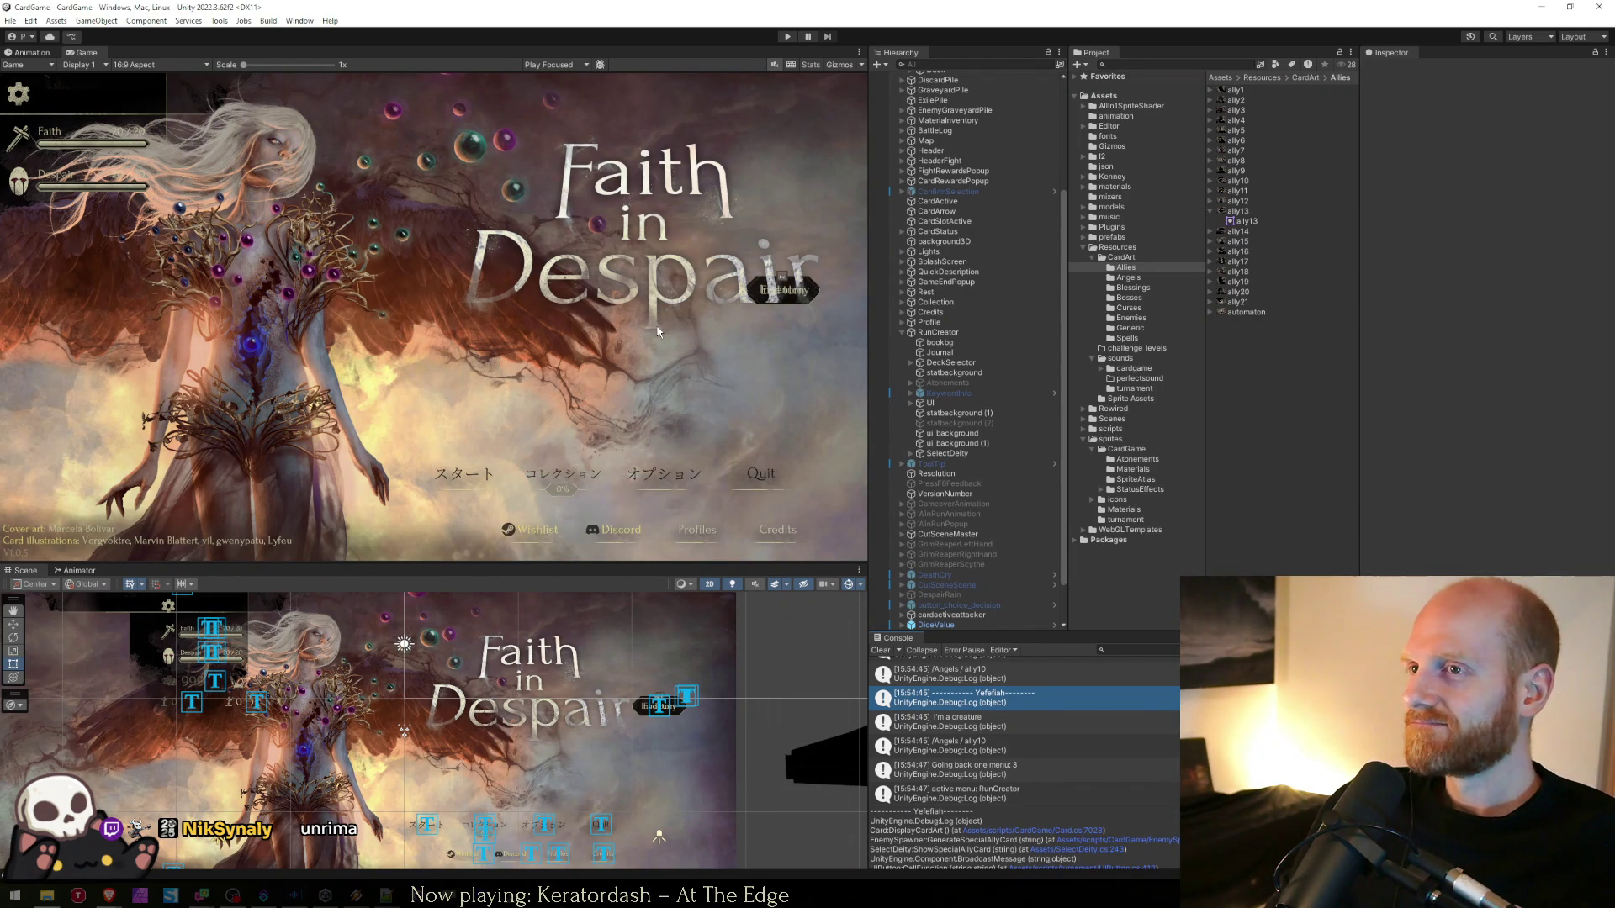
key("alt+Tab")
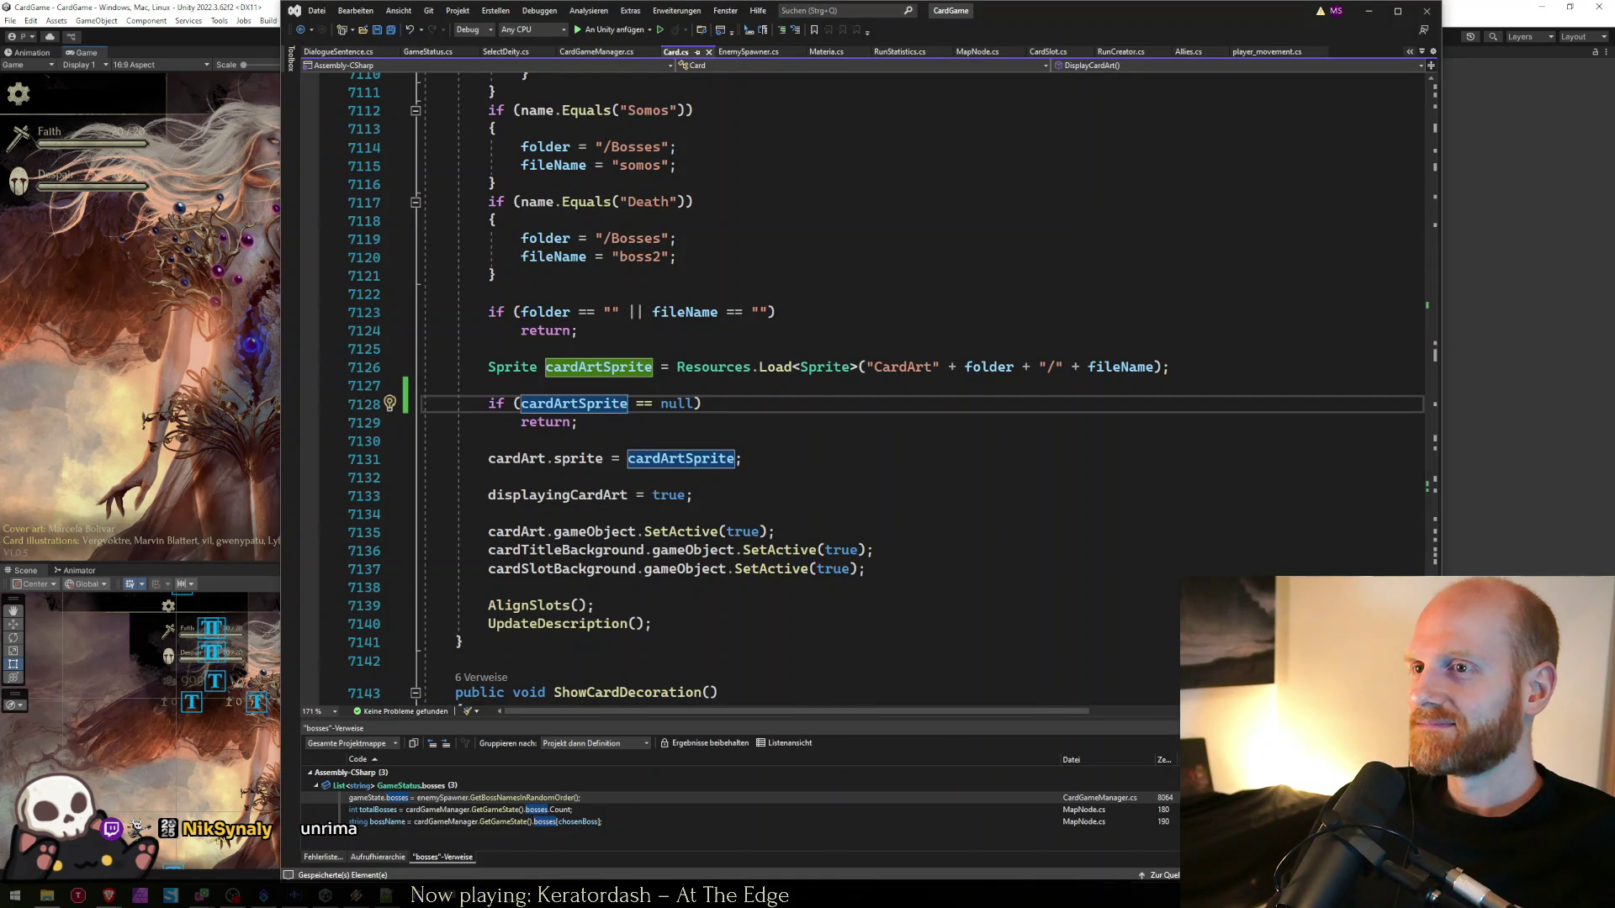
key("alt+Tab")
key("alt+Tab")
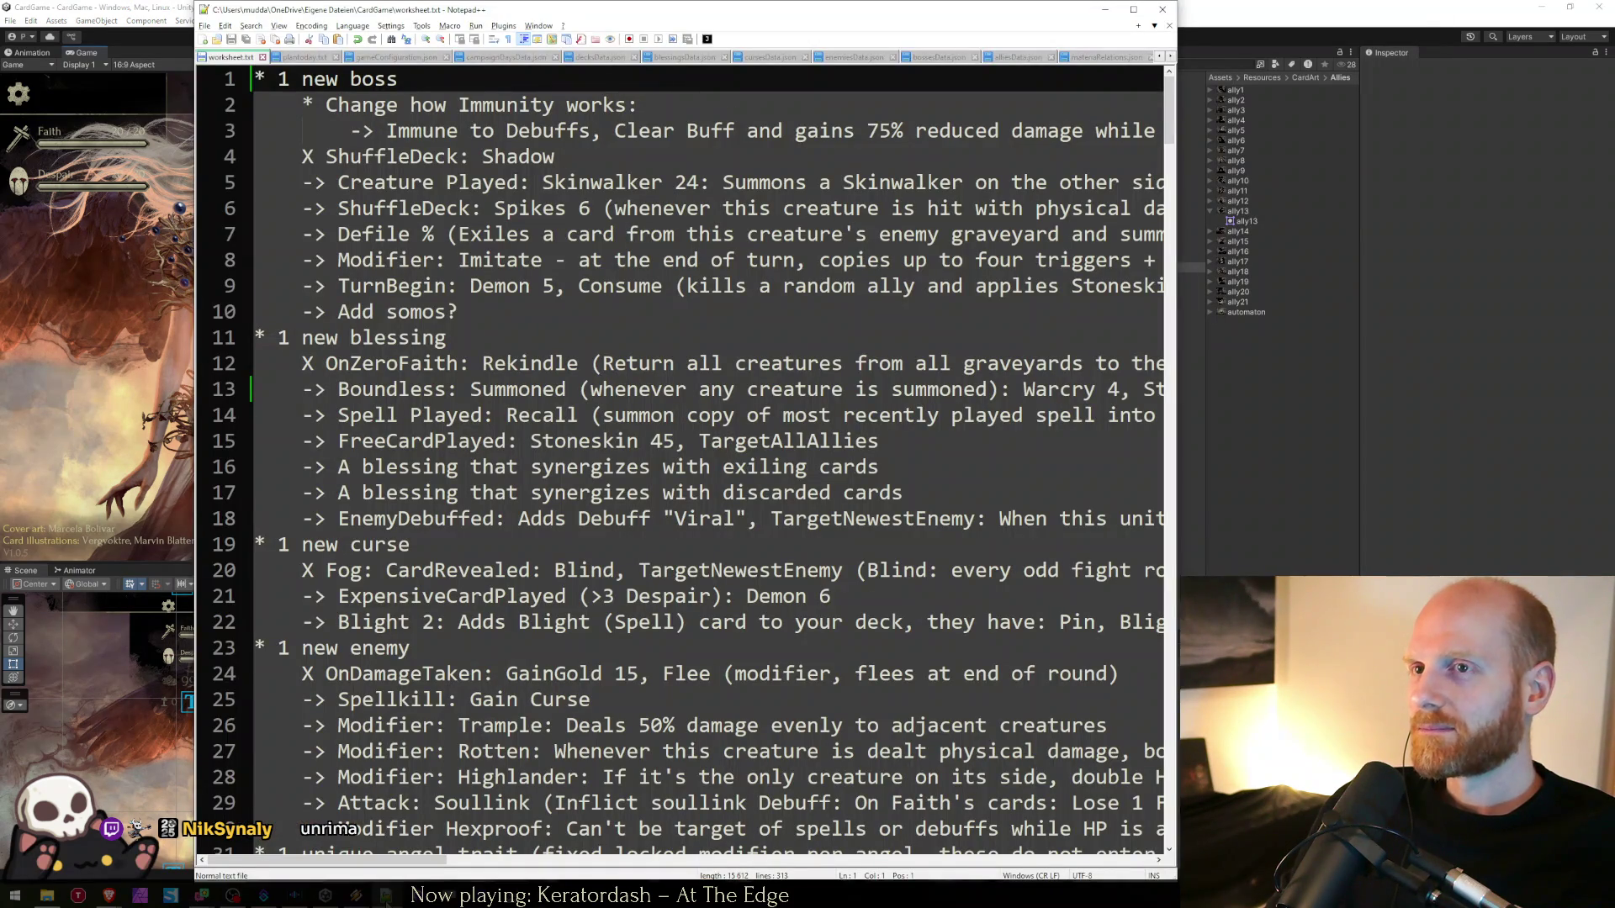
key("alt+Tab")
- Enter Unity play mode to reach the Day 16 Invoker run setup with a Random deity
left_click(786, 37)
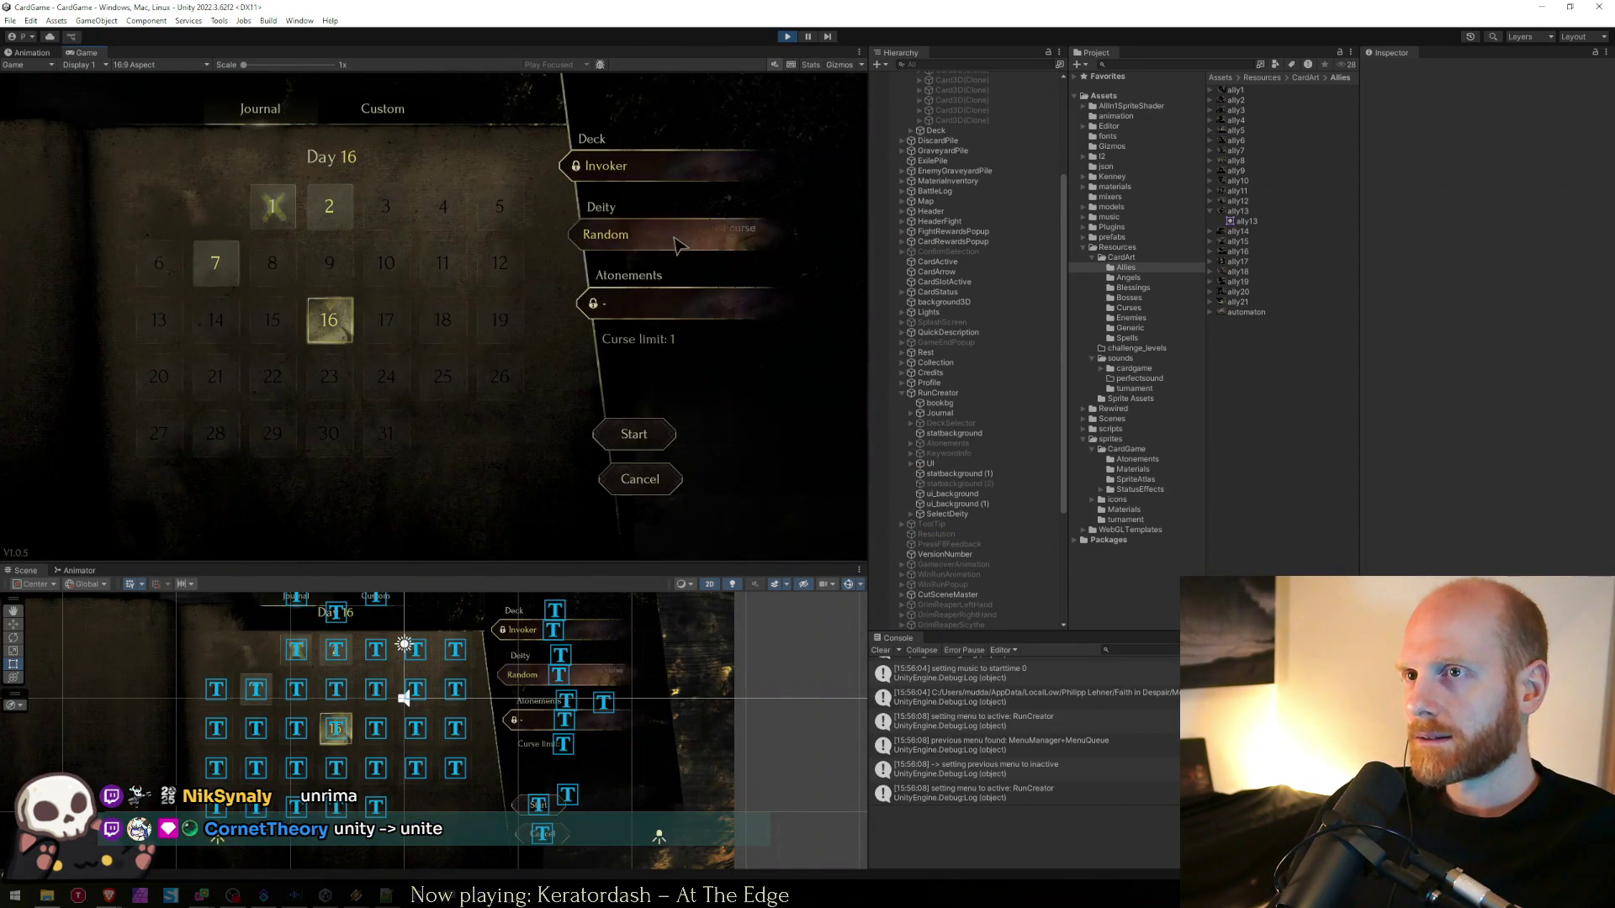
- Open and dismiss the deity list, then inspect a menu log message's stack trace in the Console
left_click(618, 234)
mouse_move(507, 244)
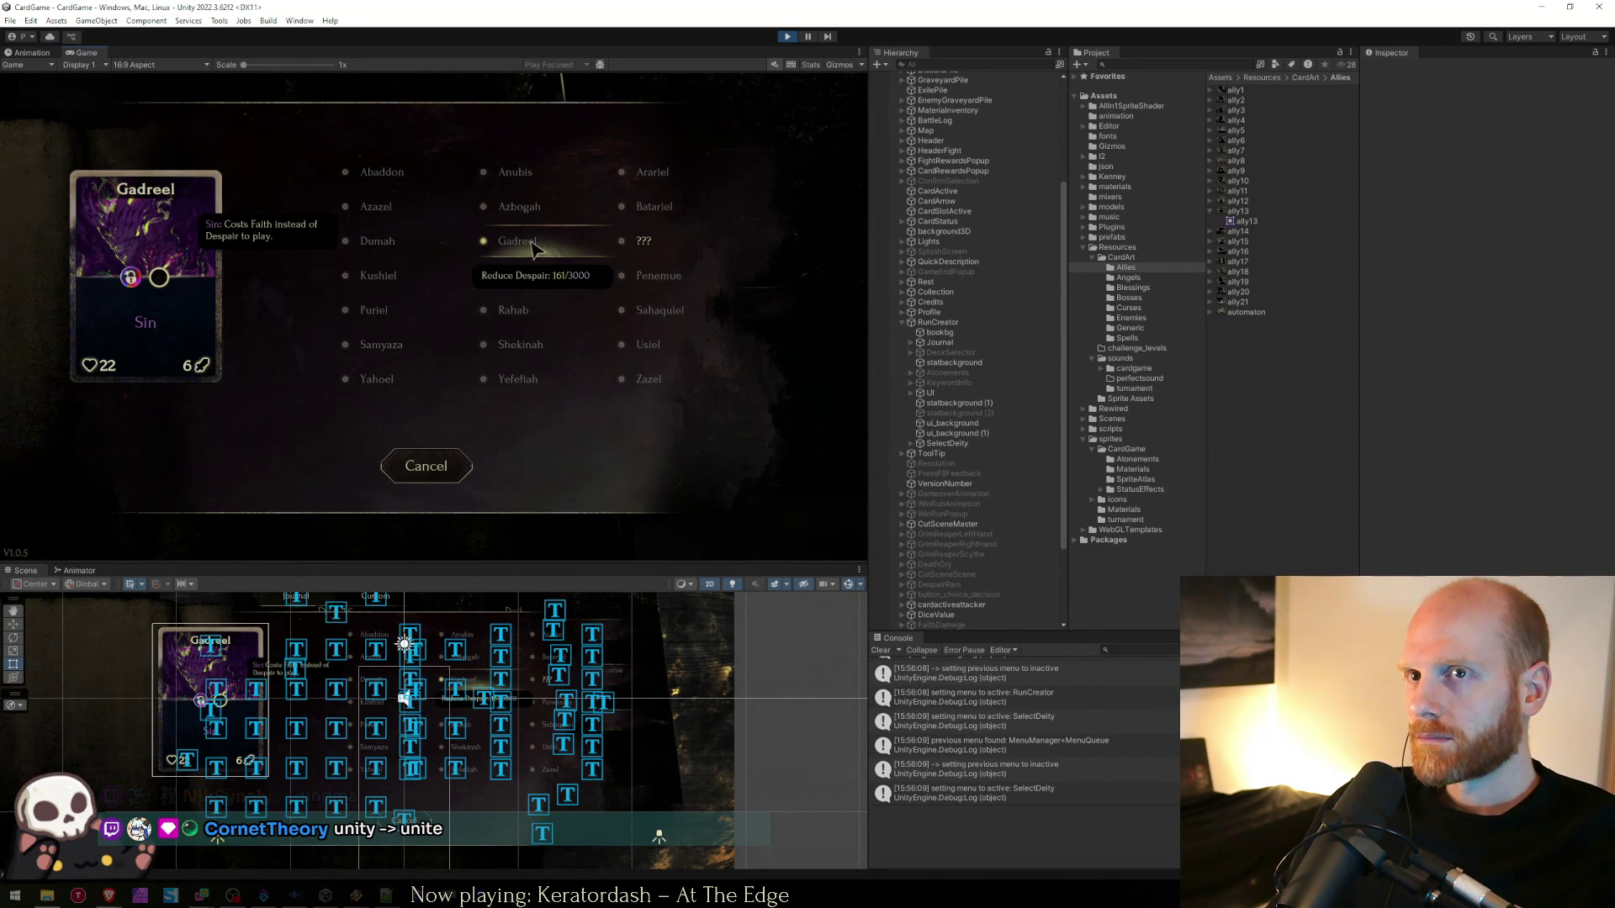
left_click(409, 462)
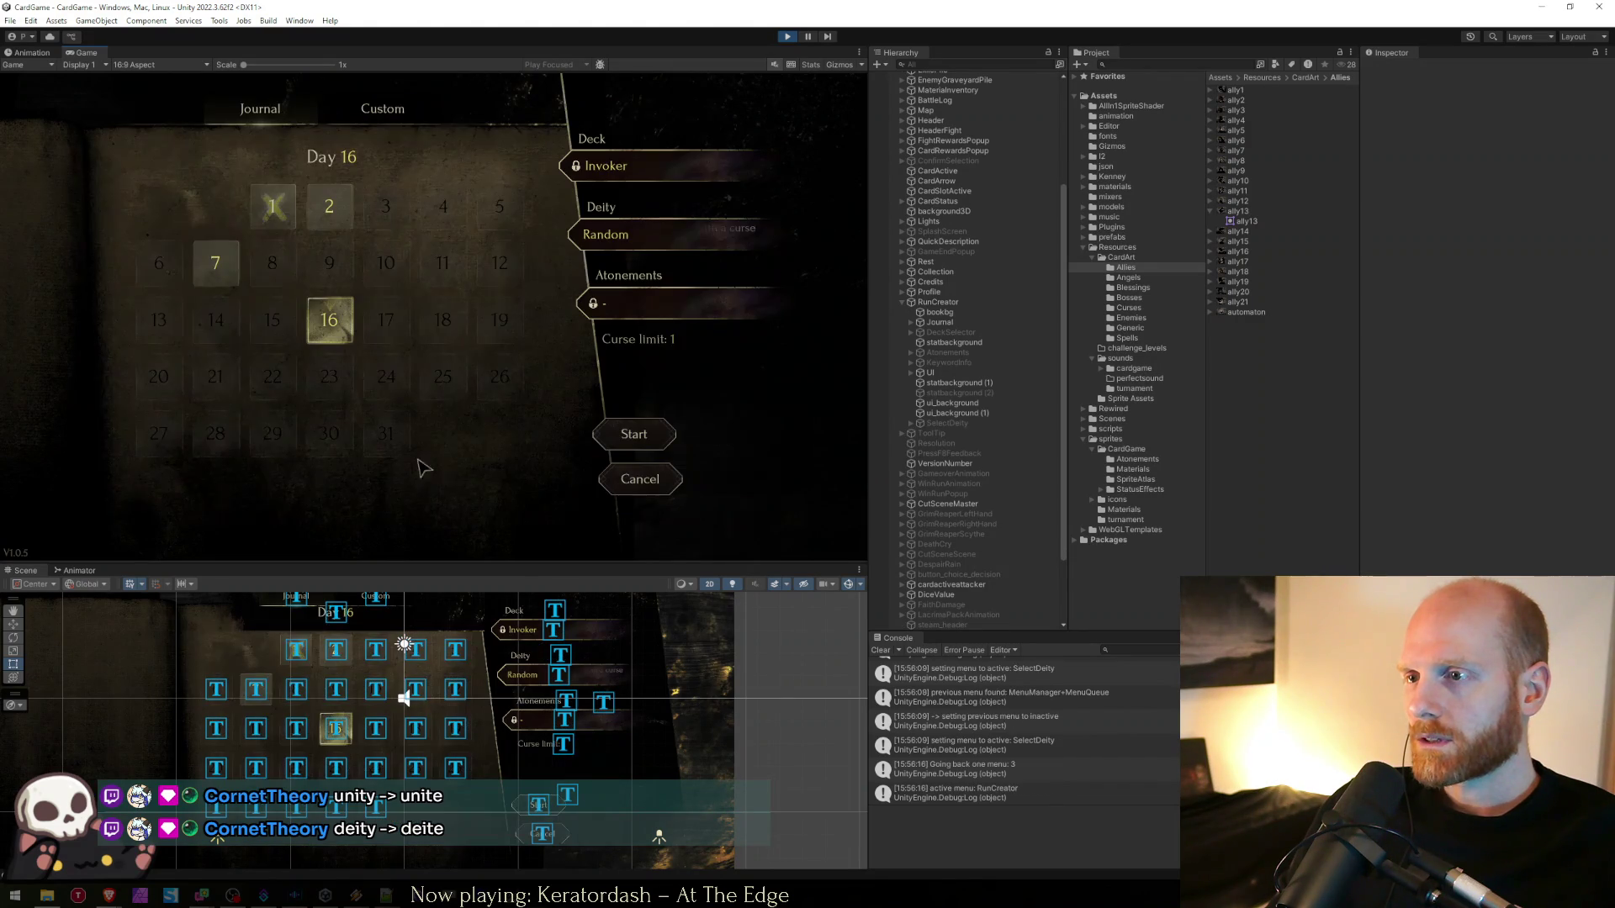
left_click(993, 722)
scroll(1025, 732, "up", 10)
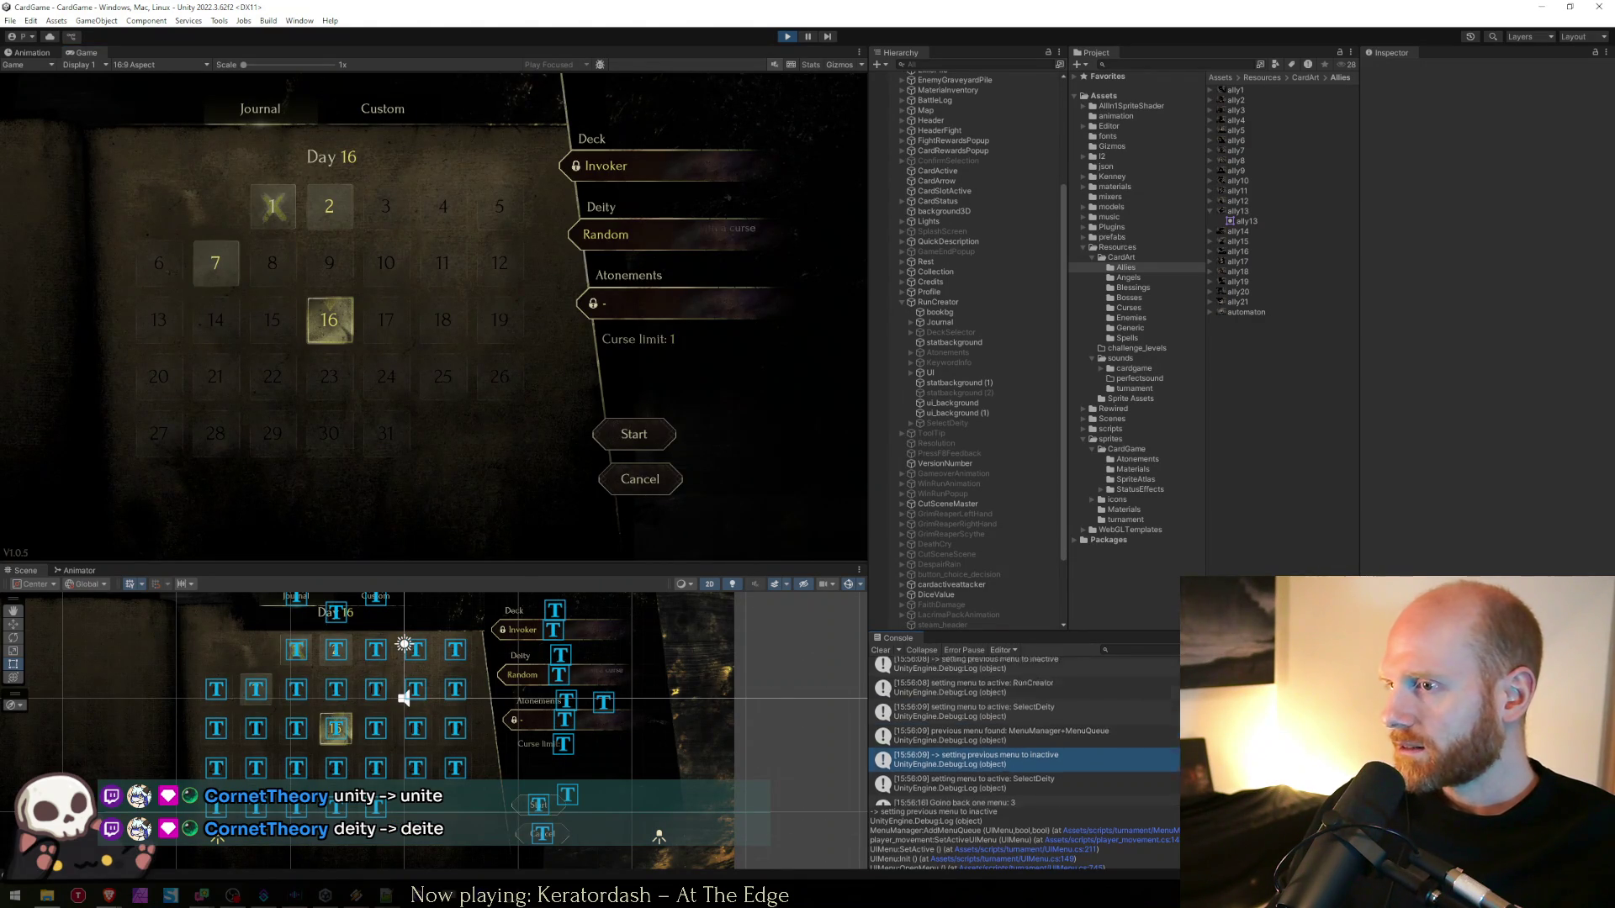
scroll(1024, 728, "up", 1)
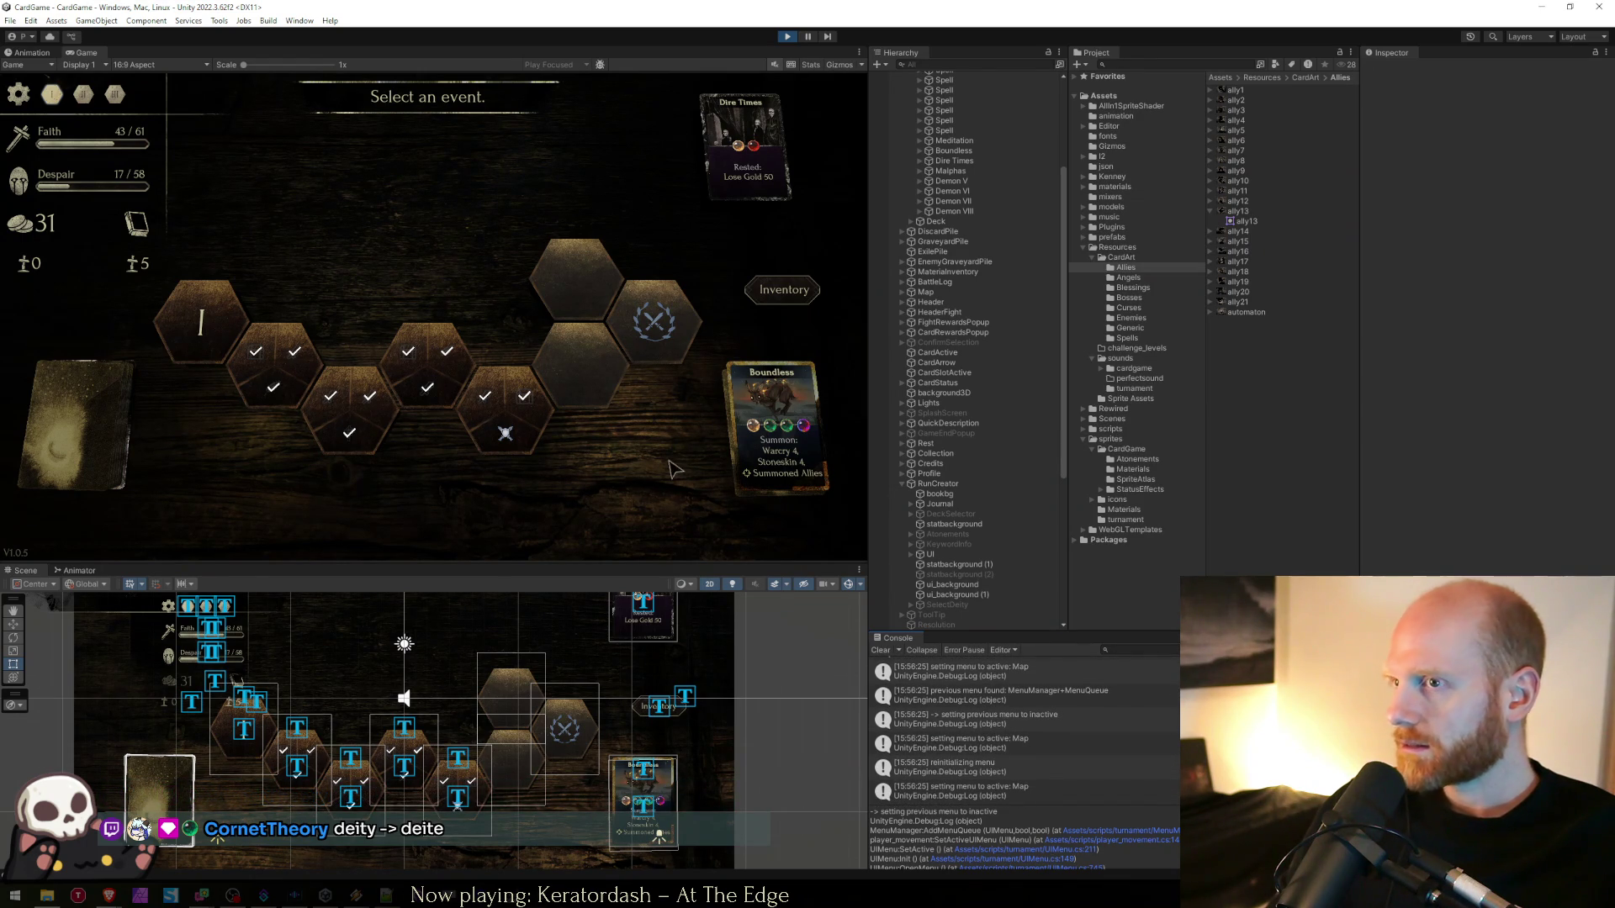
- Enter the elite fight, play Azazel, two Impulses and Poison 5 on Ose, and end the turn
left_click(505, 432)
left_click_drag(460, 490, 361, 337)
mouse_move(530, 471)
left_mouse_down()
mouse_move(565, 202)
mouse_move(538, 194)
left_mouse_up()
mouse_move(626, 480)
left_mouse_down()
mouse_move(523, 277)
mouse_move(519, 193)
left_mouse_up()
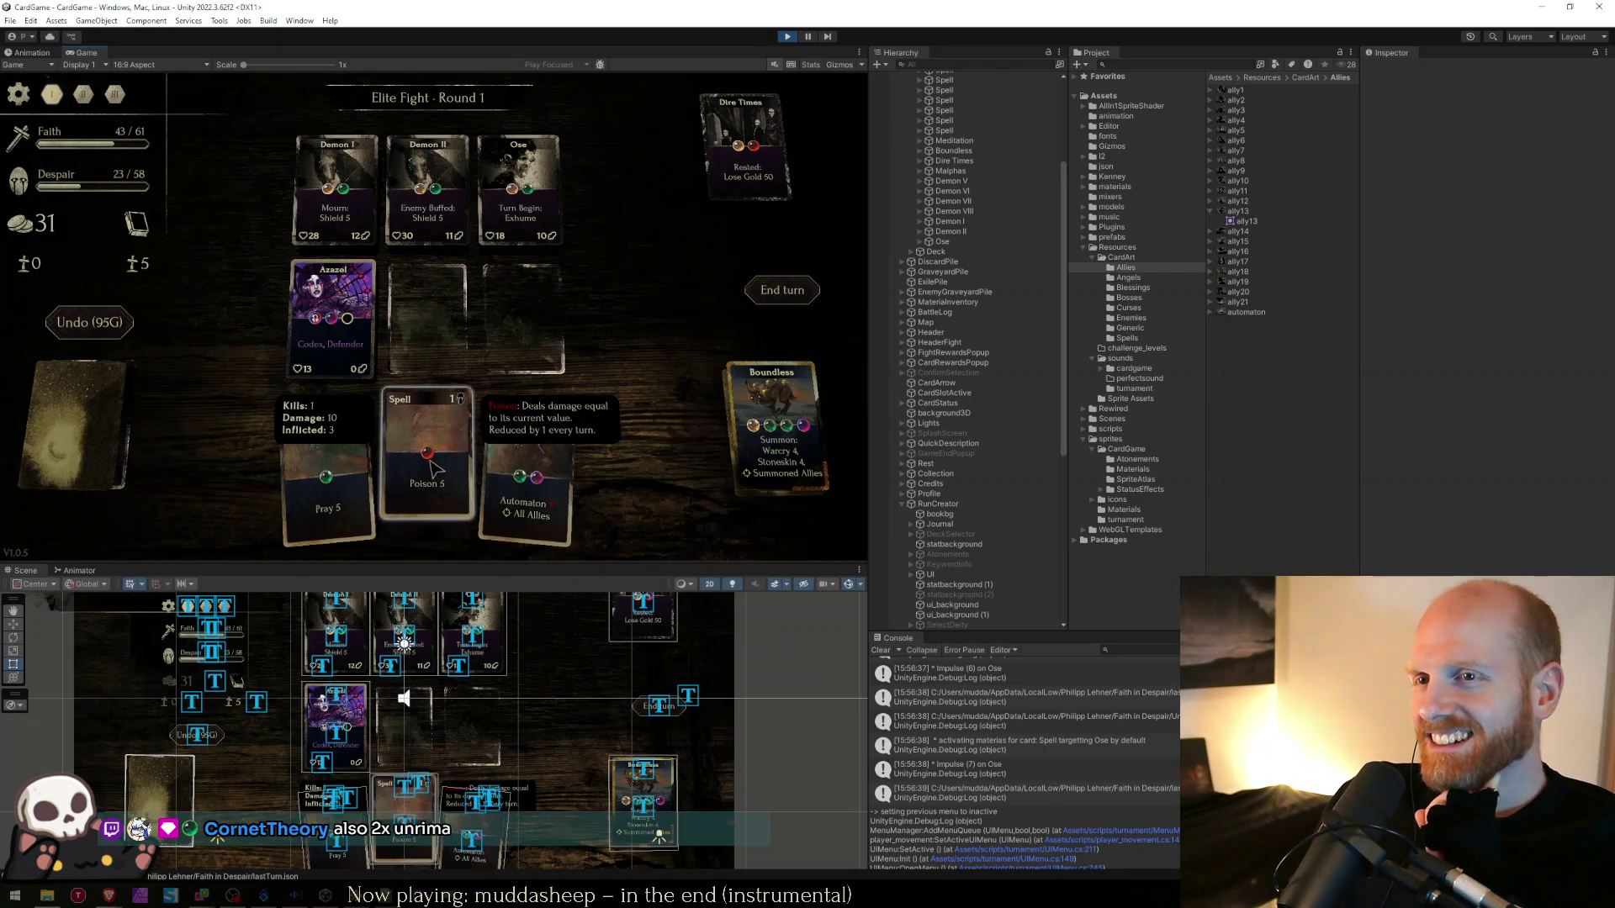
left_click_drag(426, 467, 524, 191)
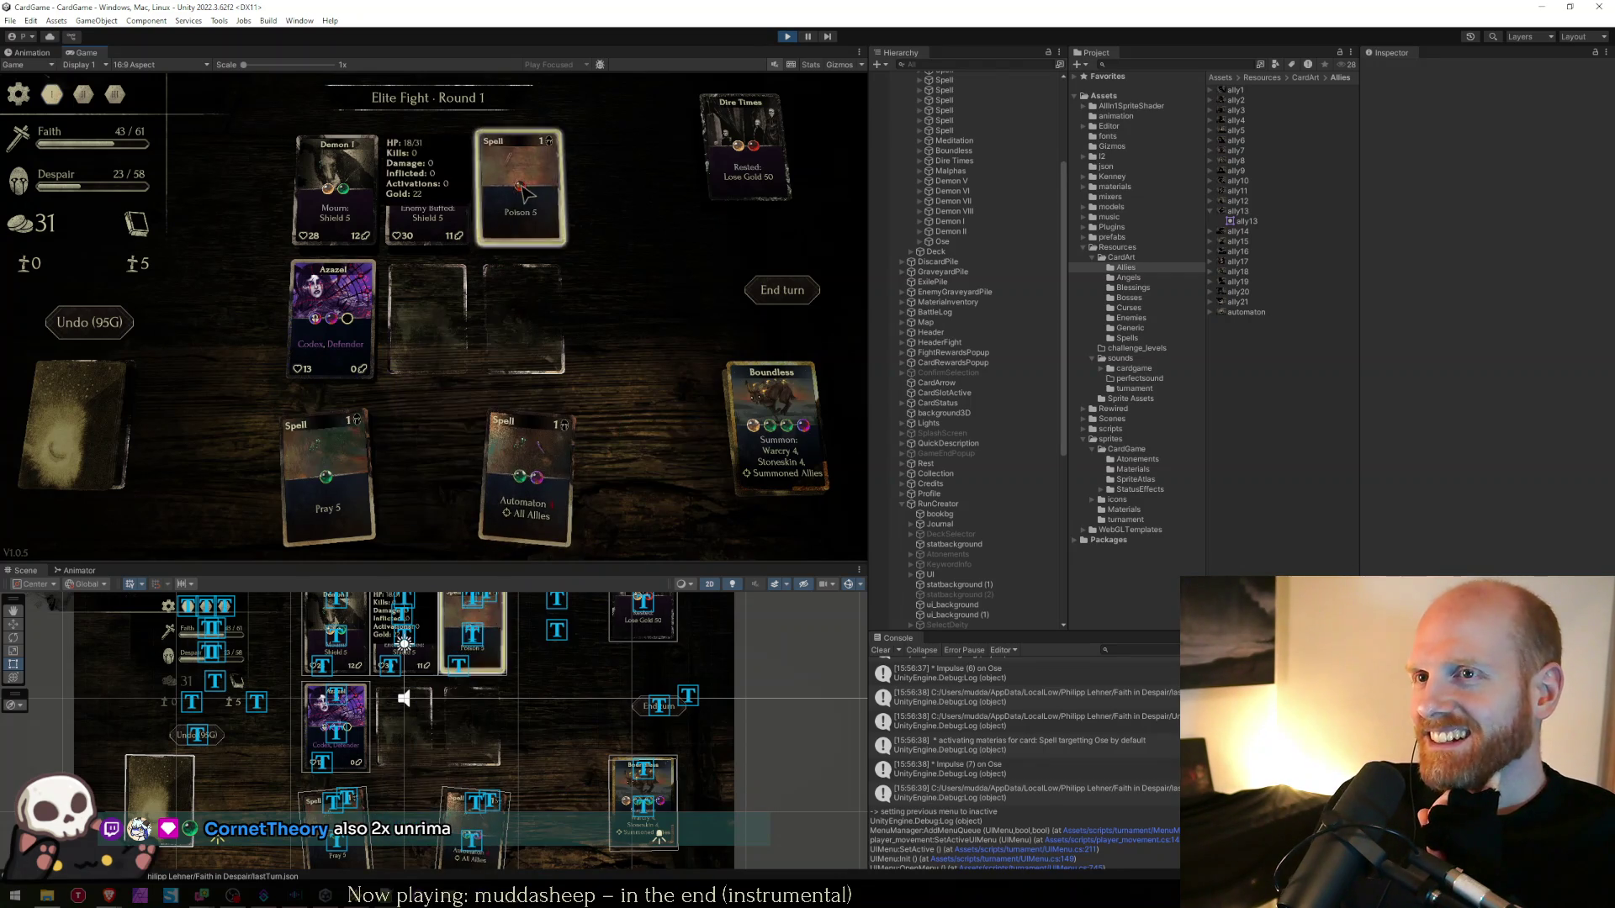
left_click(782, 290)
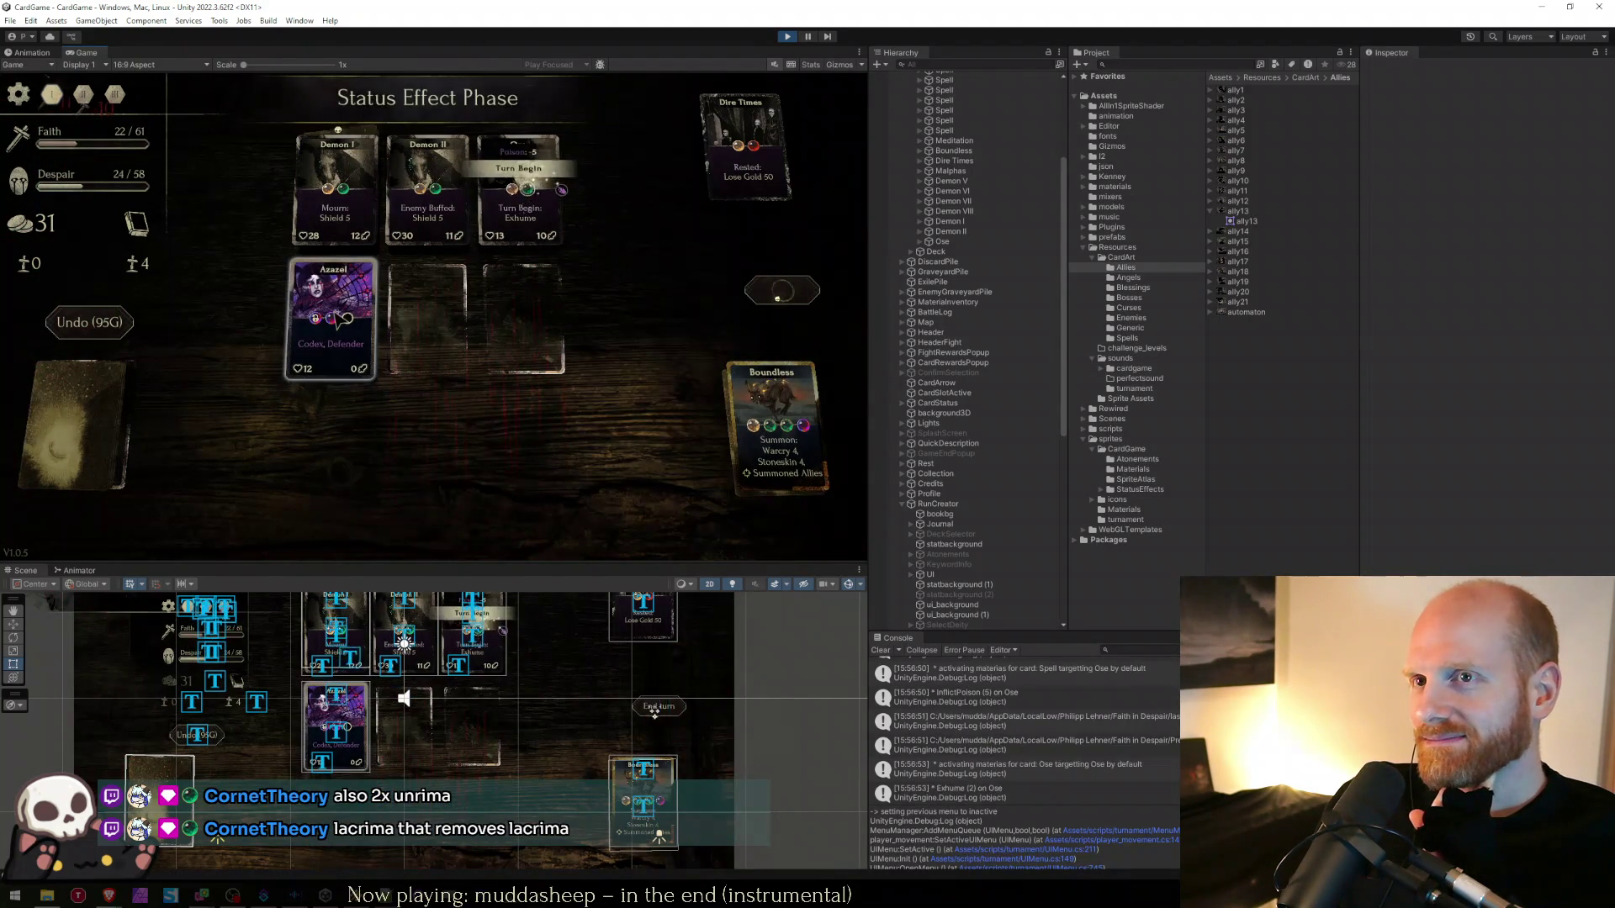
- Place MadChirpy and Puriel, cast Poison Ray on Ose and Demon I, and maximize the Game view
mouse_move(361, 471)
left_mouse_down()
mouse_move(395, 353)
mouse_move(427, 318)
left_mouse_up()
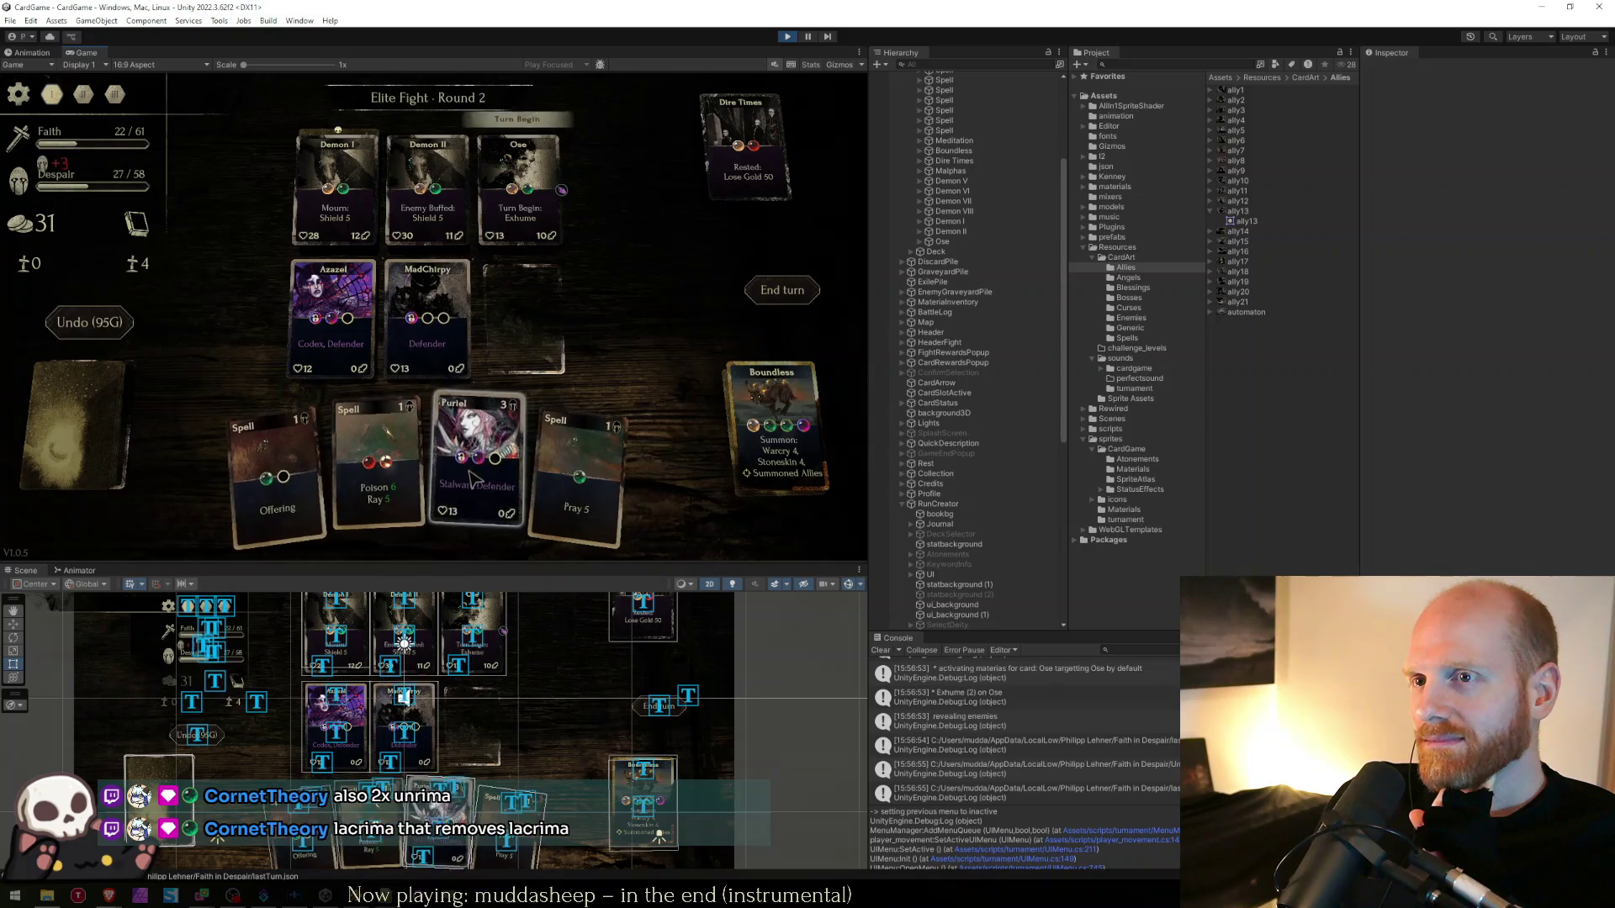
left_click_drag(536, 349, 526, 322)
mouse_move(378, 471)
left_mouse_down()
mouse_move(496, 395)
mouse_move(529, 190)
left_mouse_up()
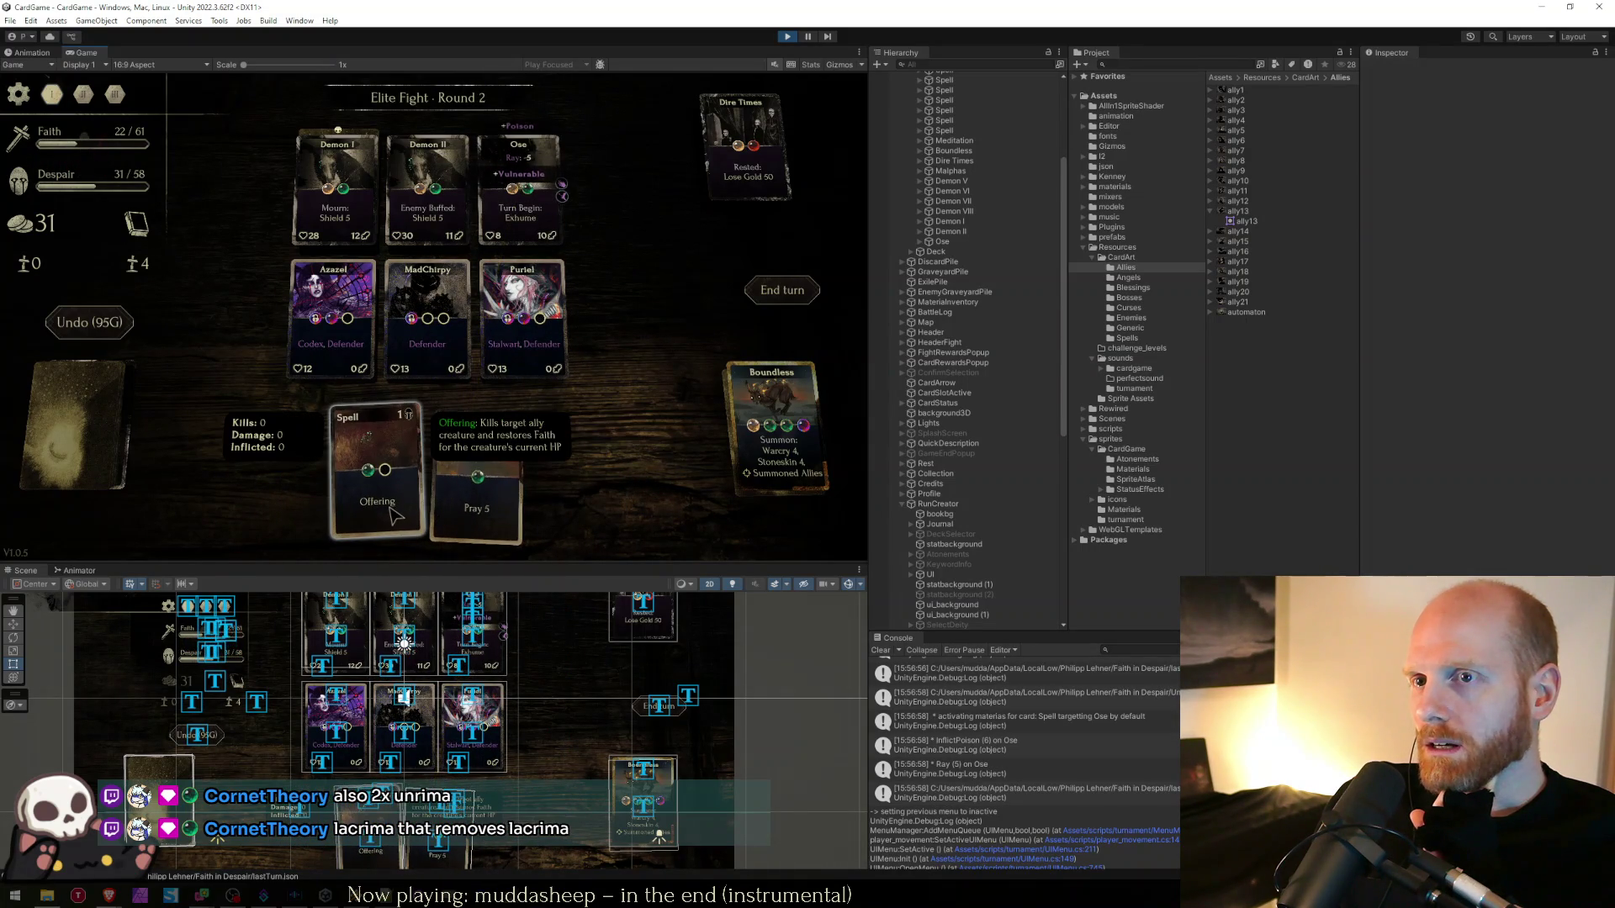
left_click(782, 295)
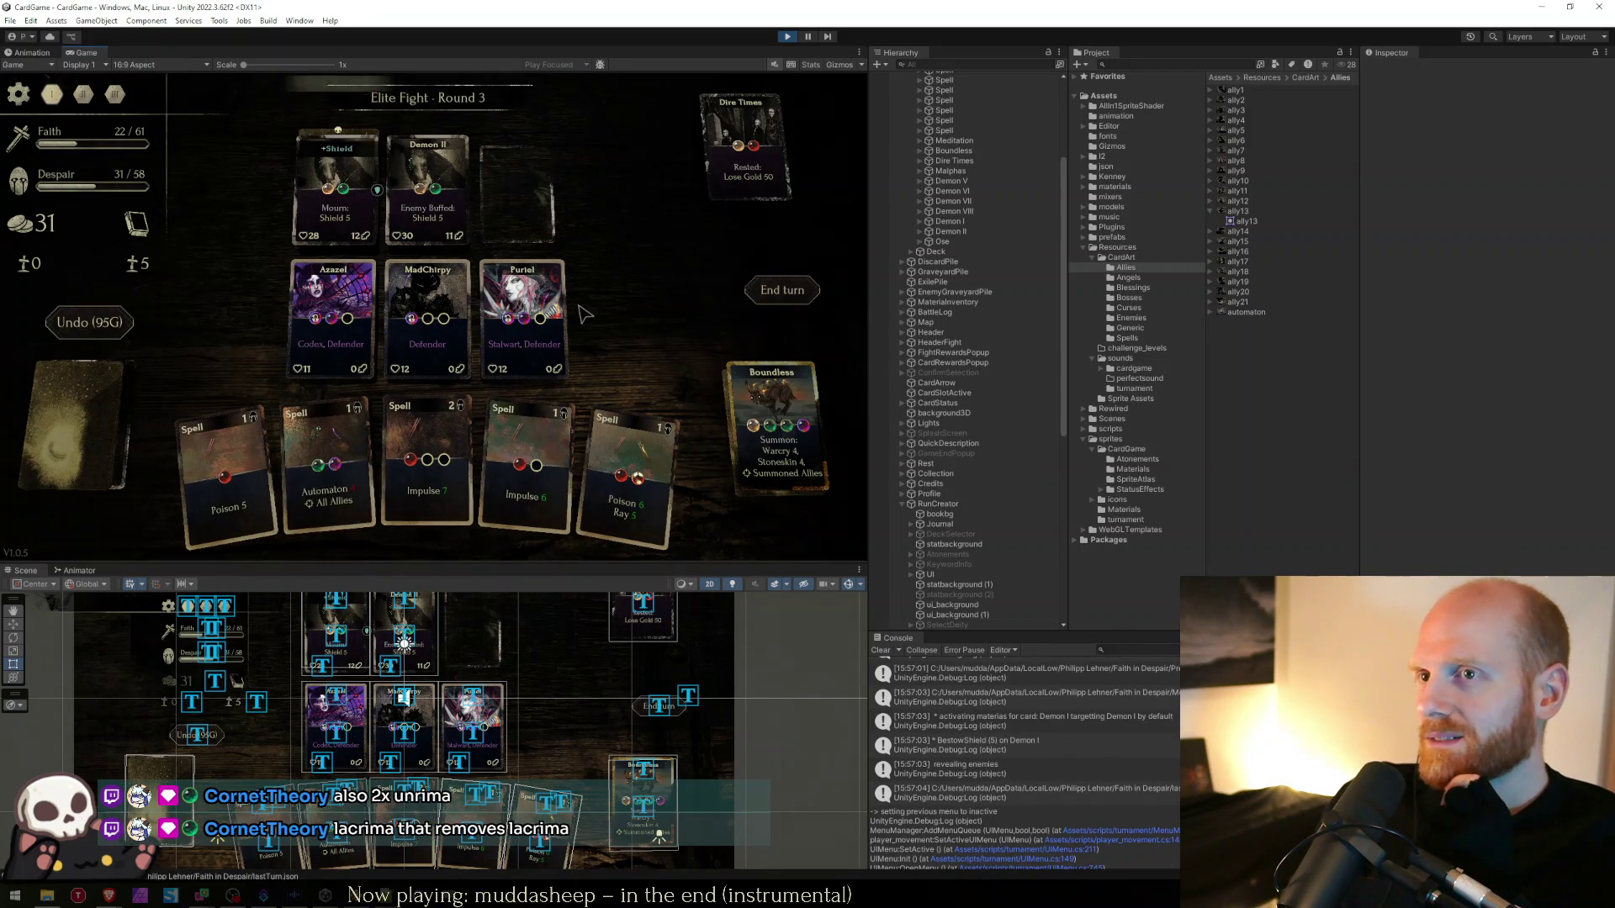
left_click_drag(636, 488, 337, 181)
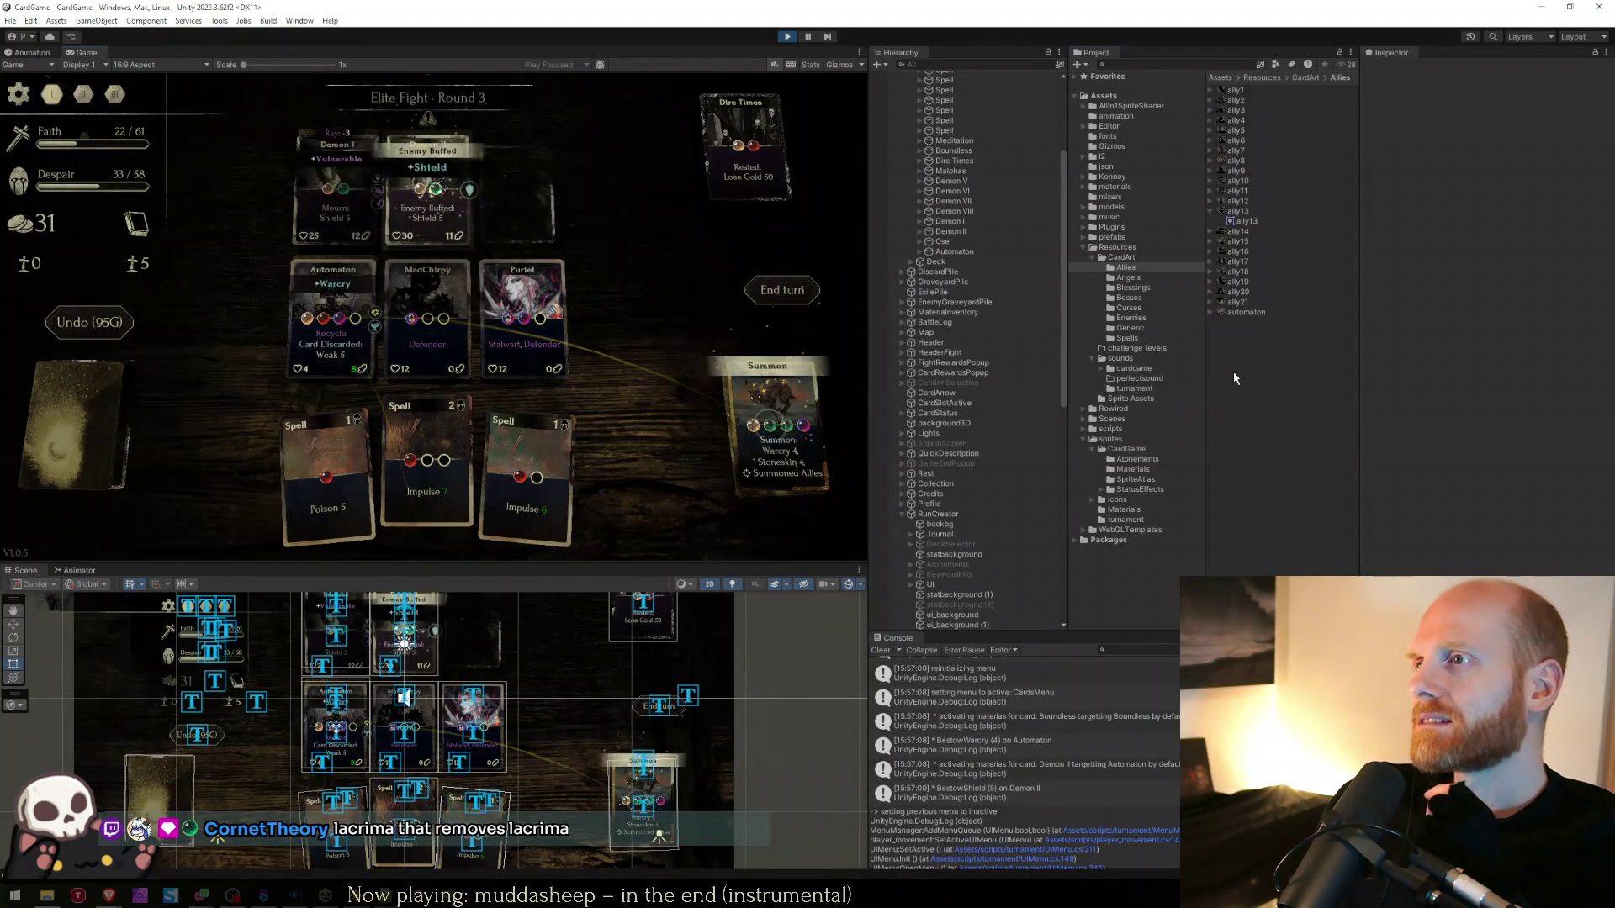
double_click(608, 49)
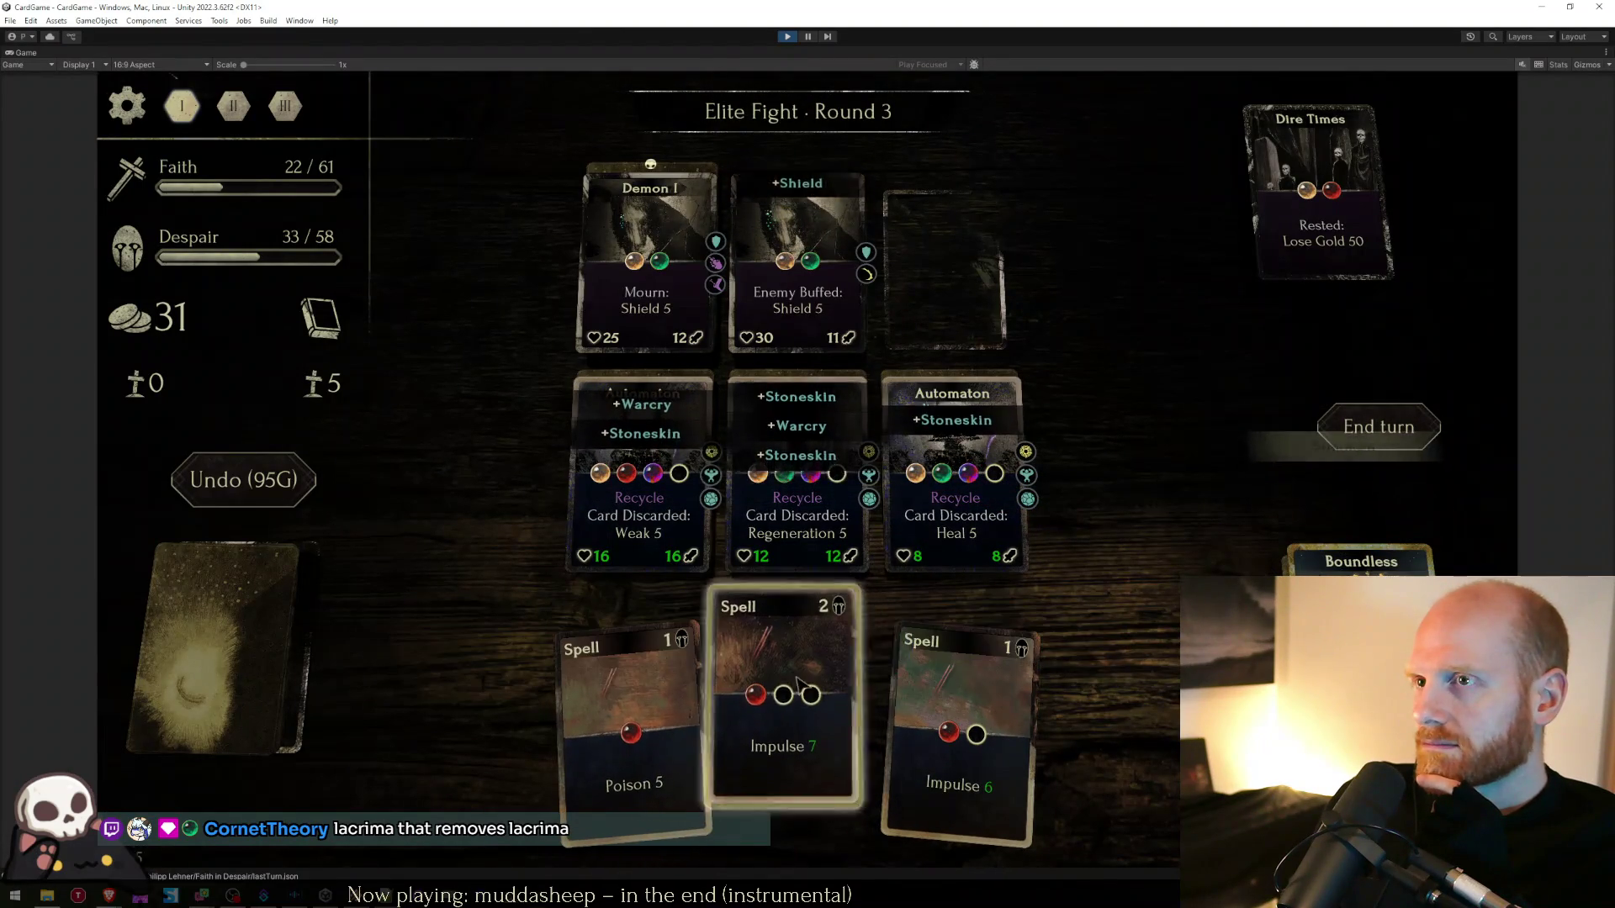
- Hit Demon II with Impulse spells, buff the Automaton, and end turns until the reward appears
left_click_drag(796, 715, 834, 334)
left_click_drag(944, 732, 797, 269)
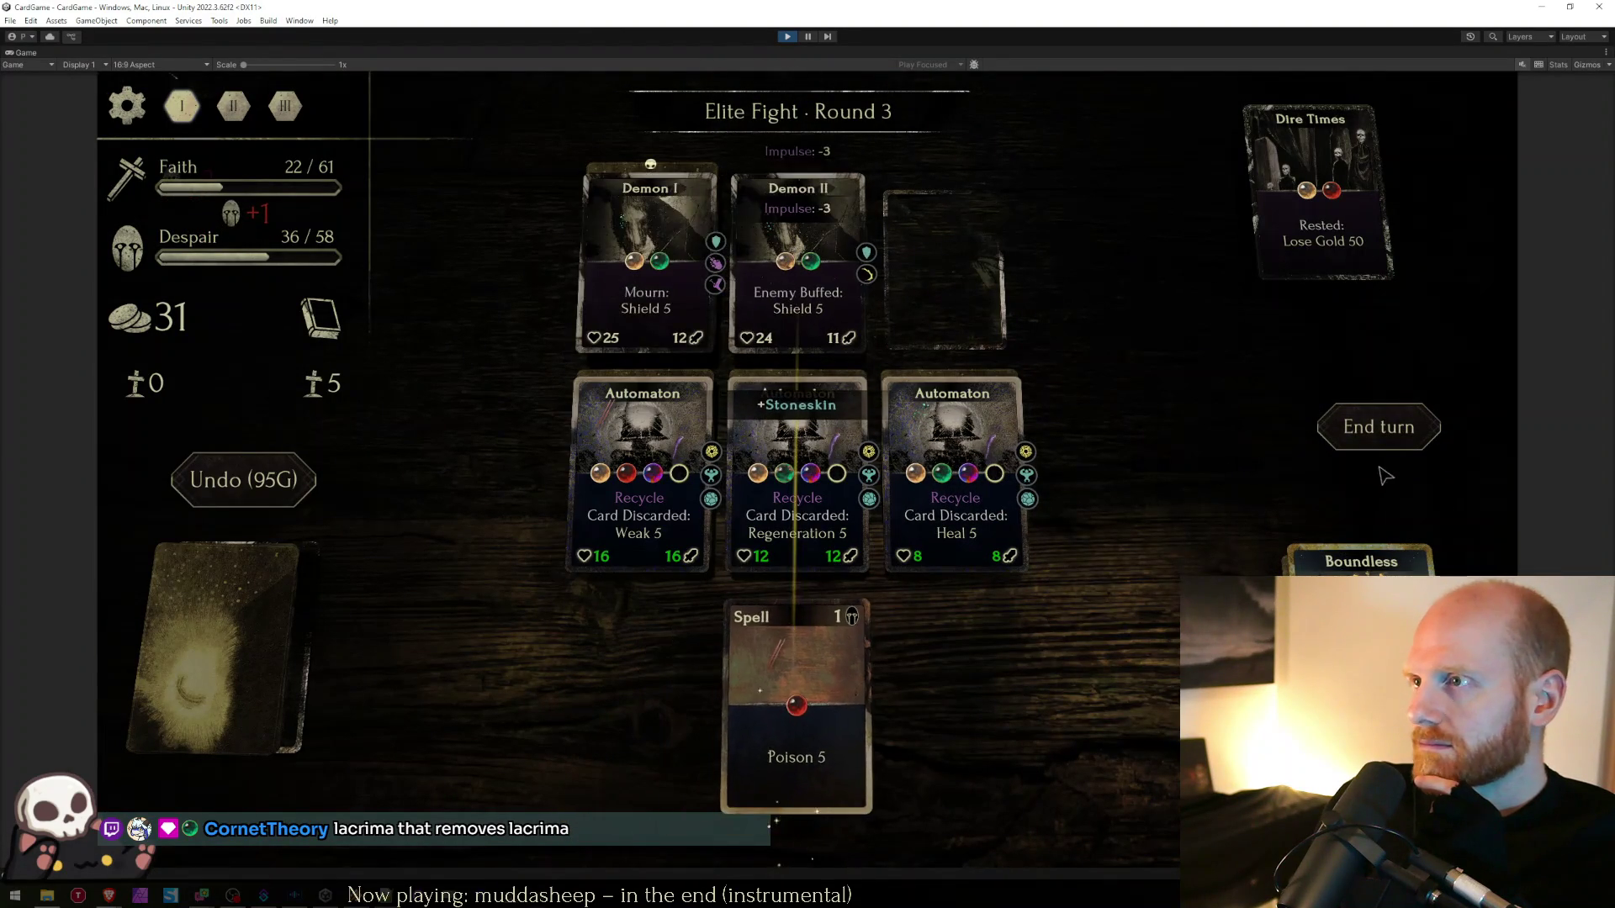
left_click(1378, 429)
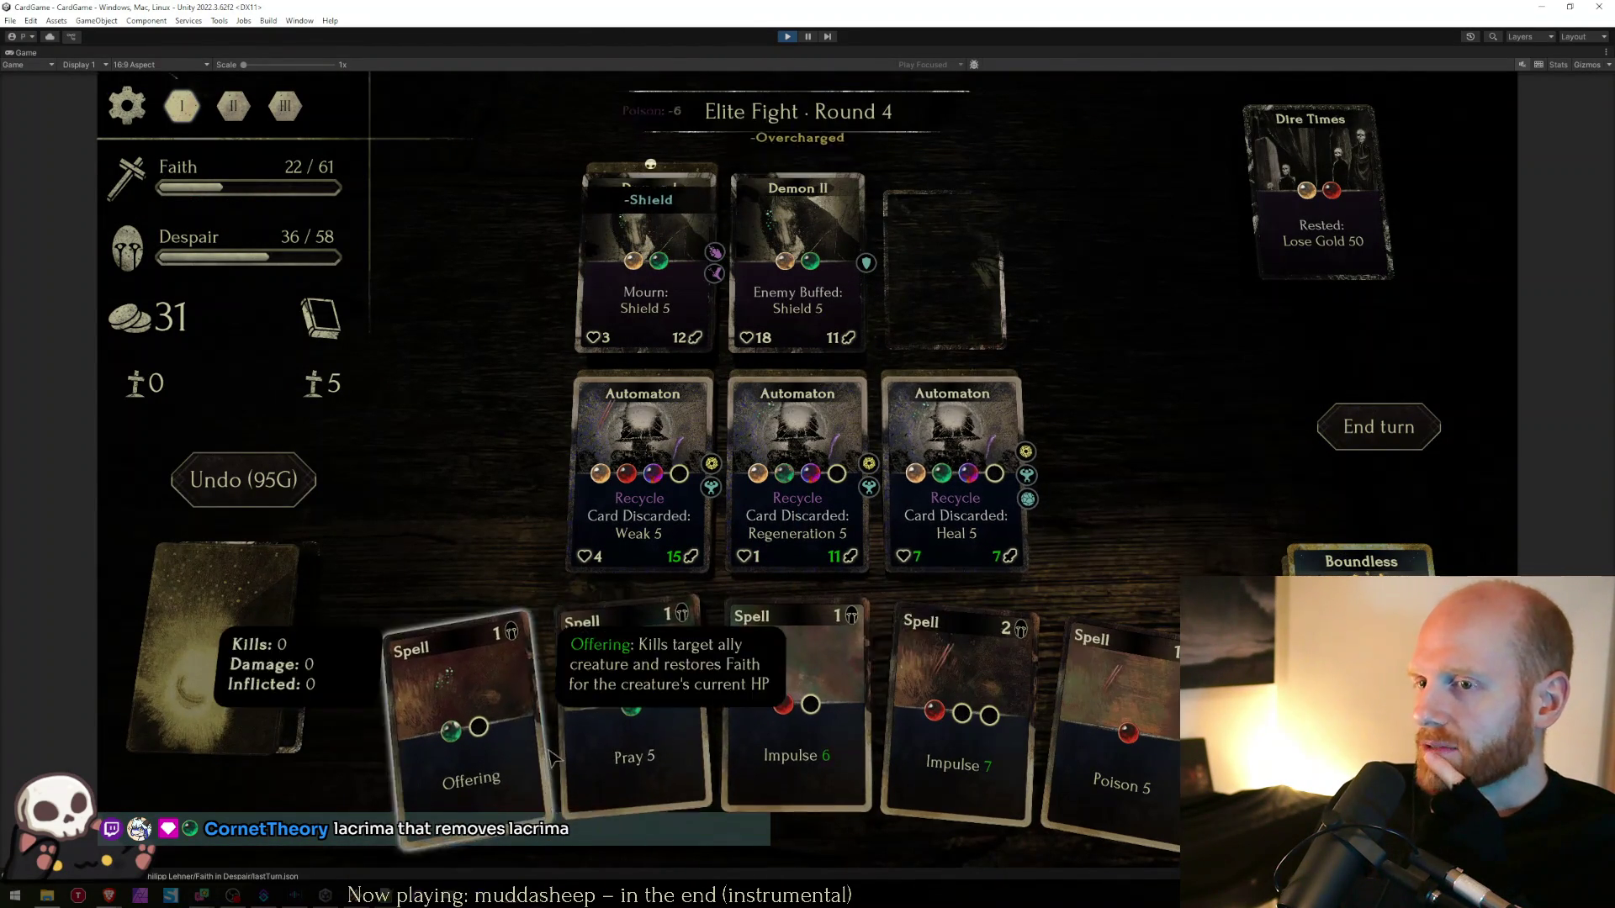
mouse_move(984, 780)
left_mouse_down()
mouse_move(799, 193)
mouse_move(798, 269)
left_mouse_up()
left_click(1379, 427)
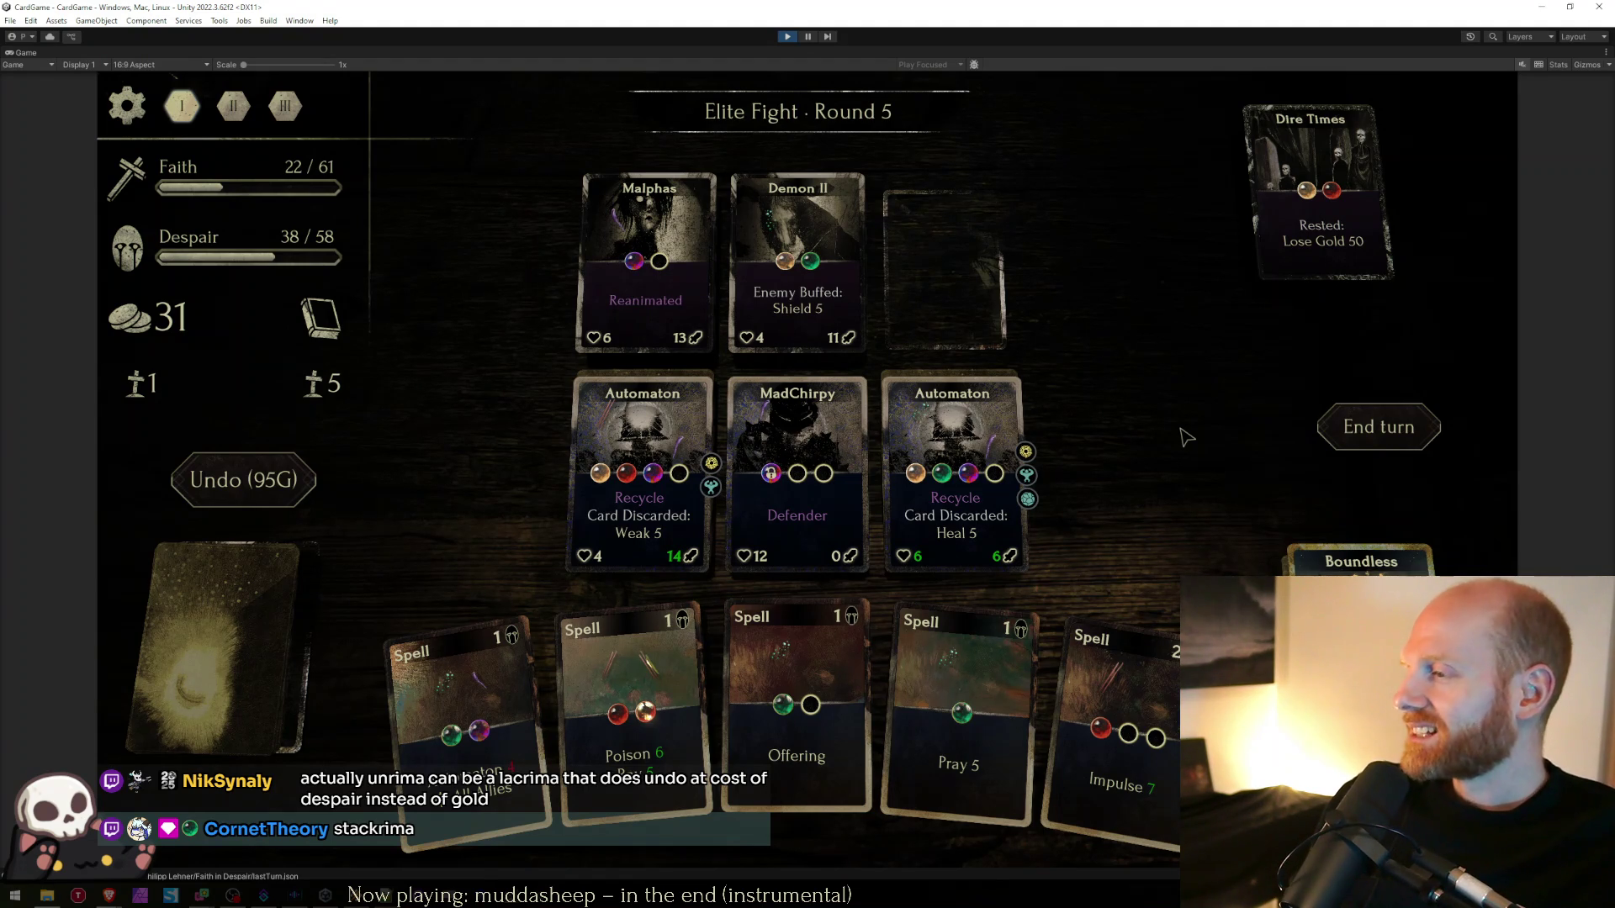
mouse_move(463, 723)
left_mouse_down()
mouse_move(505, 673)
mouse_move(740, 547)
mouse_move(647, 487)
left_mouse_up()
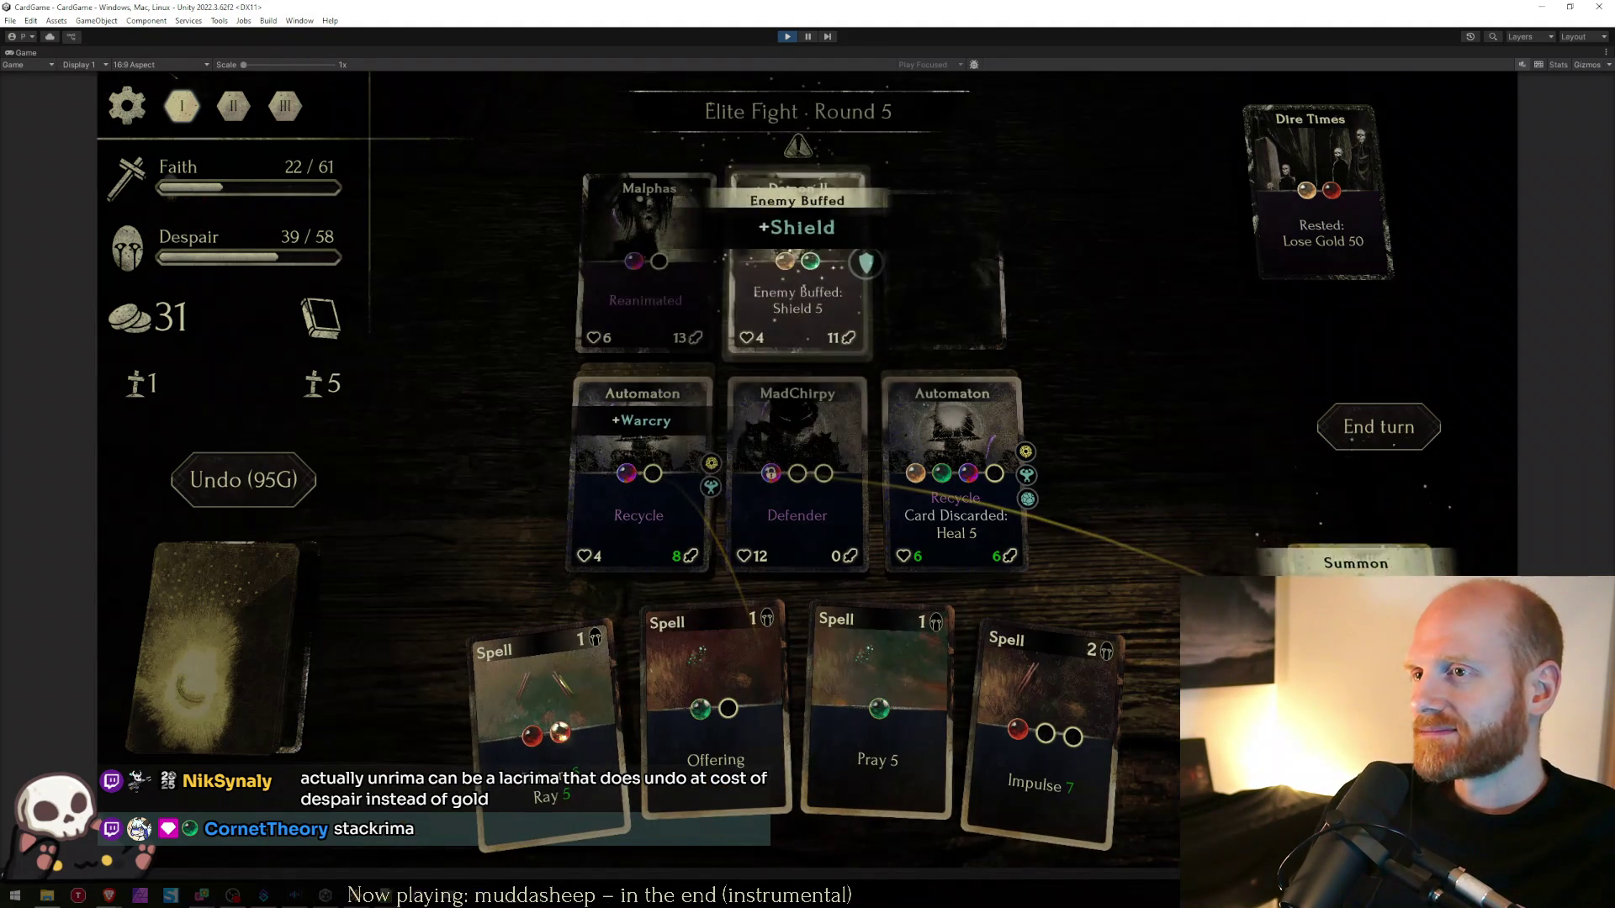
left_click(1379, 427)
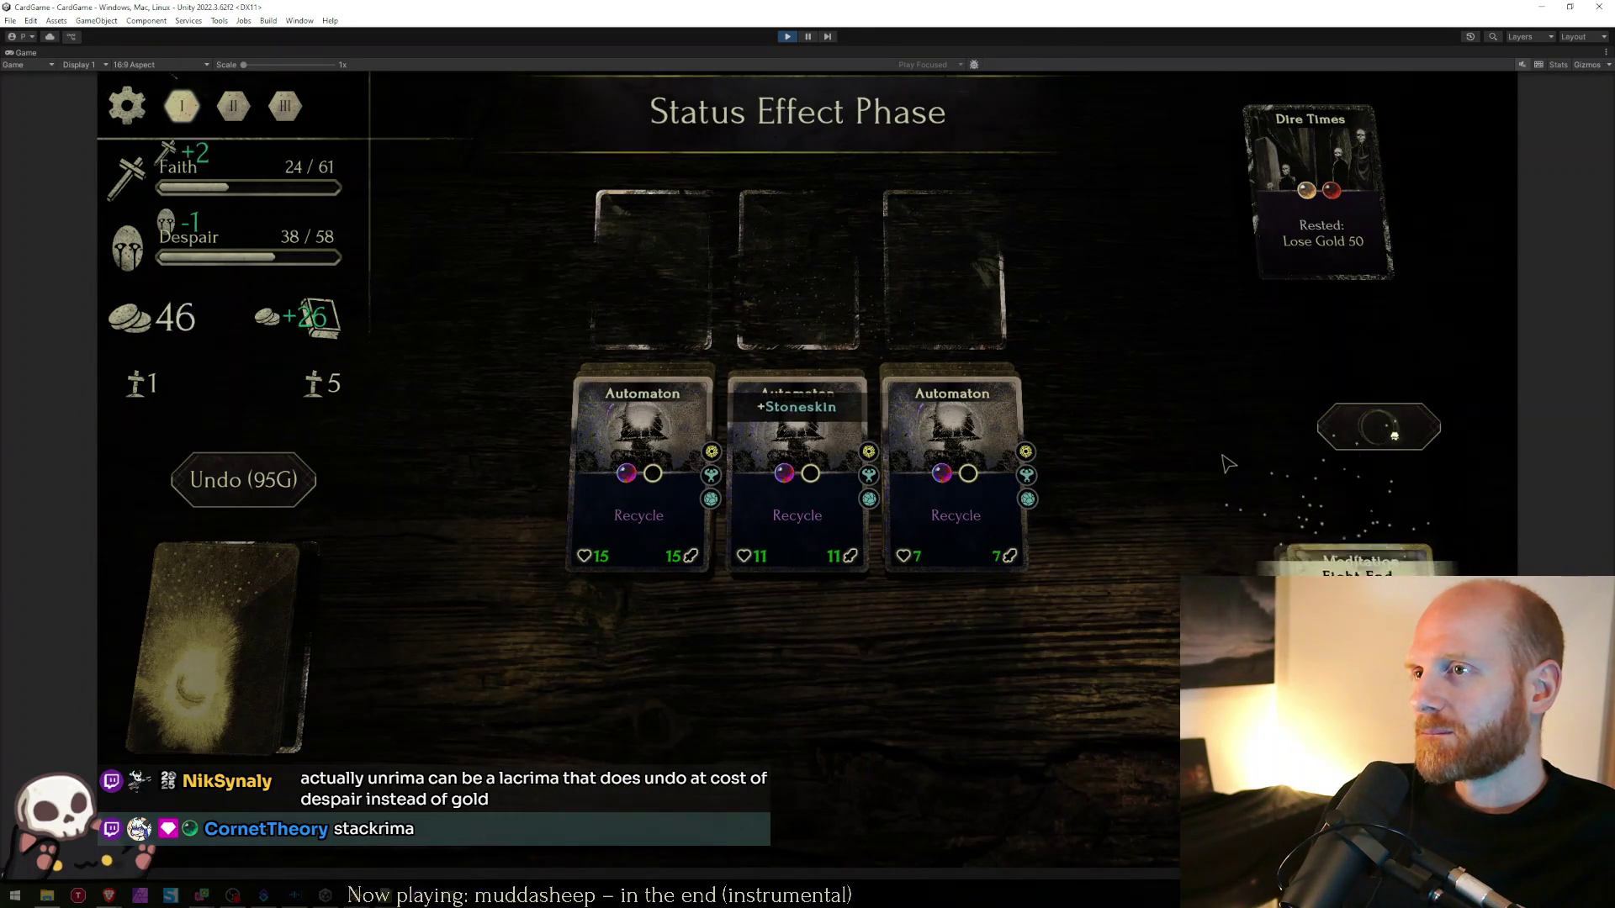
left_click(795, 396)
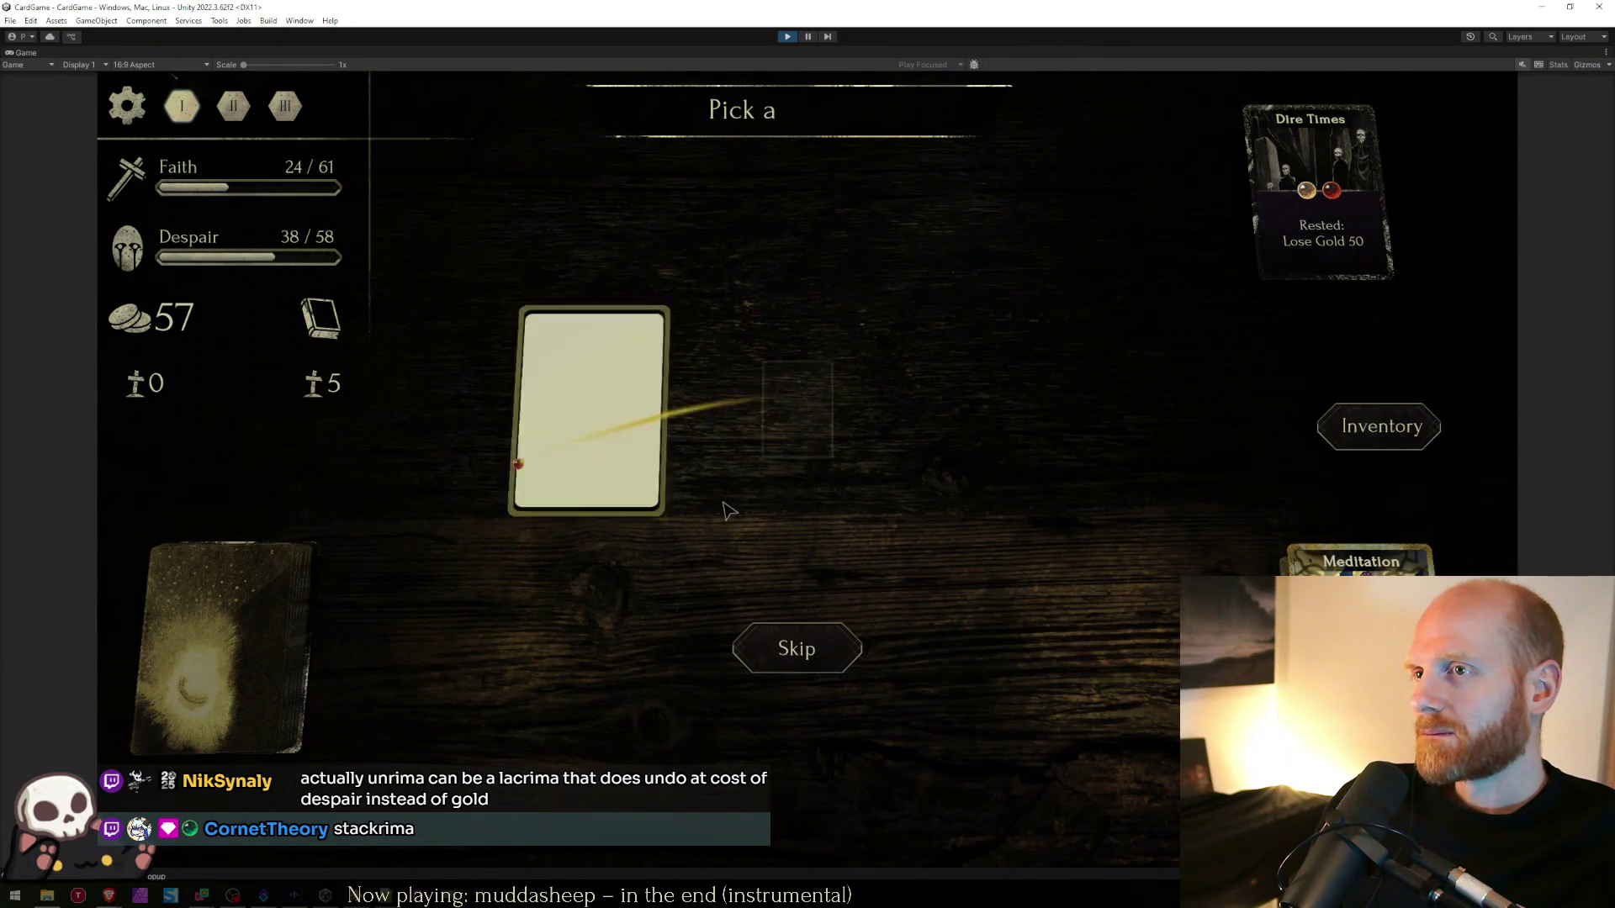
- Choose the Macabre blessing and buy a Lacrima pack in the shop
left_click(769, 483)
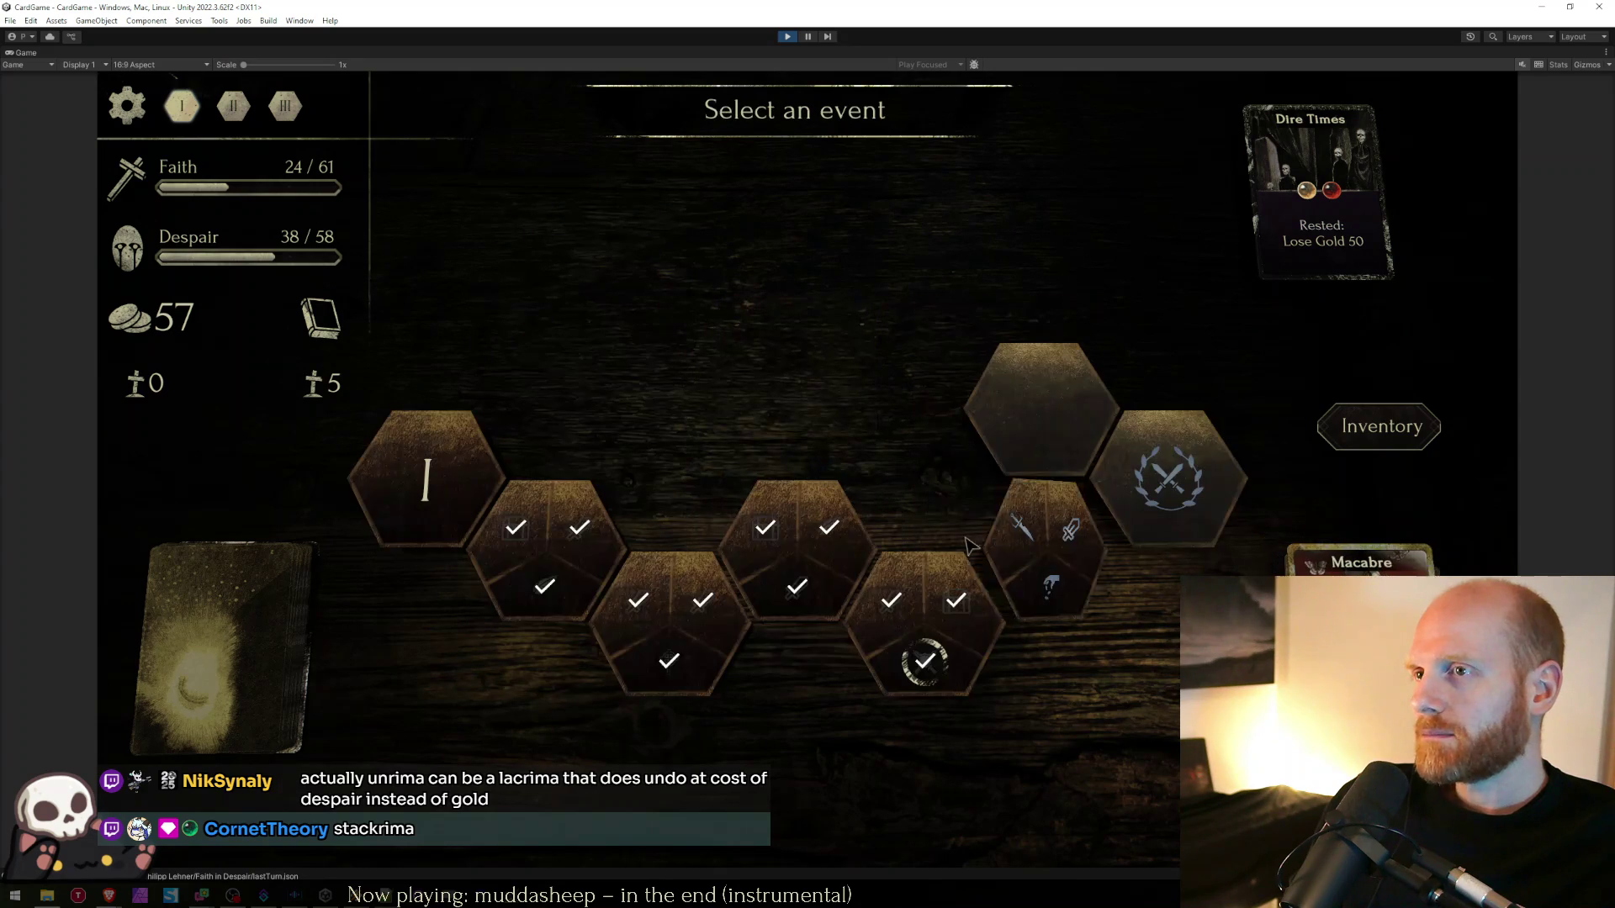
left_click(1051, 551)
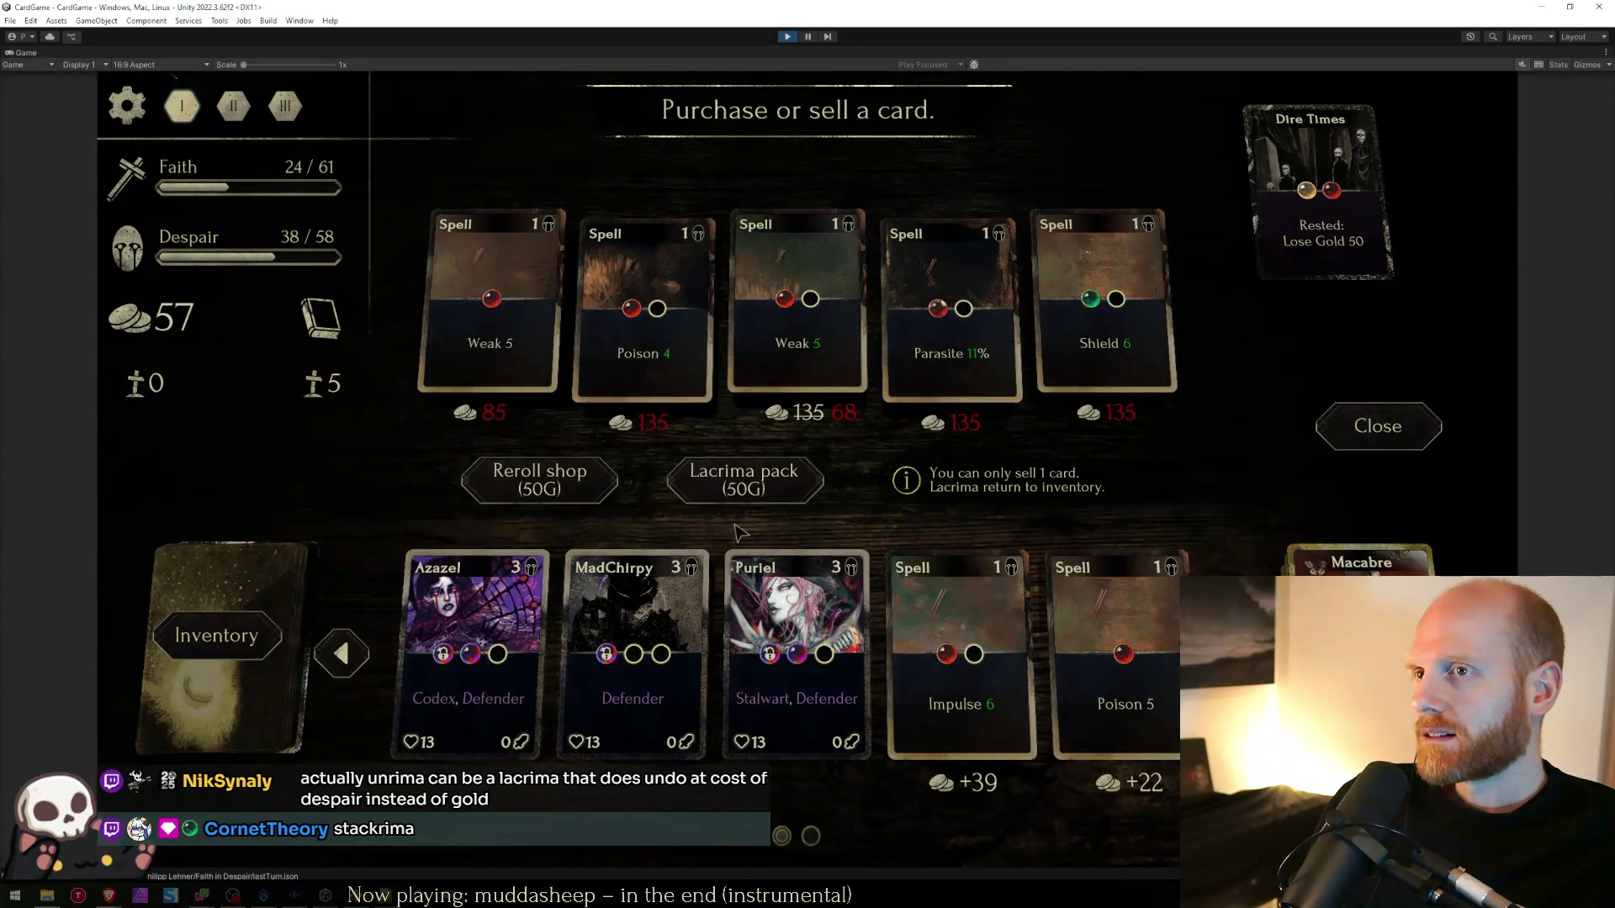
left_click(697, 472)
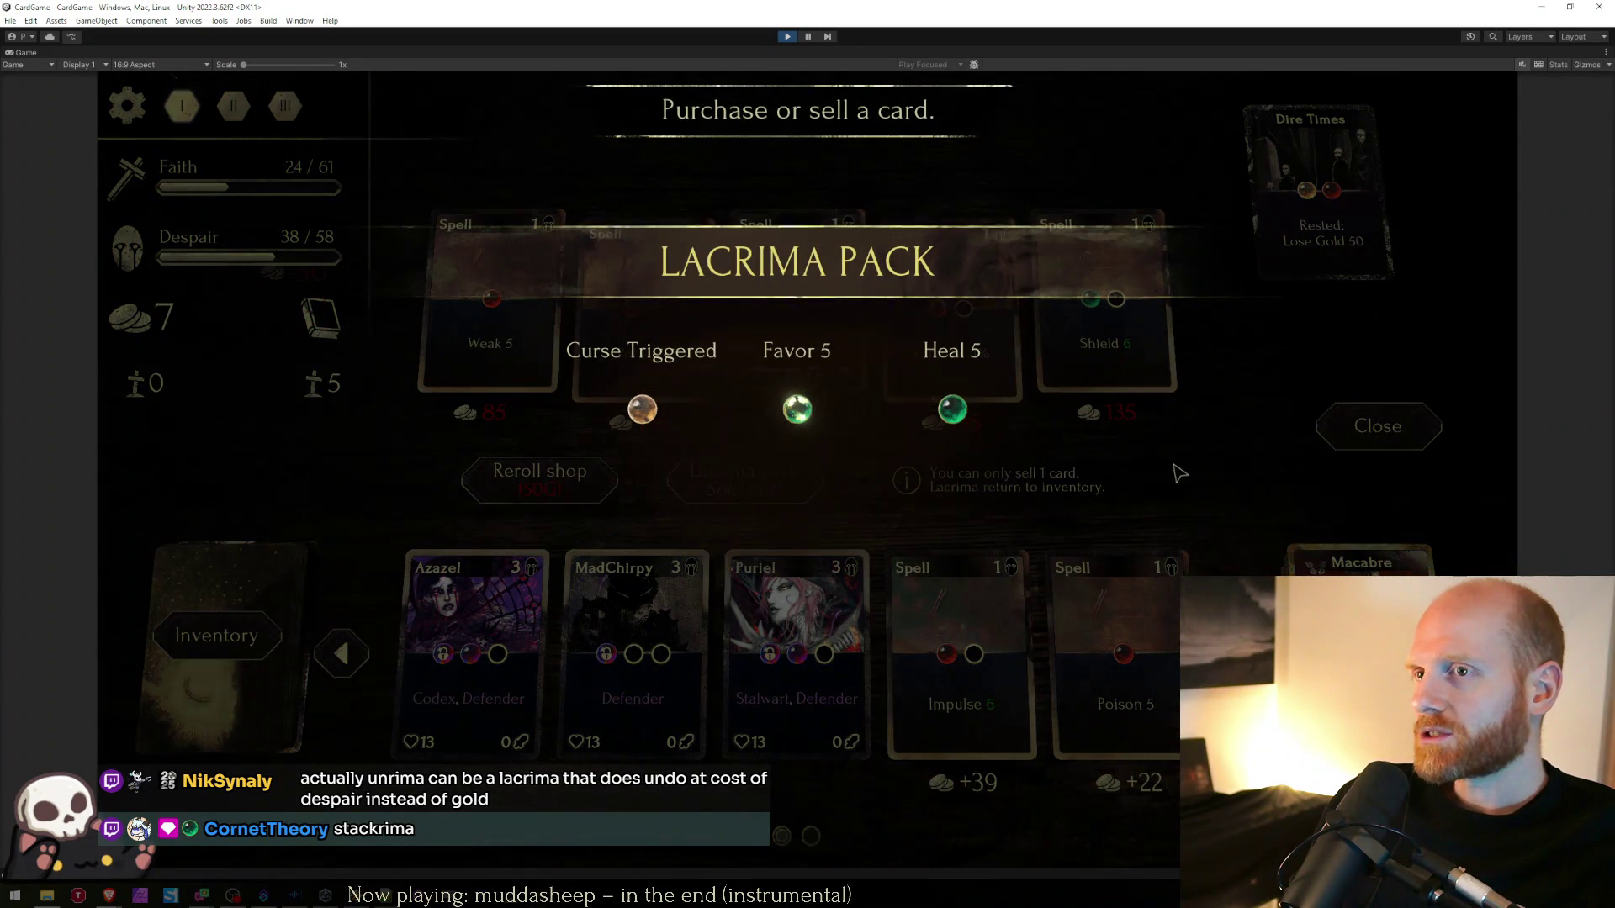
left_click(1377, 441)
- Check the card inventory twice, then enter the fight against Purson and Demon II
left_click(1364, 439)
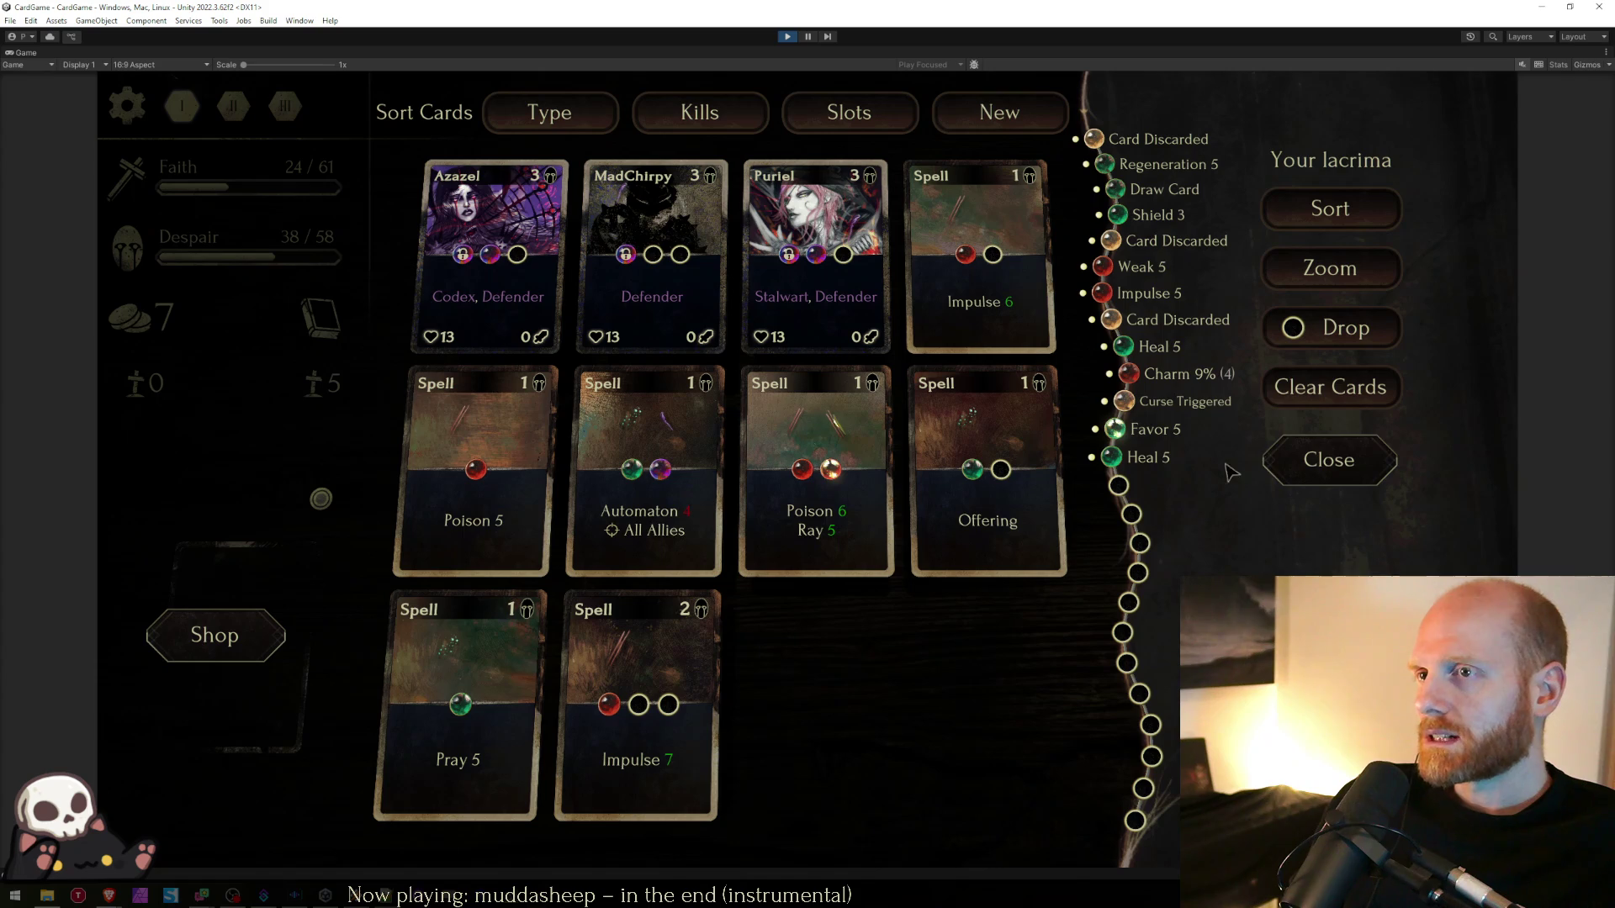
left_click(1320, 468)
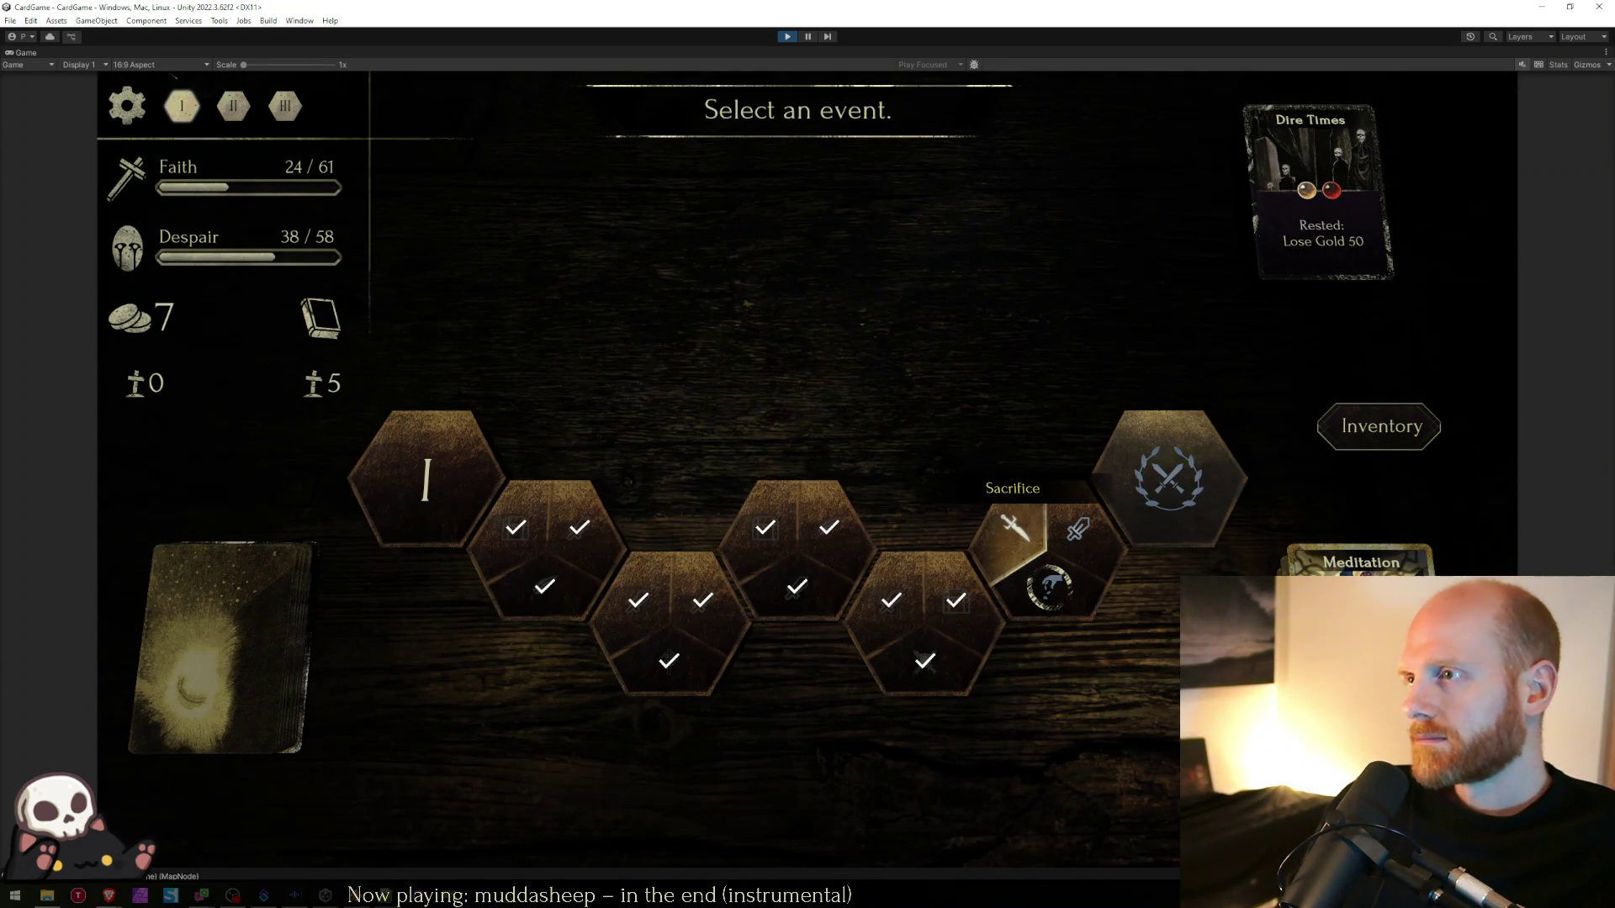
left_click(1363, 446)
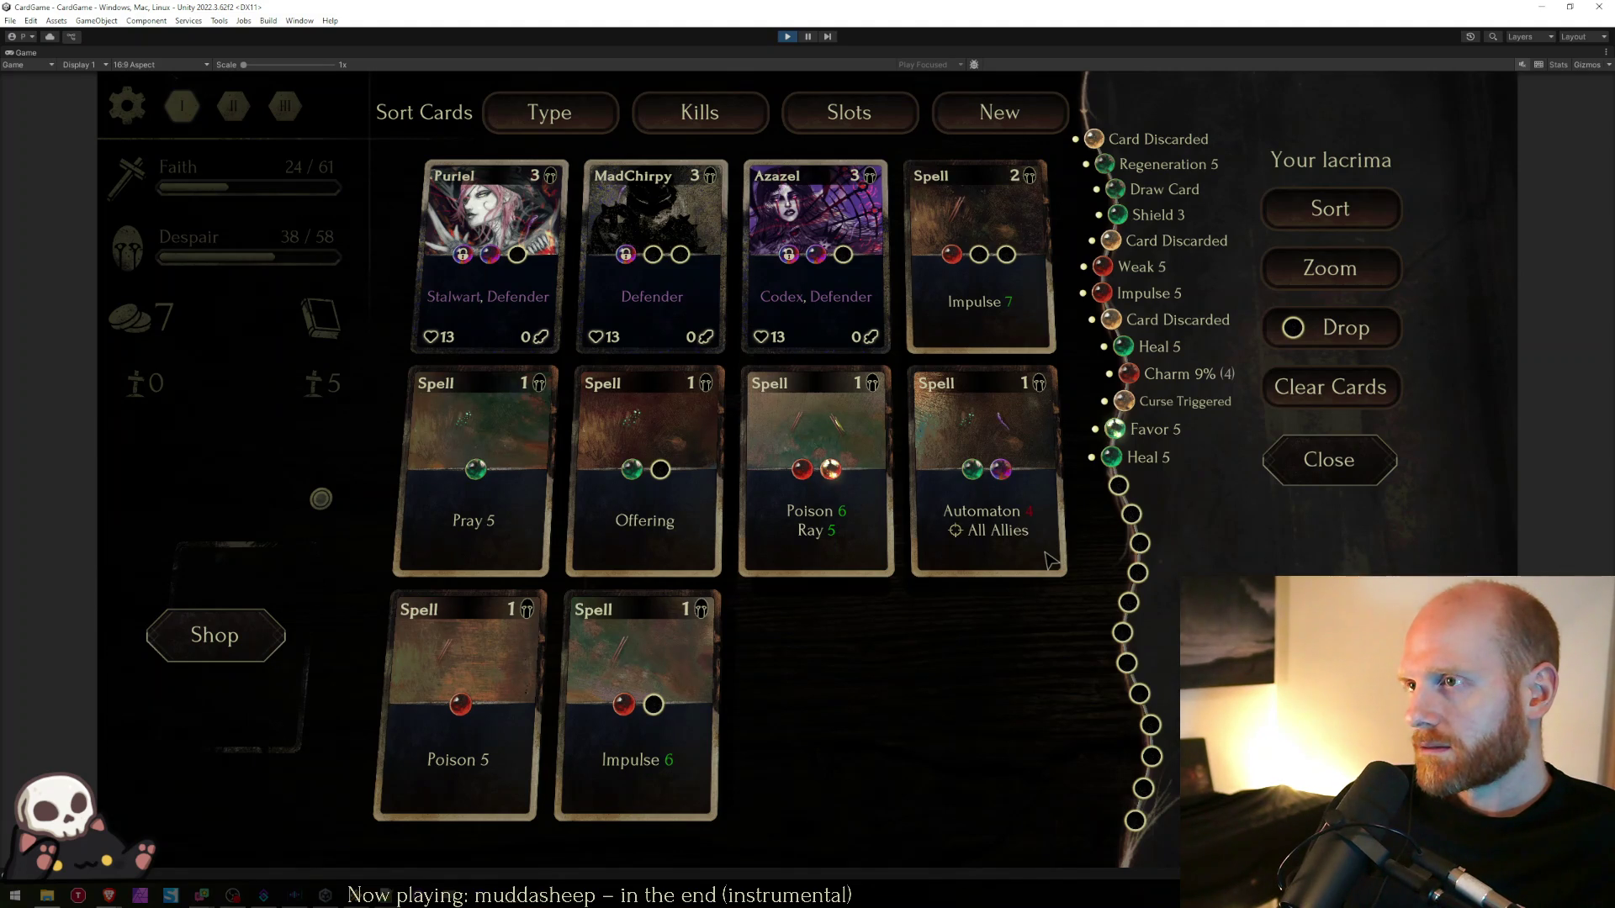
key("Escape")
left_click(1070, 552)
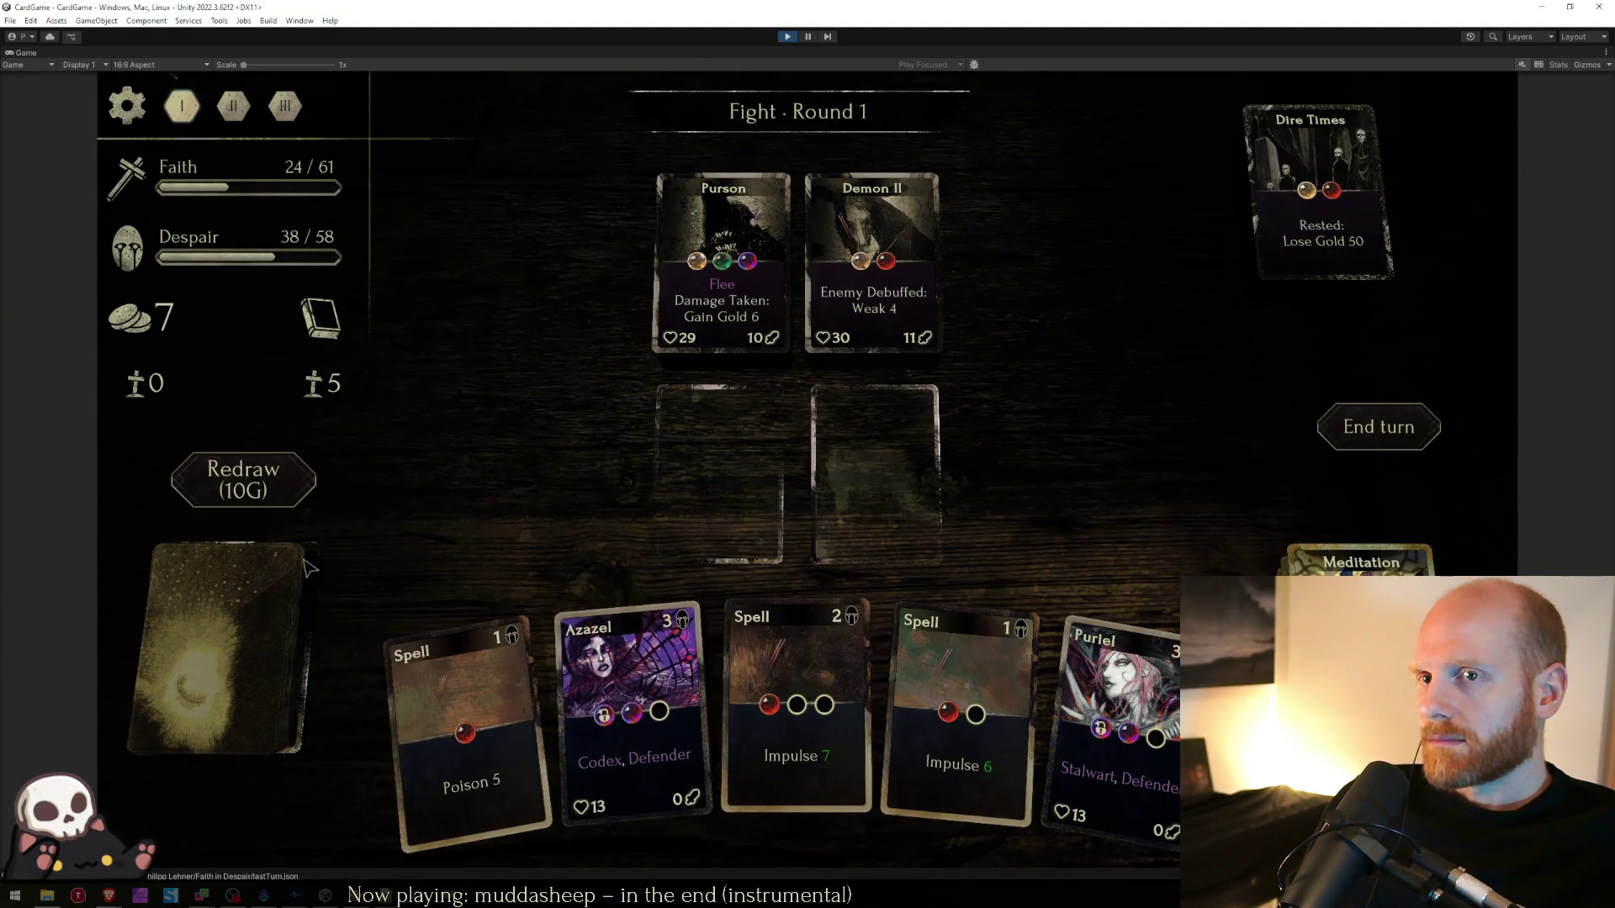
- Play Azazel and Puriel, cast Impulse 7, Impulse 6 and Poison 6 Ray 5 on Purson, and end the turn
left_click(630, 698)
left_click(984, 664)
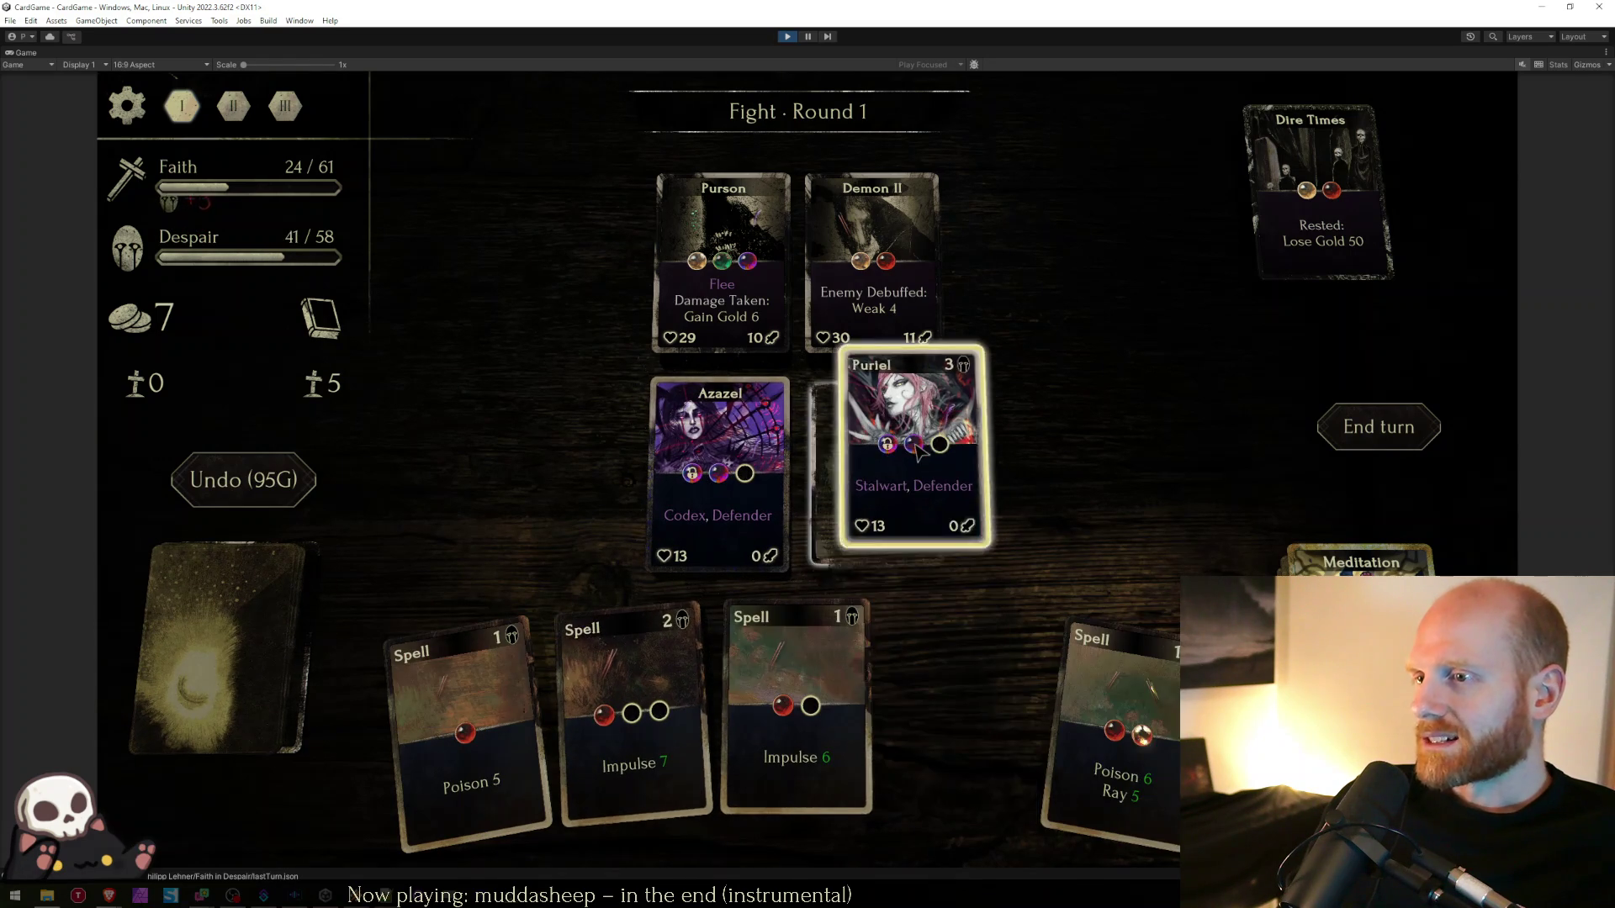
left_click(715, 698)
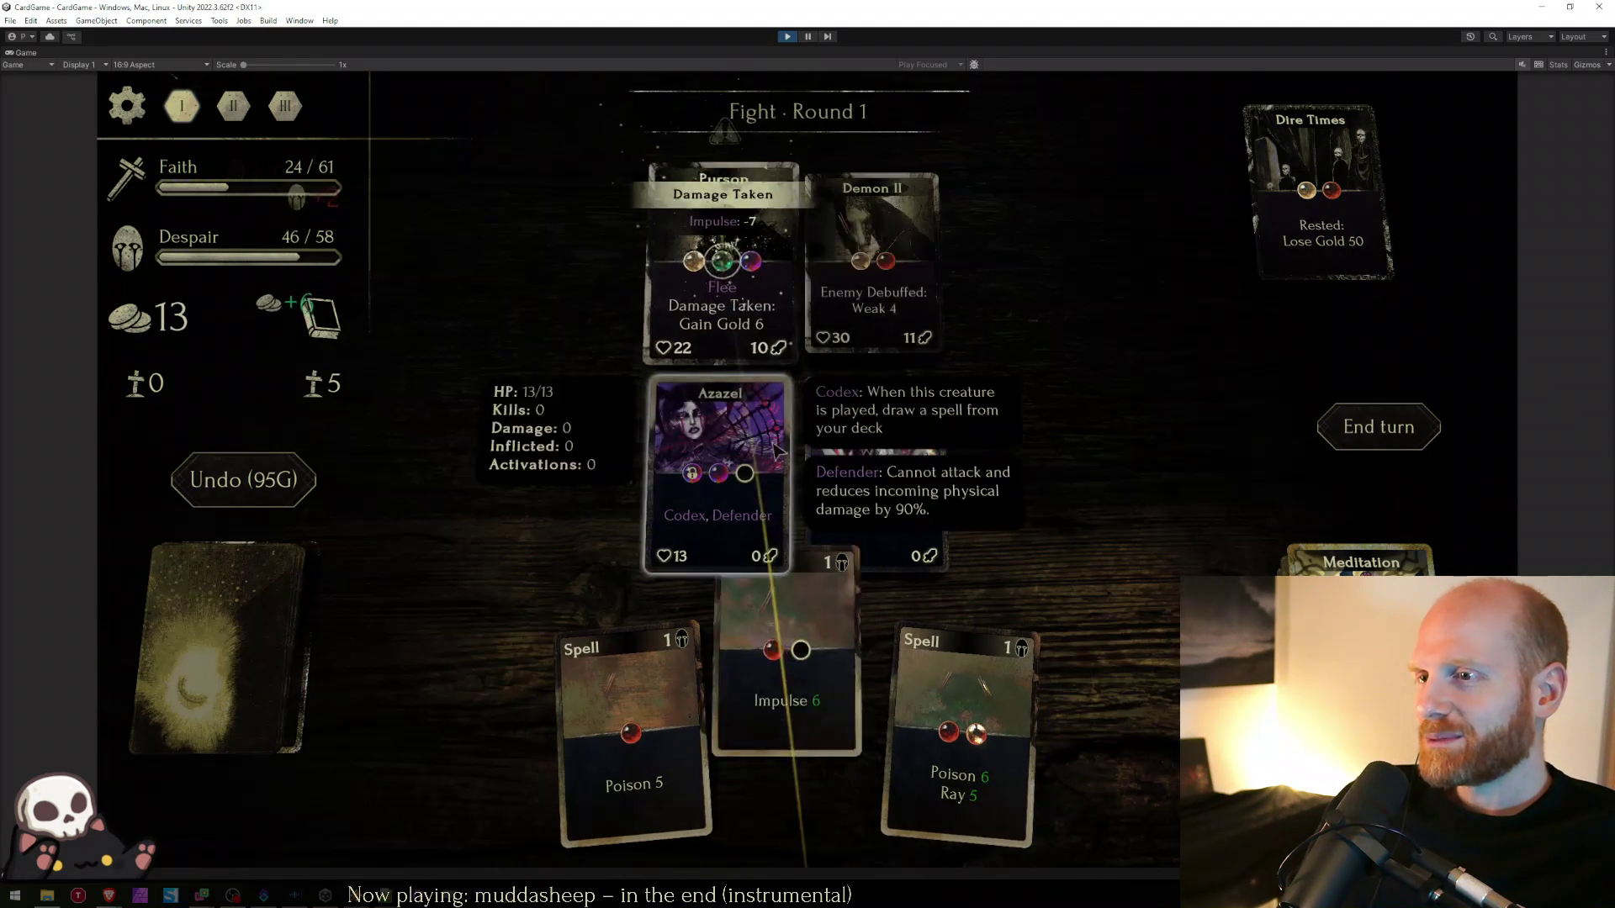
left_click(784, 639)
left_click(959, 741)
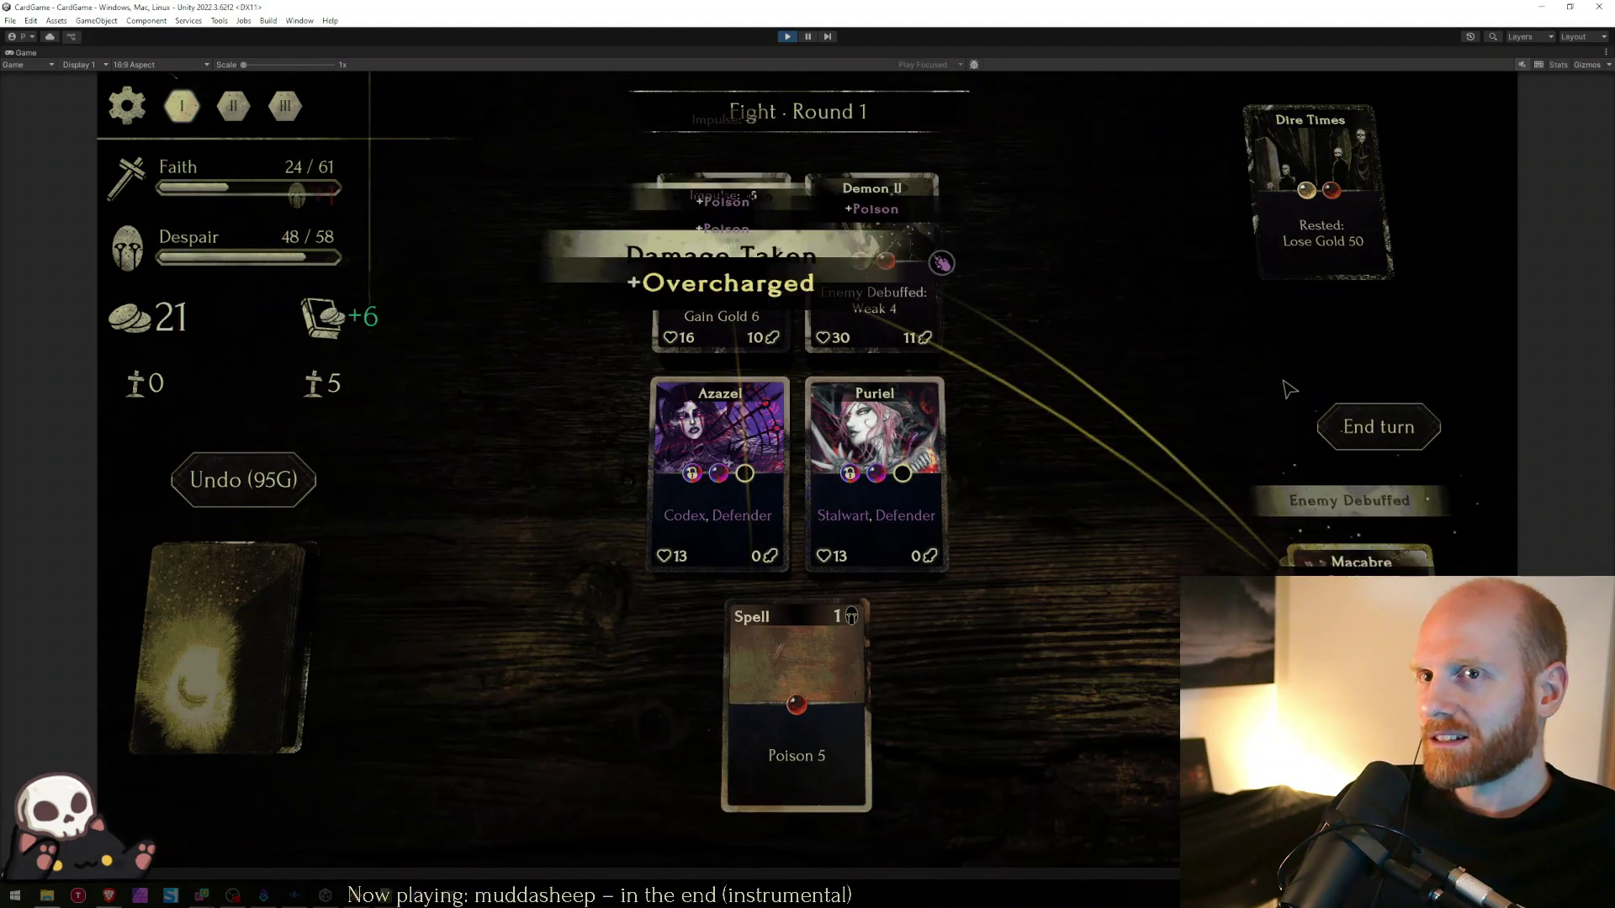
left_click(1371, 427)
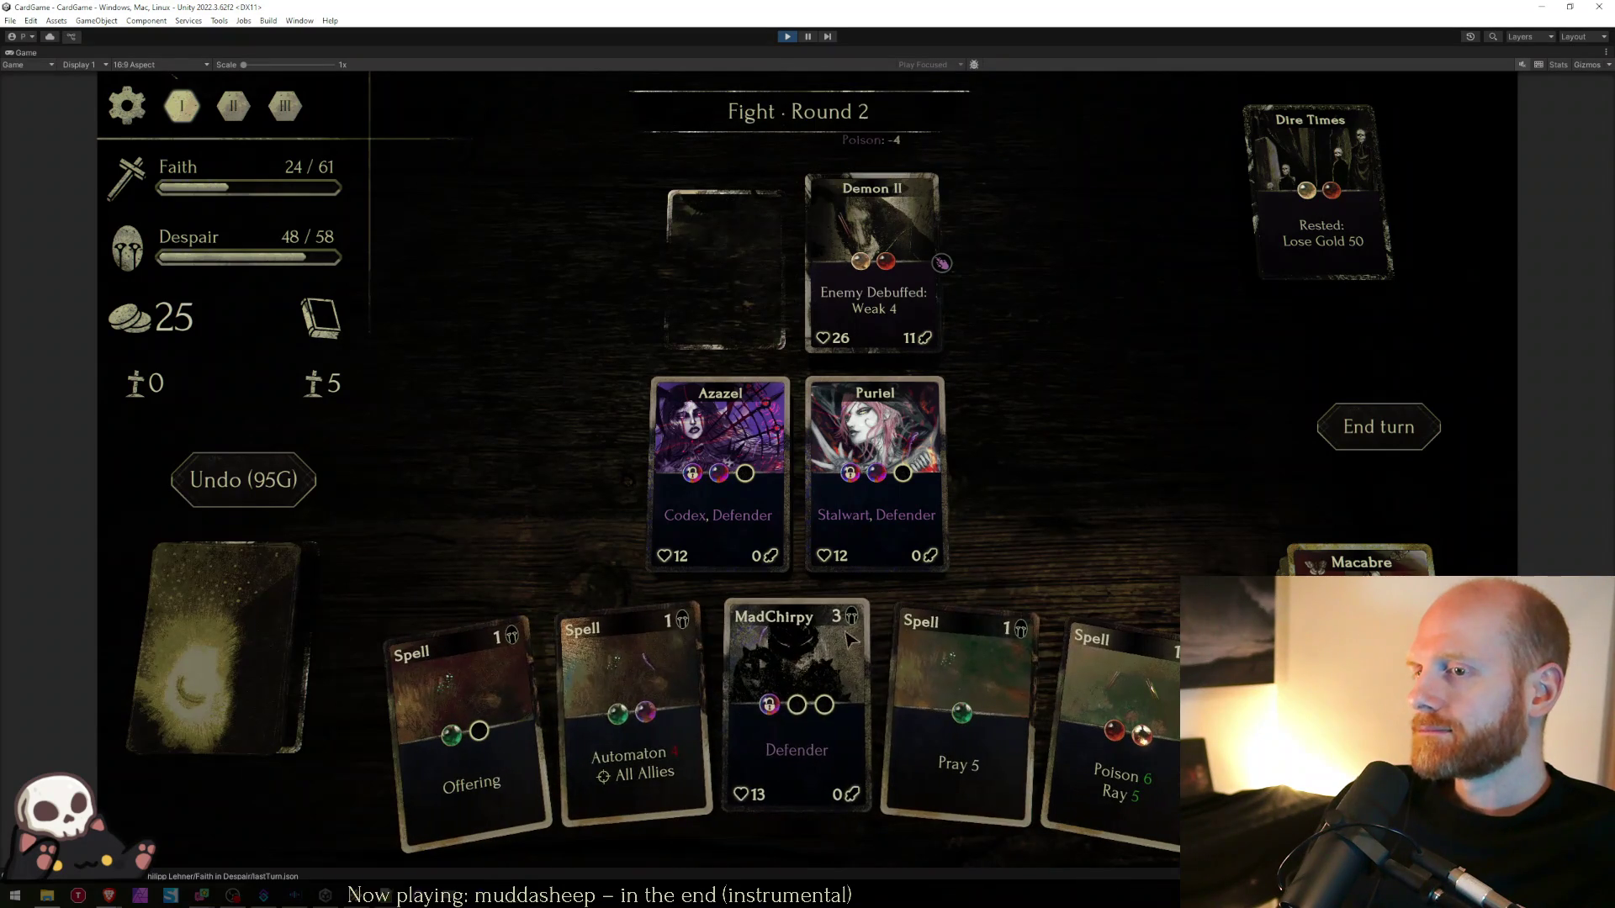
- Cast the Automaton spell on the allies, end two turns, and finish the enemy with Impulse
mouse_move(664, 723)
left_mouse_down()
mouse_move(883, 471)
mouse_move(732, 471)
left_mouse_up()
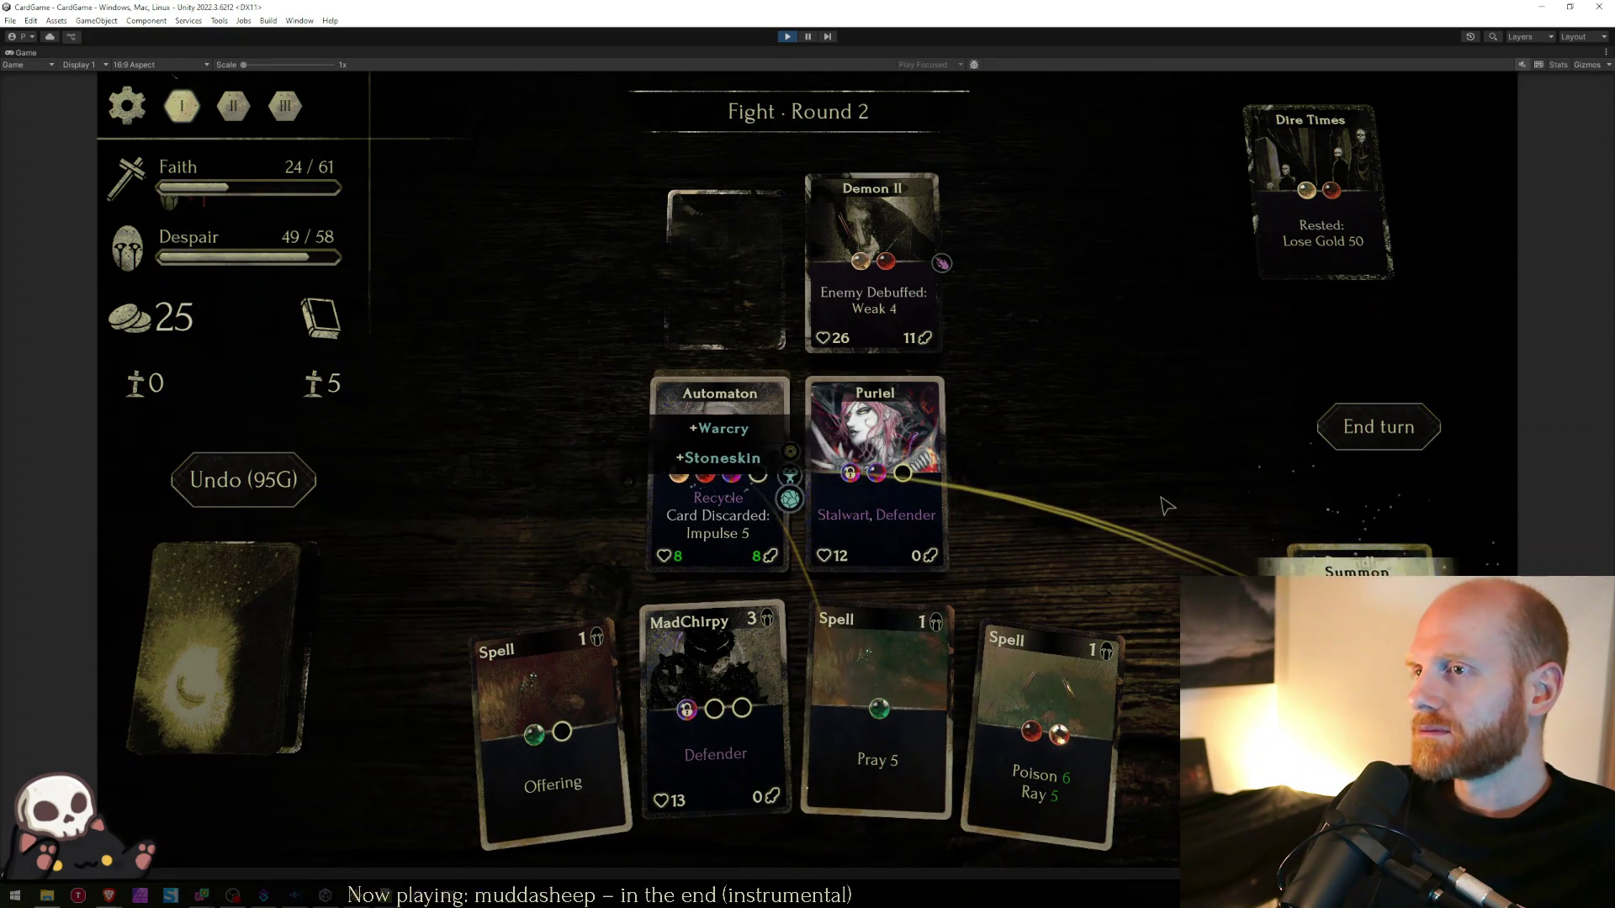
key("space")
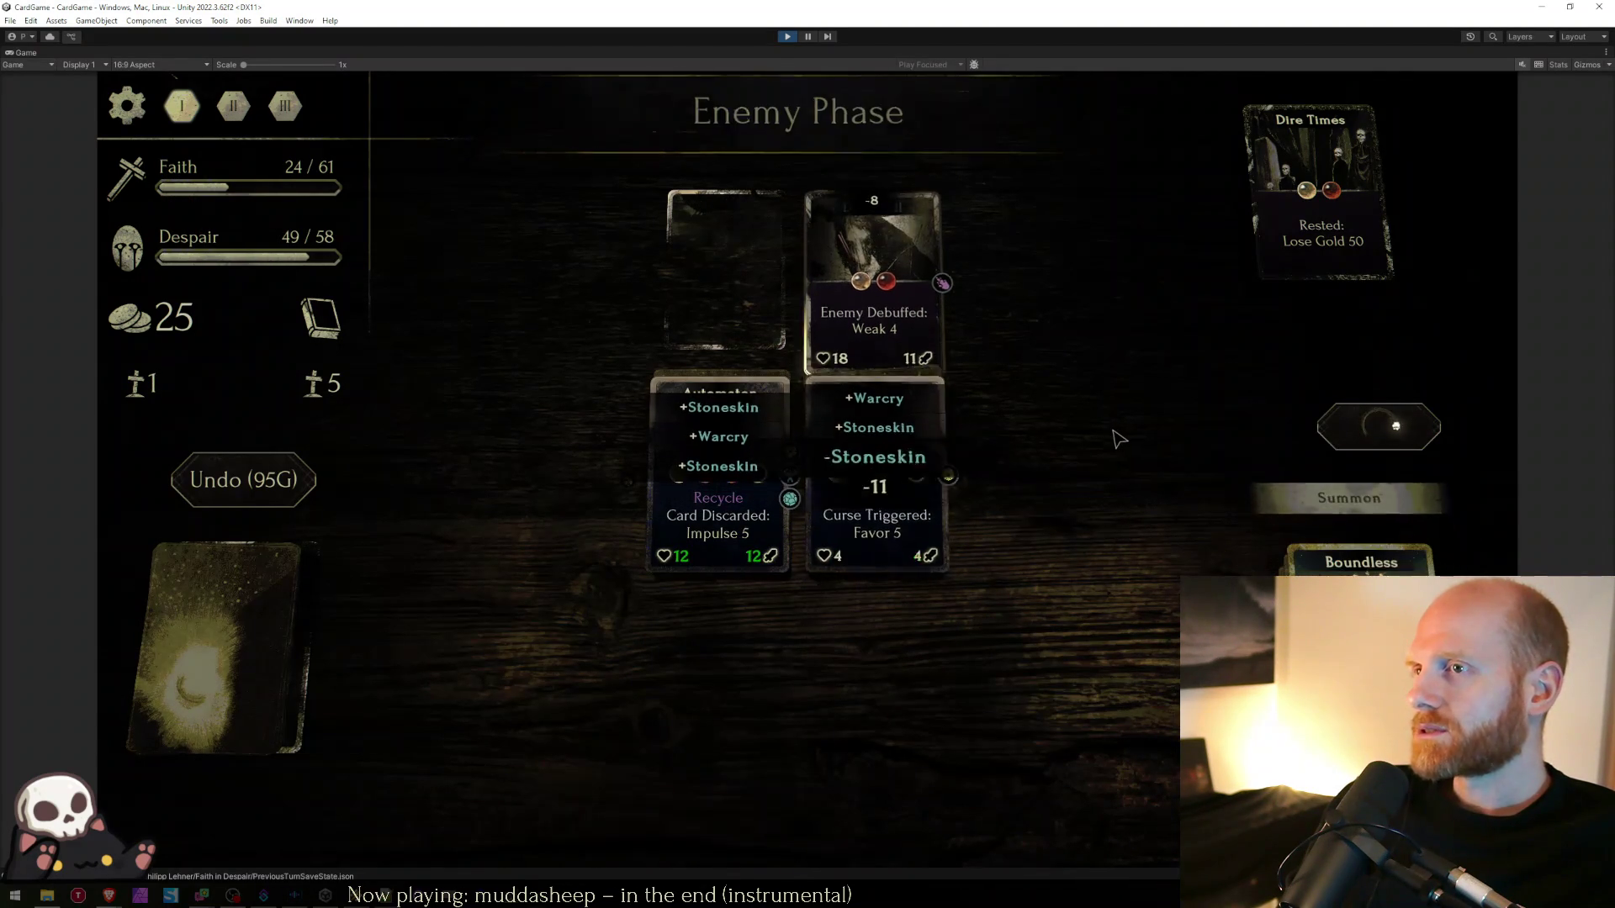
mouse_move(711, 477)
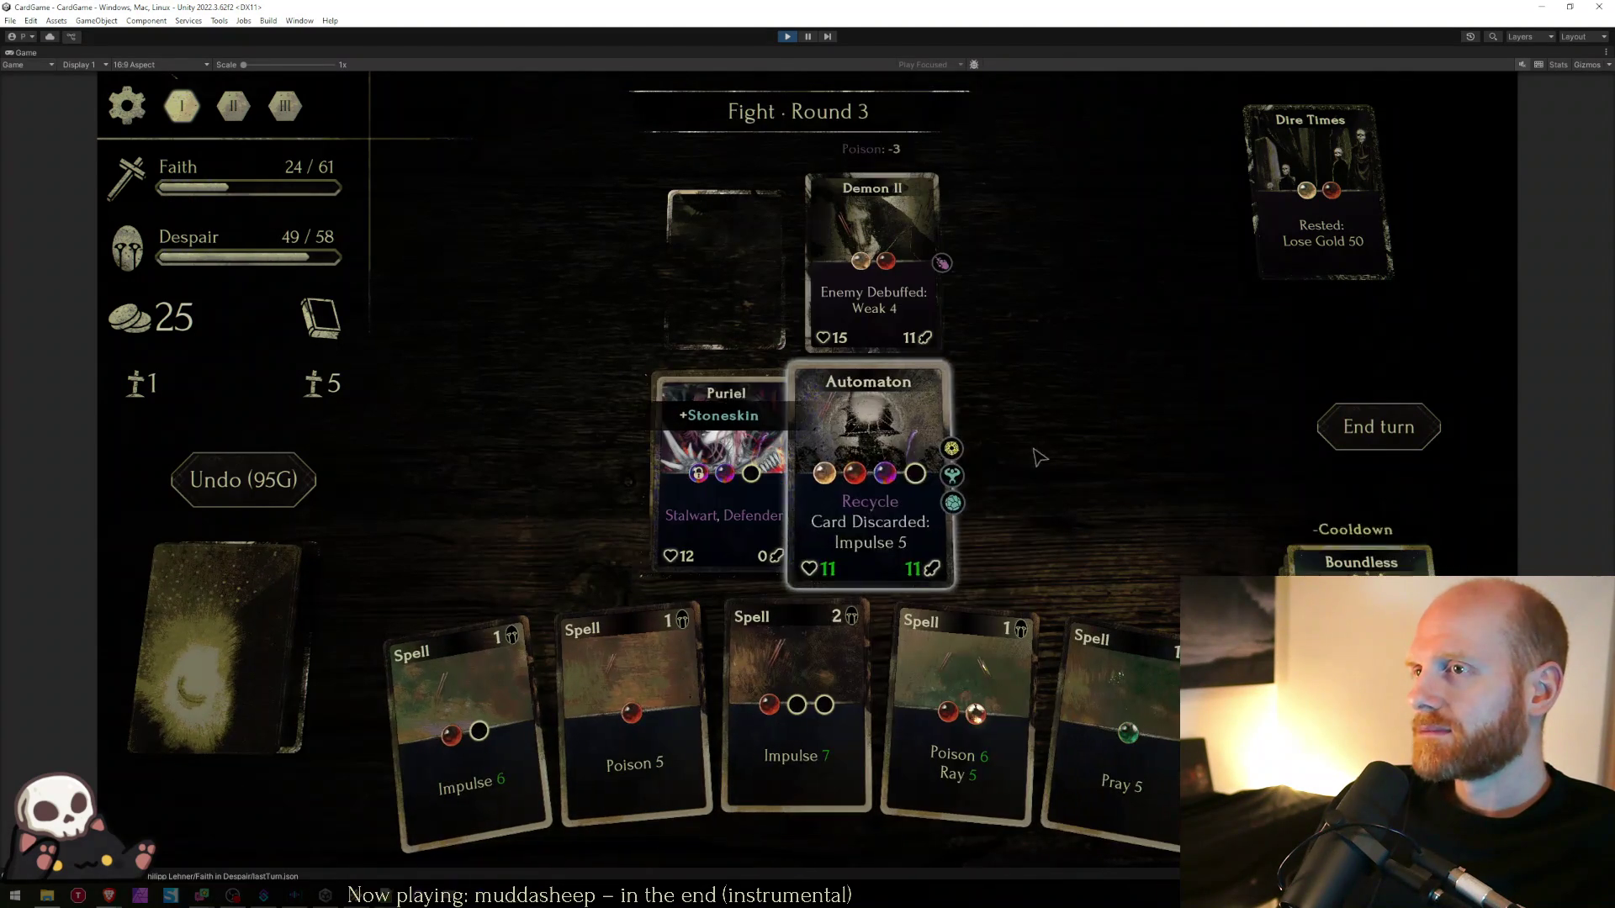
key("space")
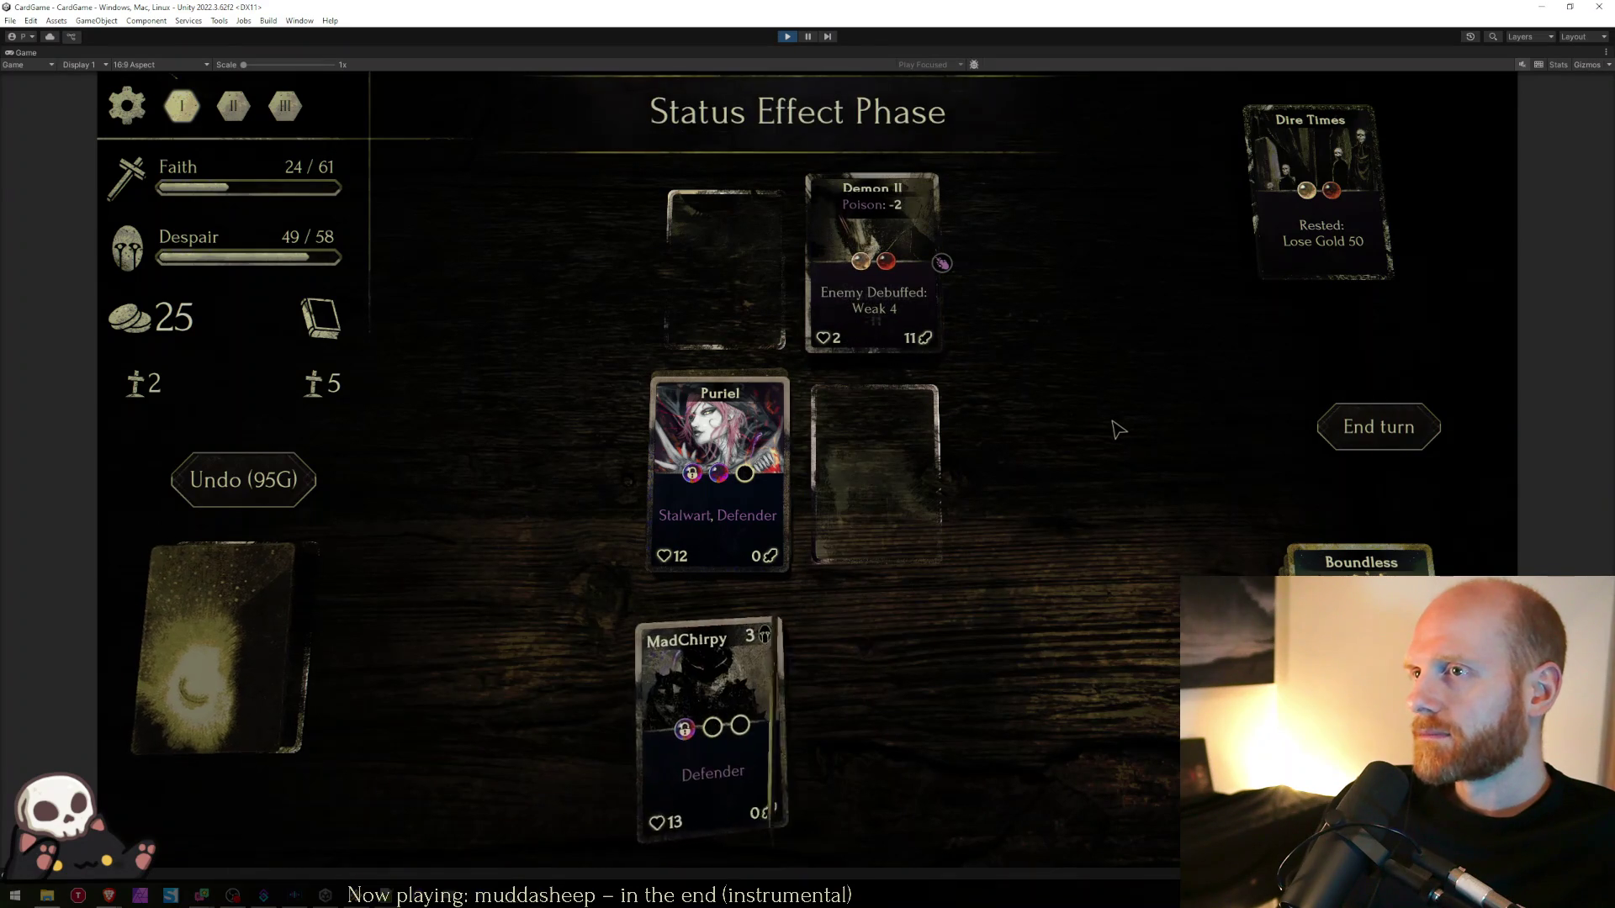
left_click_drag(958, 723, 954, 245)
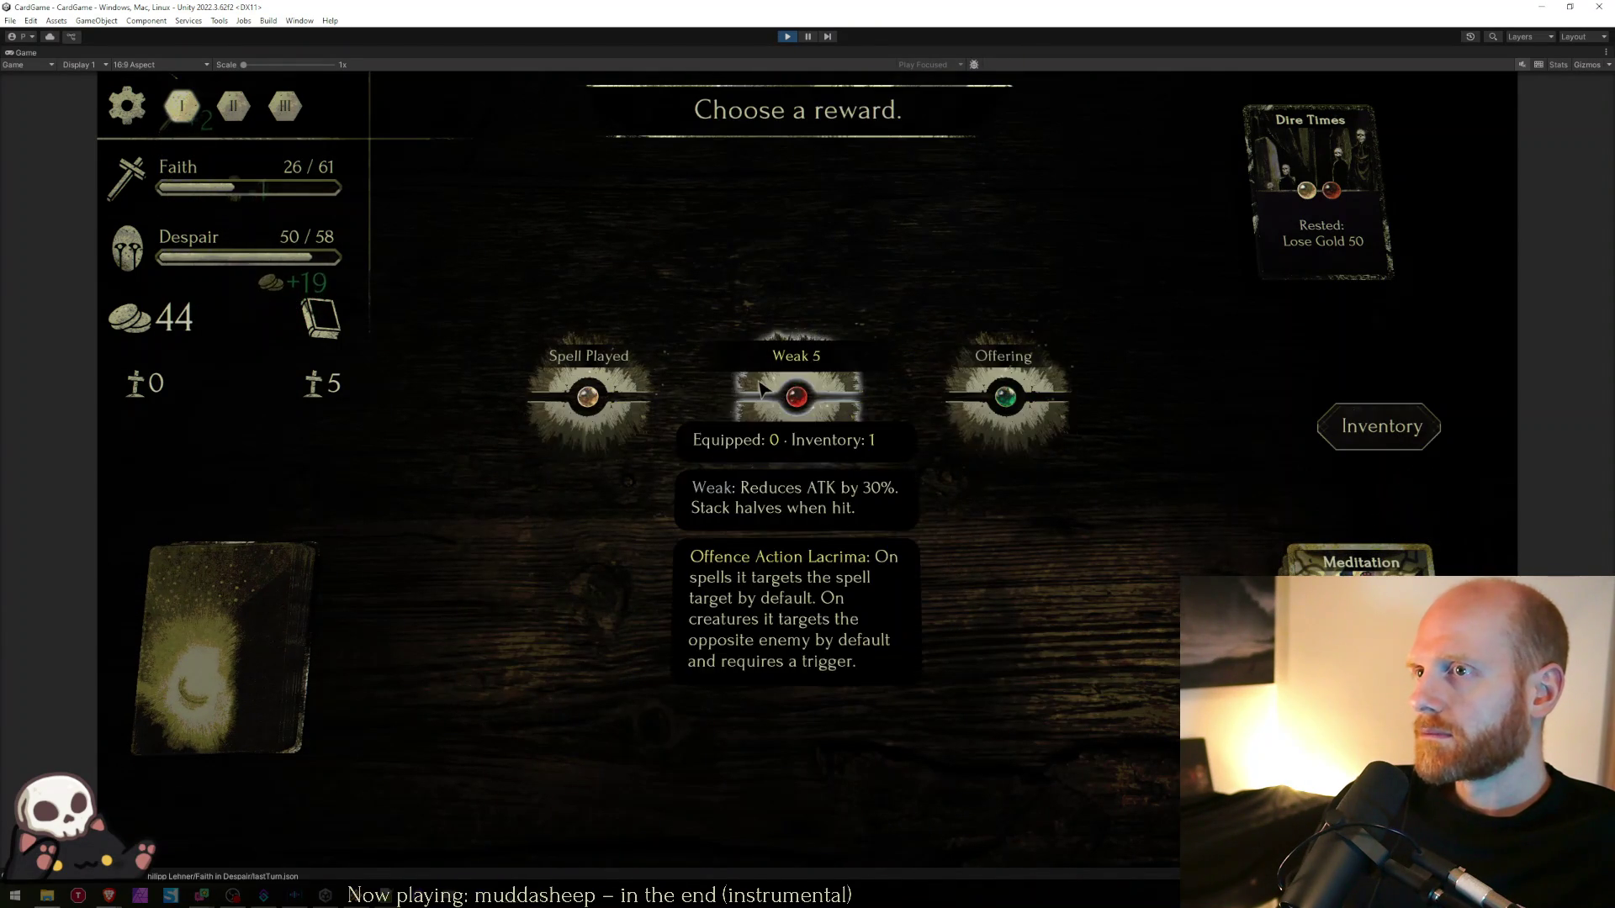
- Claim the reward and socket Regeneration into Puriel's empty lacrima slot
left_click(1026, 394)
left_click(1370, 427)
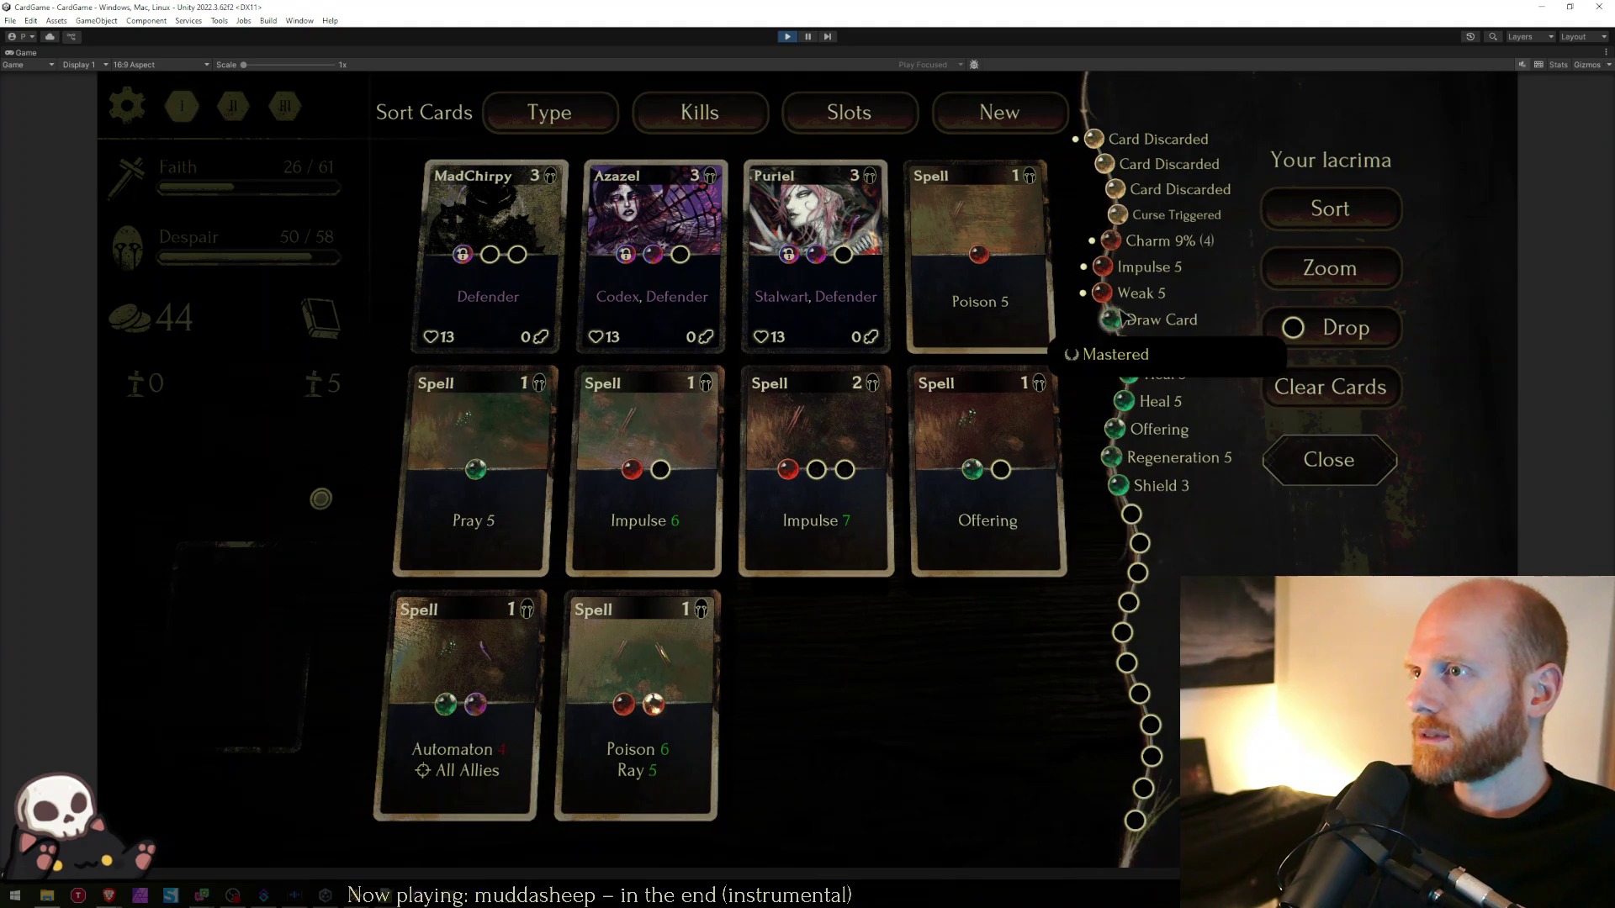
left_click(843, 254)
left_click(873, 380)
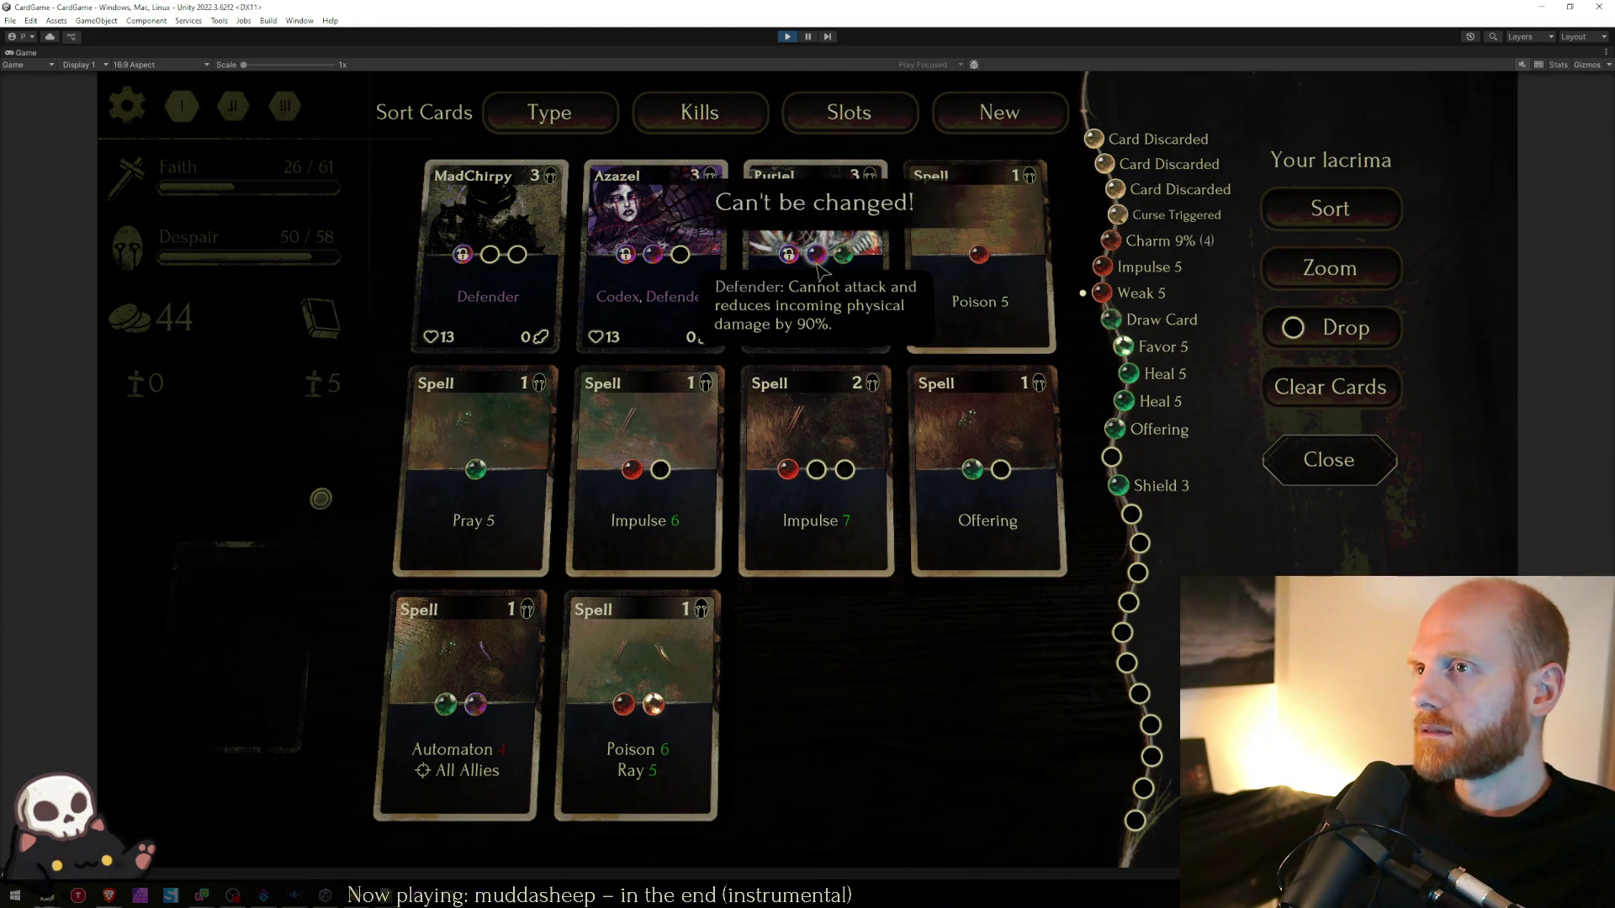
- Confirm the preset lacrima slots show 'Can't be changed!', then remove Regeneration from Puriel
left_click(817, 258)
left_click(624, 255)
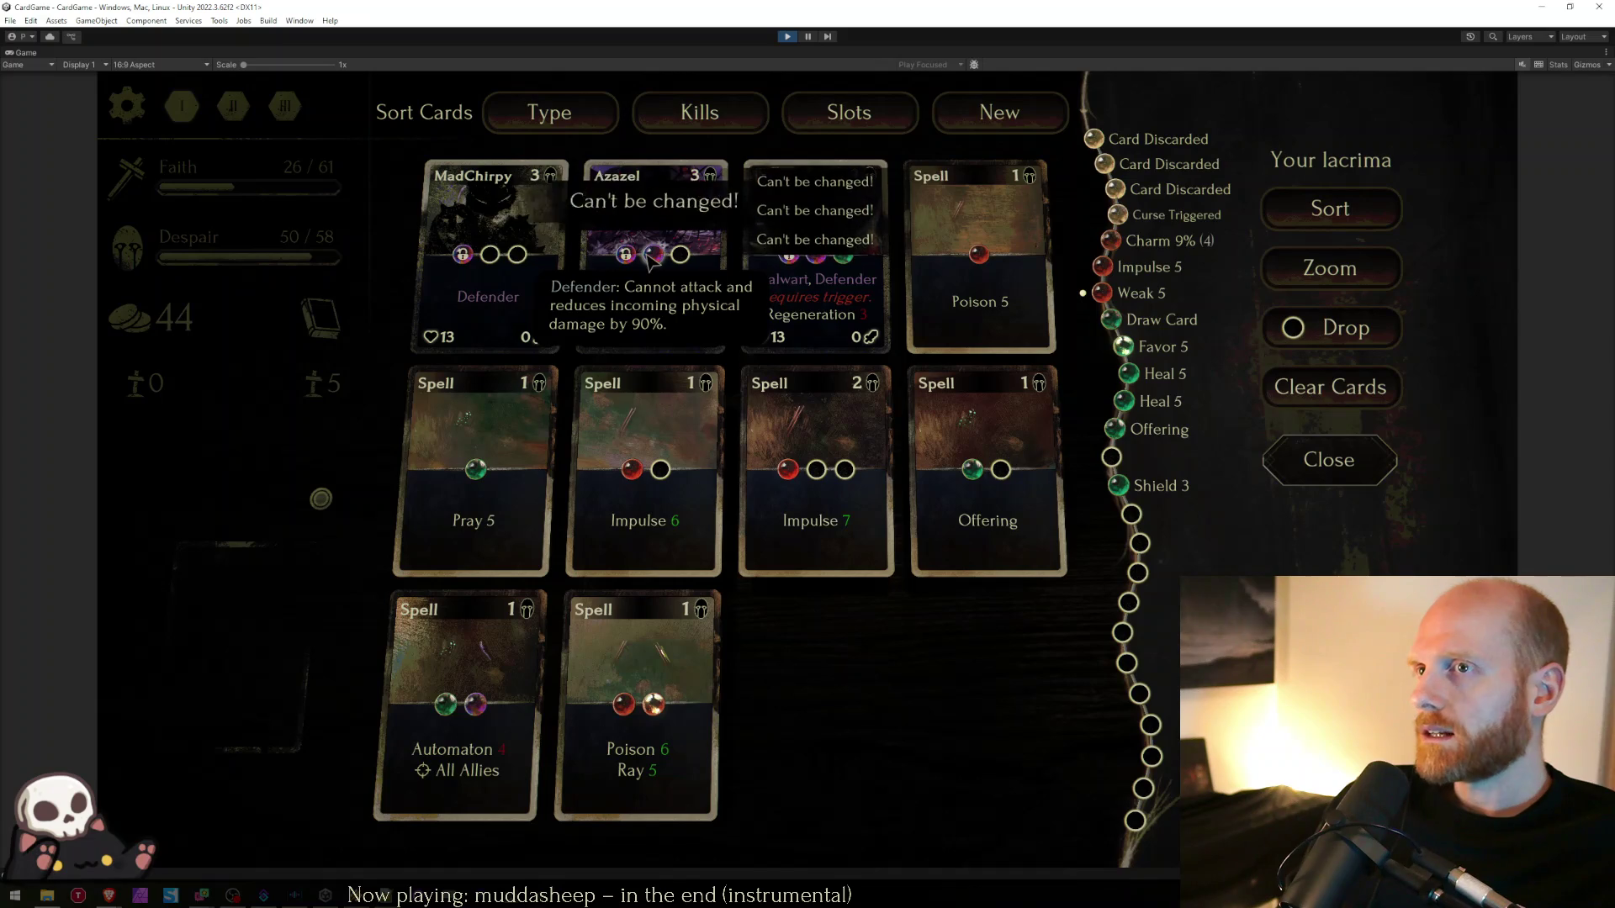
left_click(624, 257)
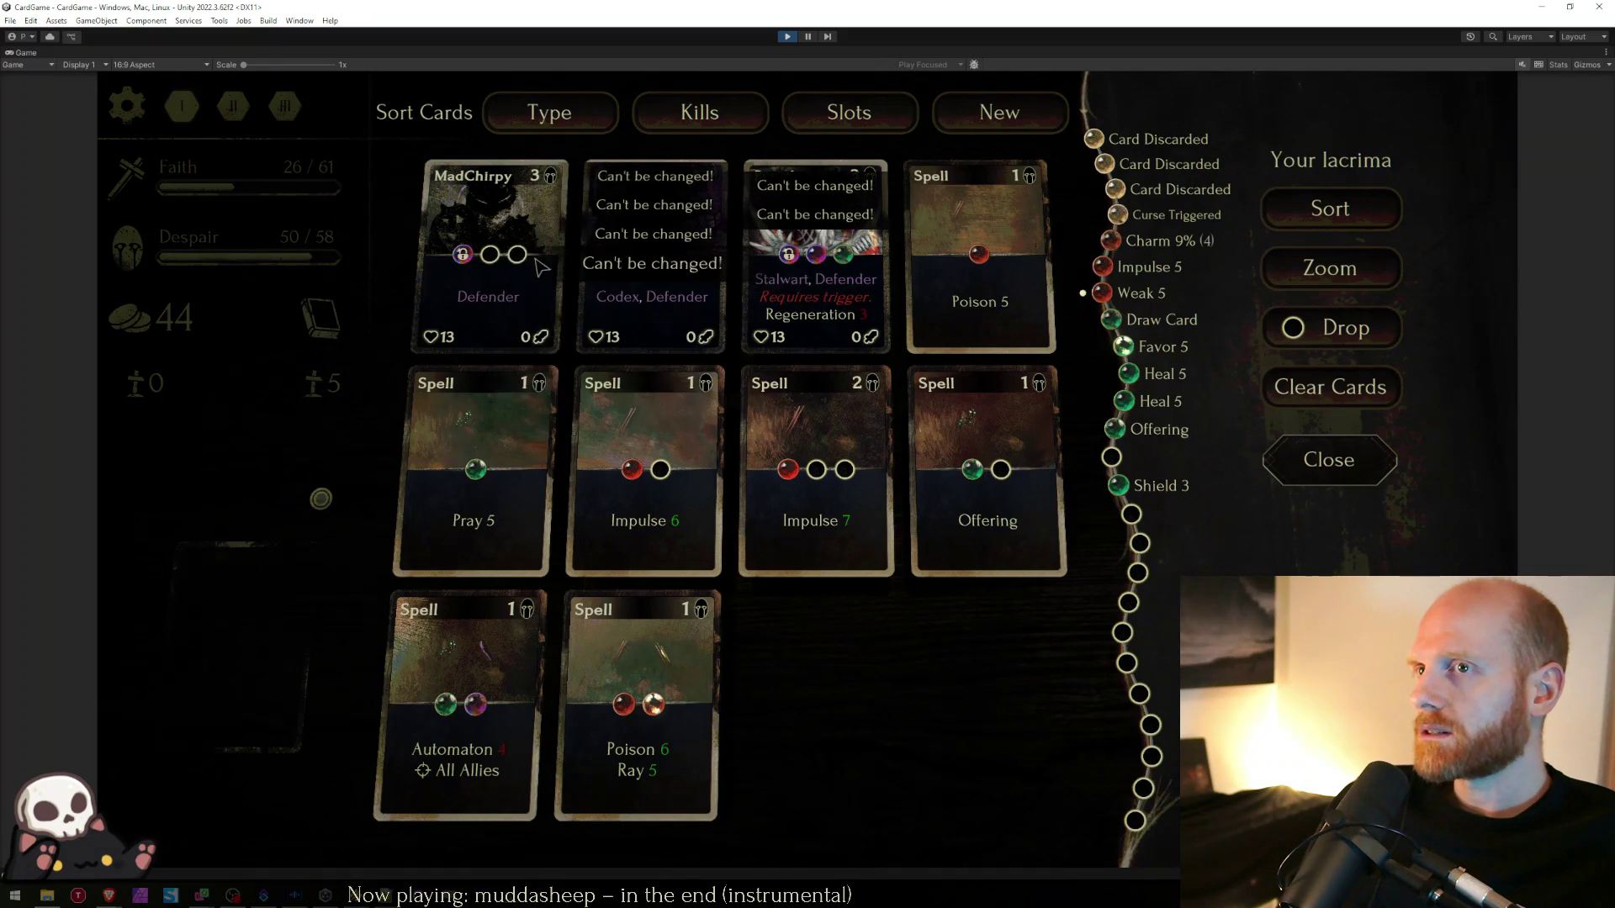
left_click(853, 264)
left_click(624, 255)
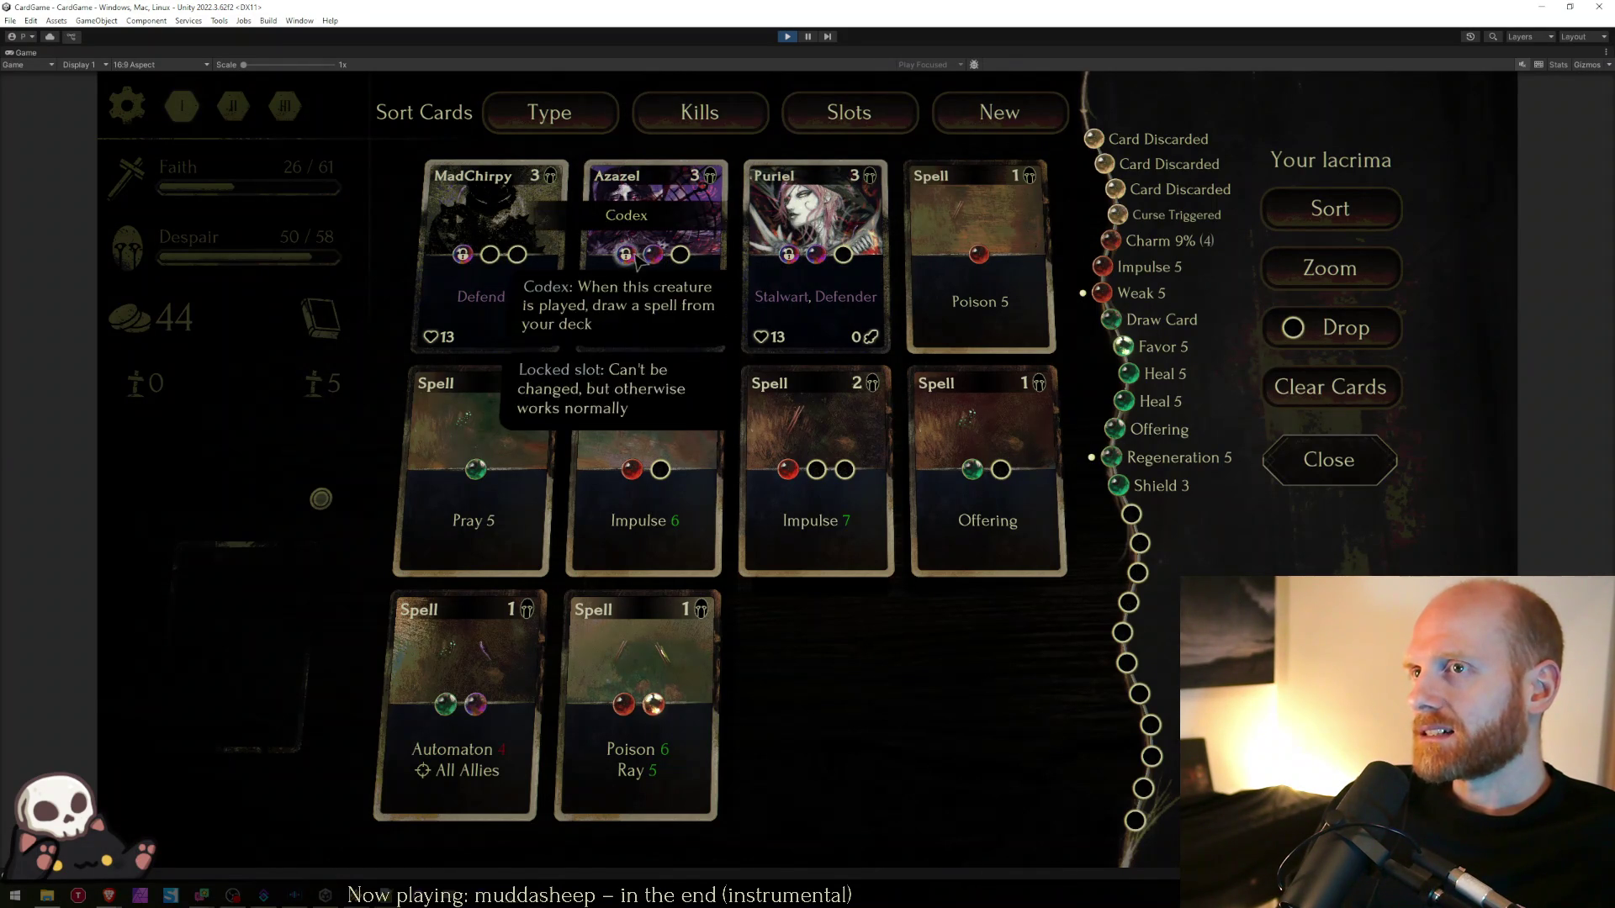
- Close the inventory, leave the Sacrifice event without choosing, and start the Boss Fight
mouse_move(463, 257)
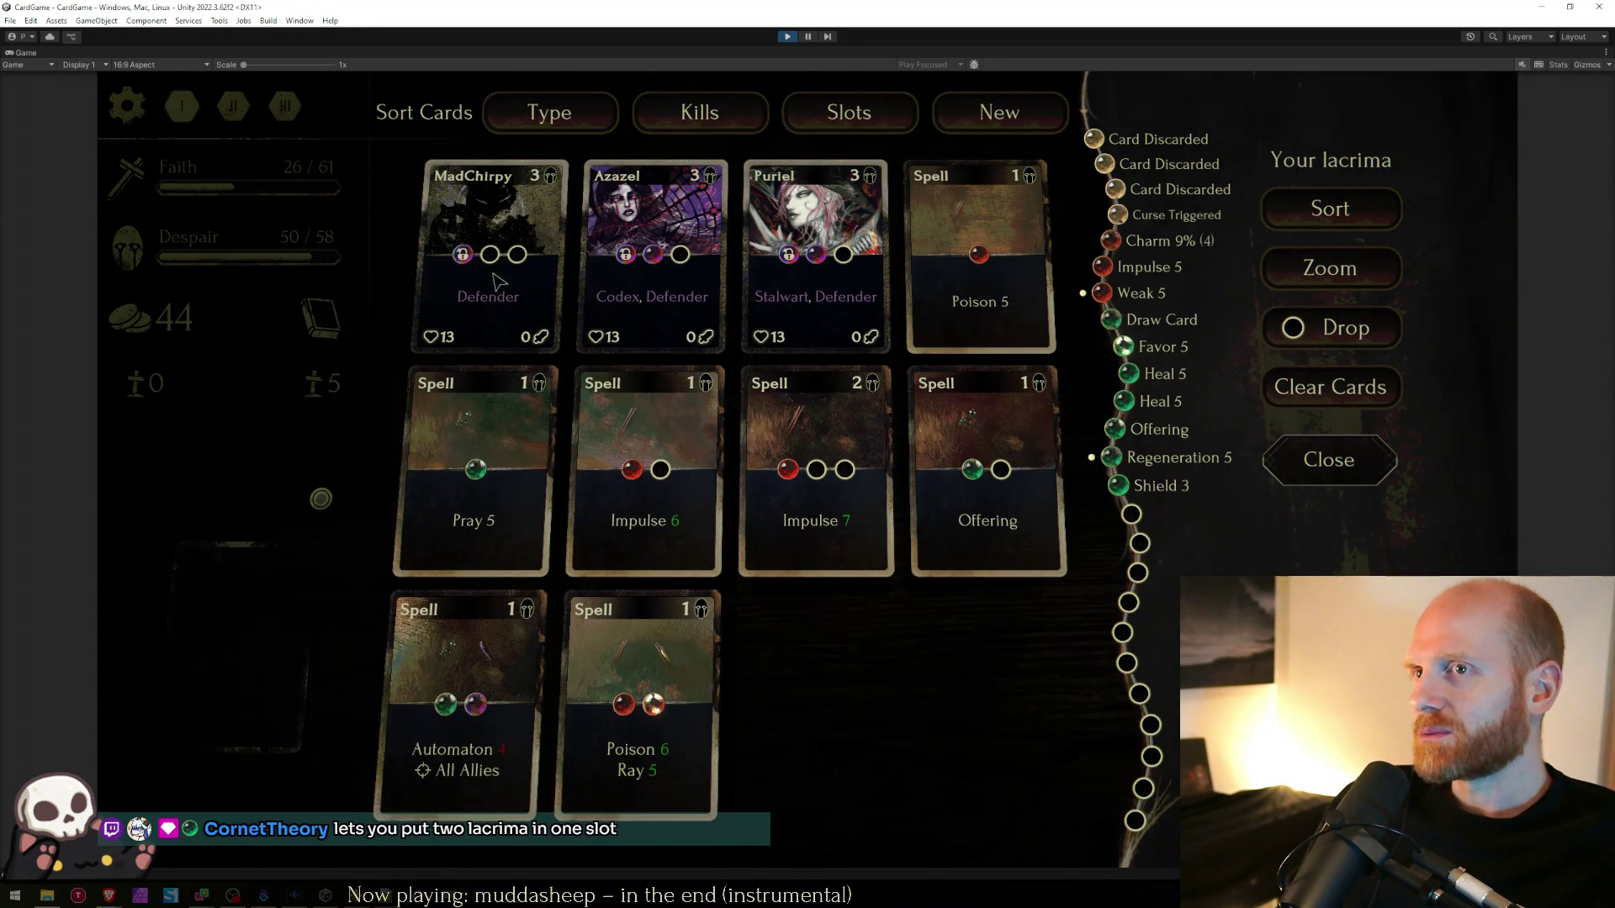
key("Escape")
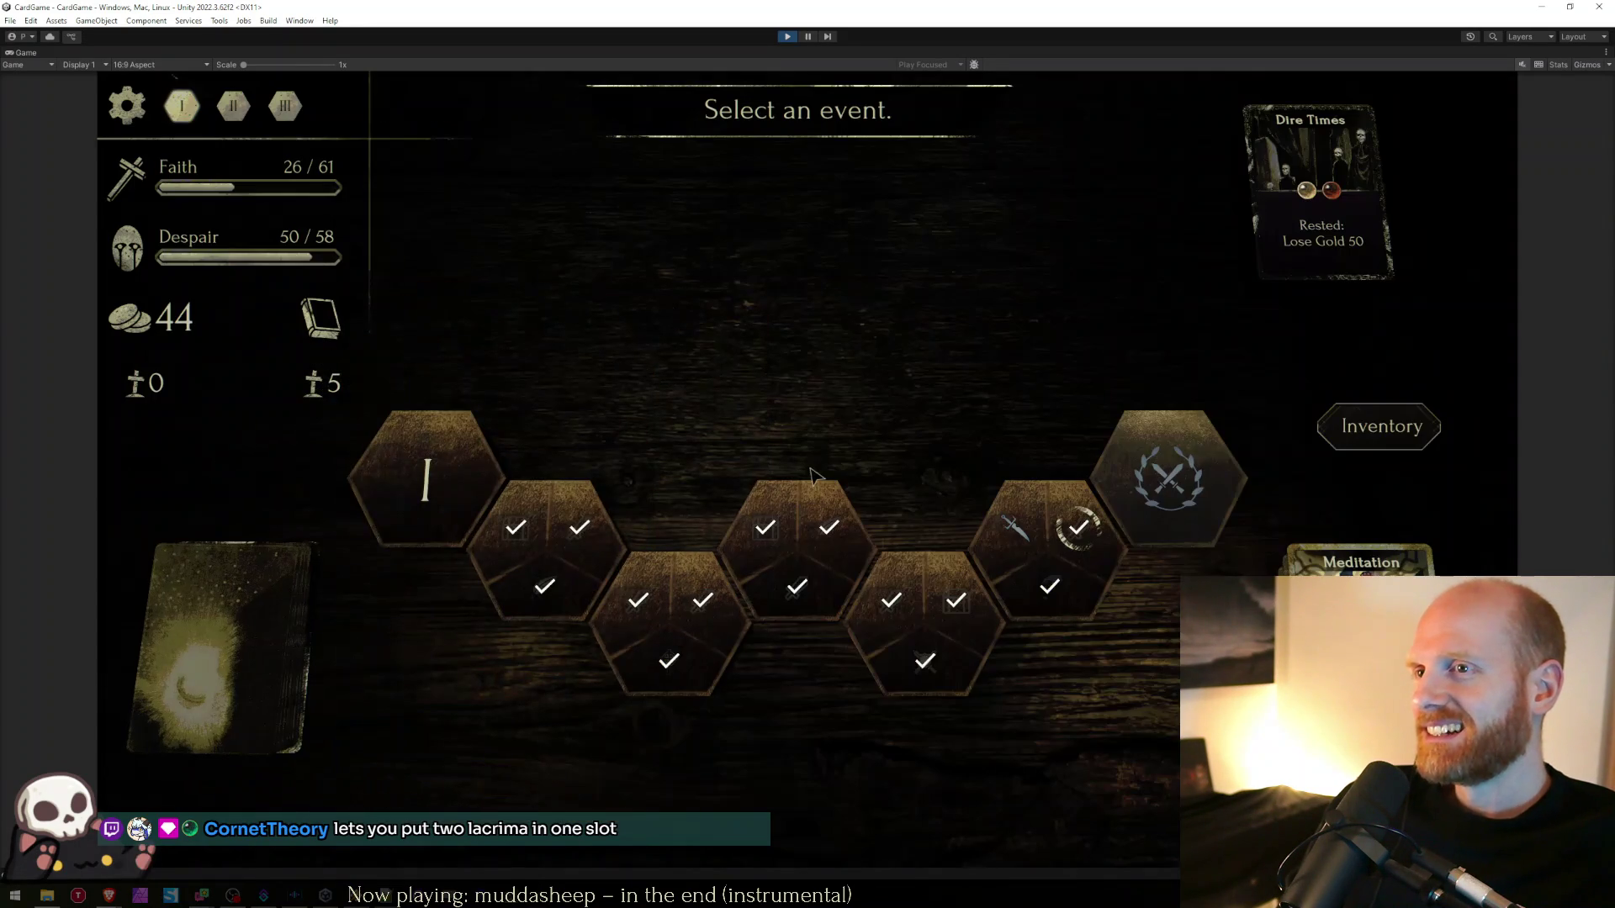
left_click(1348, 430)
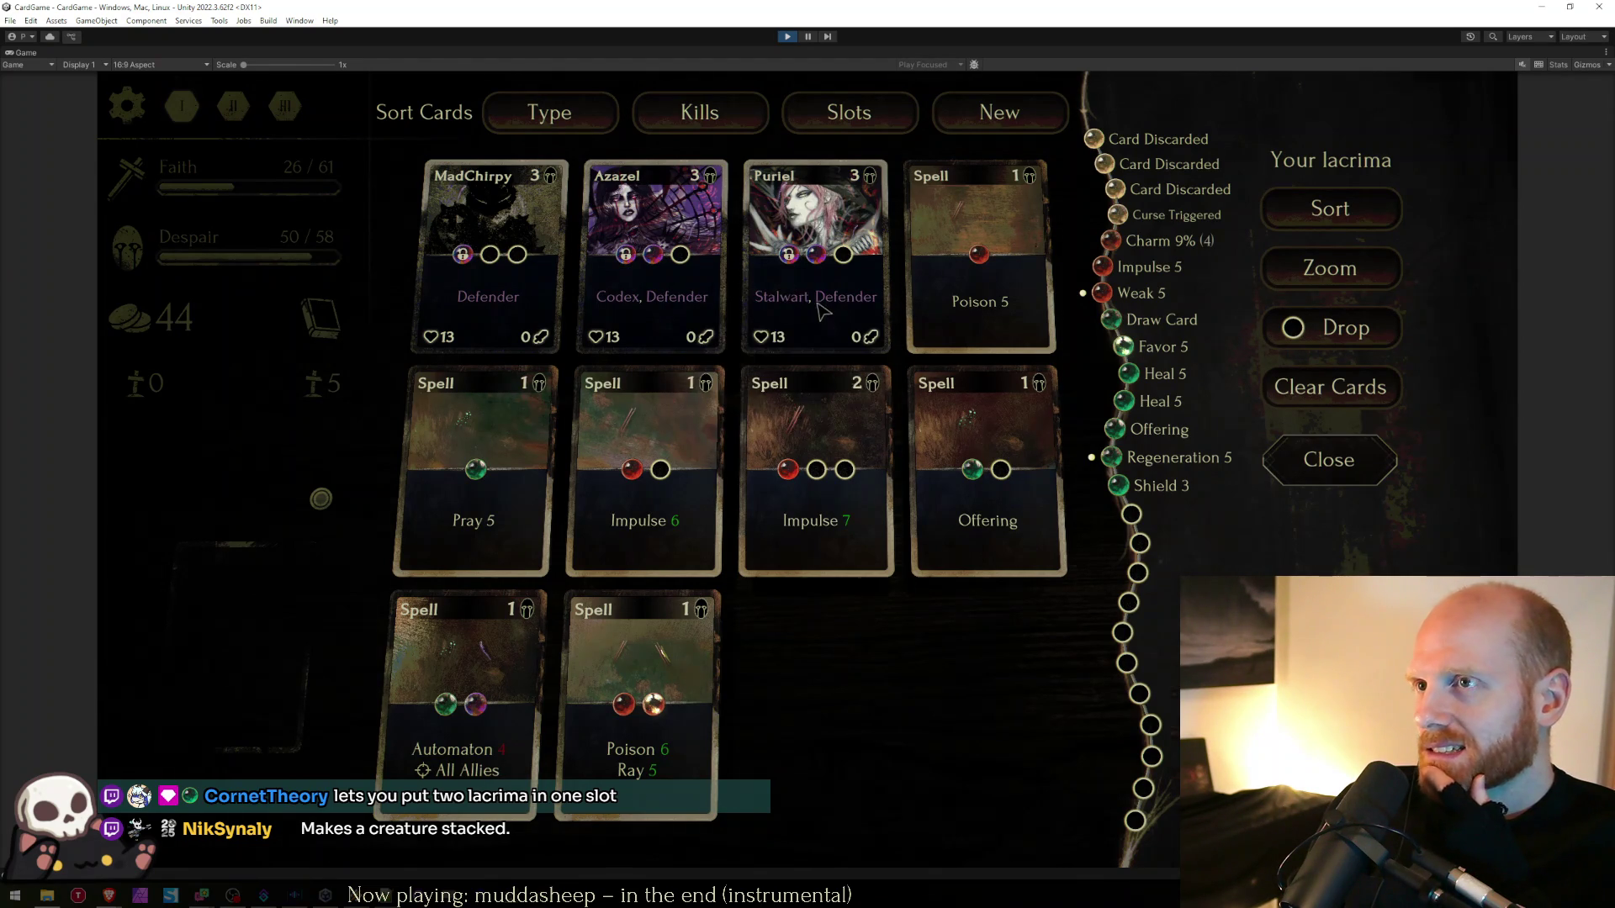
key("Escape")
left_click(1043, 533)
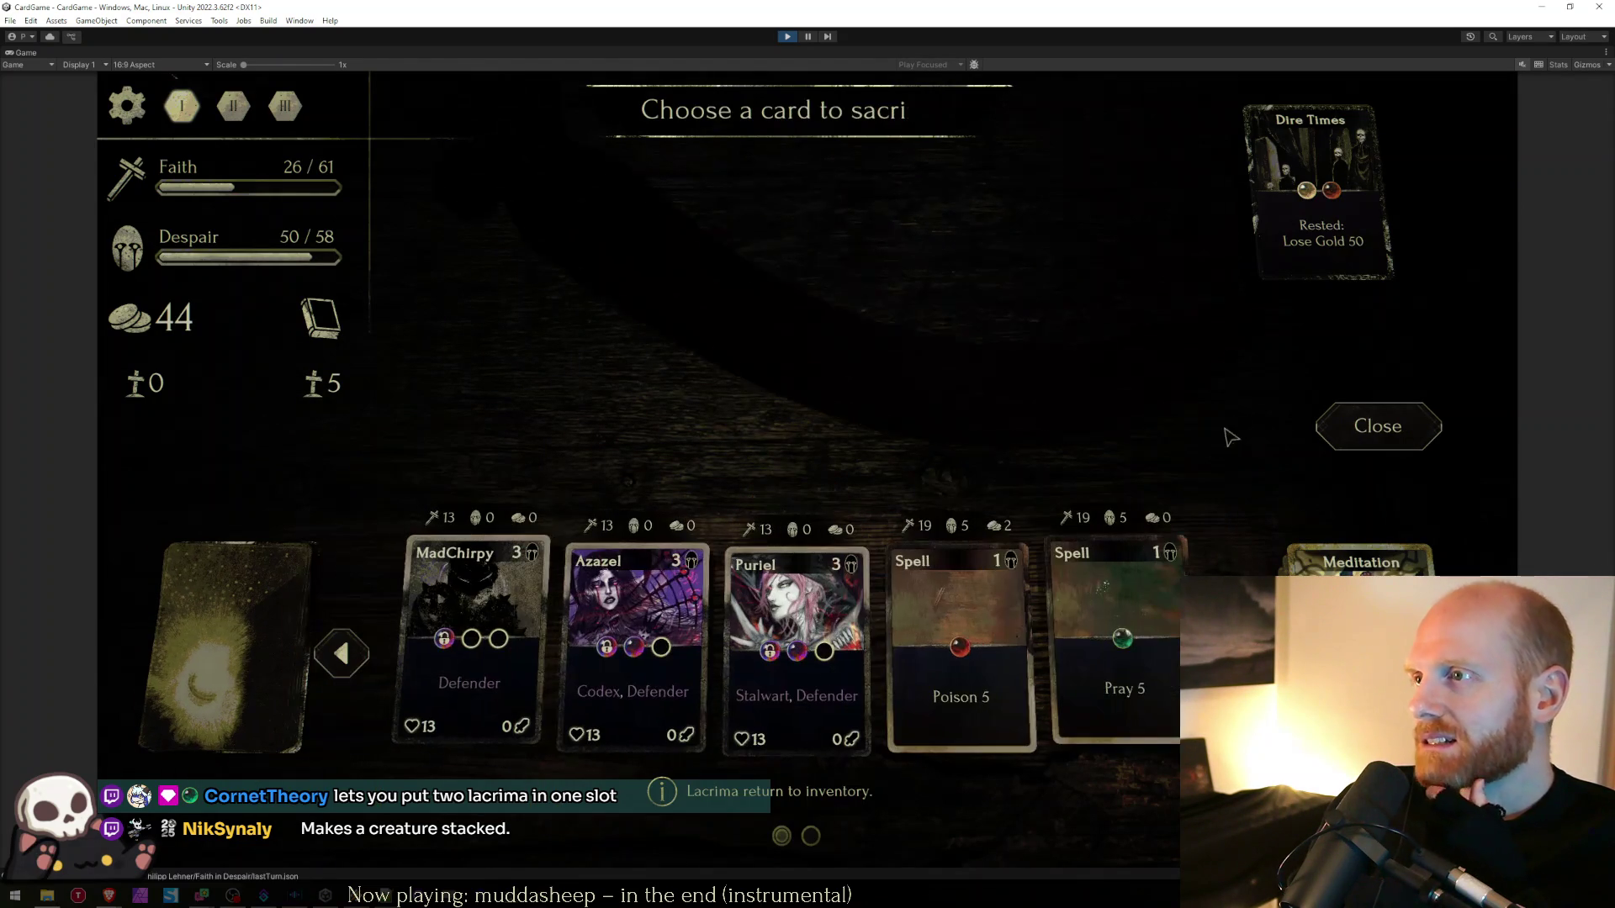
left_click(1346, 446)
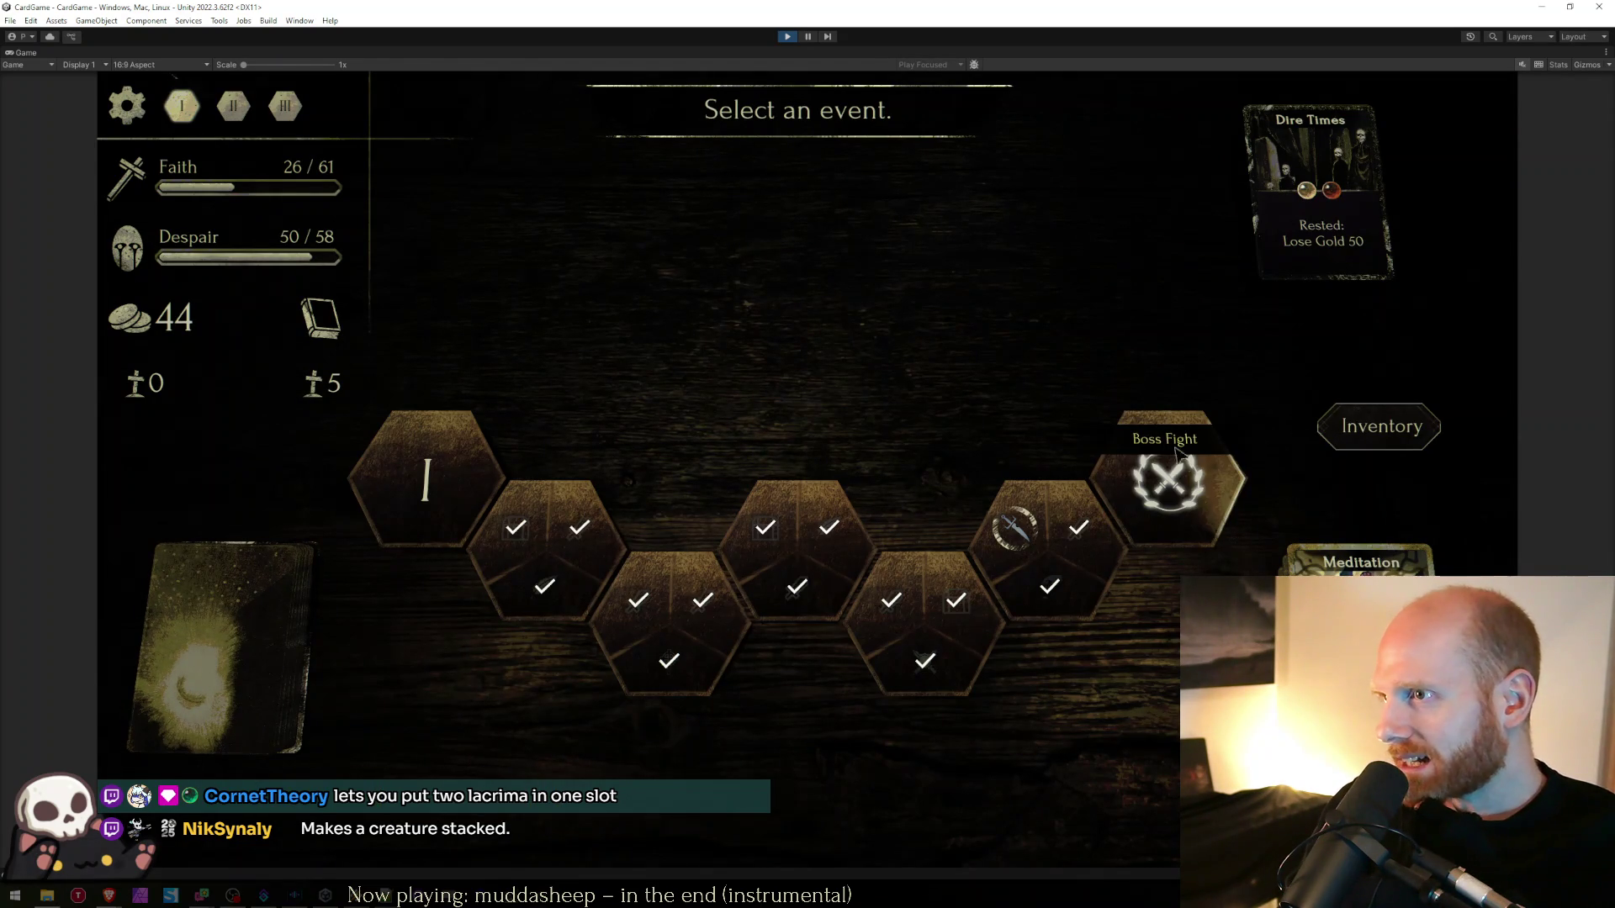
left_click(1203, 471)
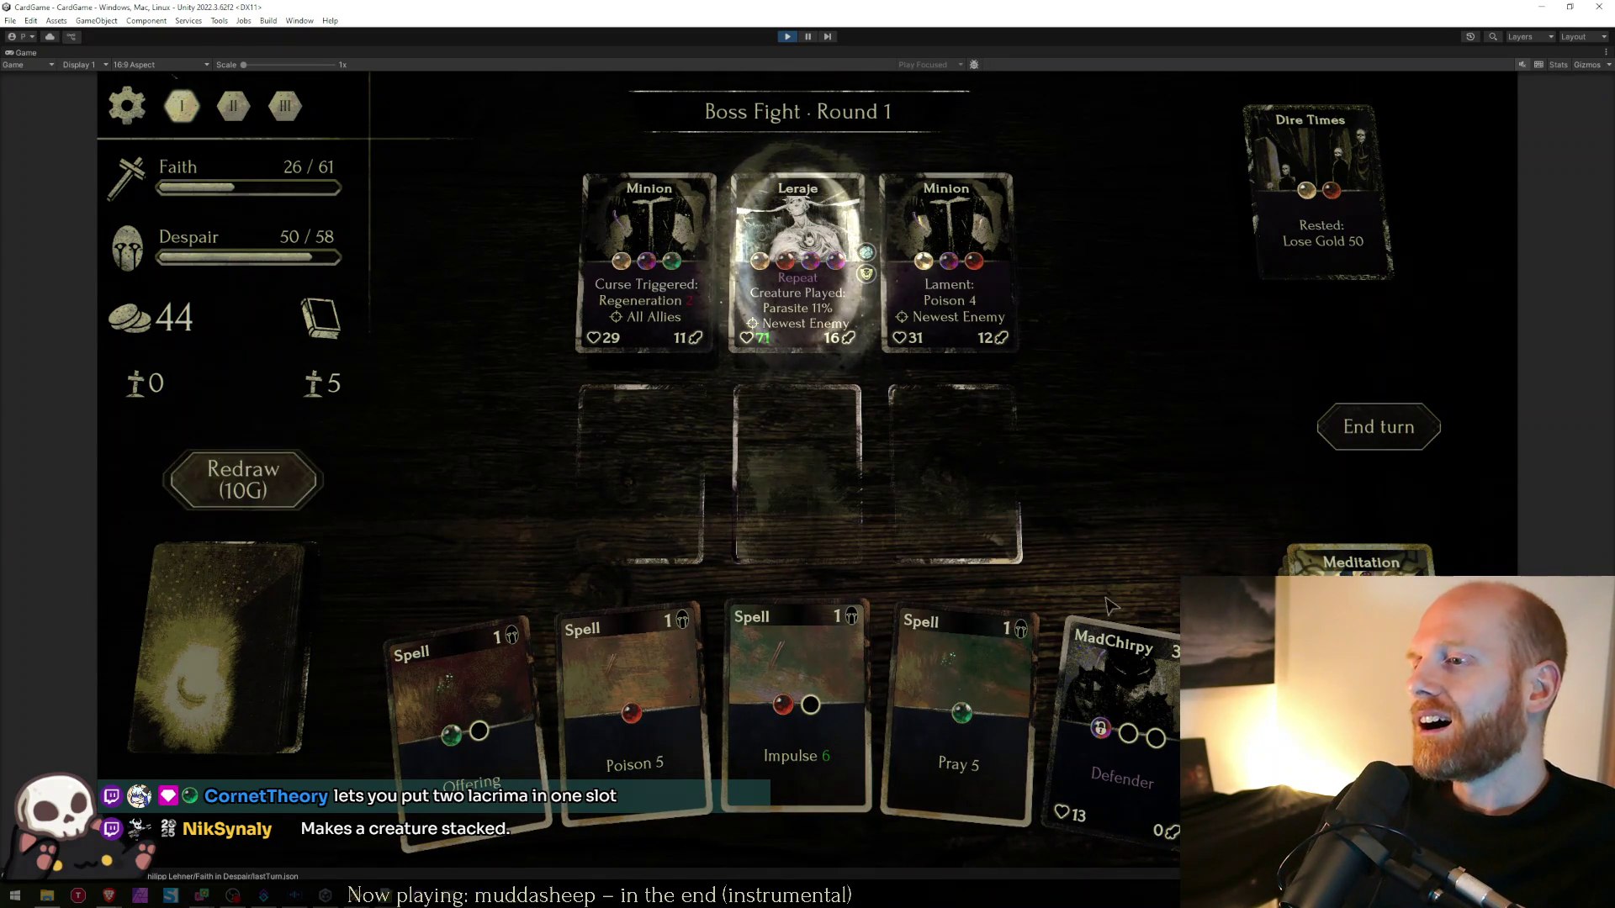
- Place MadChirpy, cast Impulse on the left minion, and end the turn, losing to Leraje
left_click_drag(1107, 610, 954, 471)
left_click_drag(841, 694, 644, 278)
left_click(1383, 429)
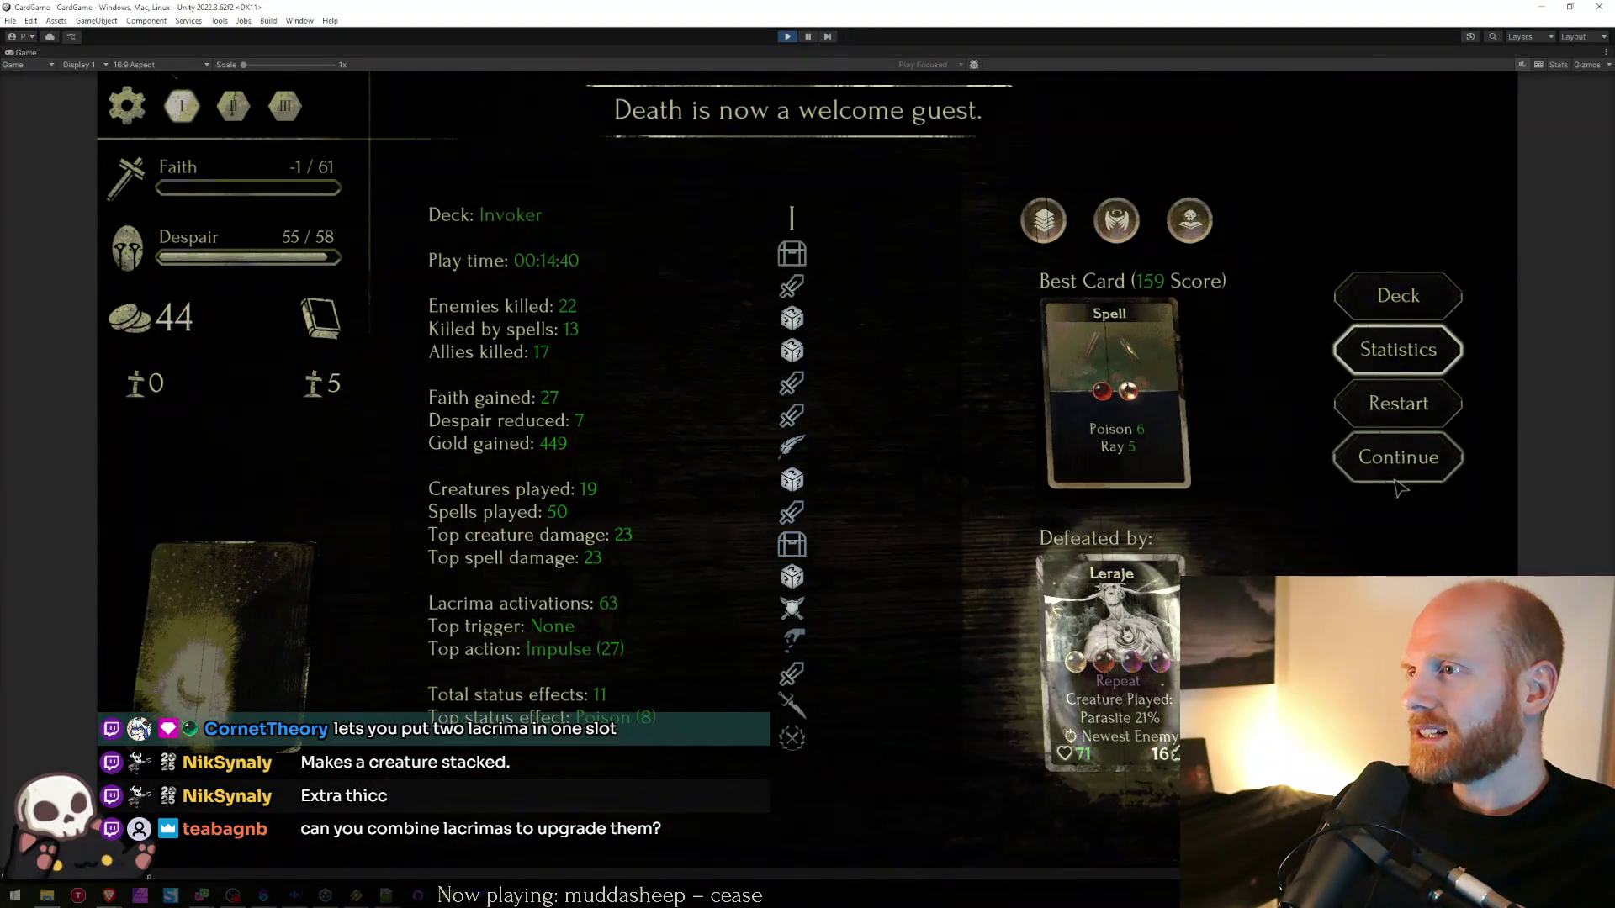
- Continue past defeat and browse the atonements, journal Days 2 and 7, custom decks and deities
left_click(1398, 458)
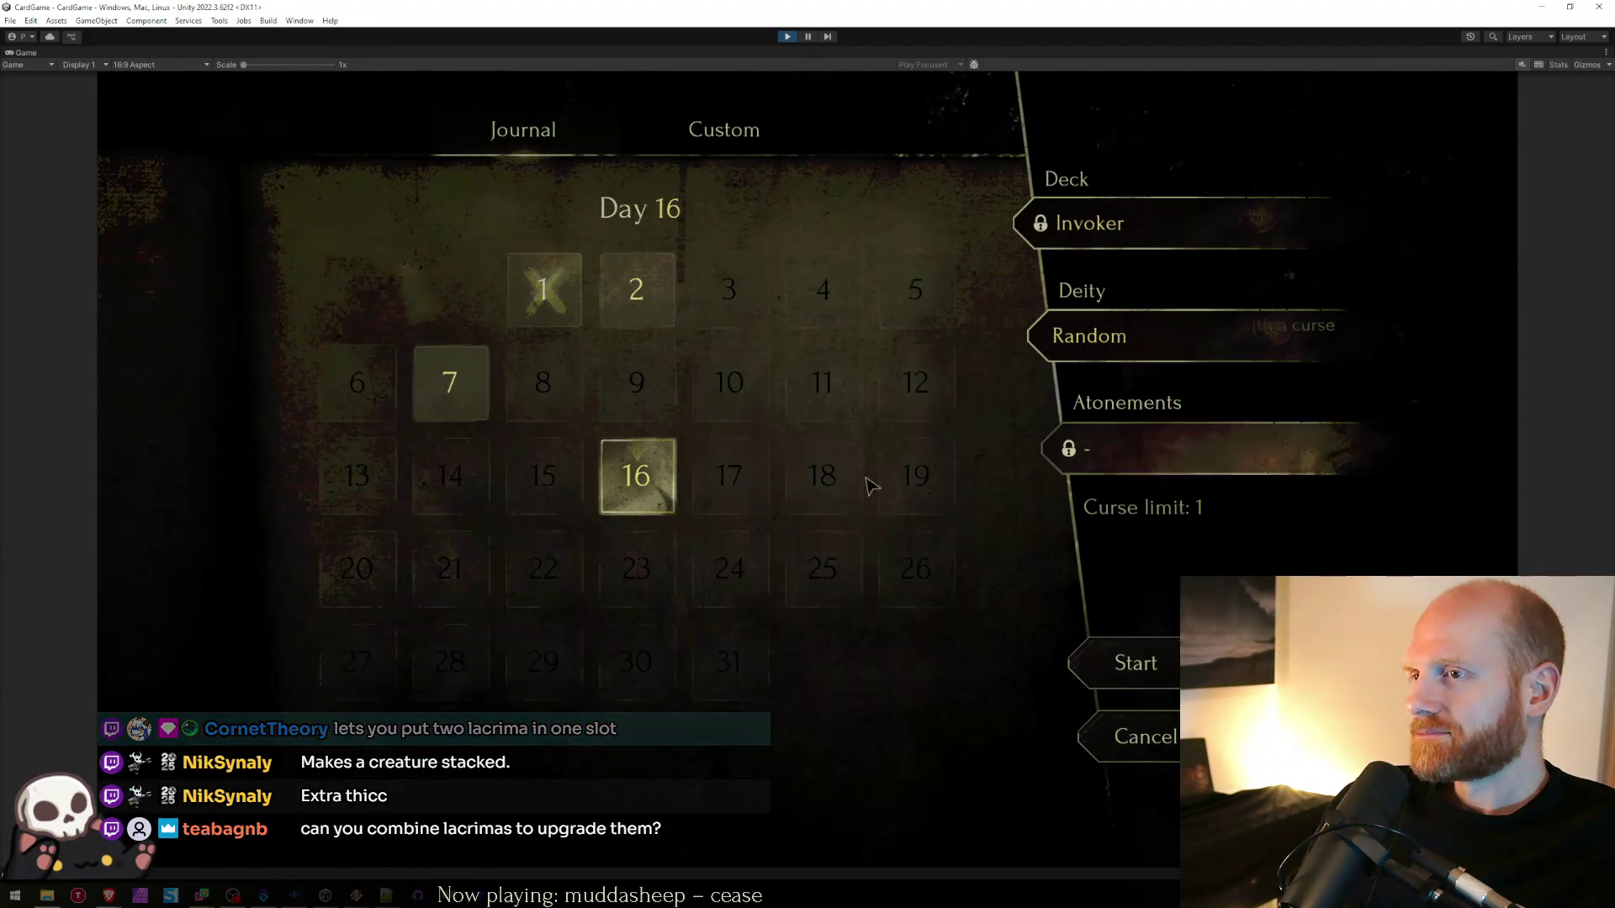
left_click(1094, 451)
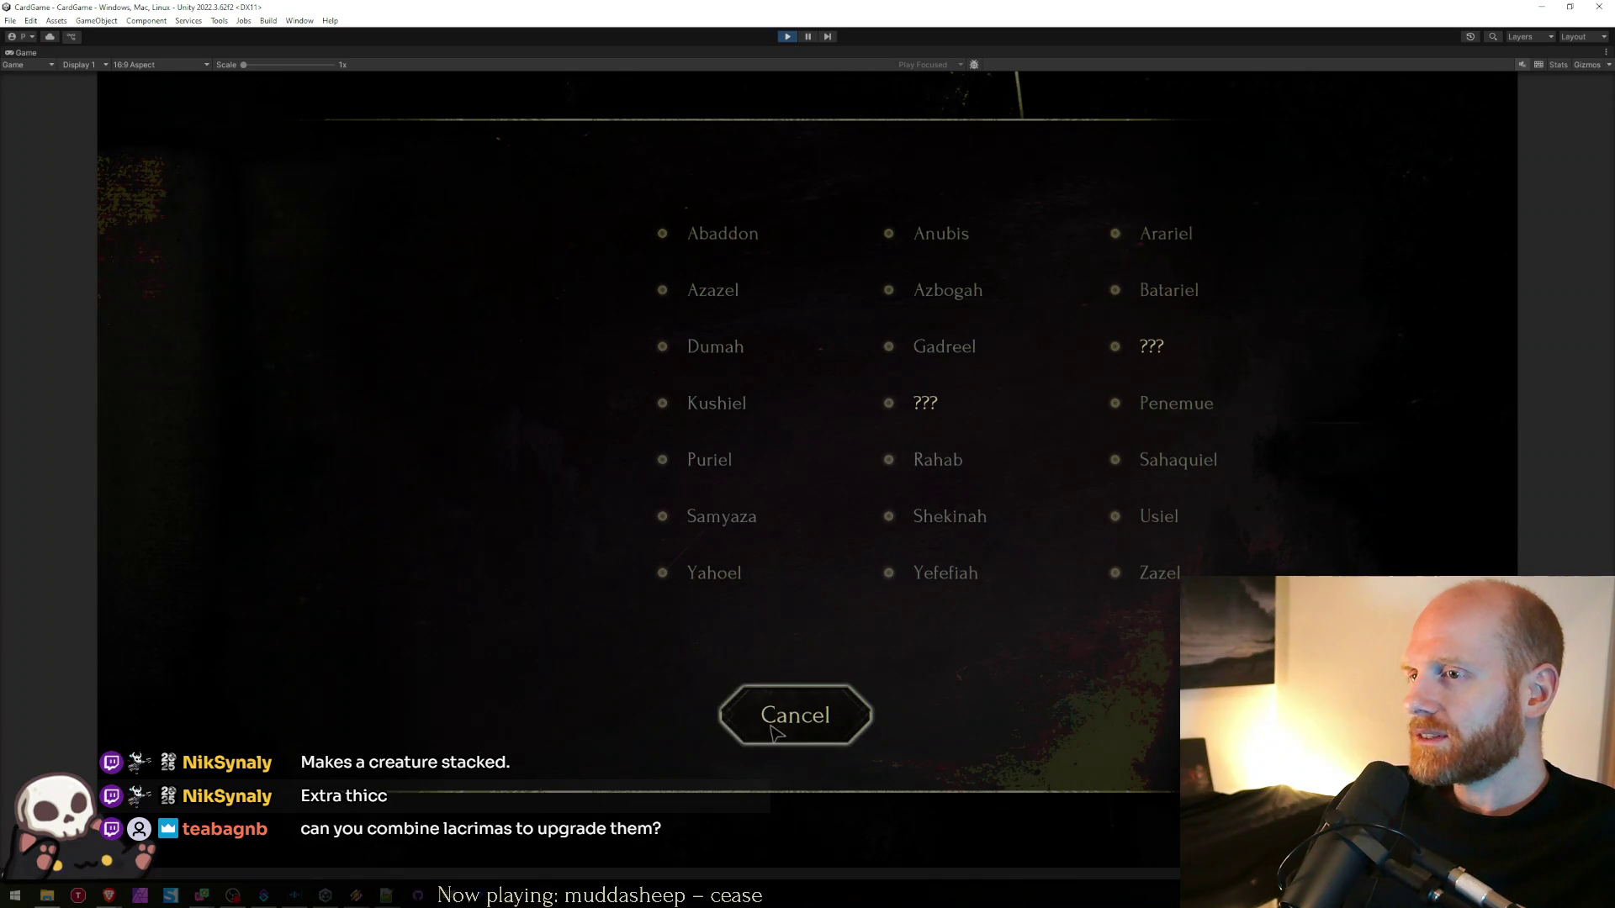
left_click(778, 751)
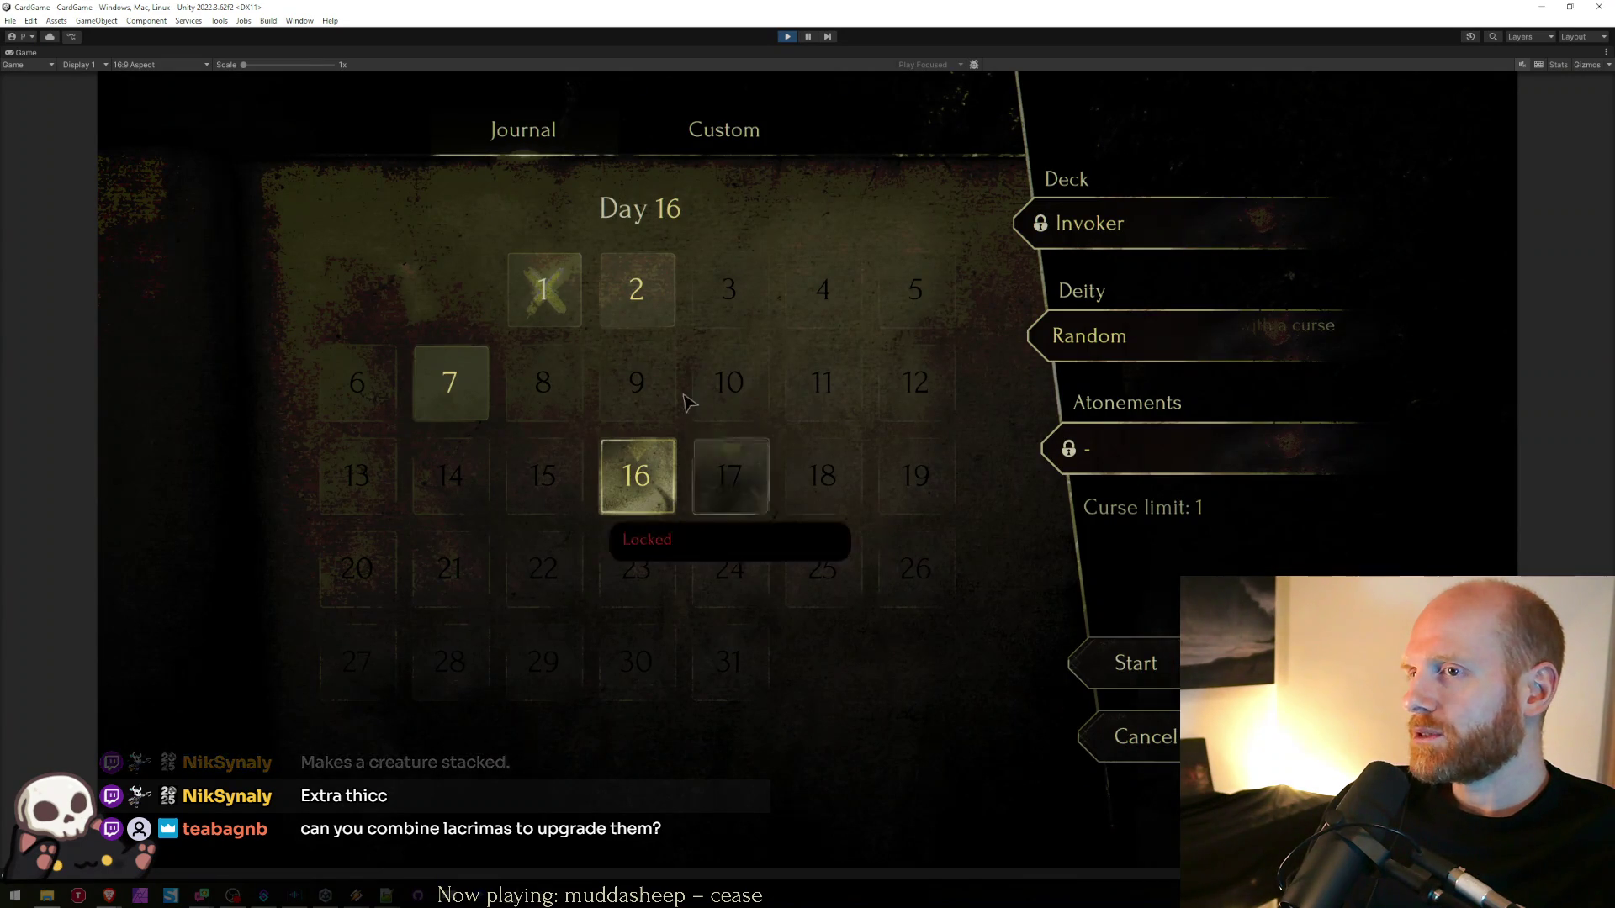
left_click(637, 289)
left_click(450, 383)
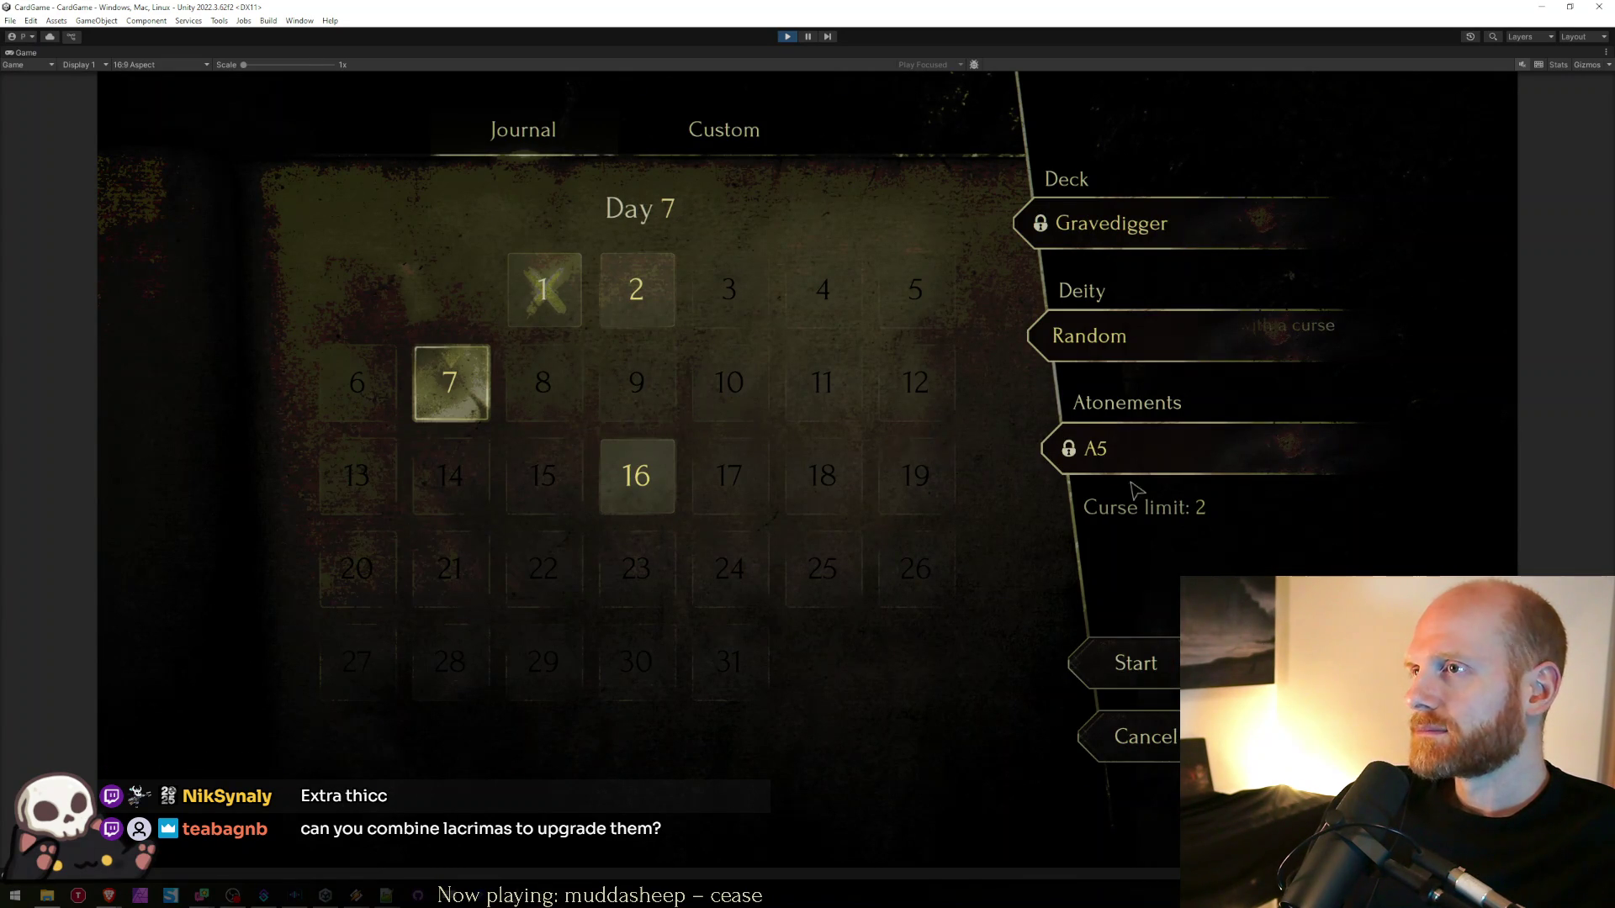
left_click(655, 132)
scroll(880, 324, "down", 3)
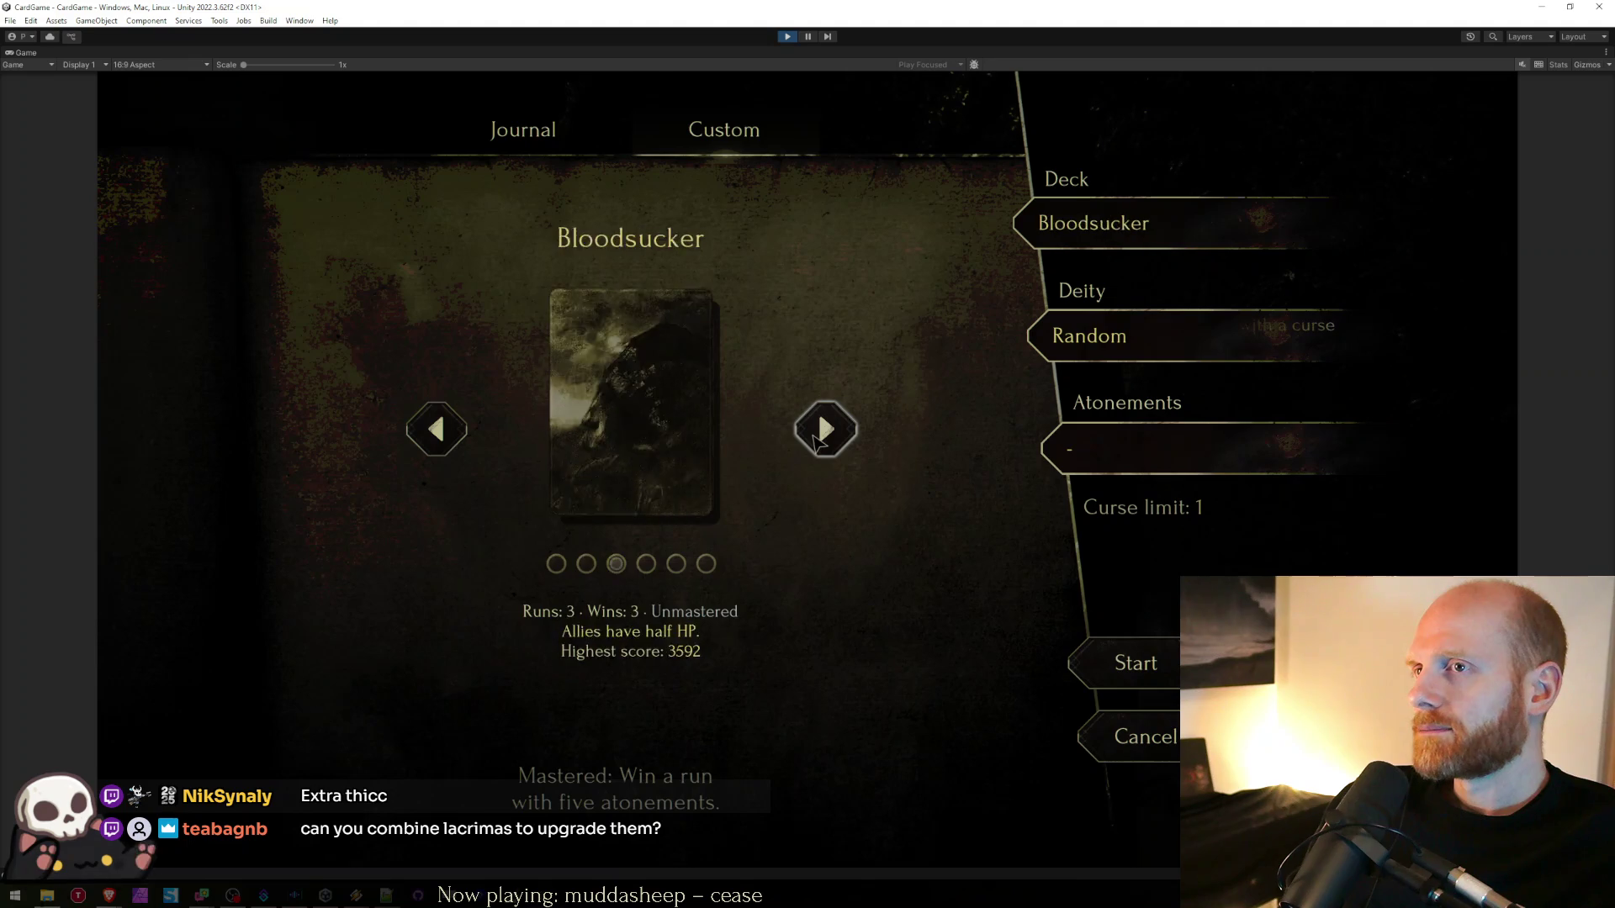
left_click(1135, 320)
left_click(763, 692)
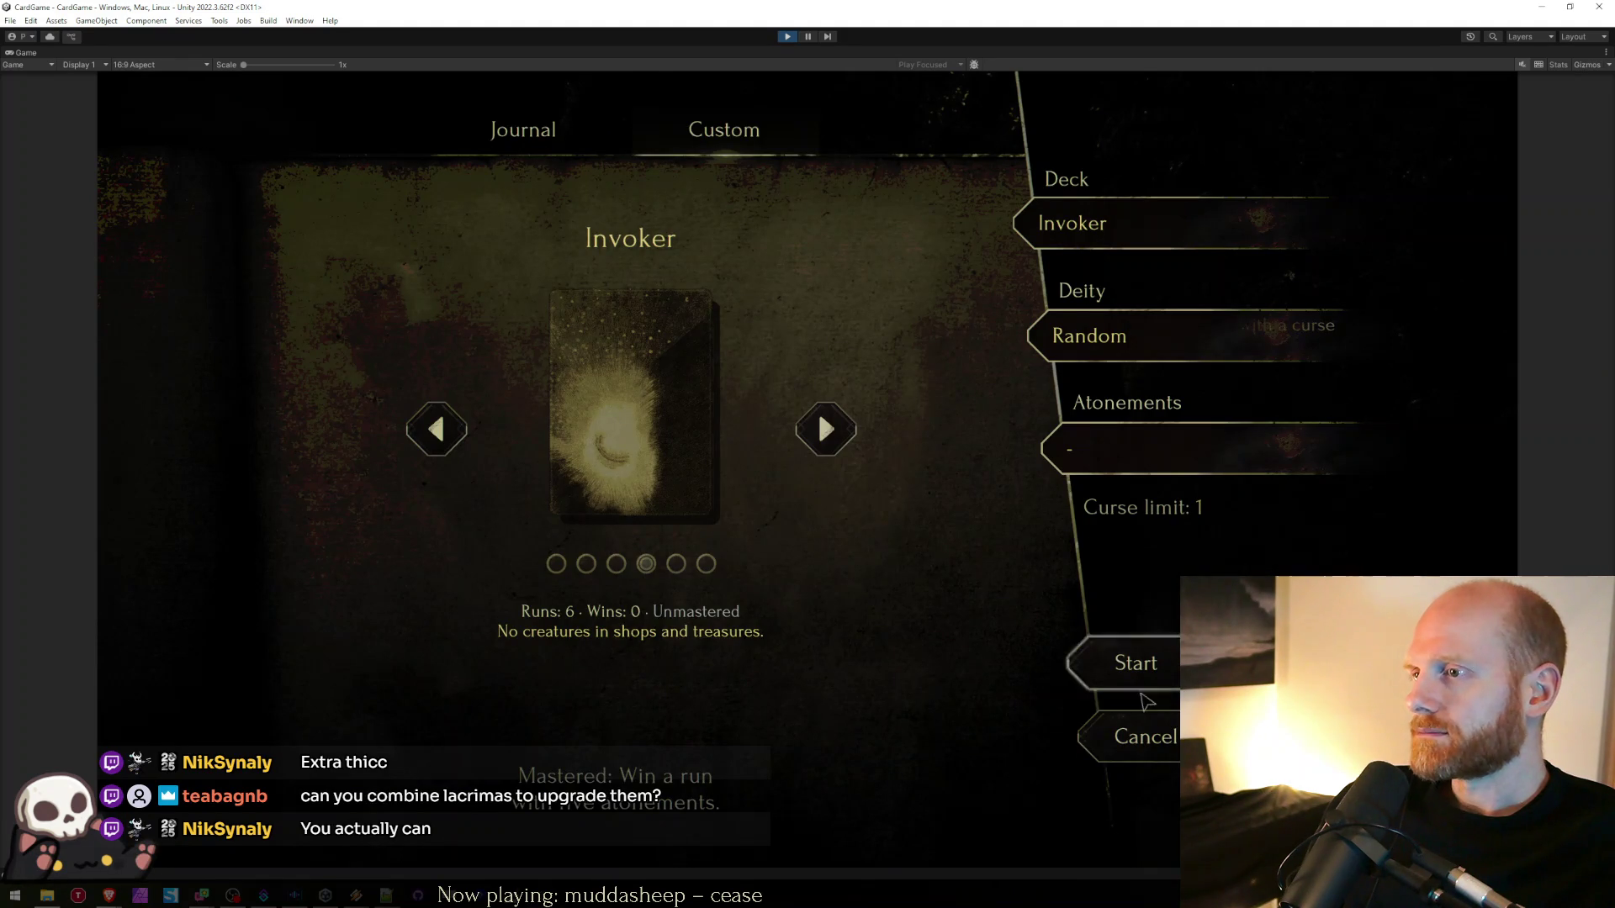
- Return to the main menu and start a new run with the custom Invoker deck
key("Escape")
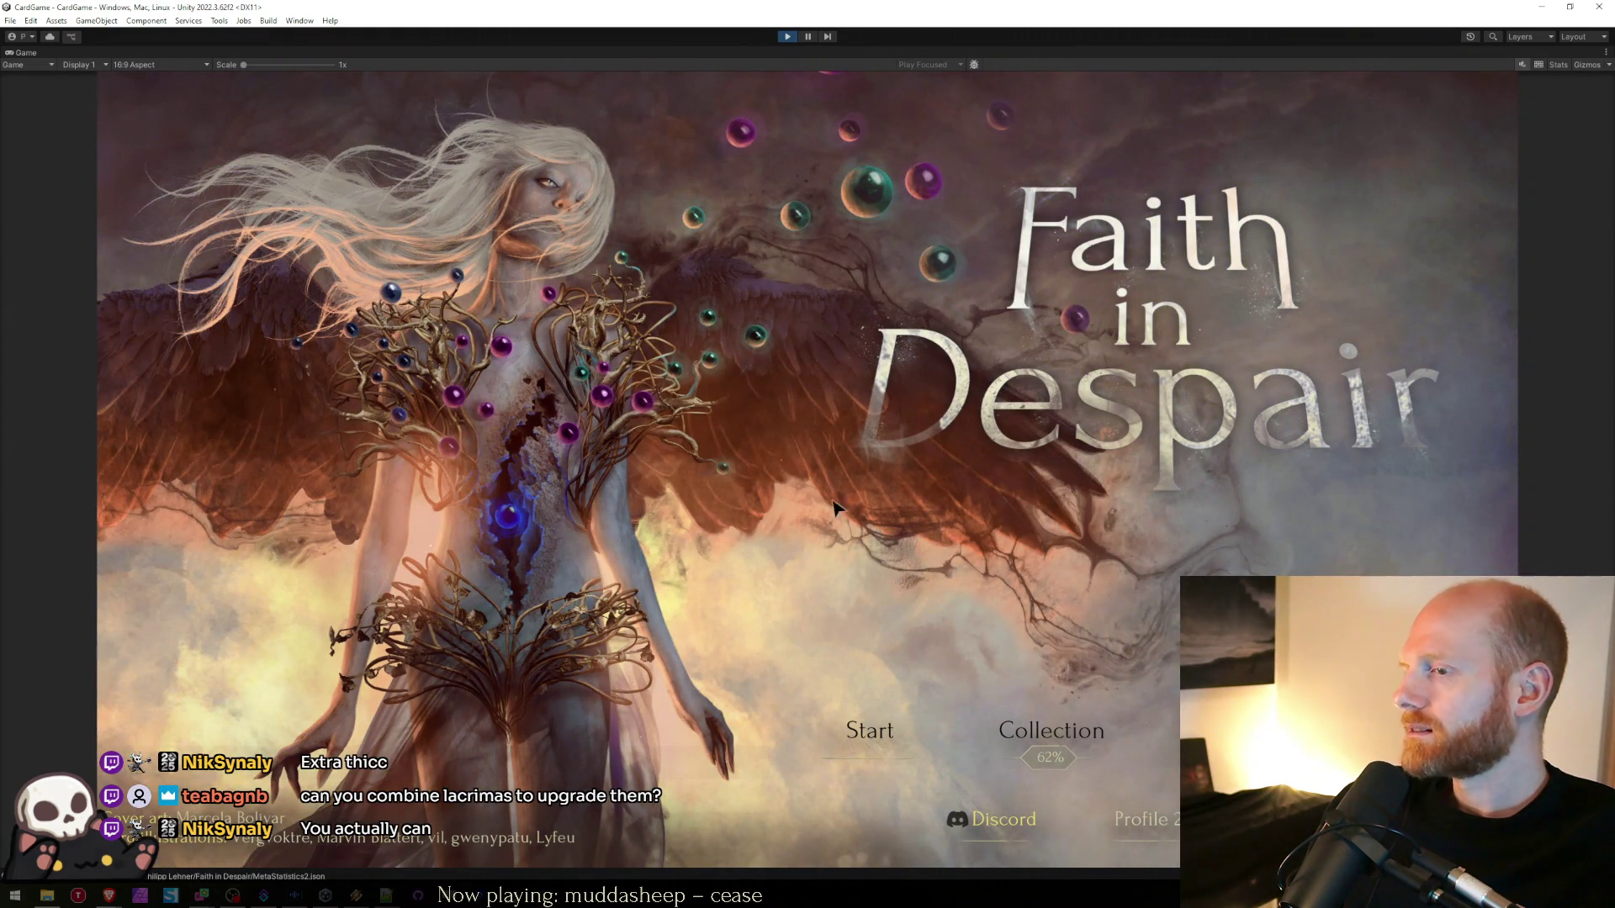
left_click(856, 728)
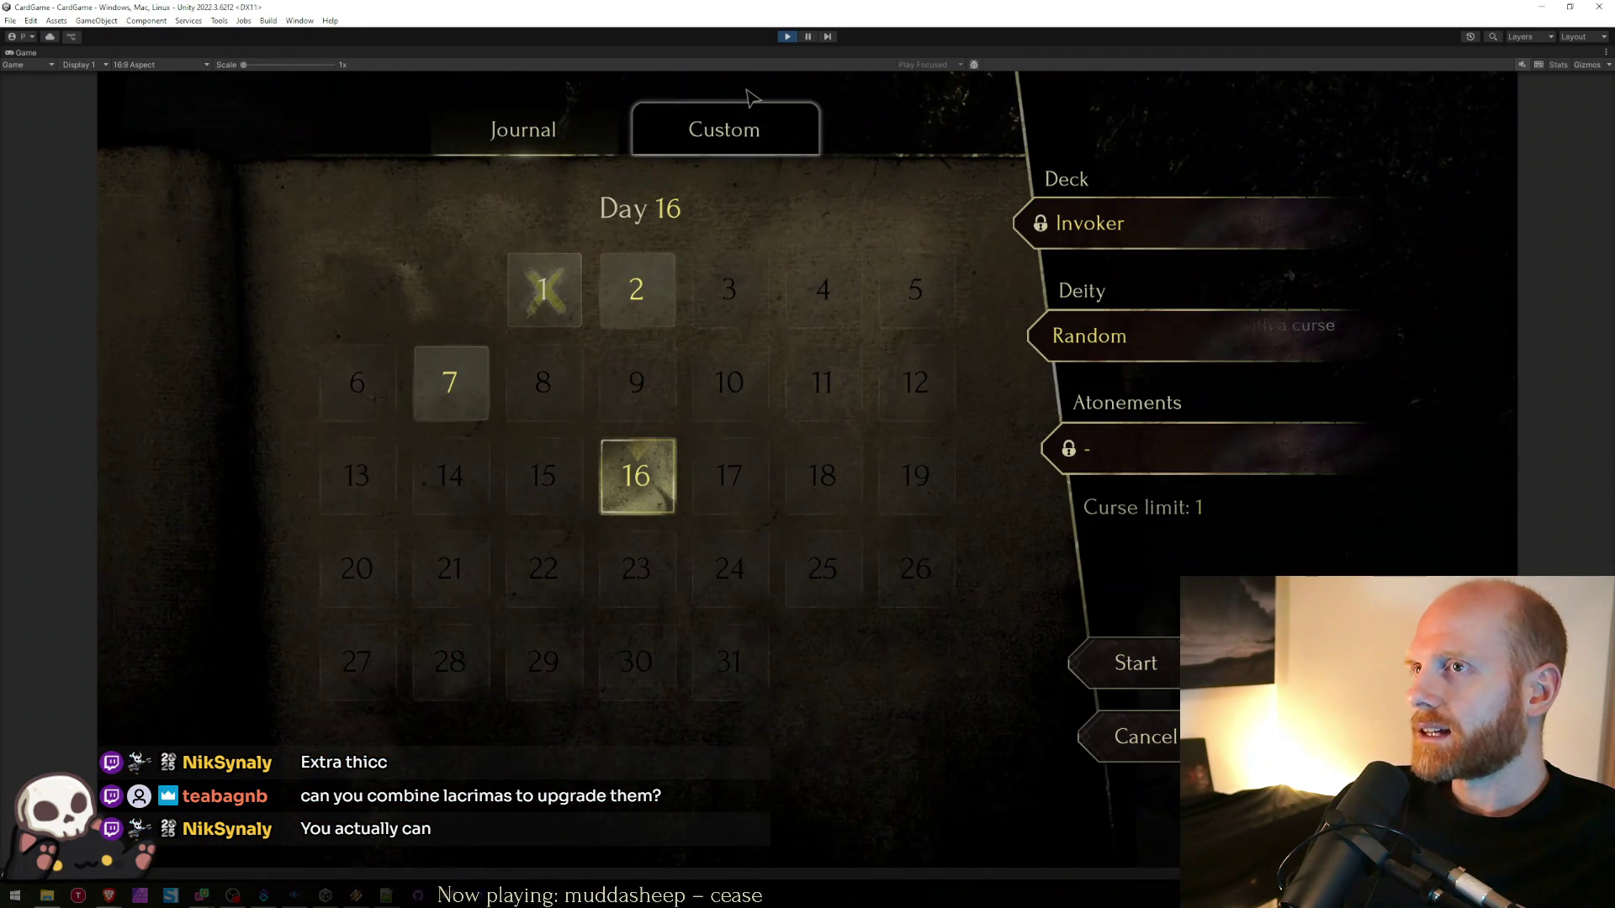
left_click(730, 133)
left_click(1159, 687)
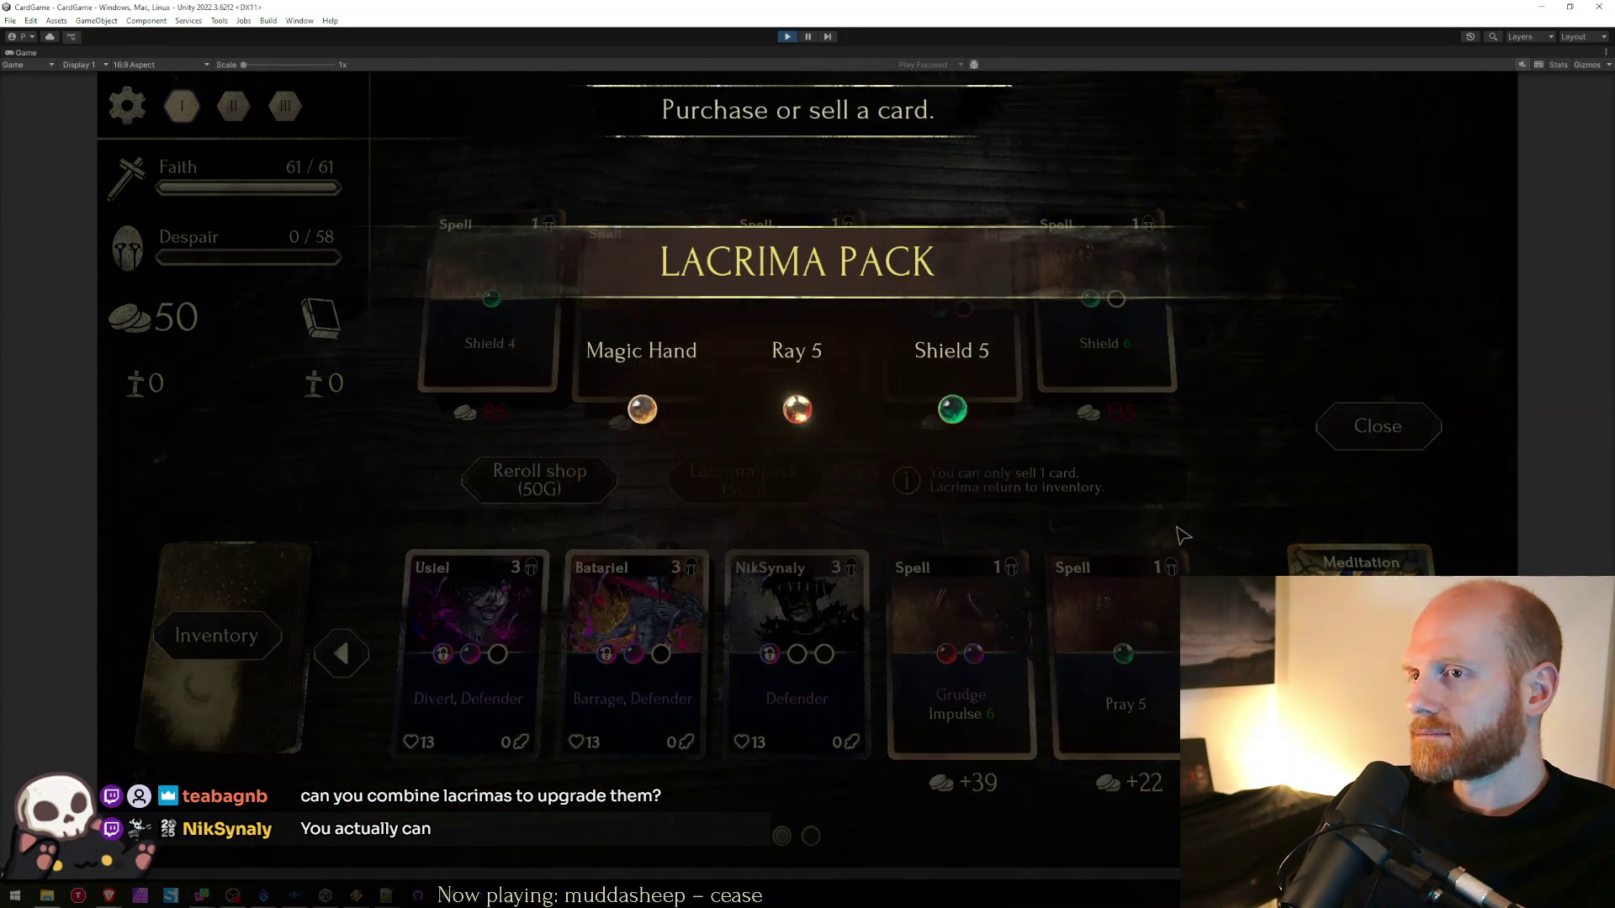
- Close the shop, win the first Fight instantly with W, and claim the reward
left_click(1323, 426)
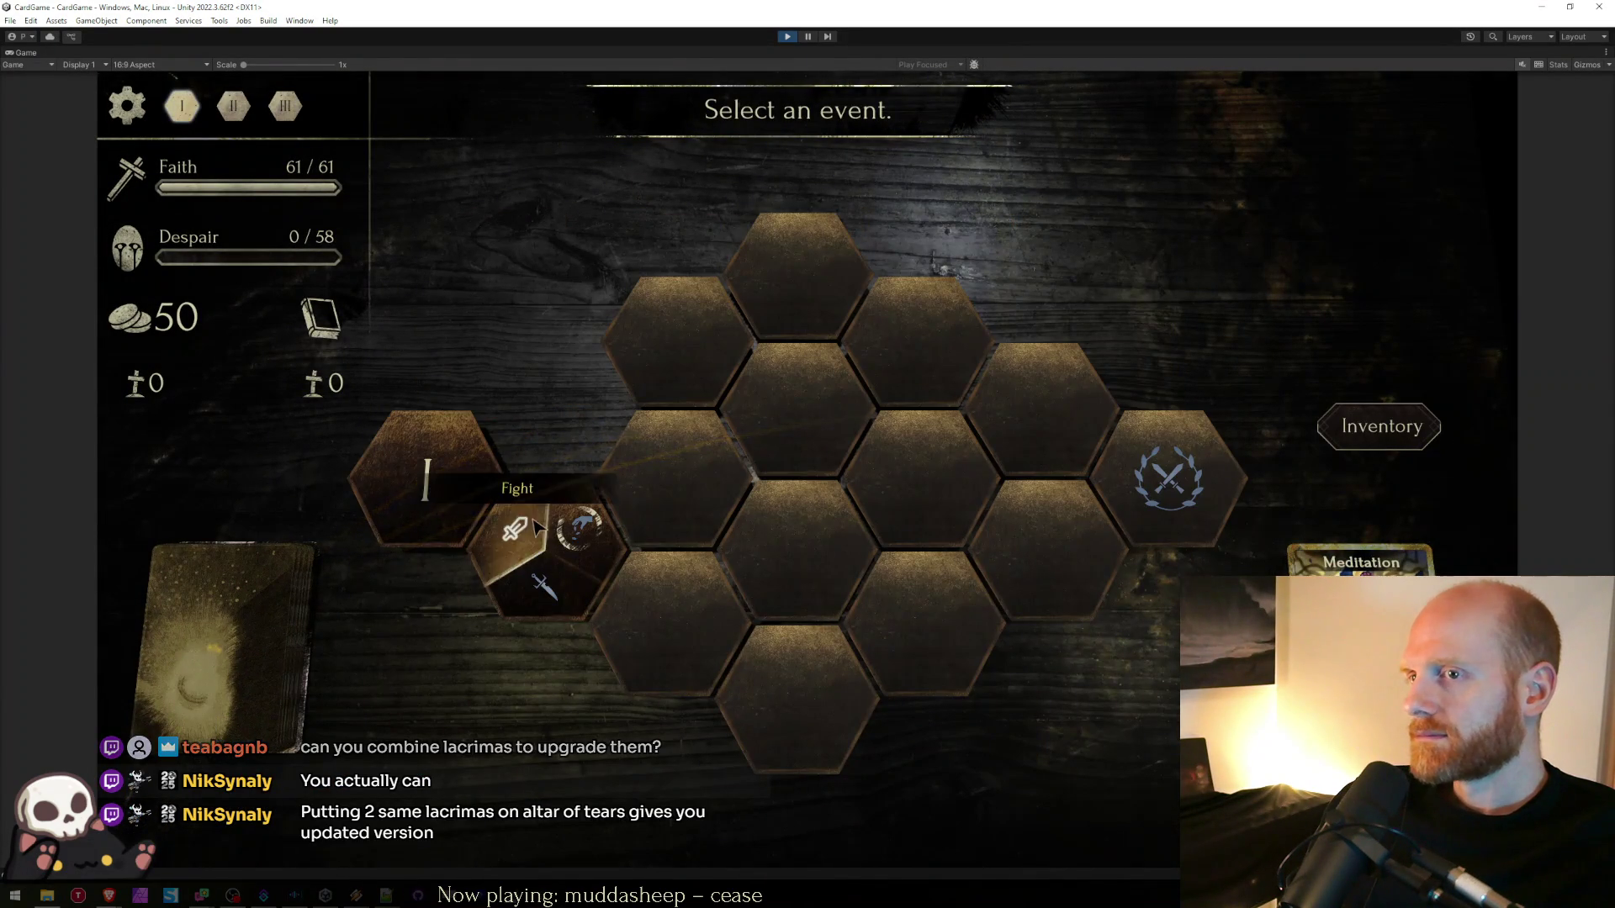
left_click(535, 527)
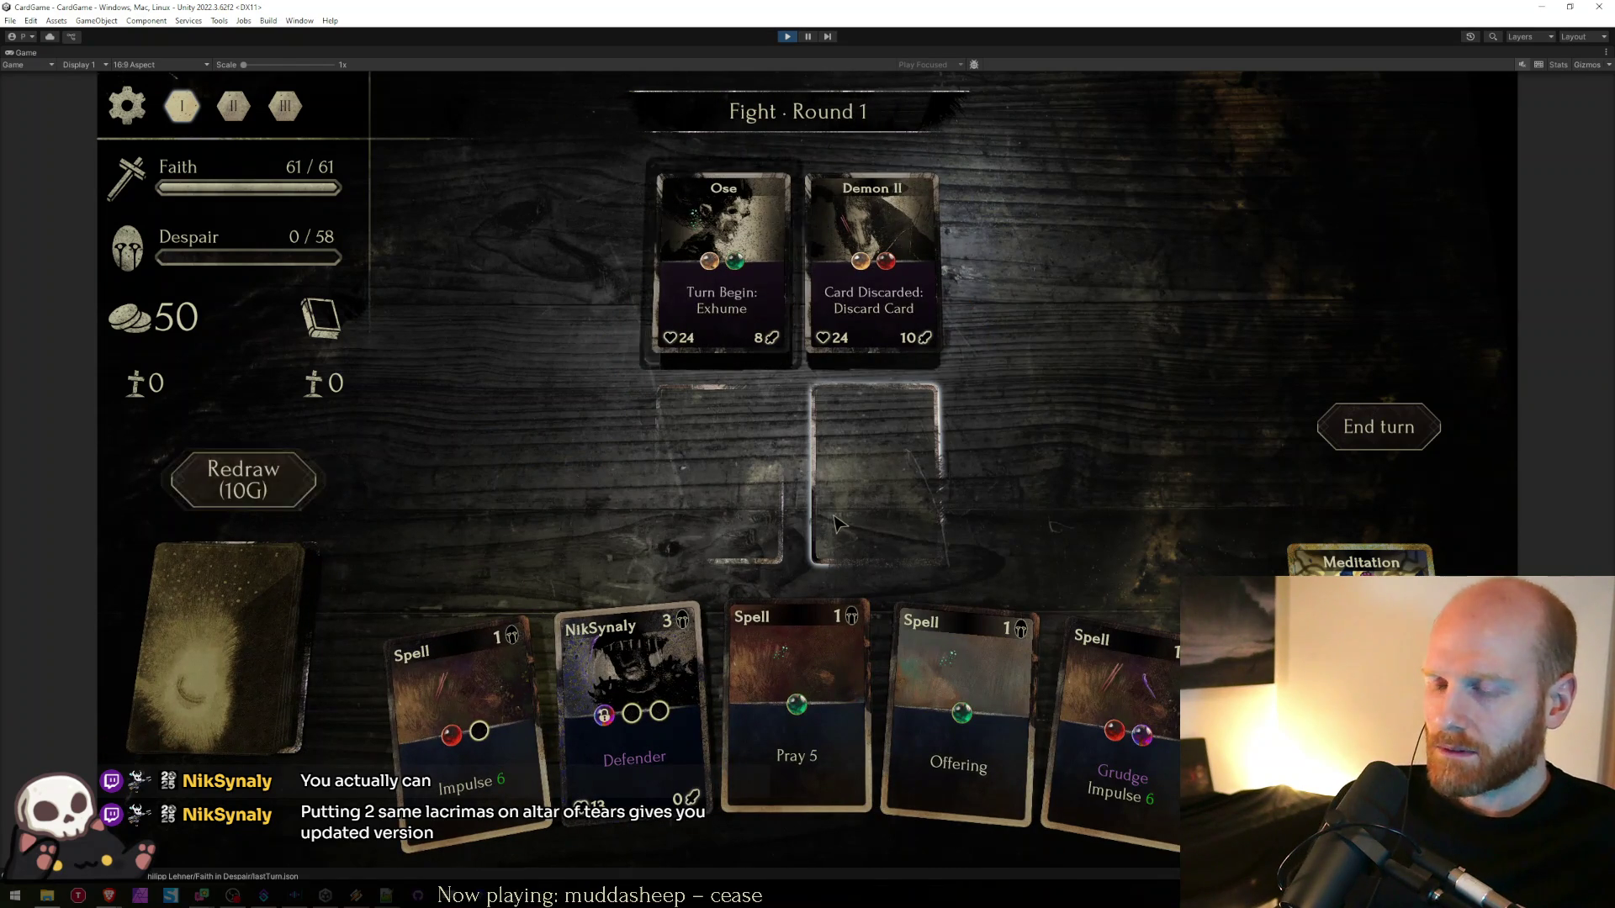
key("w")
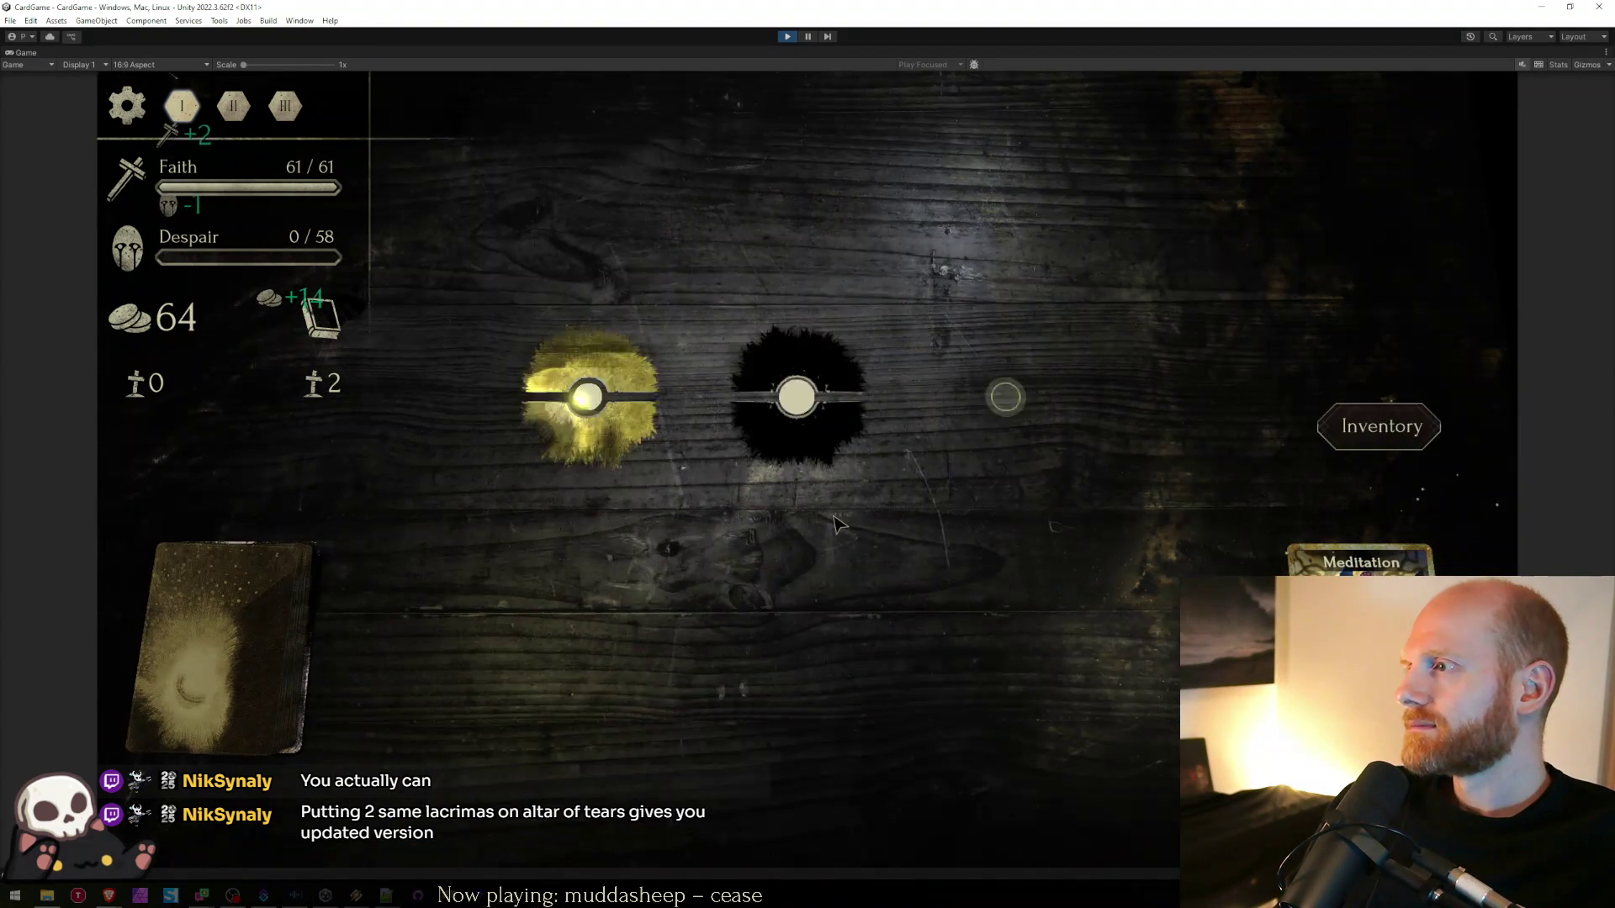
left_click(815, 409)
- Skip the sacrifice screen and place Ray 5 and Shield 5 on the altar
left_click(566, 592)
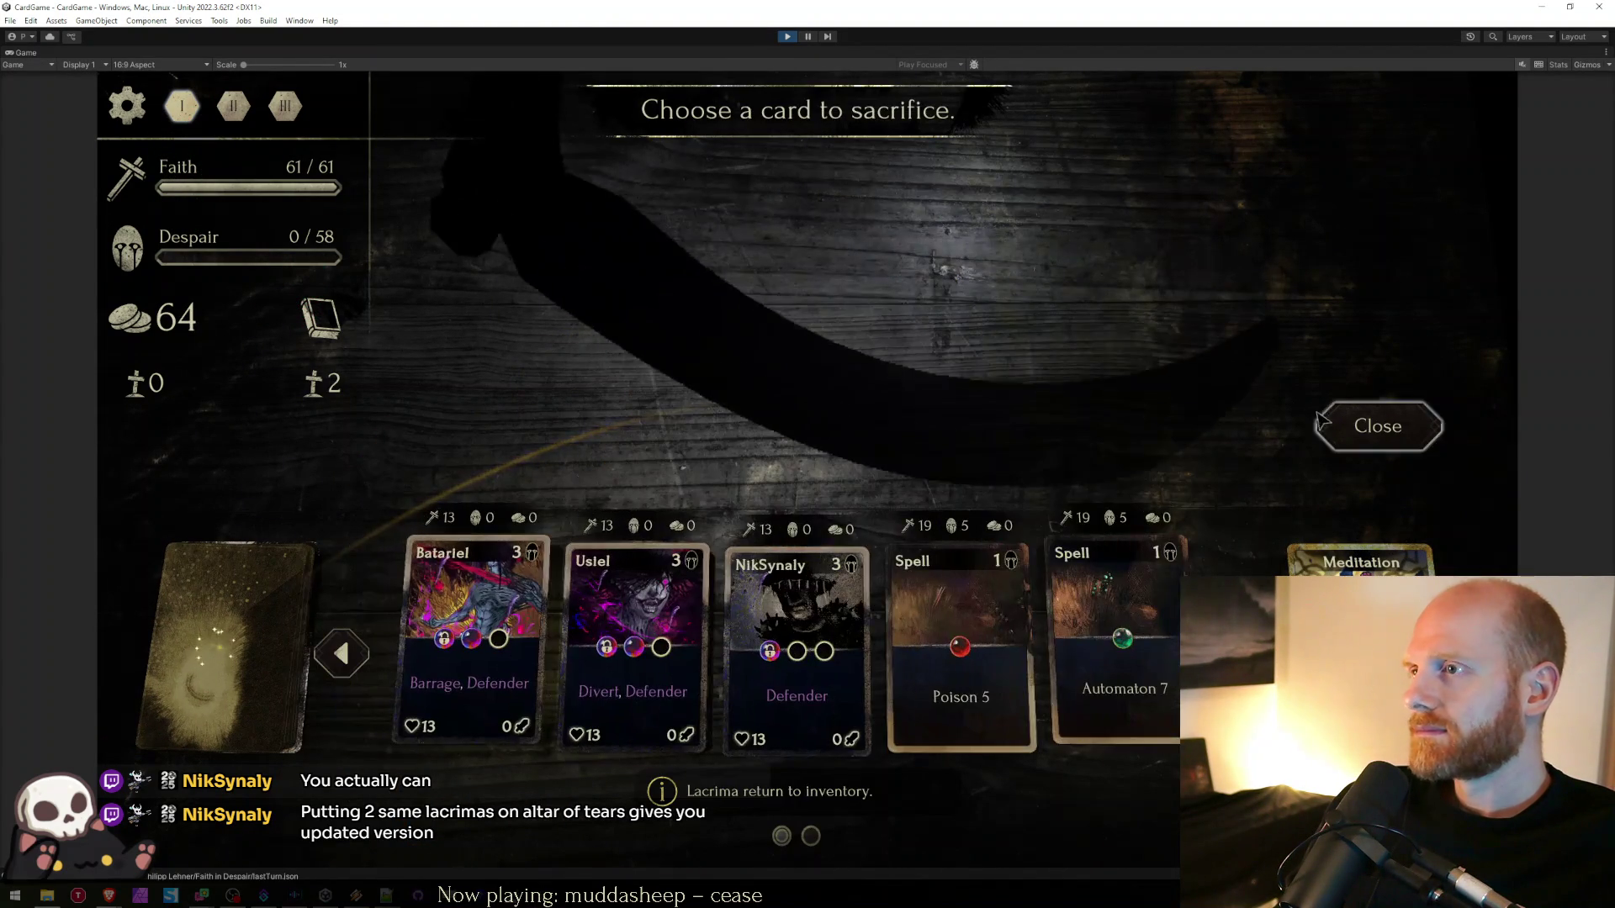
left_click(1392, 431)
left_click(747, 498)
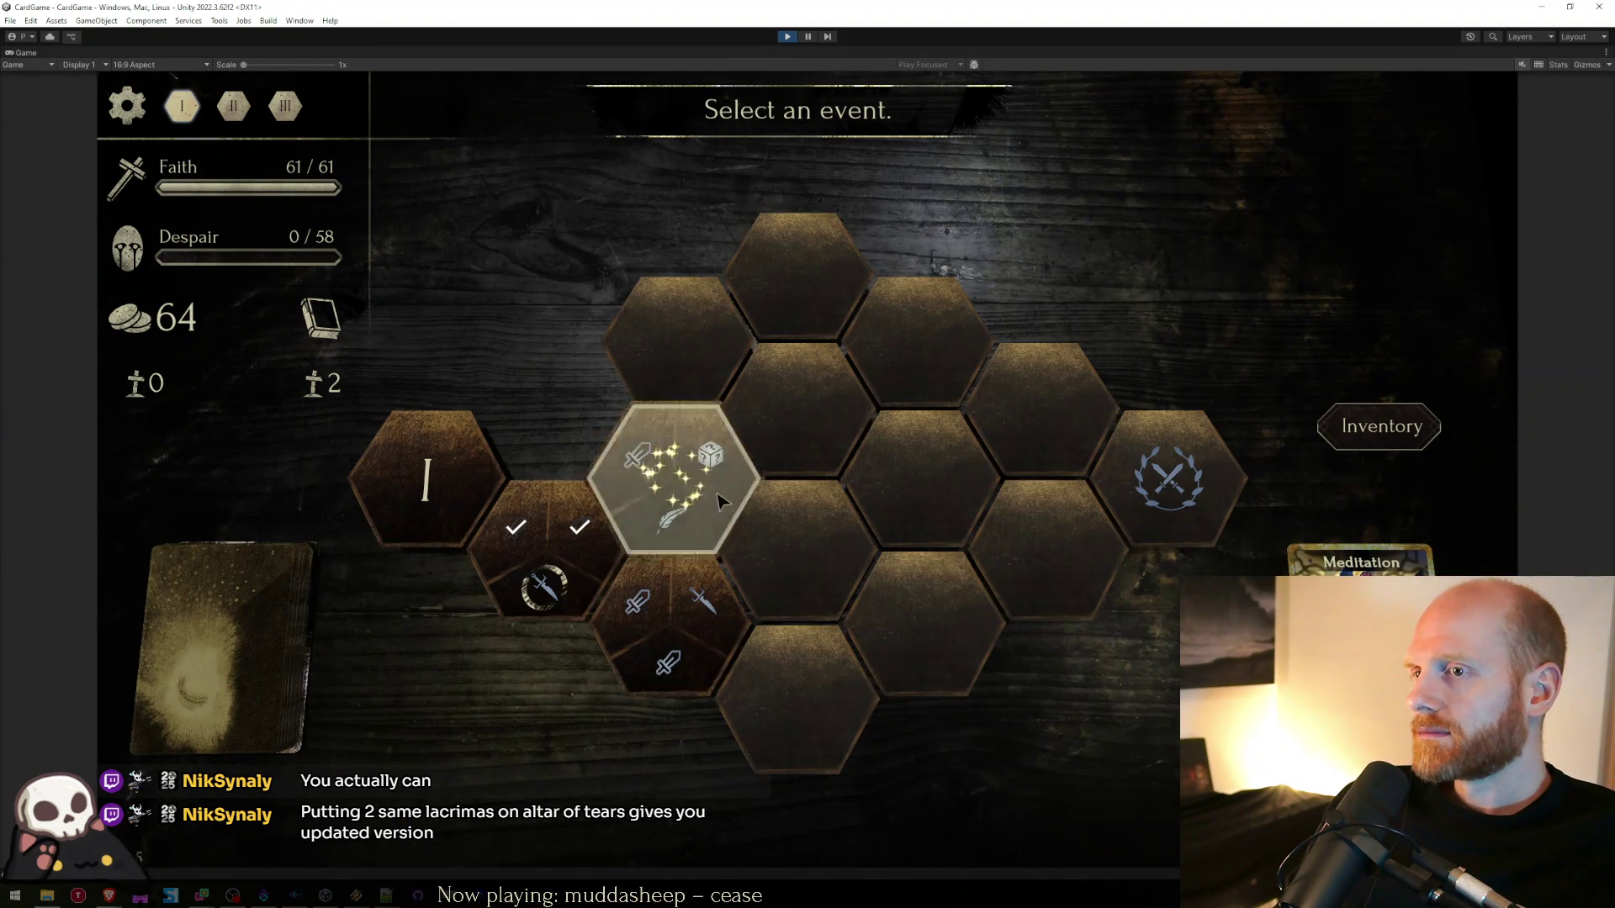
left_click(1105, 164)
left_click(1115, 189)
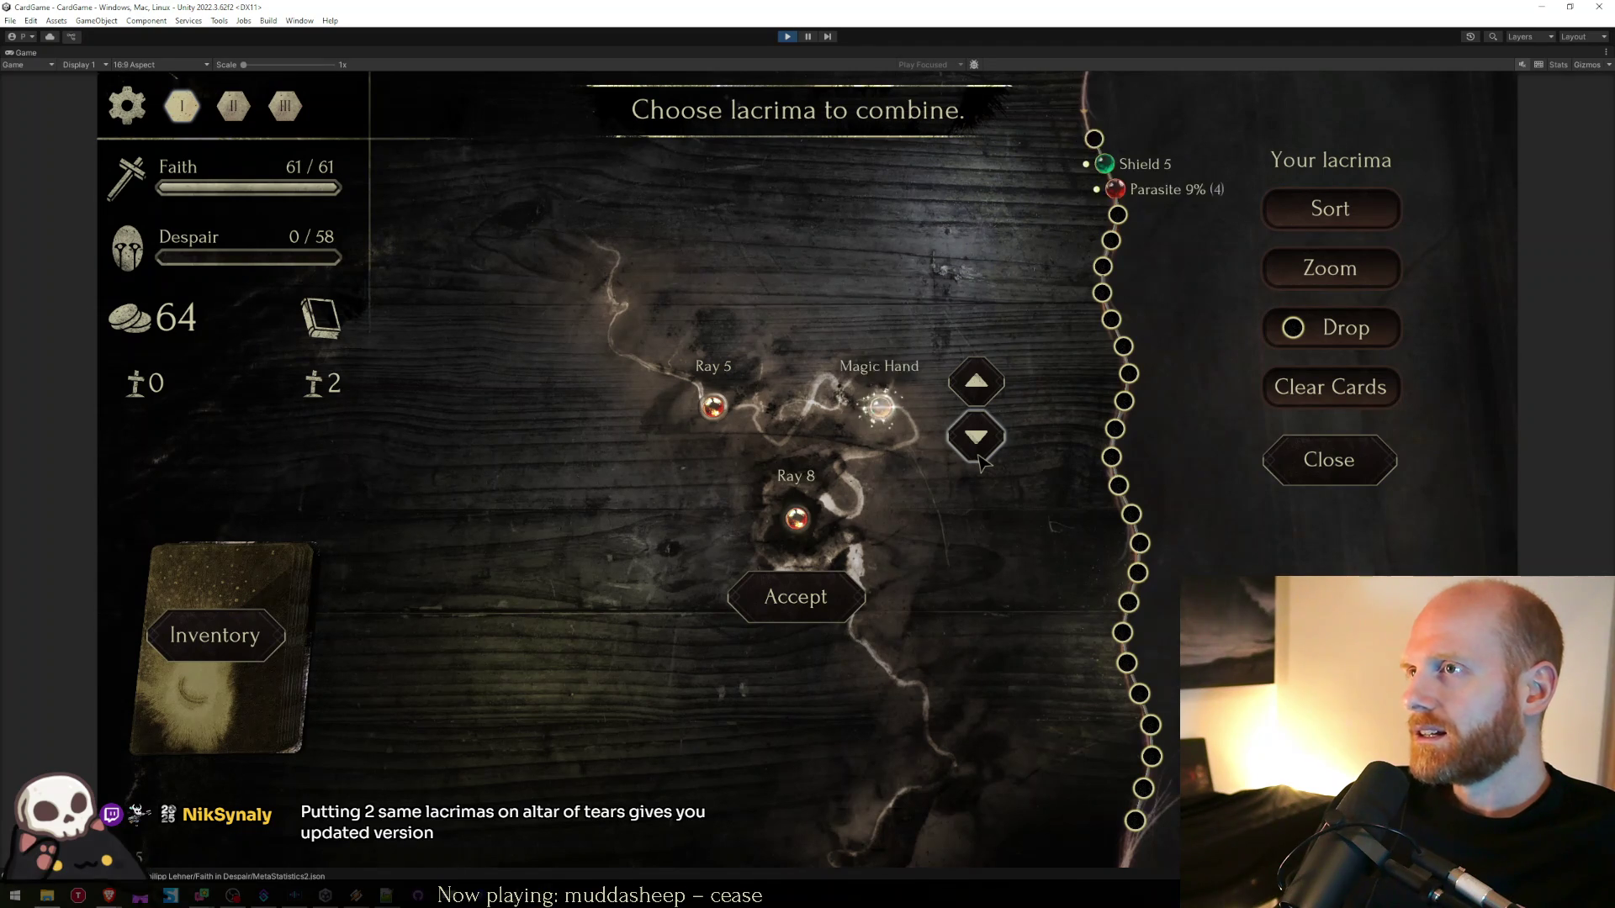
- Accept the Ray 10 lacrima and socket Magic Hand into NikSynaly's empty slot
left_click(805, 606)
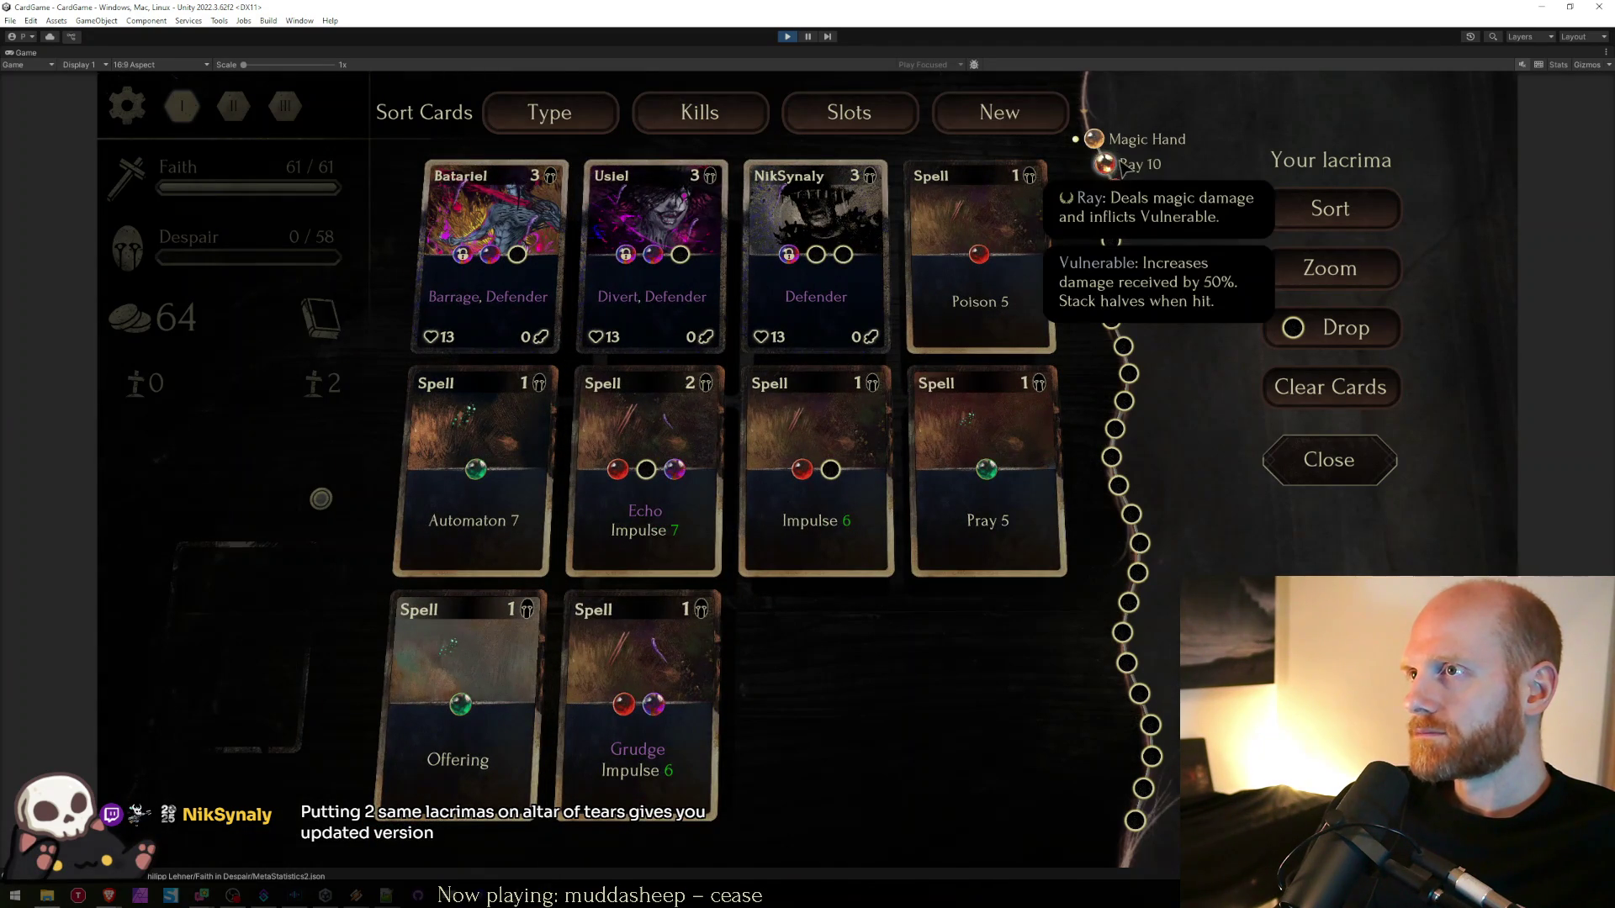
left_click(816, 256)
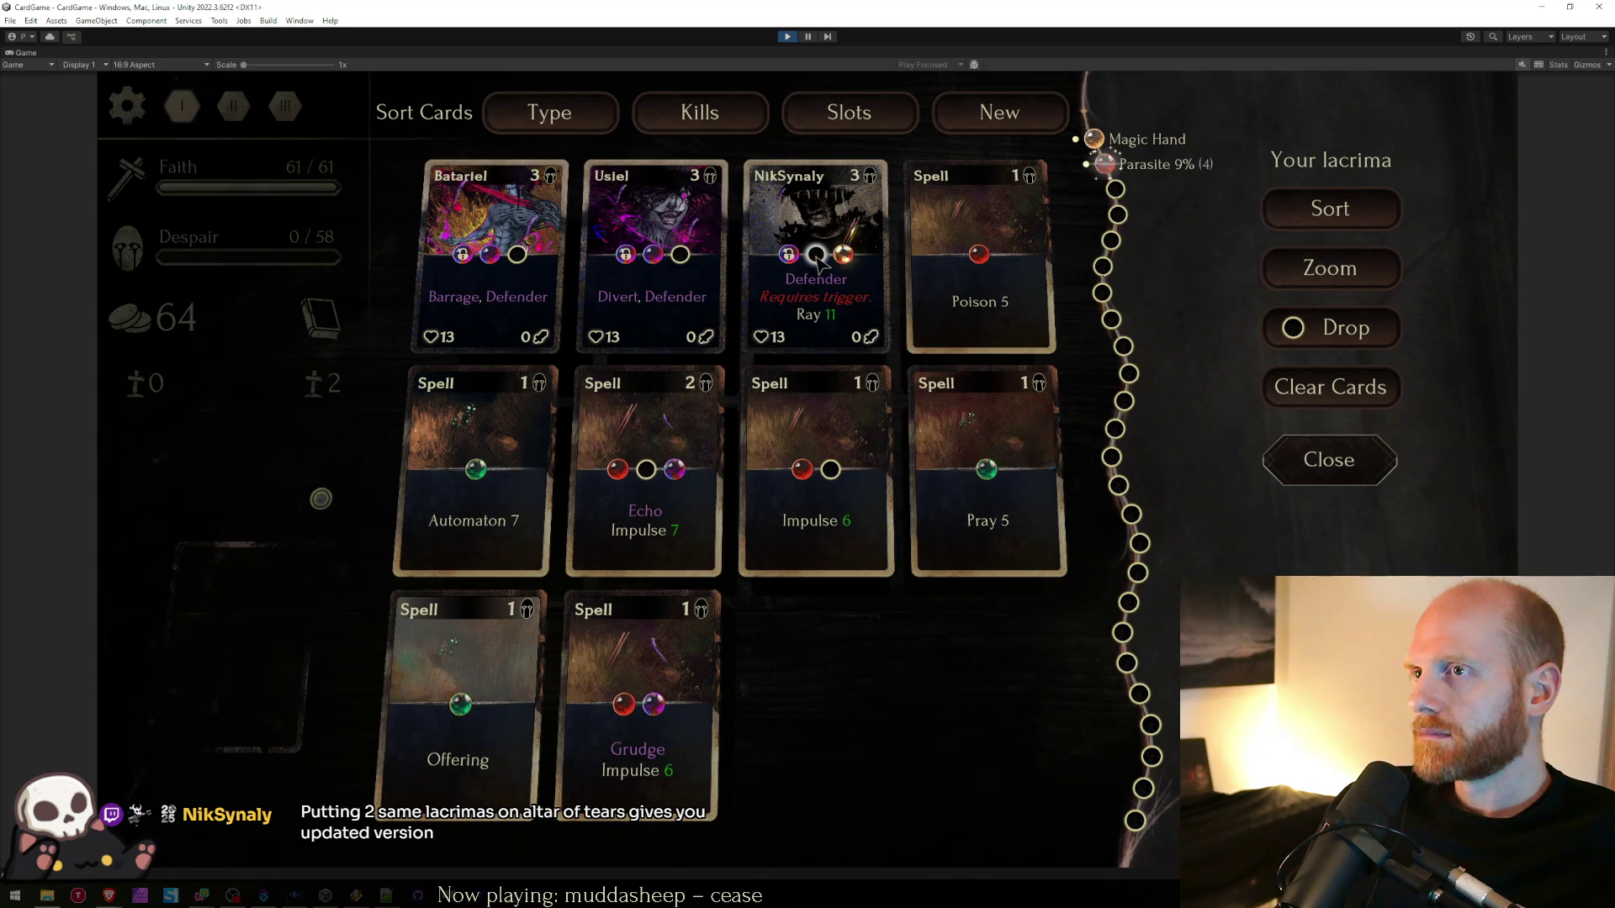
left_click(824, 290)
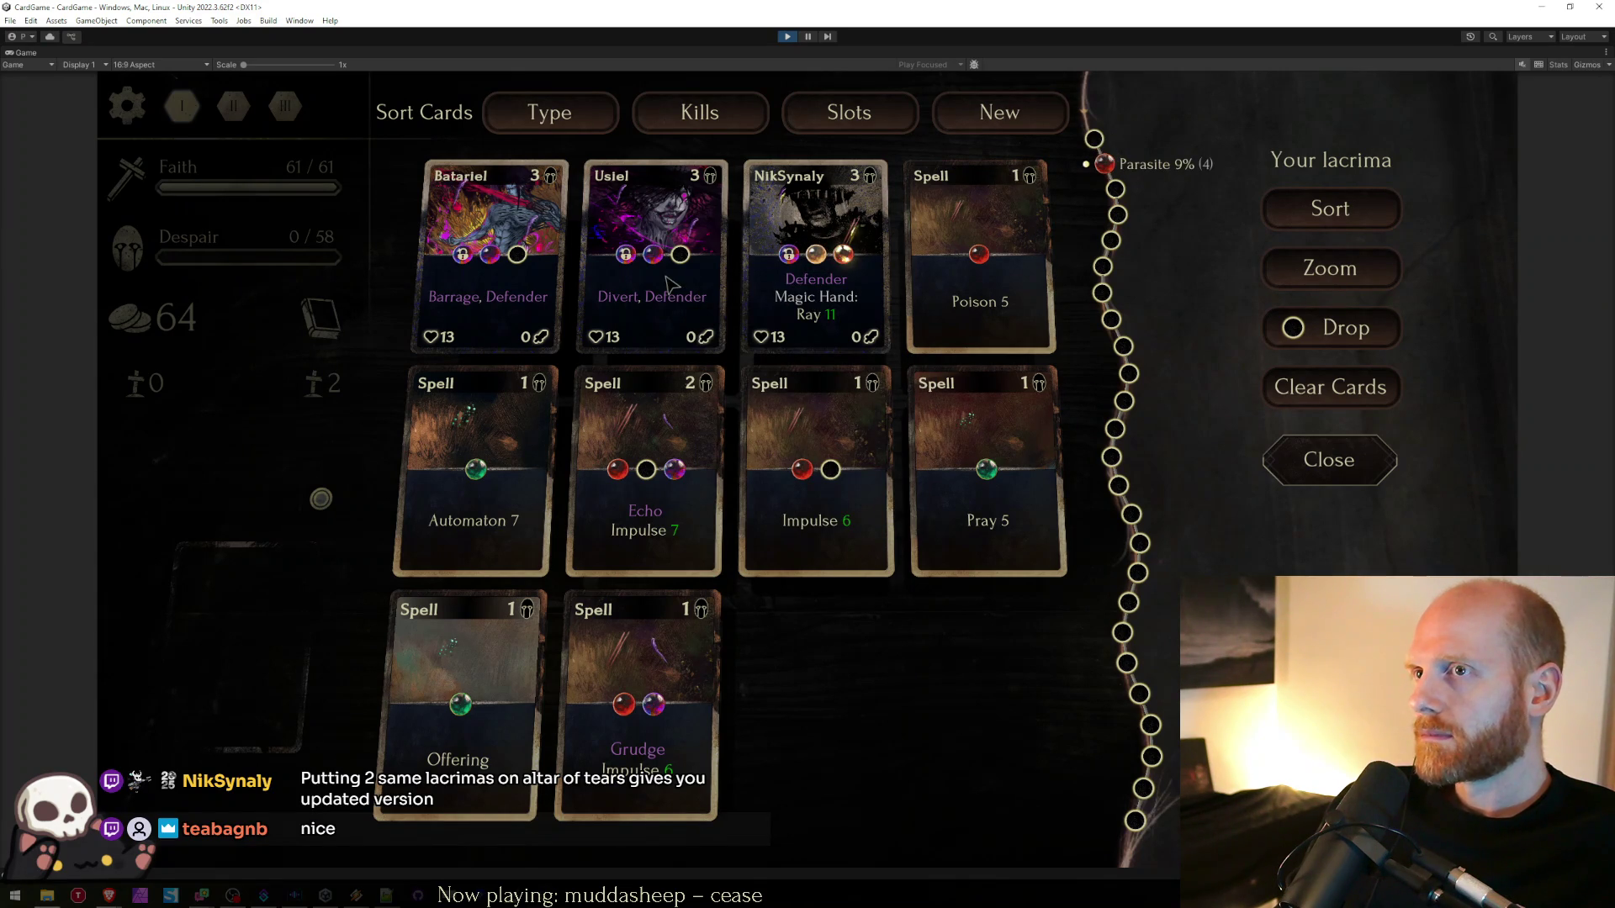
- Confirm Batariel's locked slot refuses changes, then close the deck view
mouse_move(659, 260)
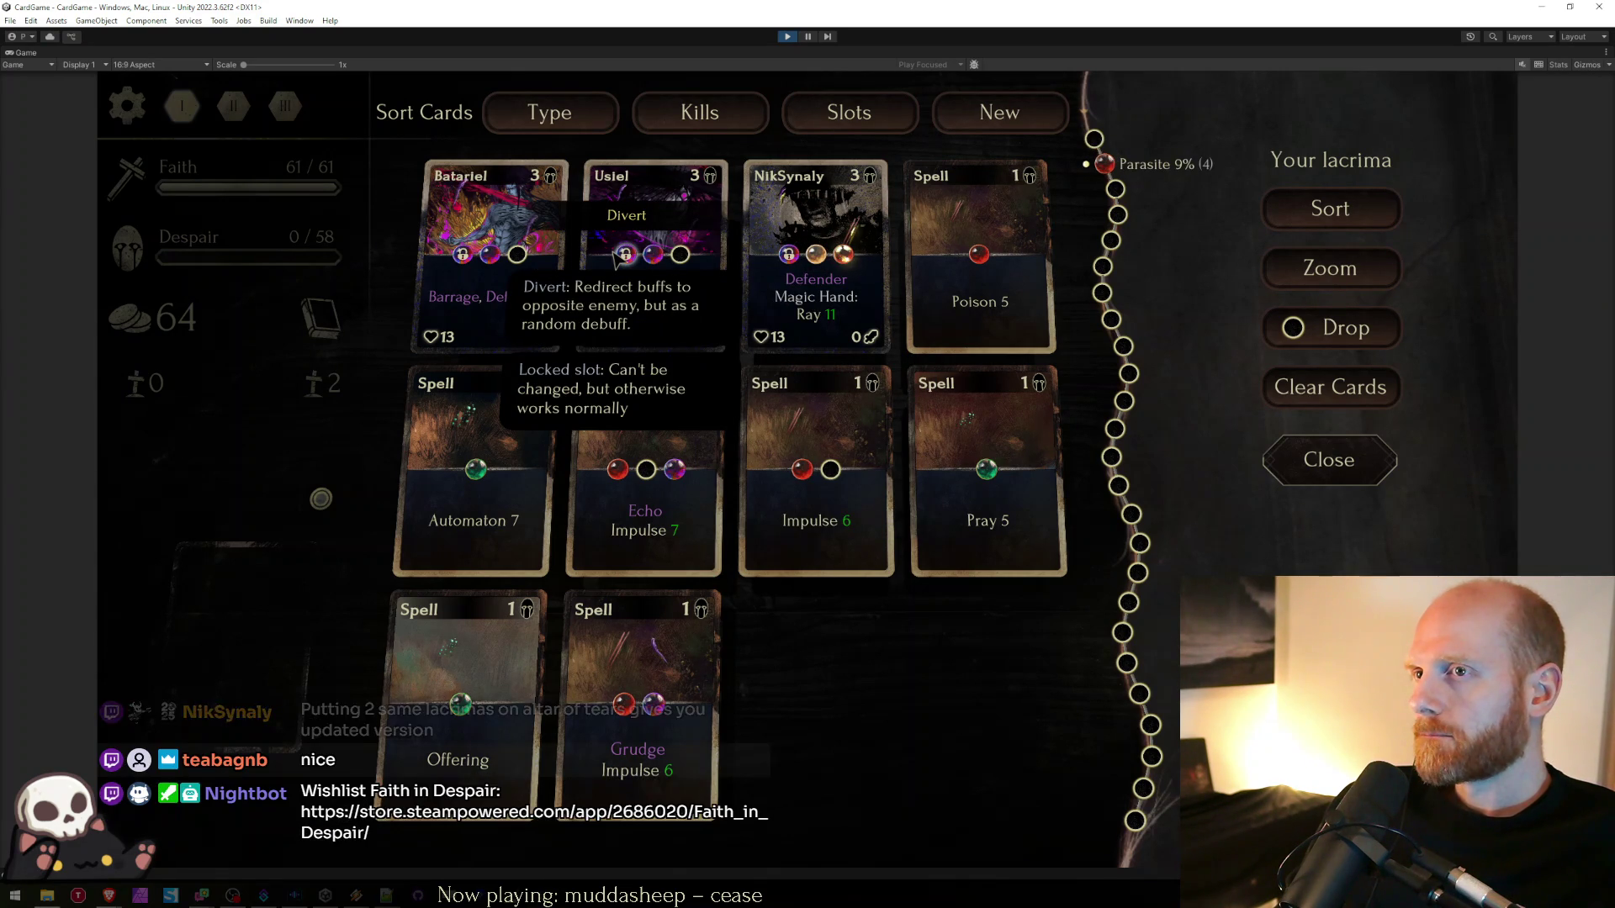
mouse_move(465, 253)
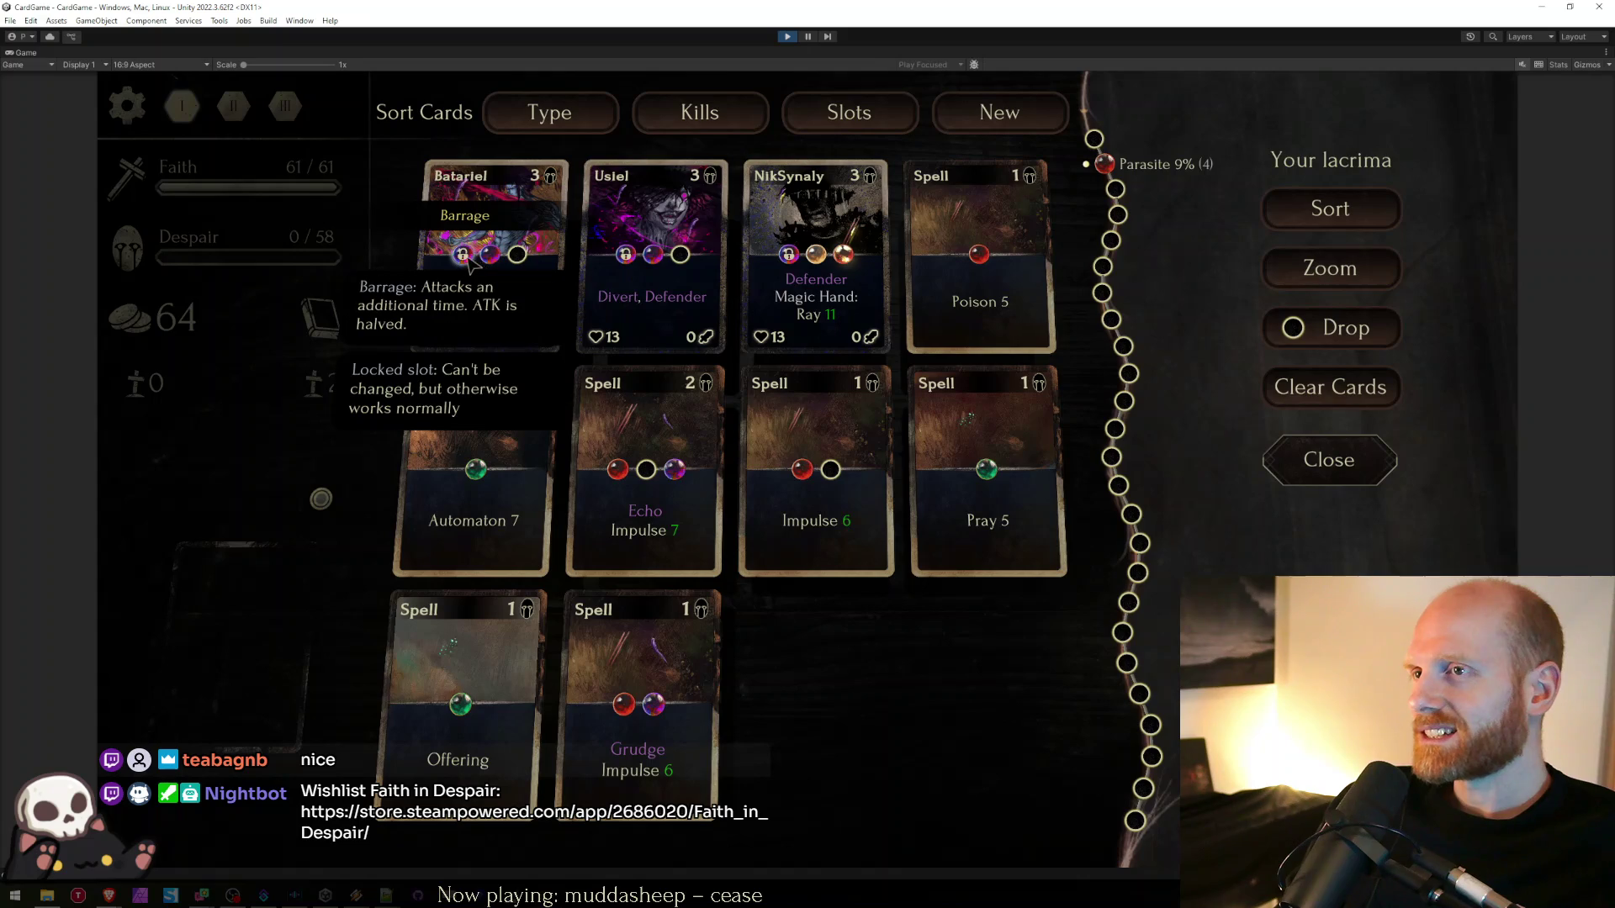
left_click(464, 257)
left_click(465, 261)
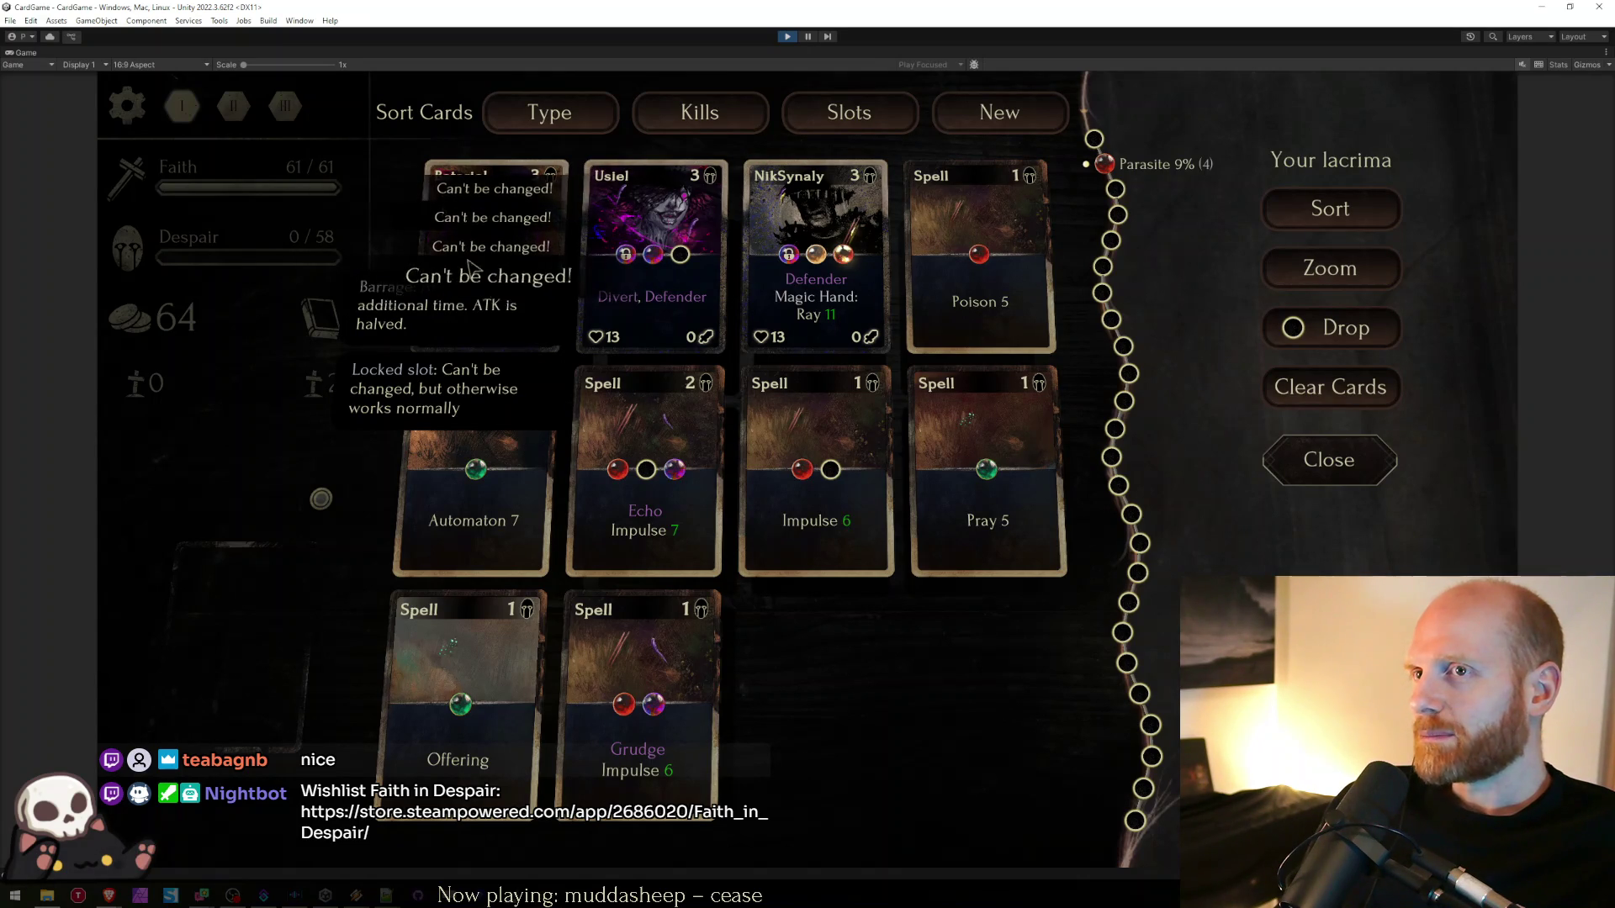
key("Escape")
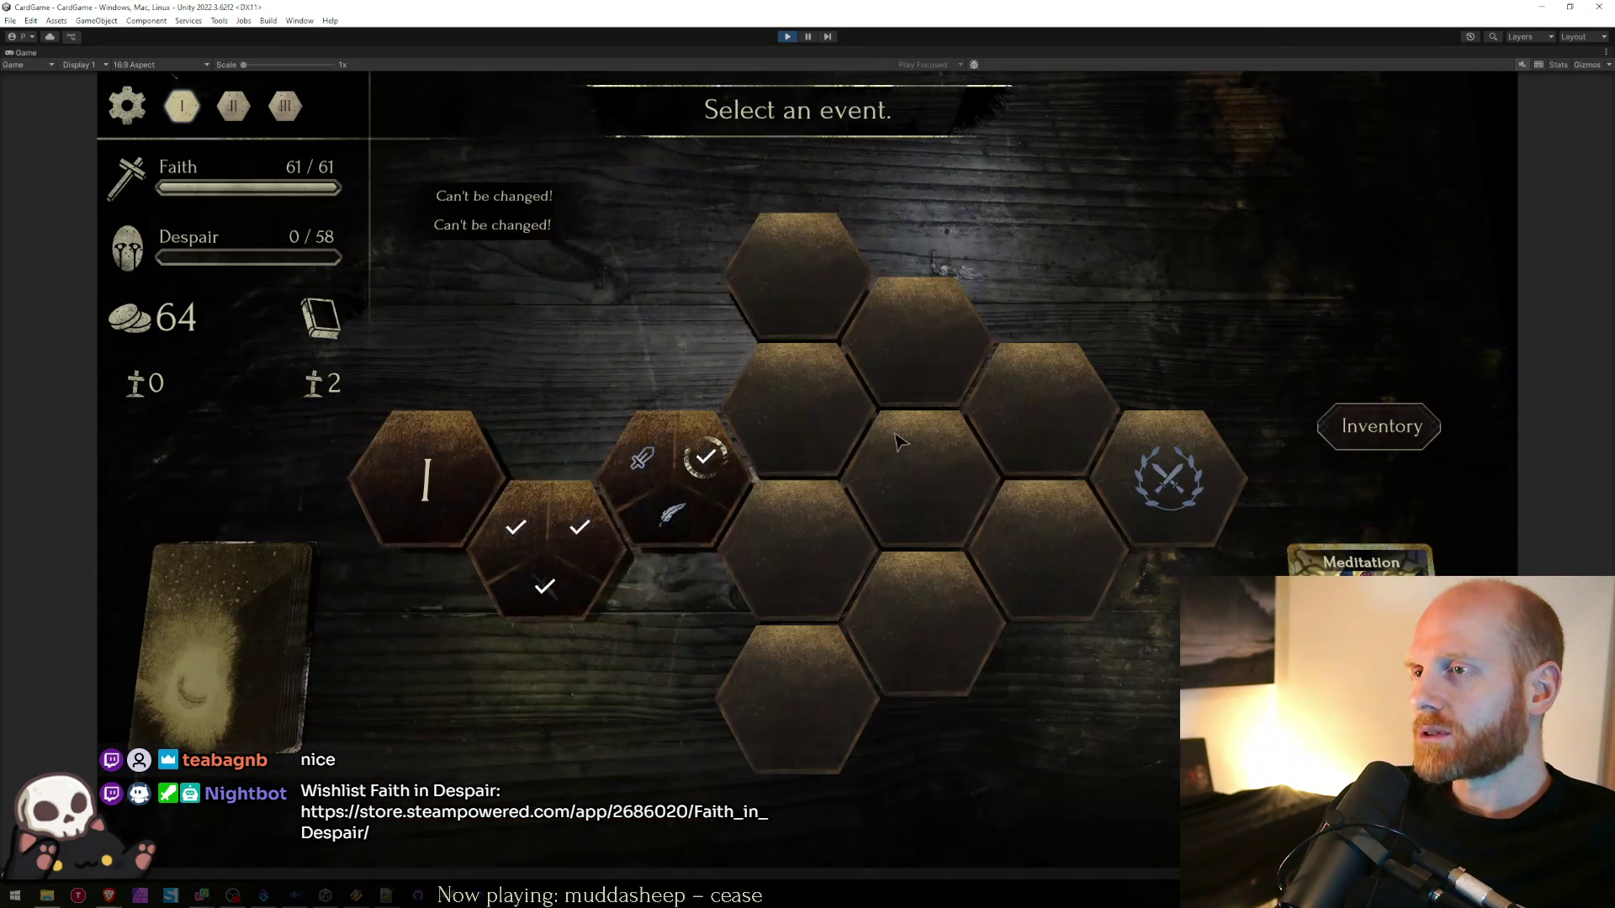
- Upgrade Poison 5 at the upgrade event and socket Parasite into its empty slot
left_click(898, 441)
left_click(960, 639)
left_click(1384, 425)
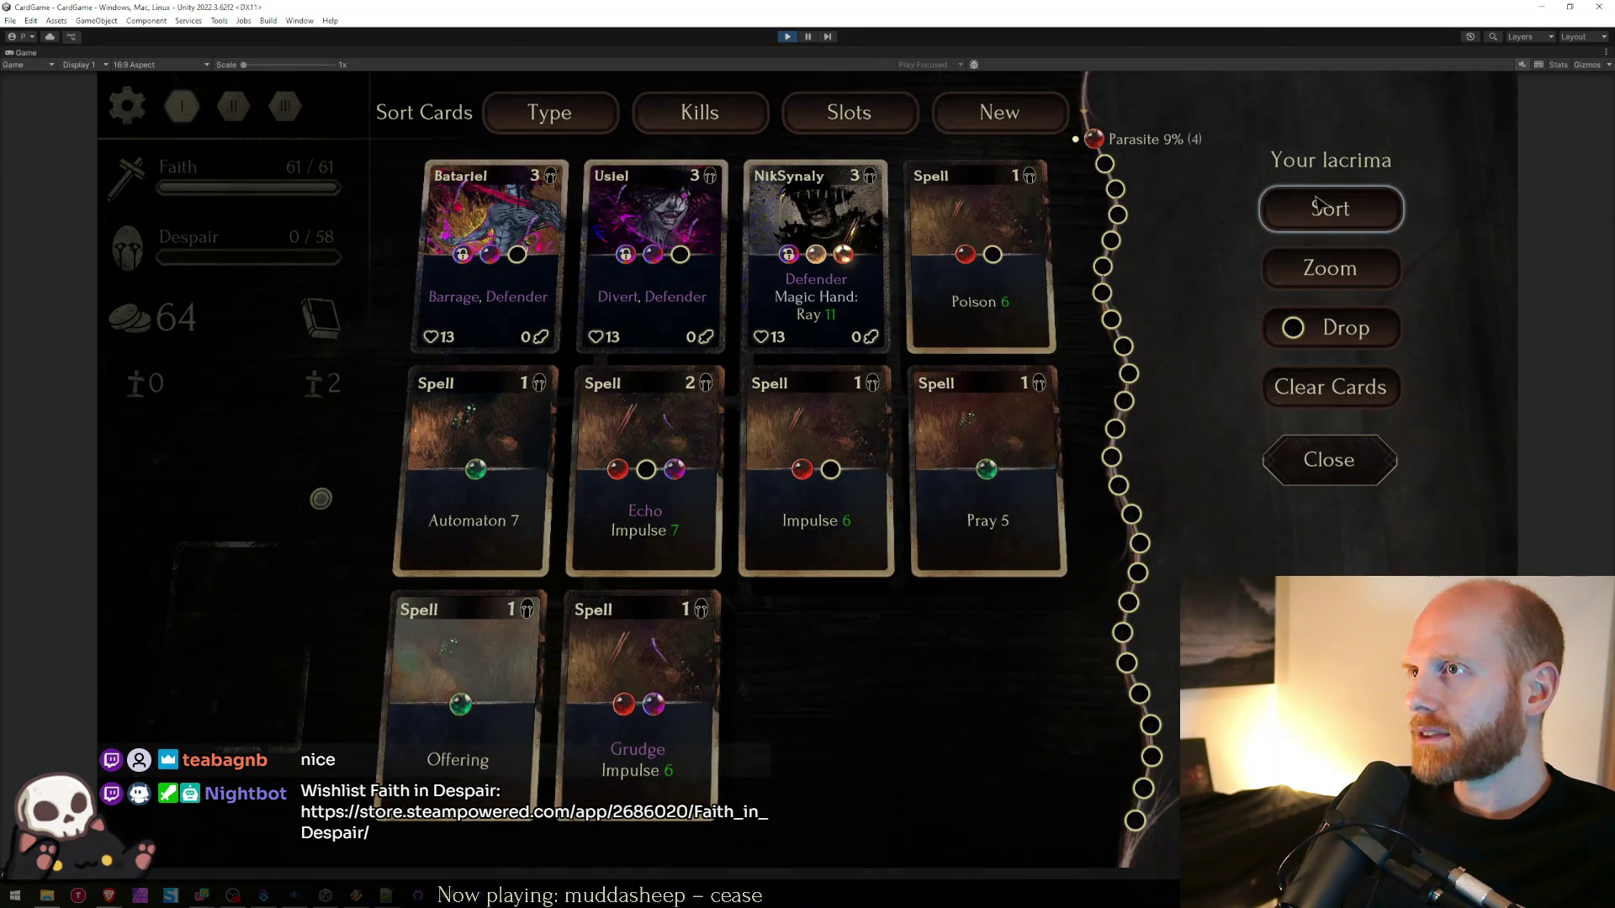
mouse_move(1102, 138)
left_click(993, 254)
- Enter the fight, place NikSynaly right and Batariel left, and cast Poison on Demon II
left_click(775, 463)
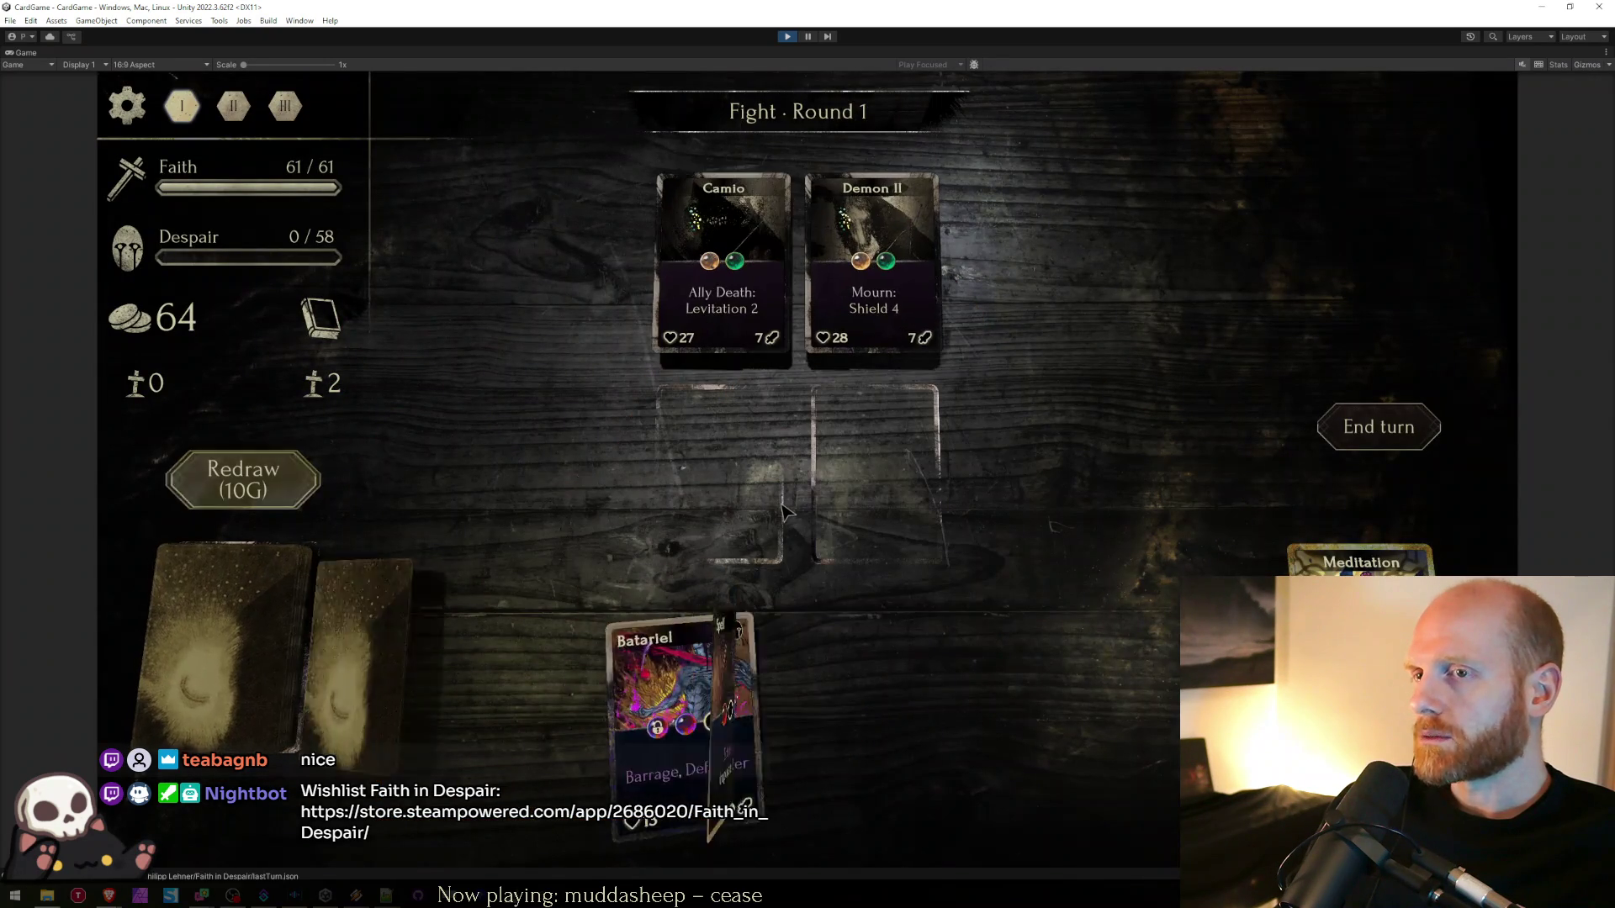
left_click_drag(1085, 690, 875, 461)
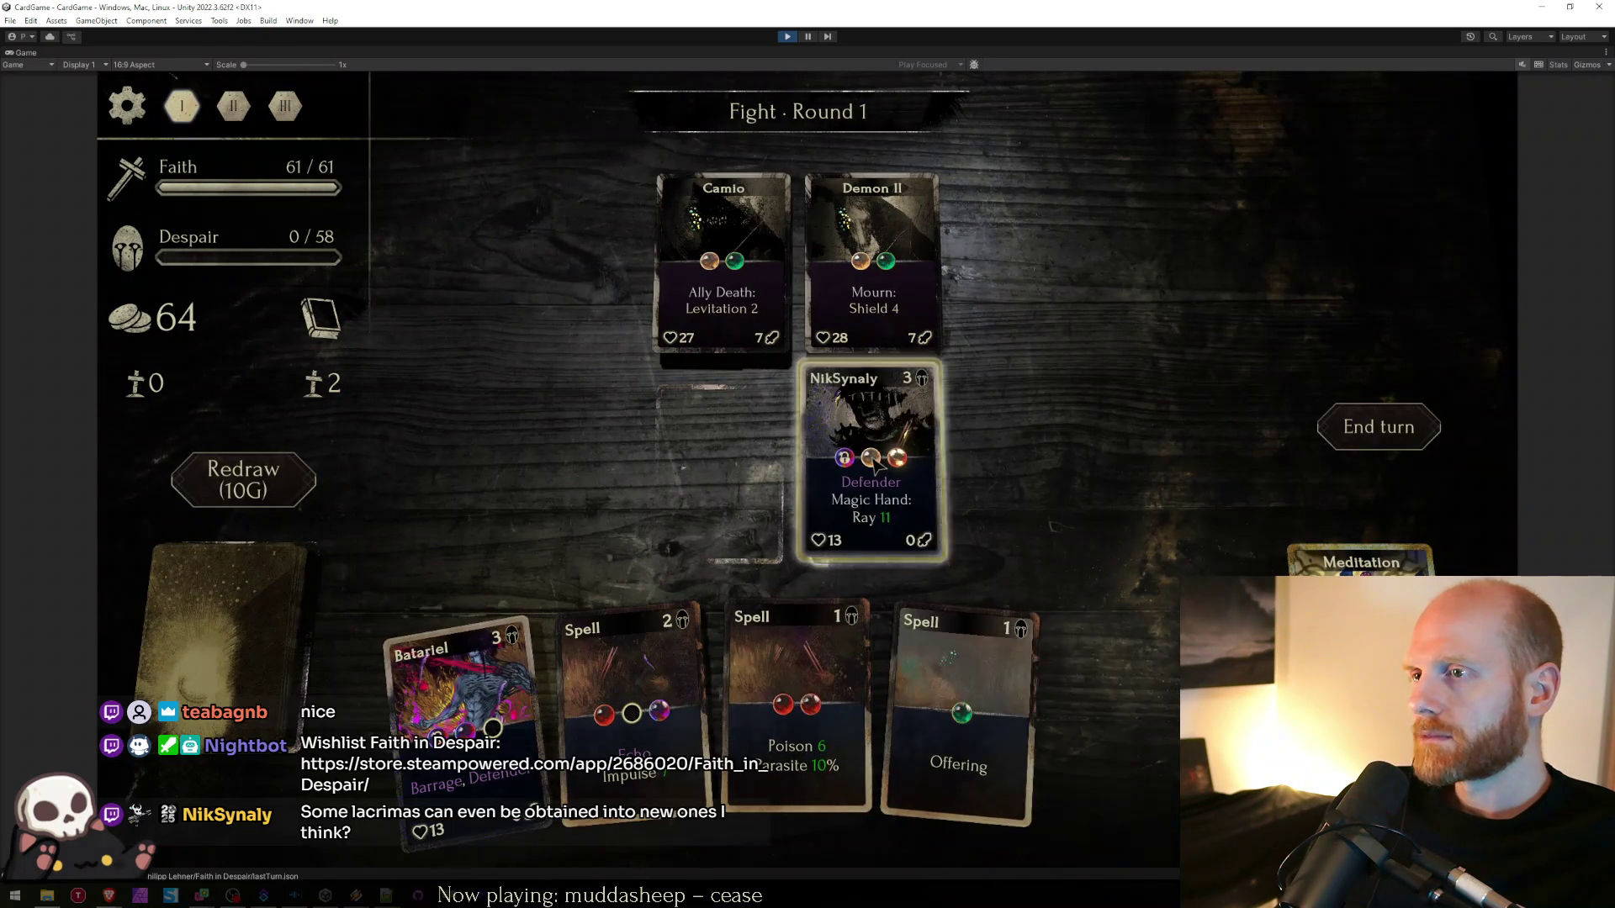
left_click_drag(538, 690, 720, 463)
mouse_move(793, 664)
left_mouse_down()
mouse_move(883, 505)
mouse_move(874, 278)
left_mouse_up()
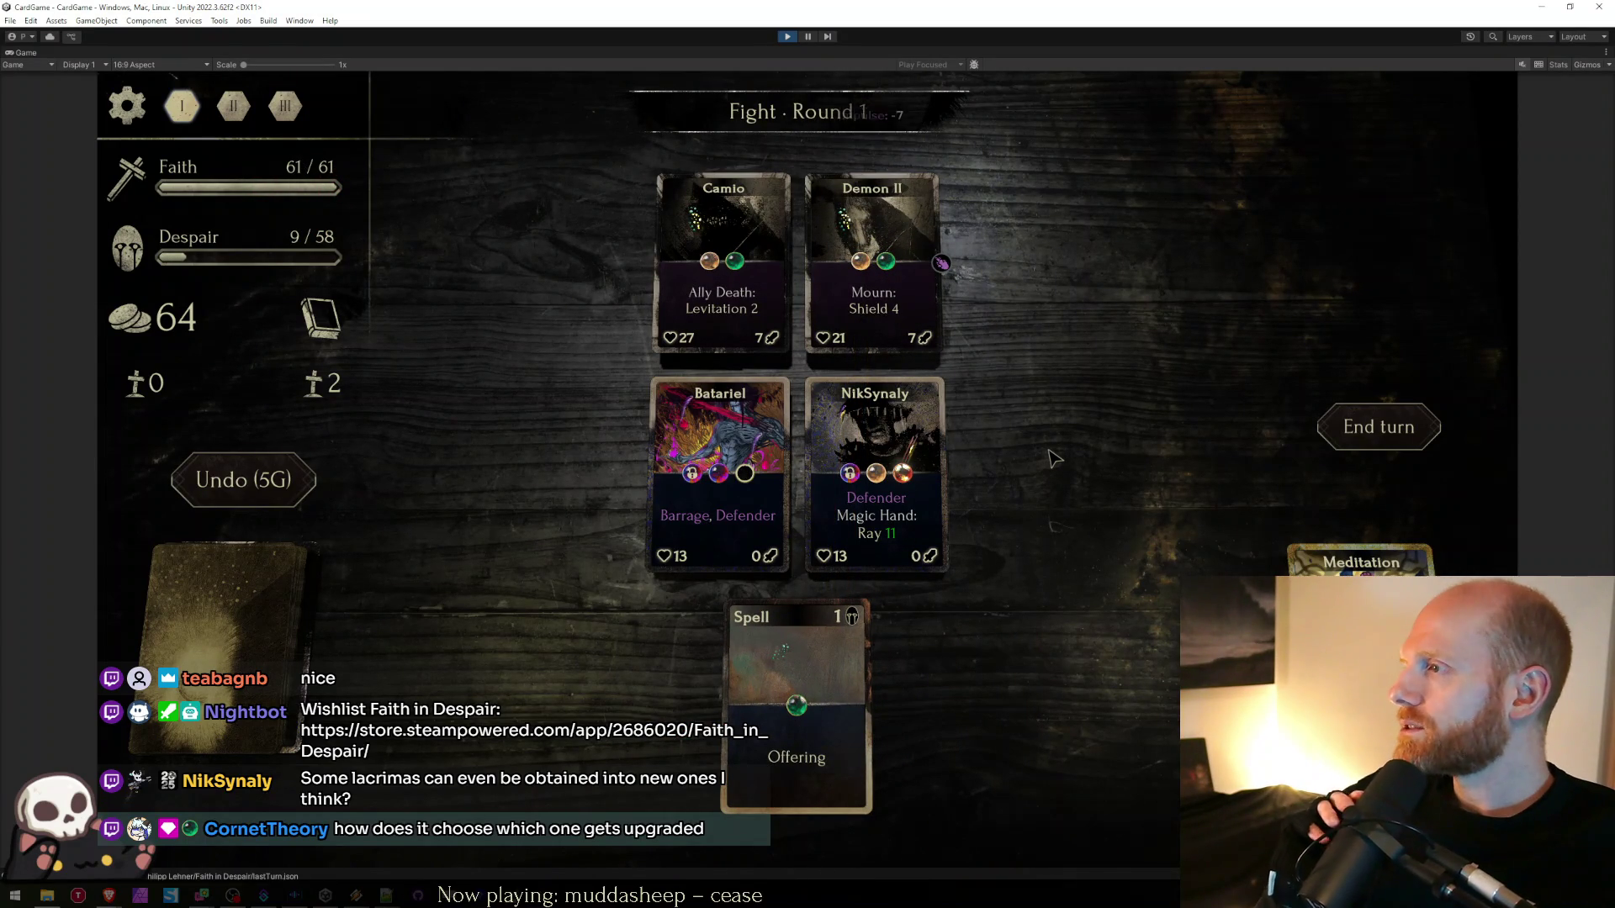
- End rounds 1 through 7, casting Impulse on Camio before round 7 ends
left_click(1305, 423)
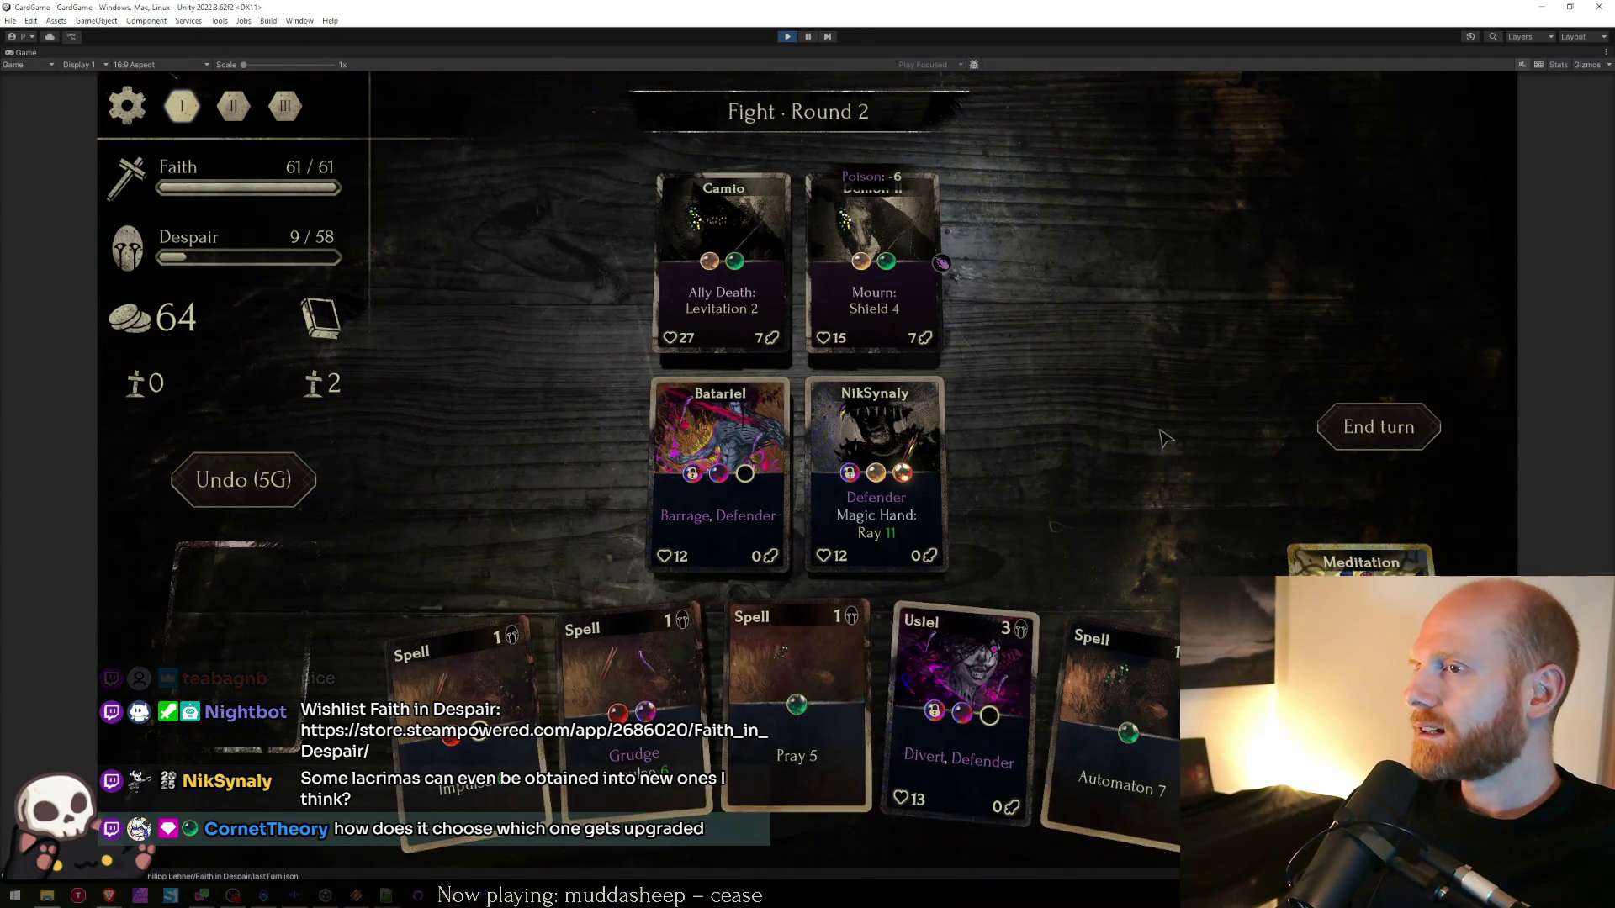
left_click(1332, 434)
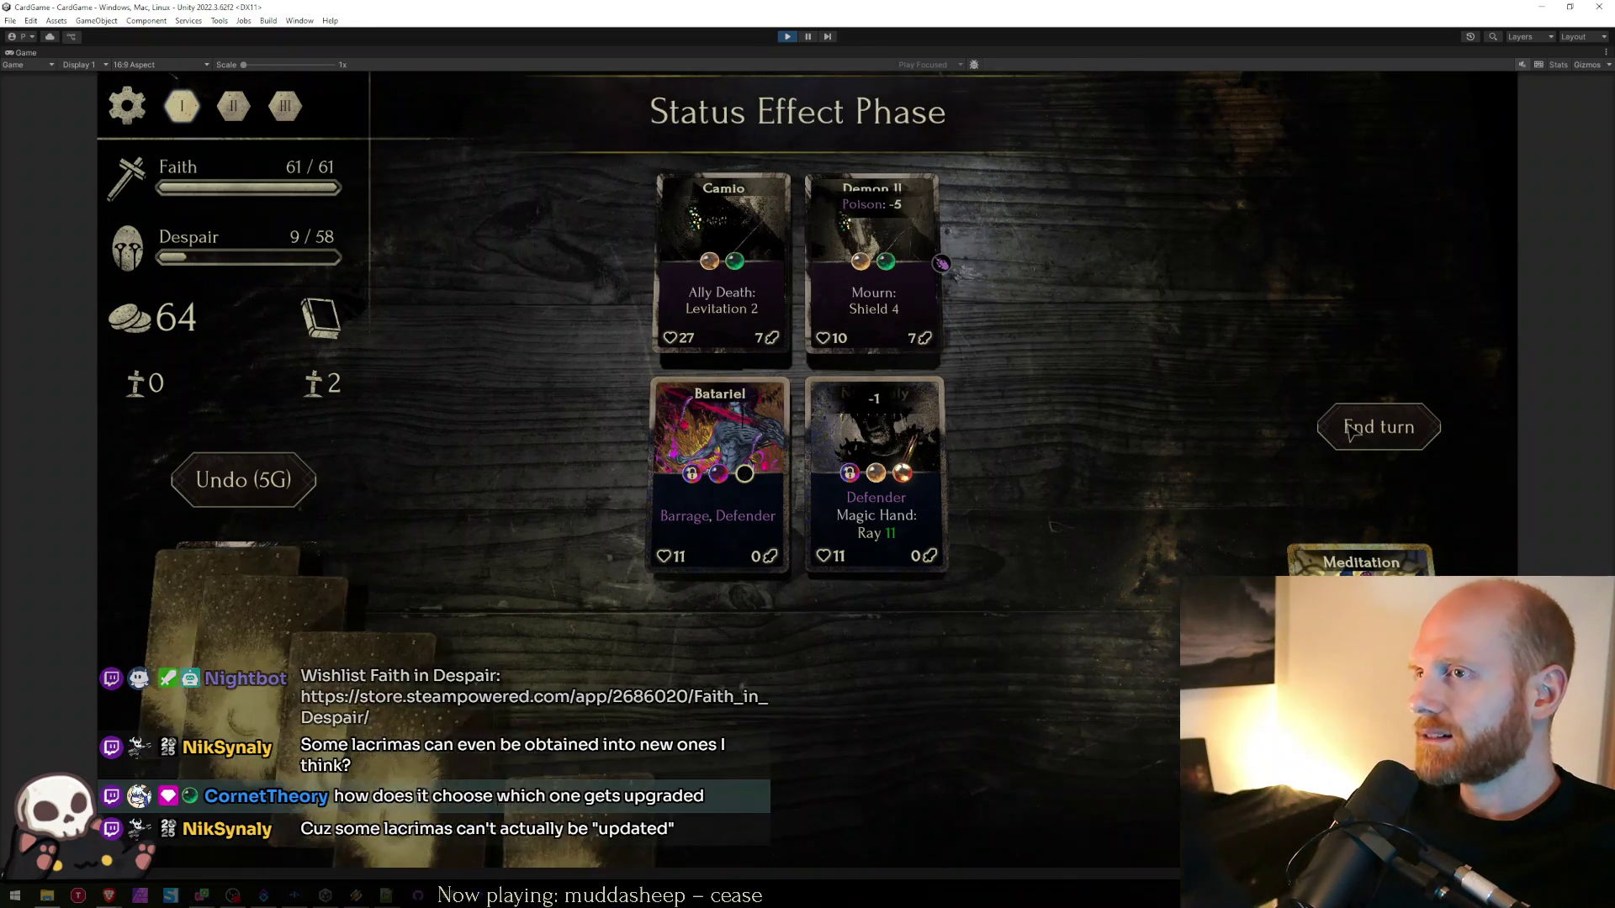
left_click(1348, 431)
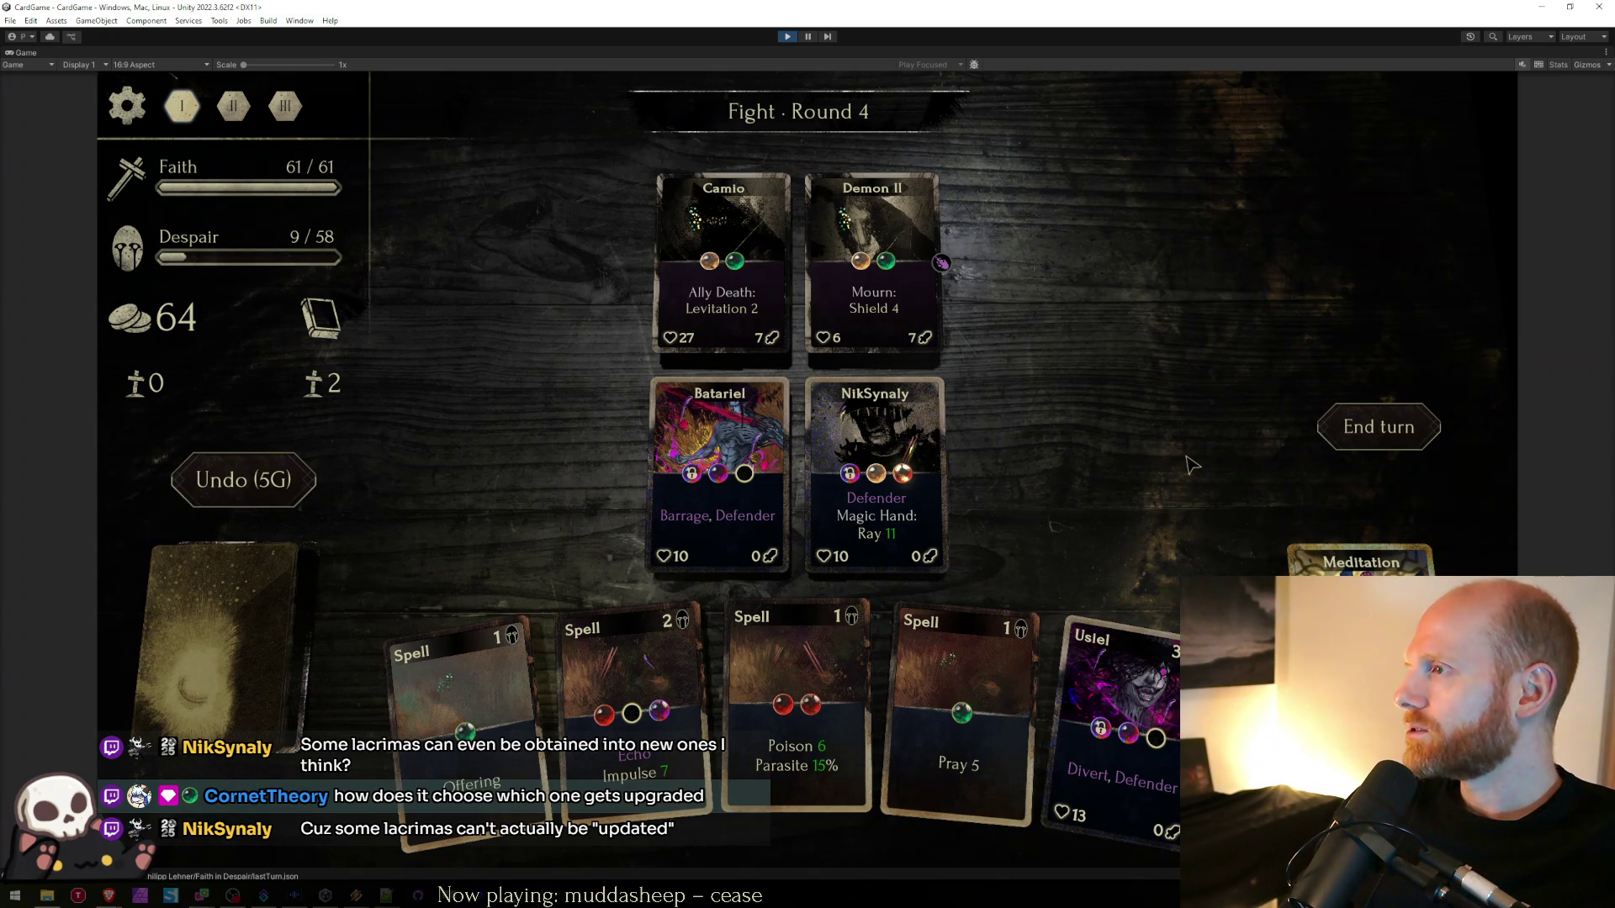
left_click(1358, 443)
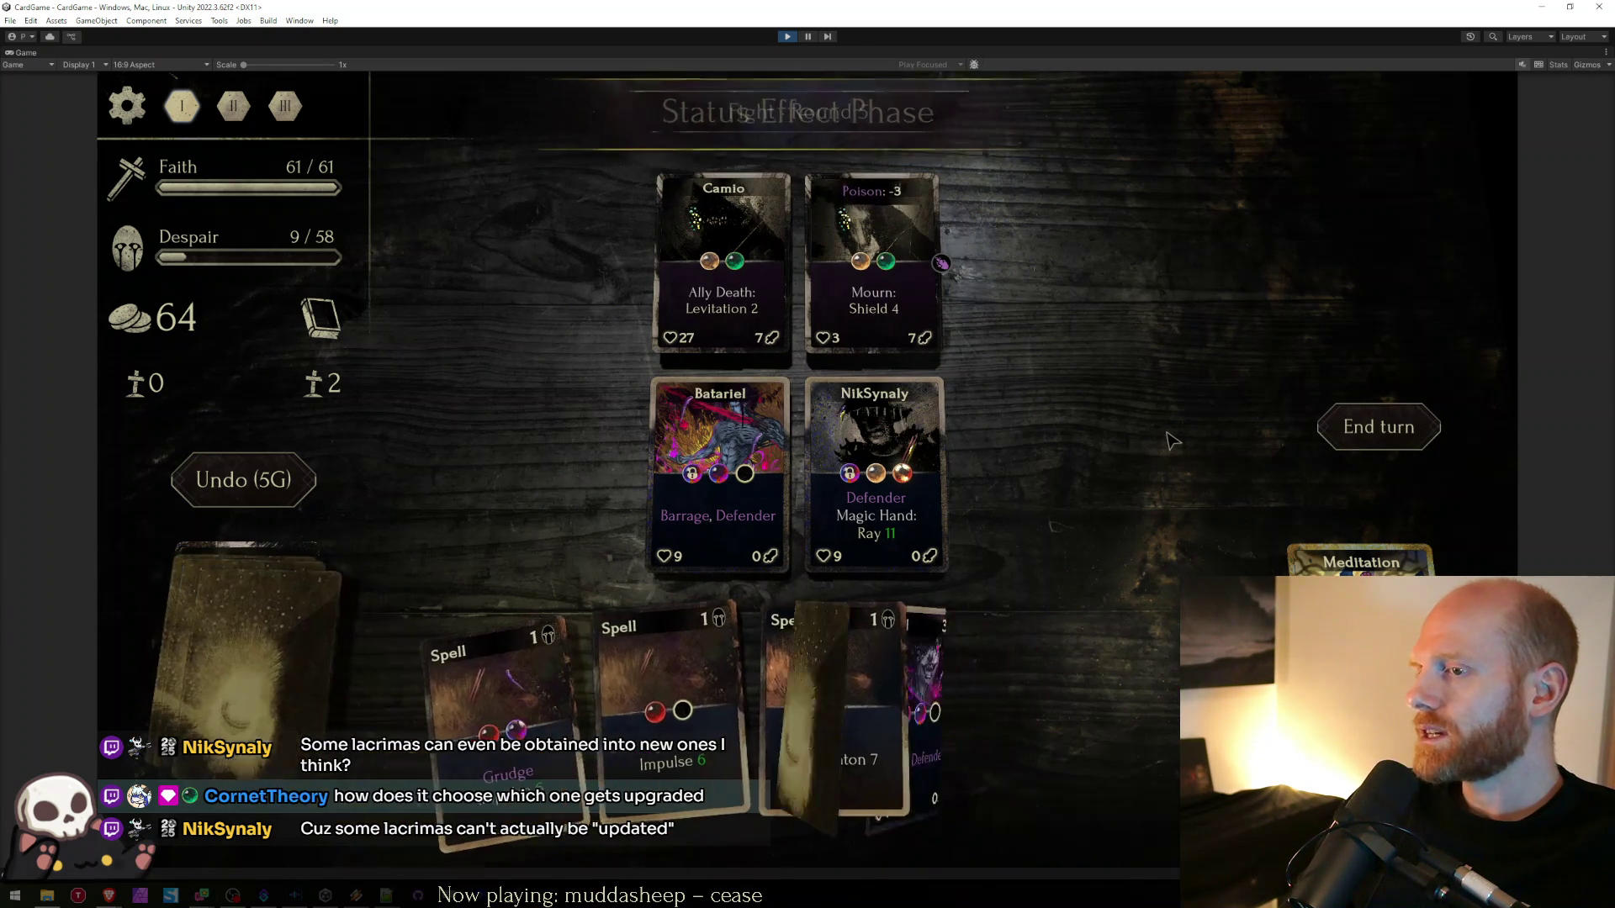
left_click(1319, 429)
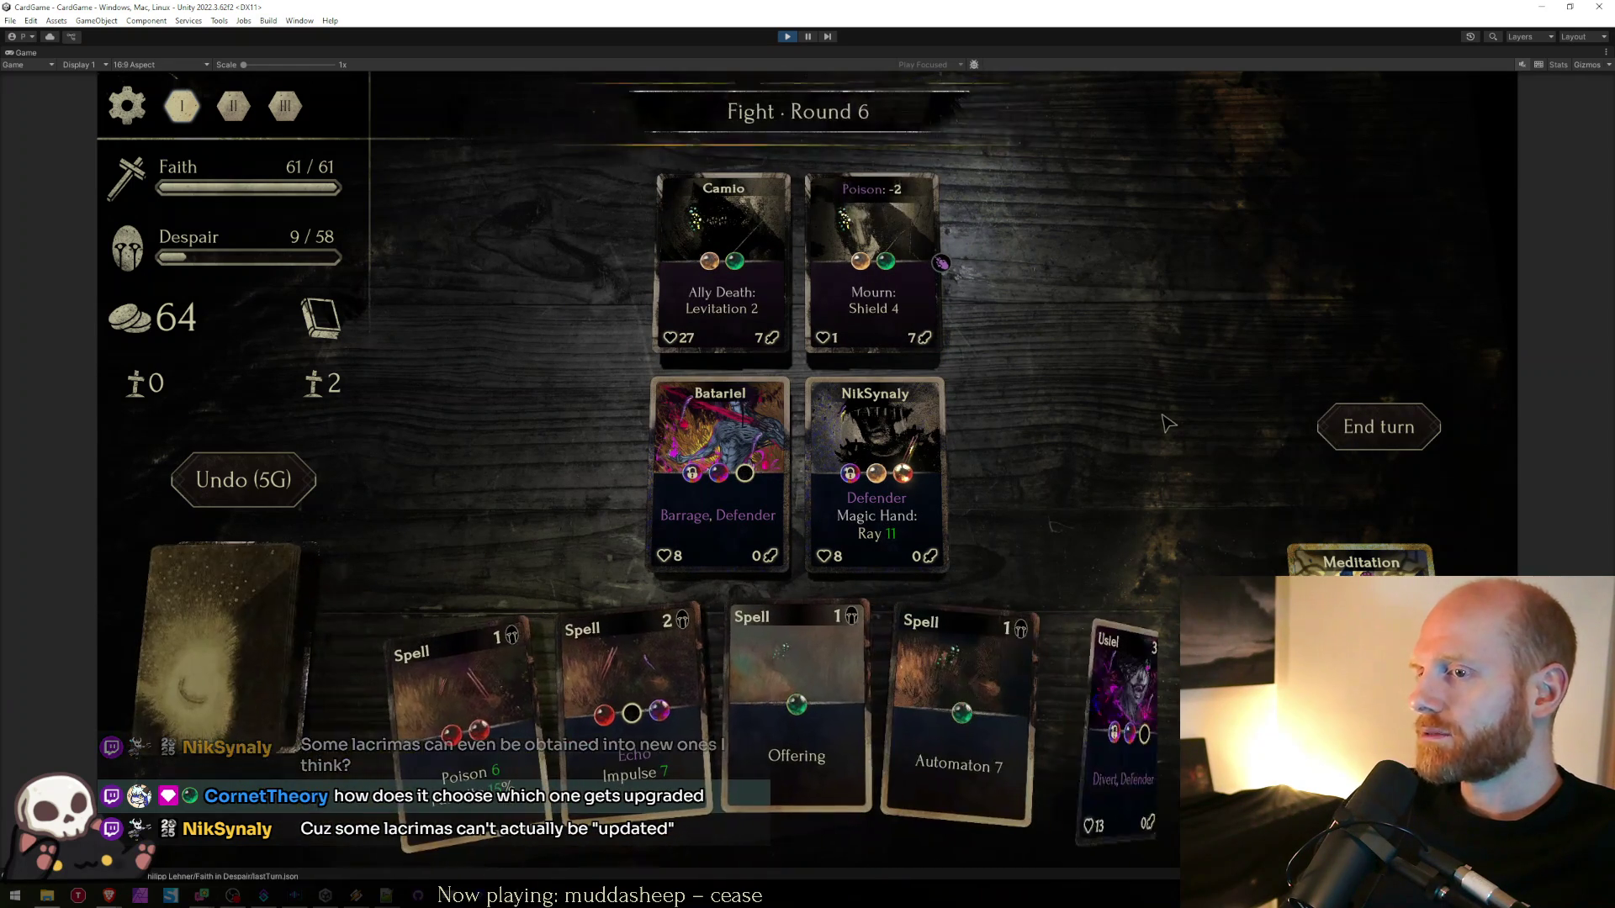
left_click(1366, 437)
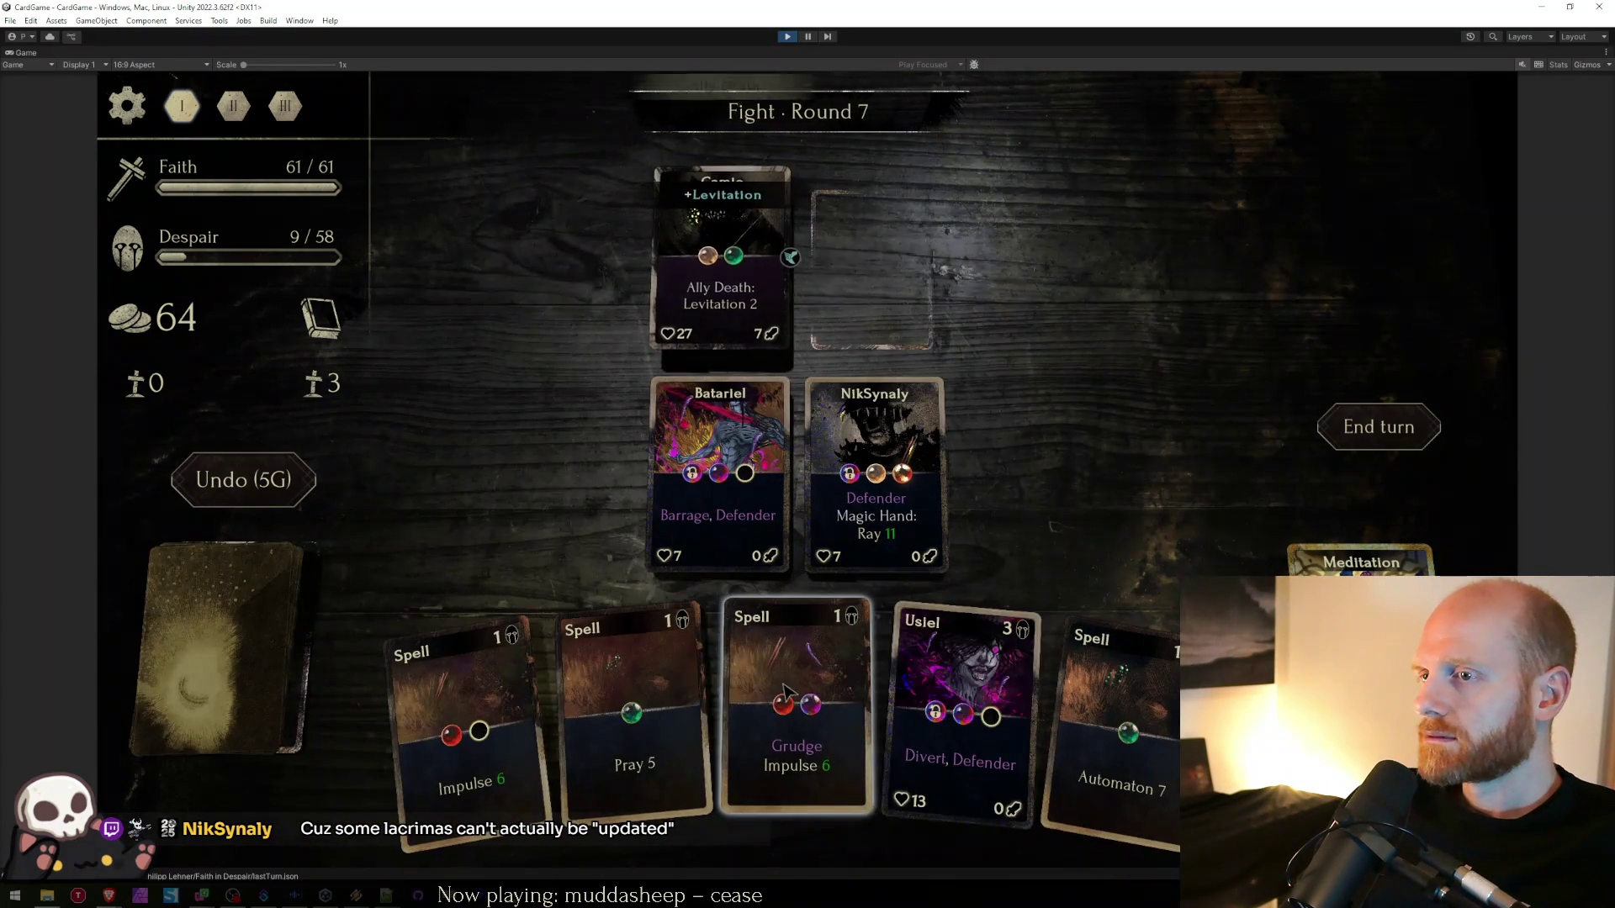
left_click_drag(574, 773, 719, 278)
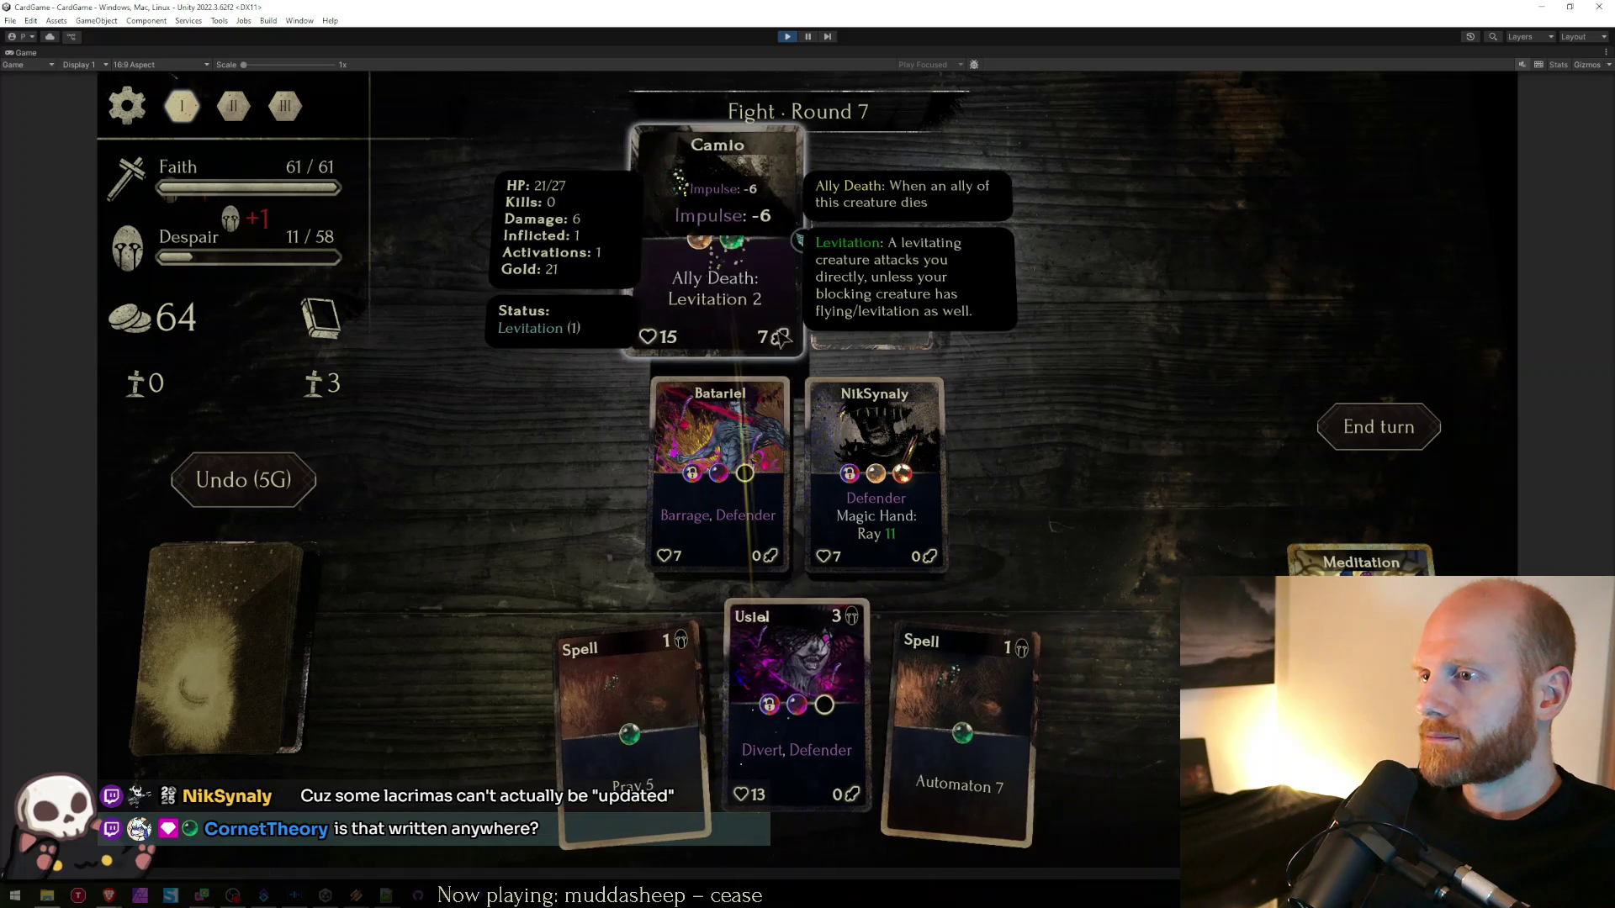
left_click(1378, 428)
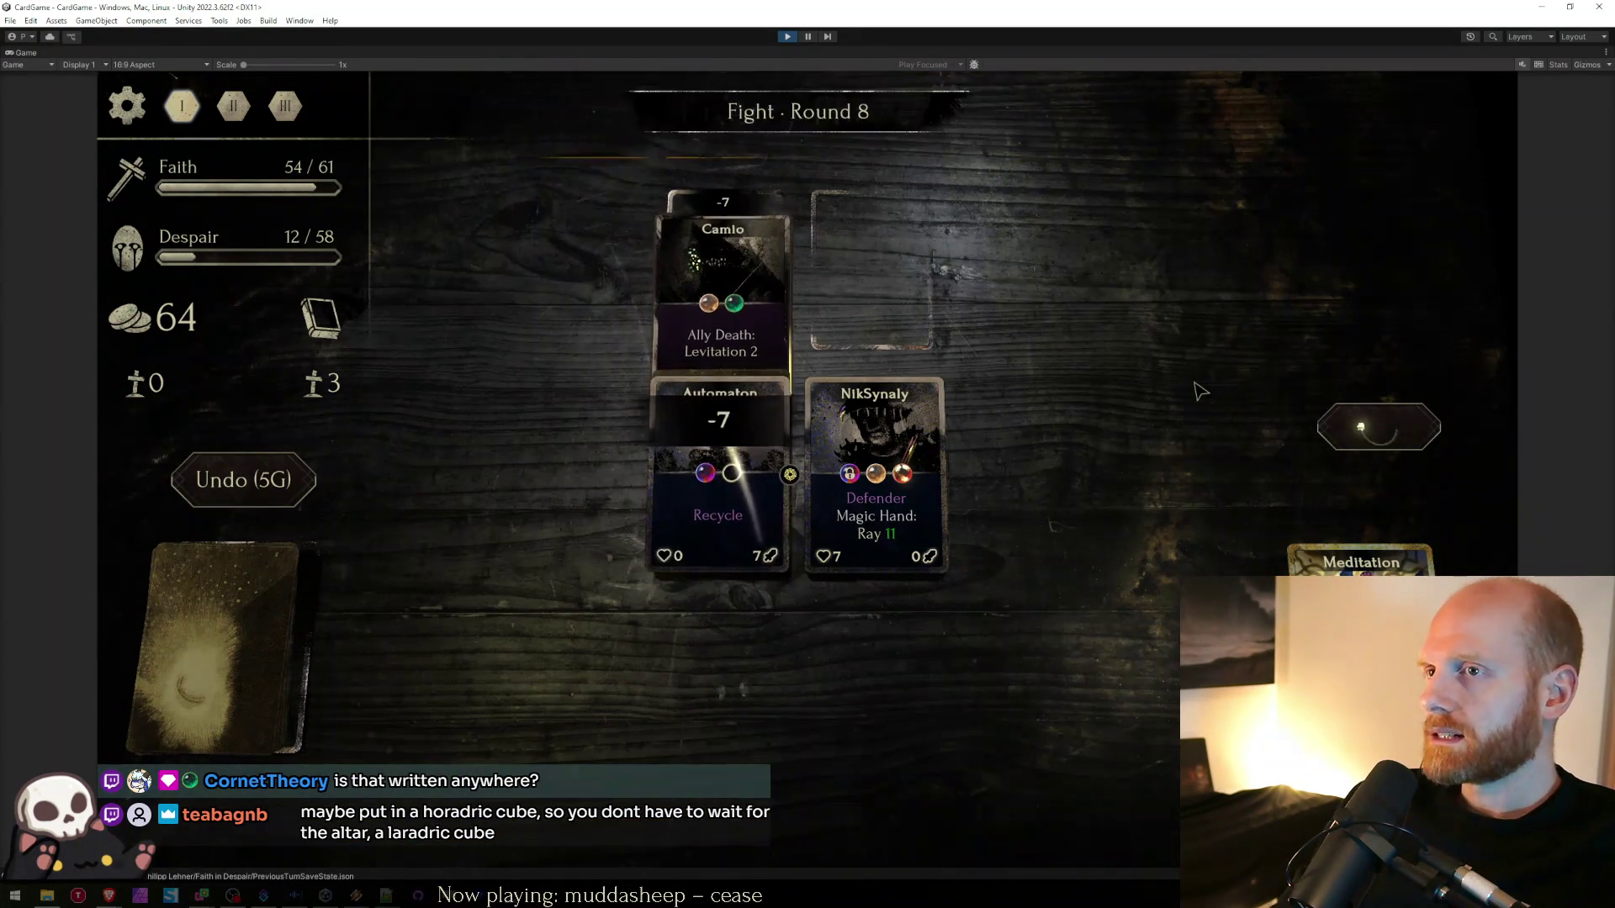
mouse_move(809, 465)
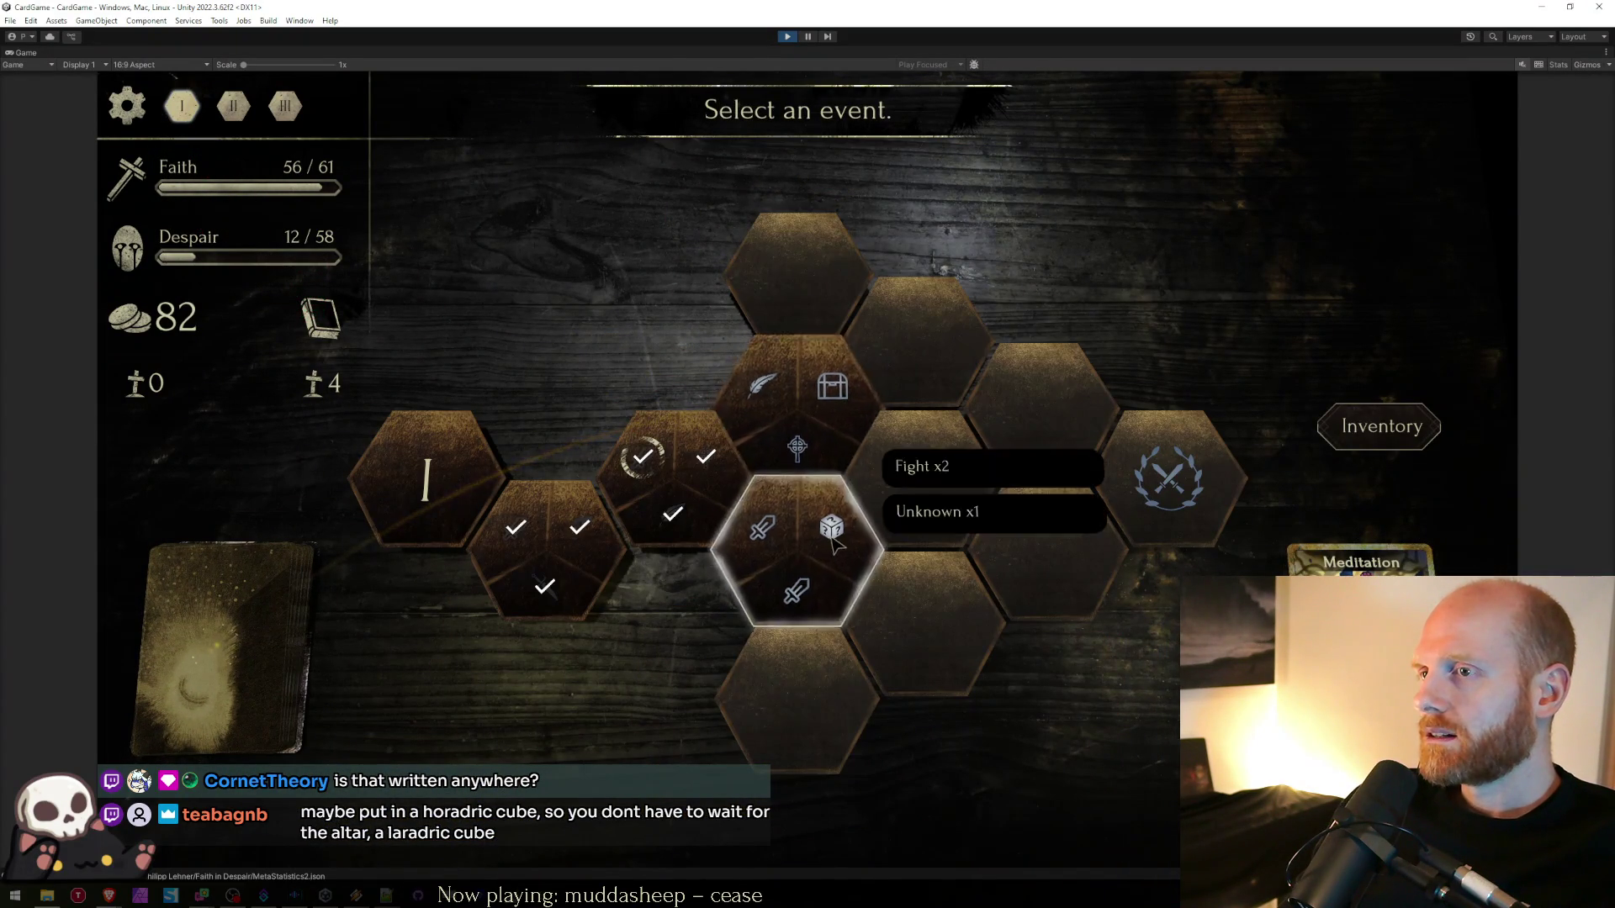
- Take the Boundless blessing, win the next Fight with Poison and Parasite, and pick a reward
left_click(828, 528)
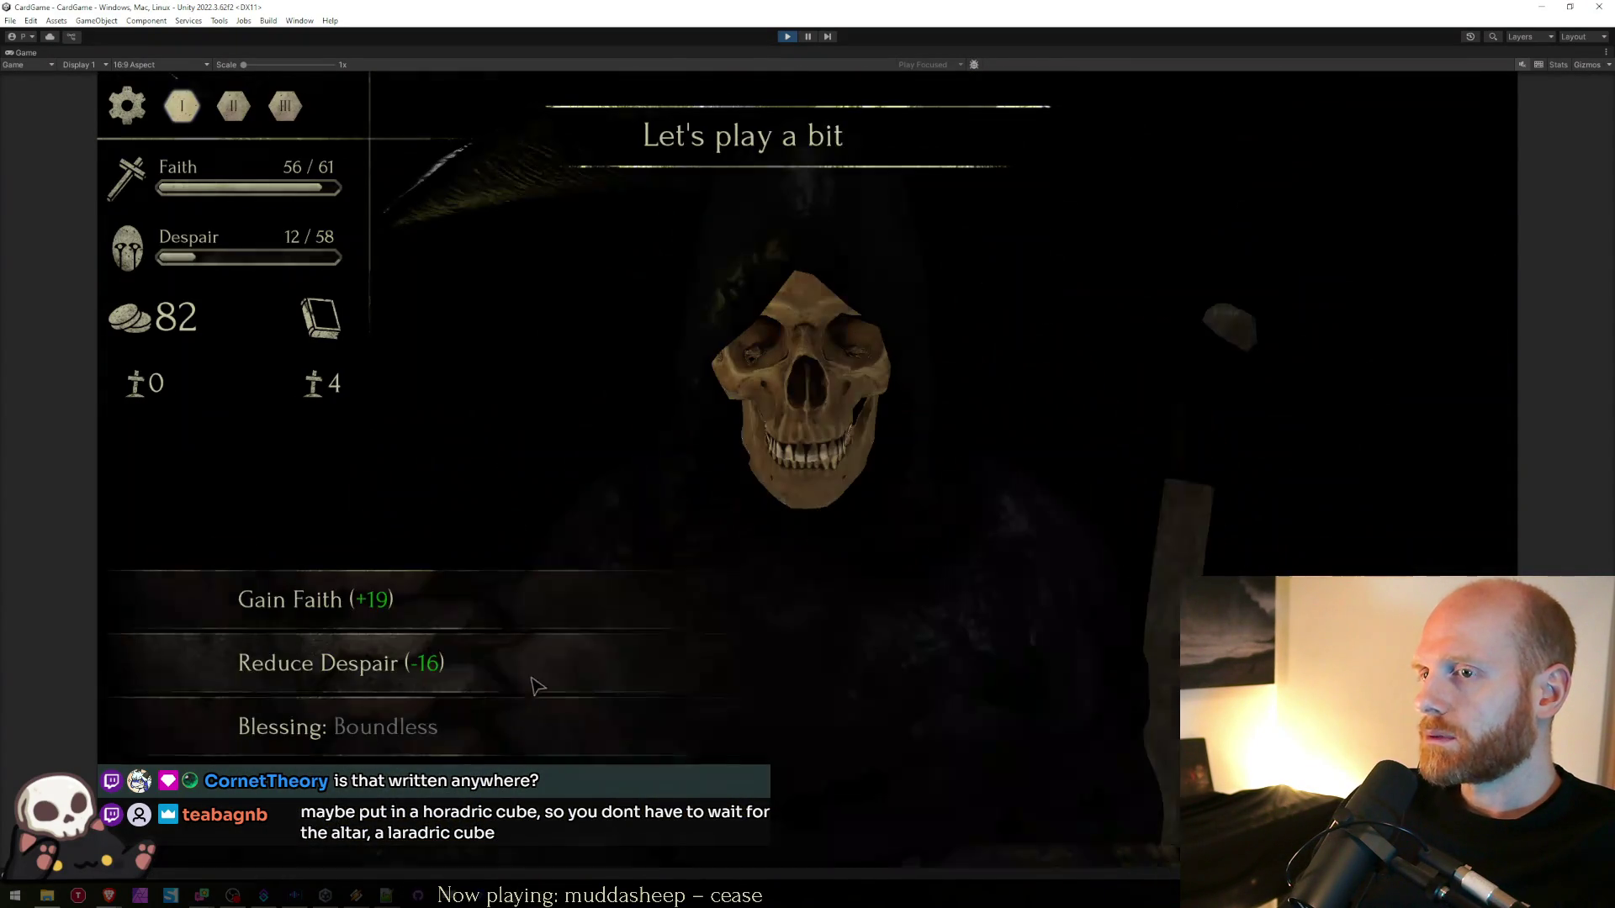
left_click(538, 722)
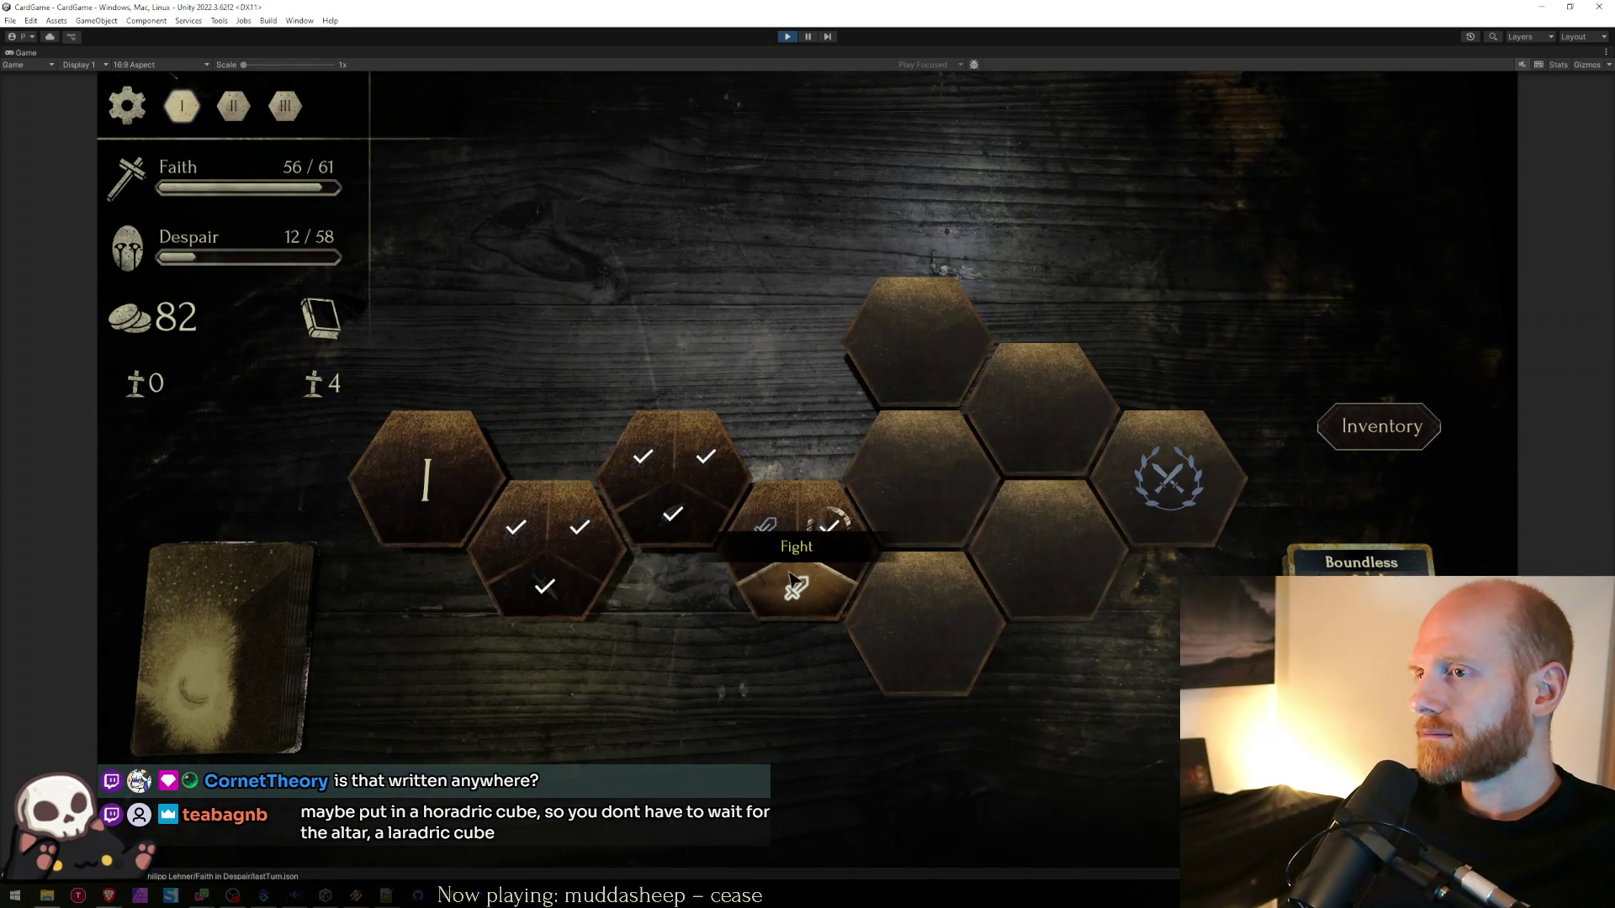
left_click(791, 586)
mouse_move(805, 685)
left_mouse_down()
mouse_move(778, 547)
mouse_move(673, 551)
left_mouse_up()
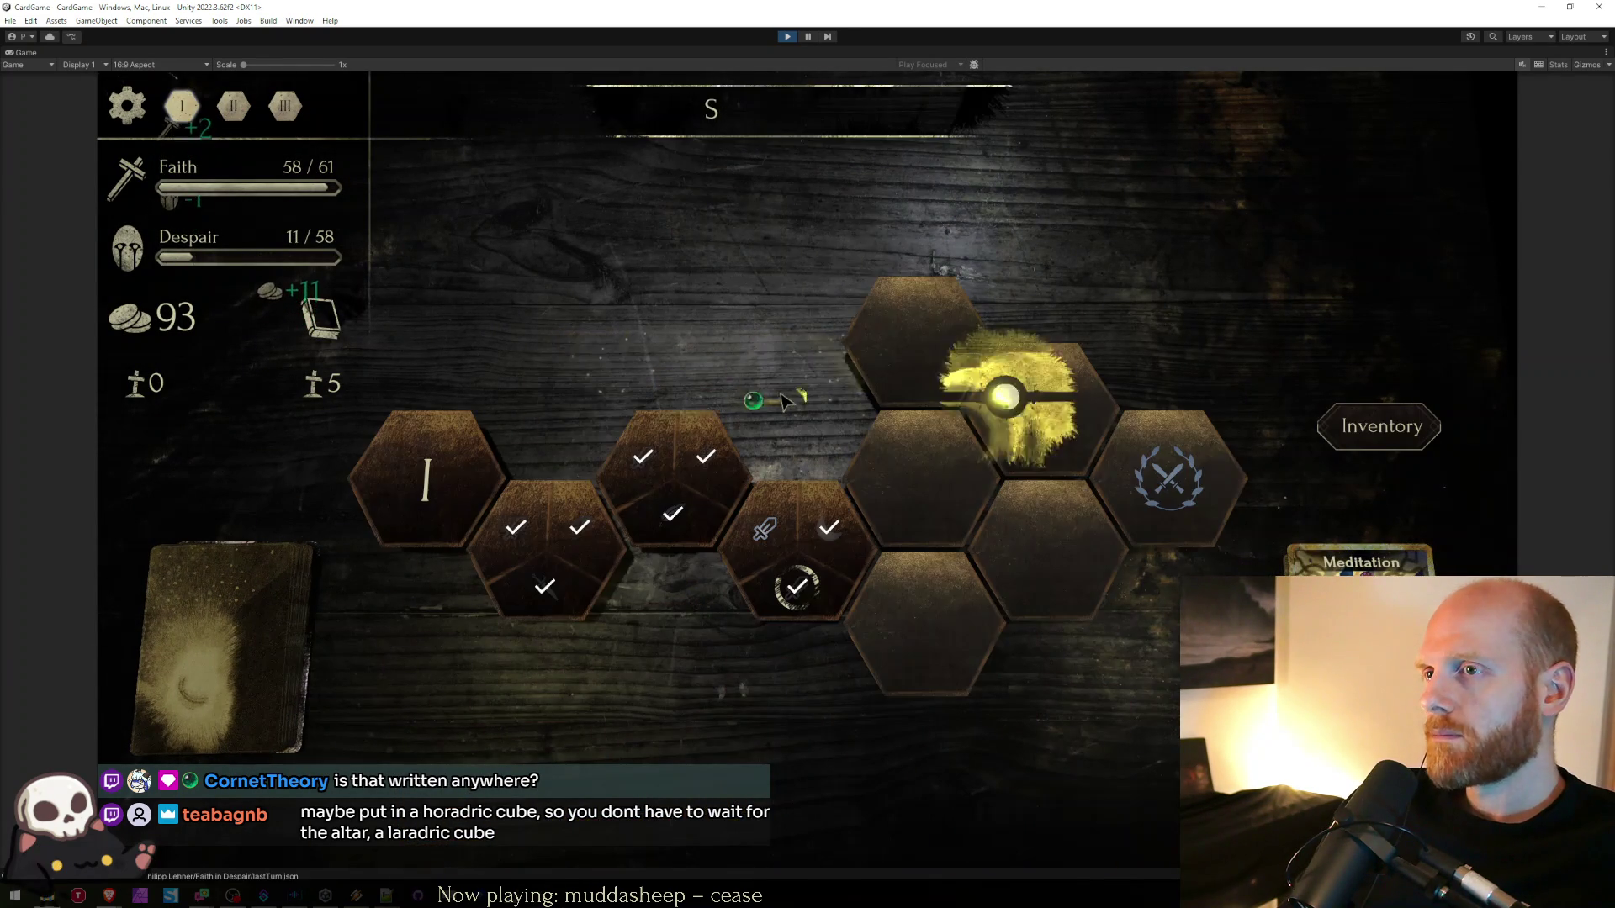
left_click(1058, 512)
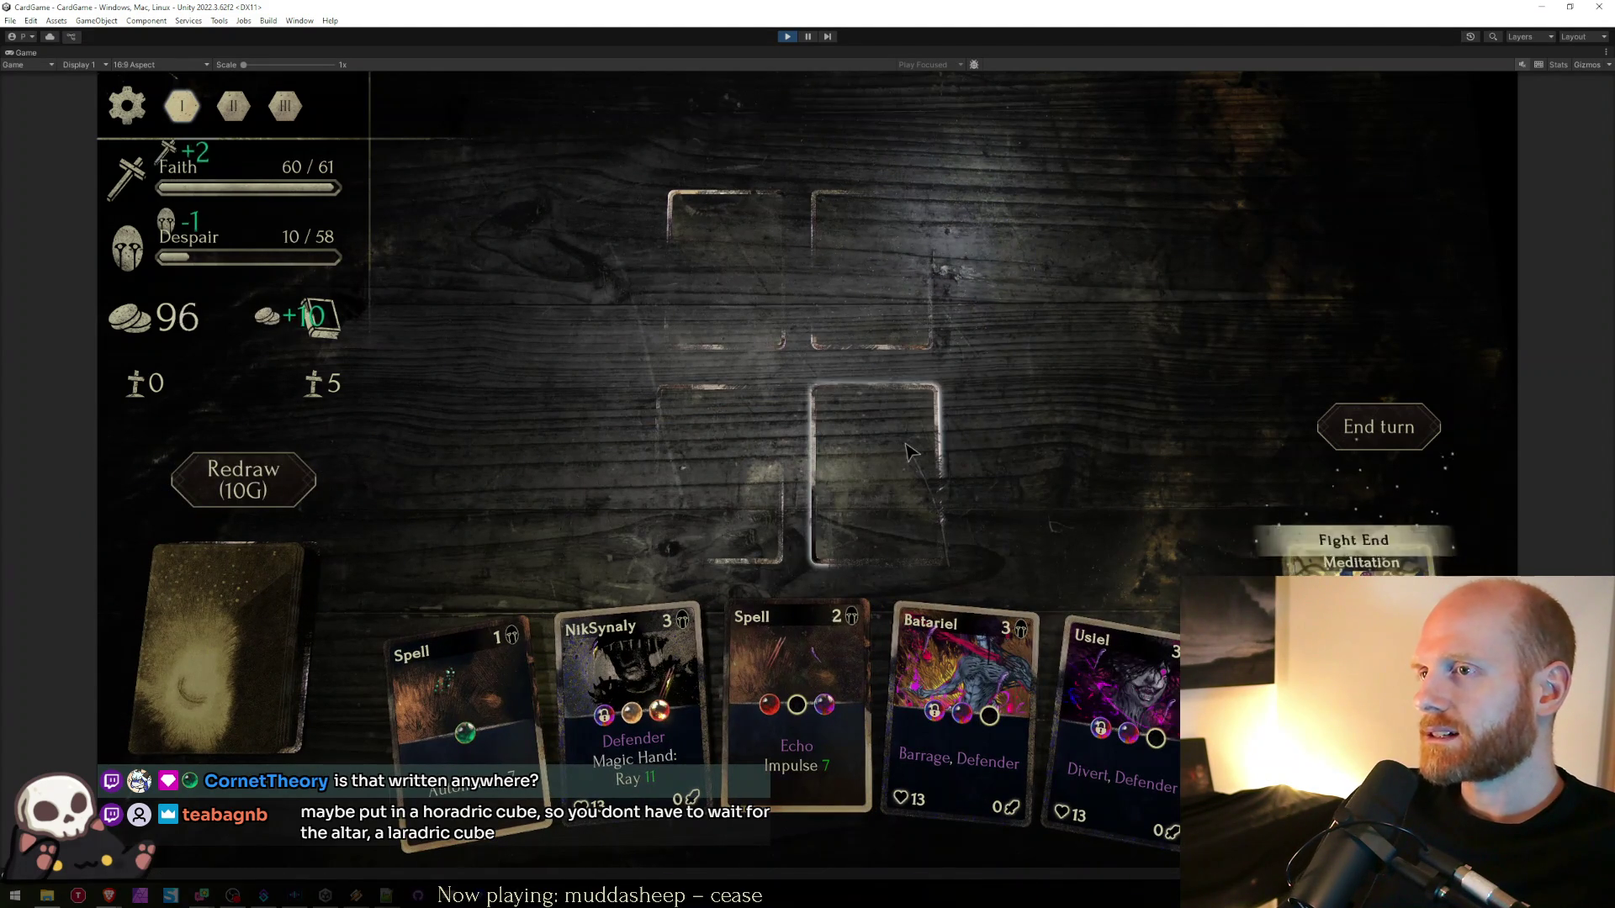
left_click(813, 414)
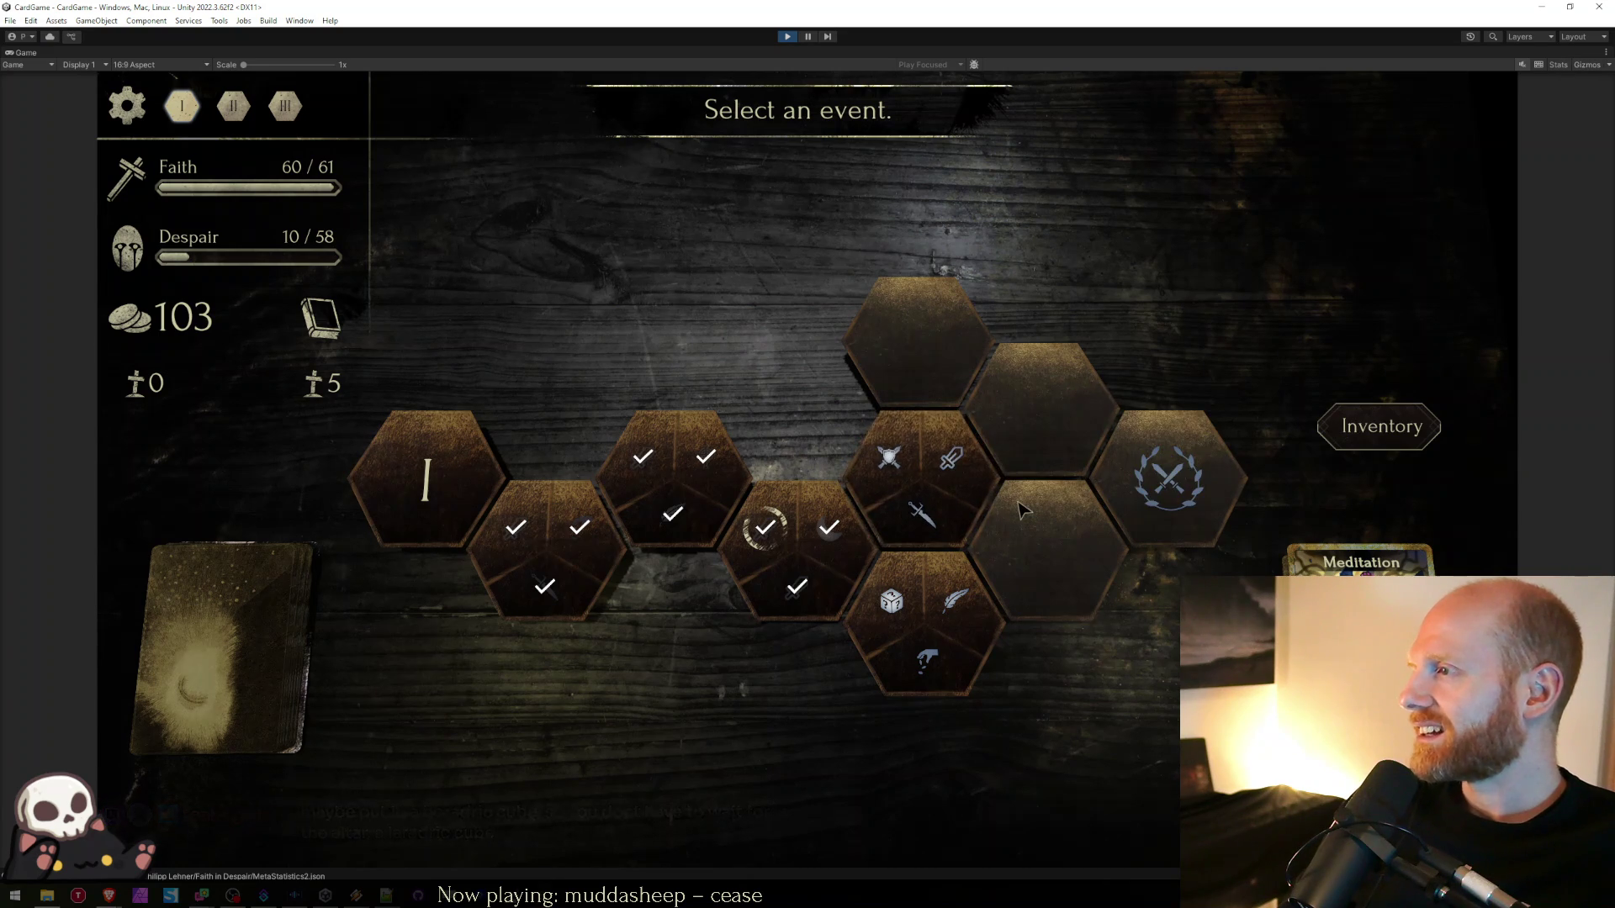
- Take the Study event's reduce-Despair option, upgrade Grudge, and enter the next event
left_click(944, 616)
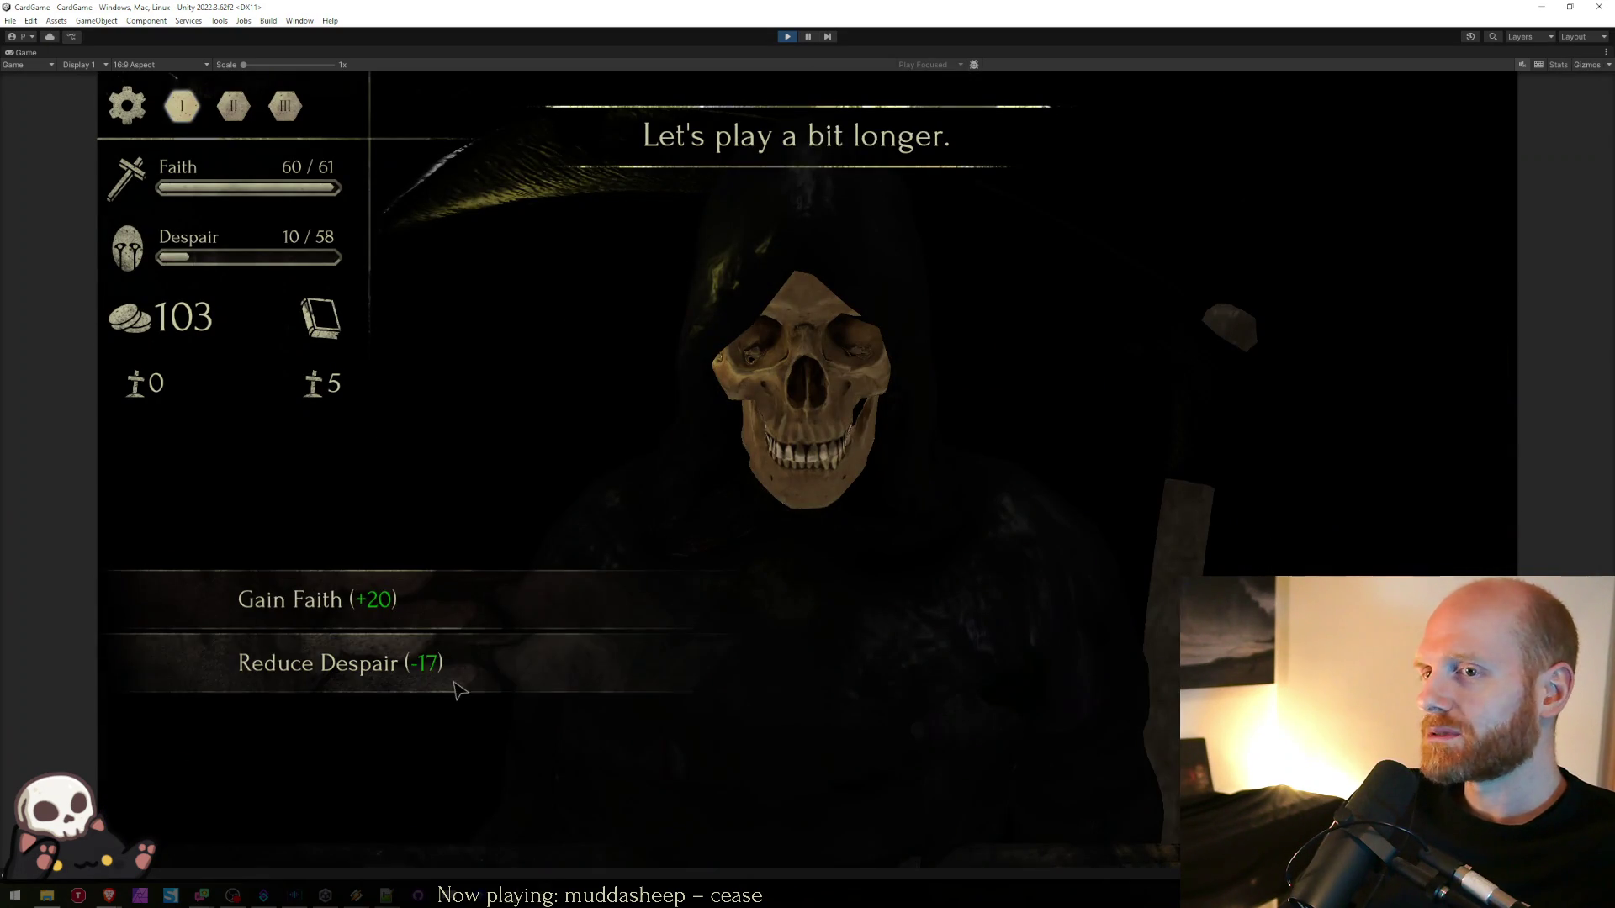
left_click(455, 688)
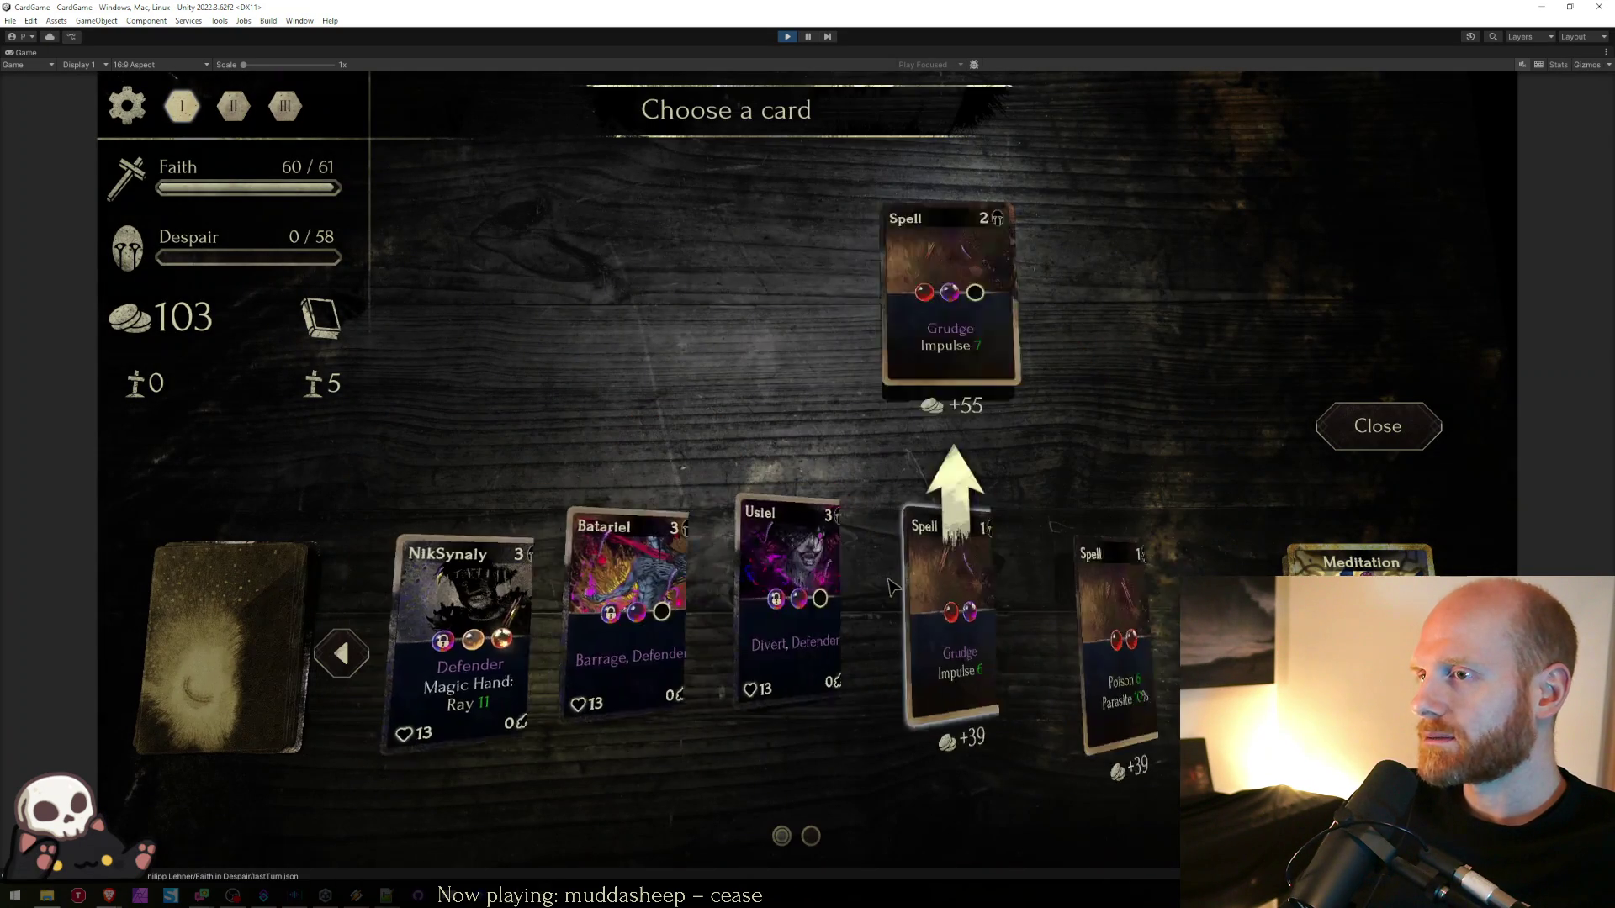
left_click(915, 656)
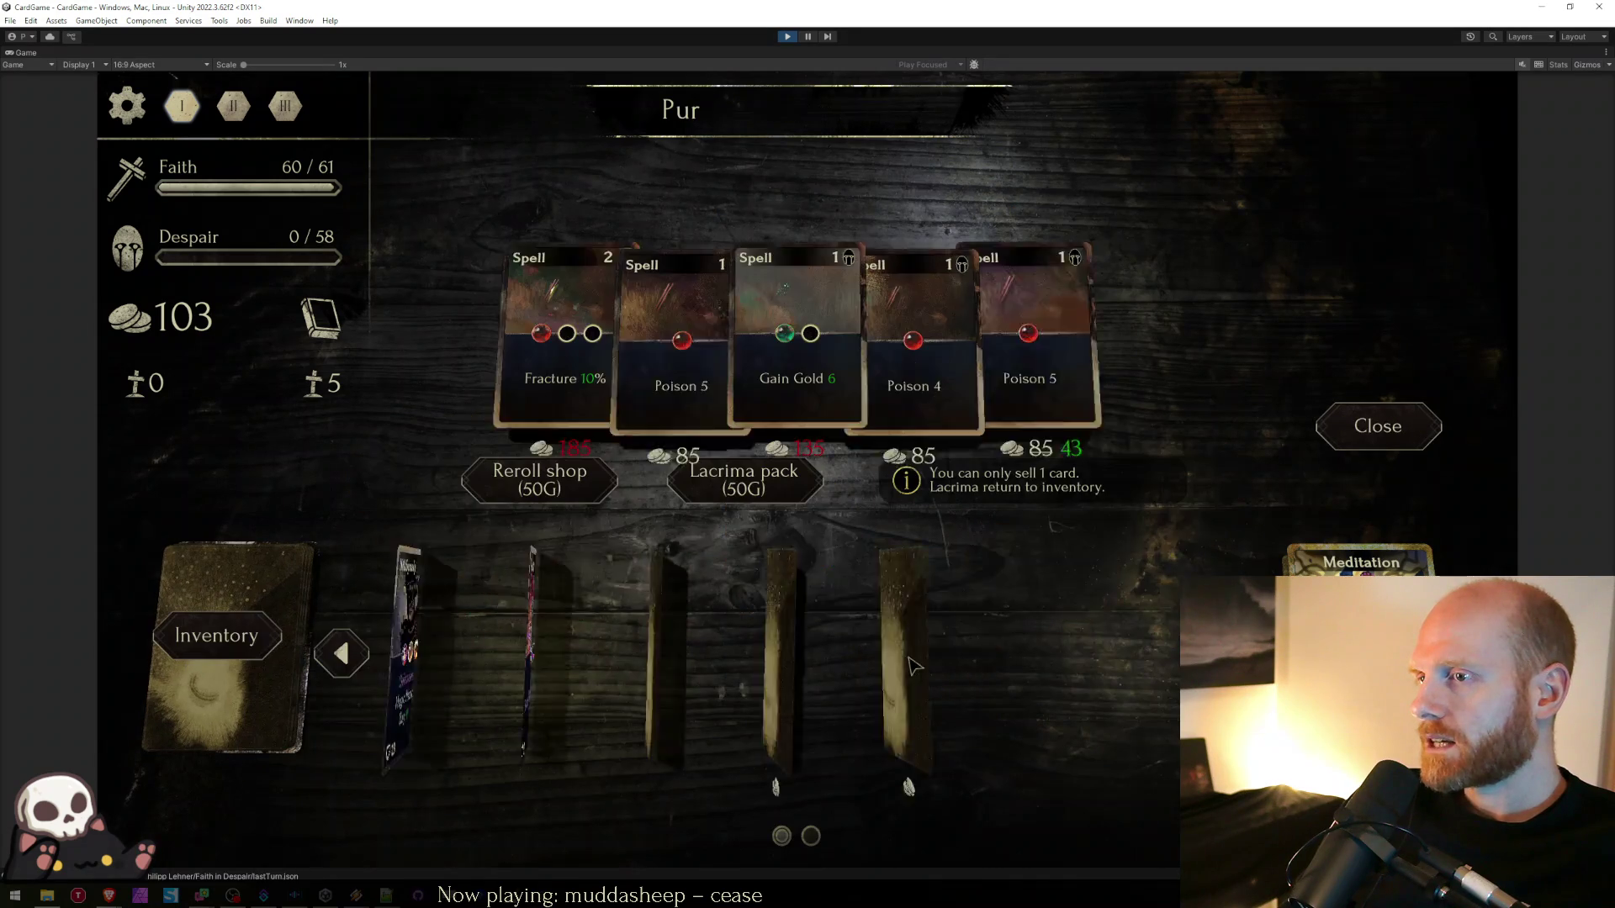
left_click(1378, 425)
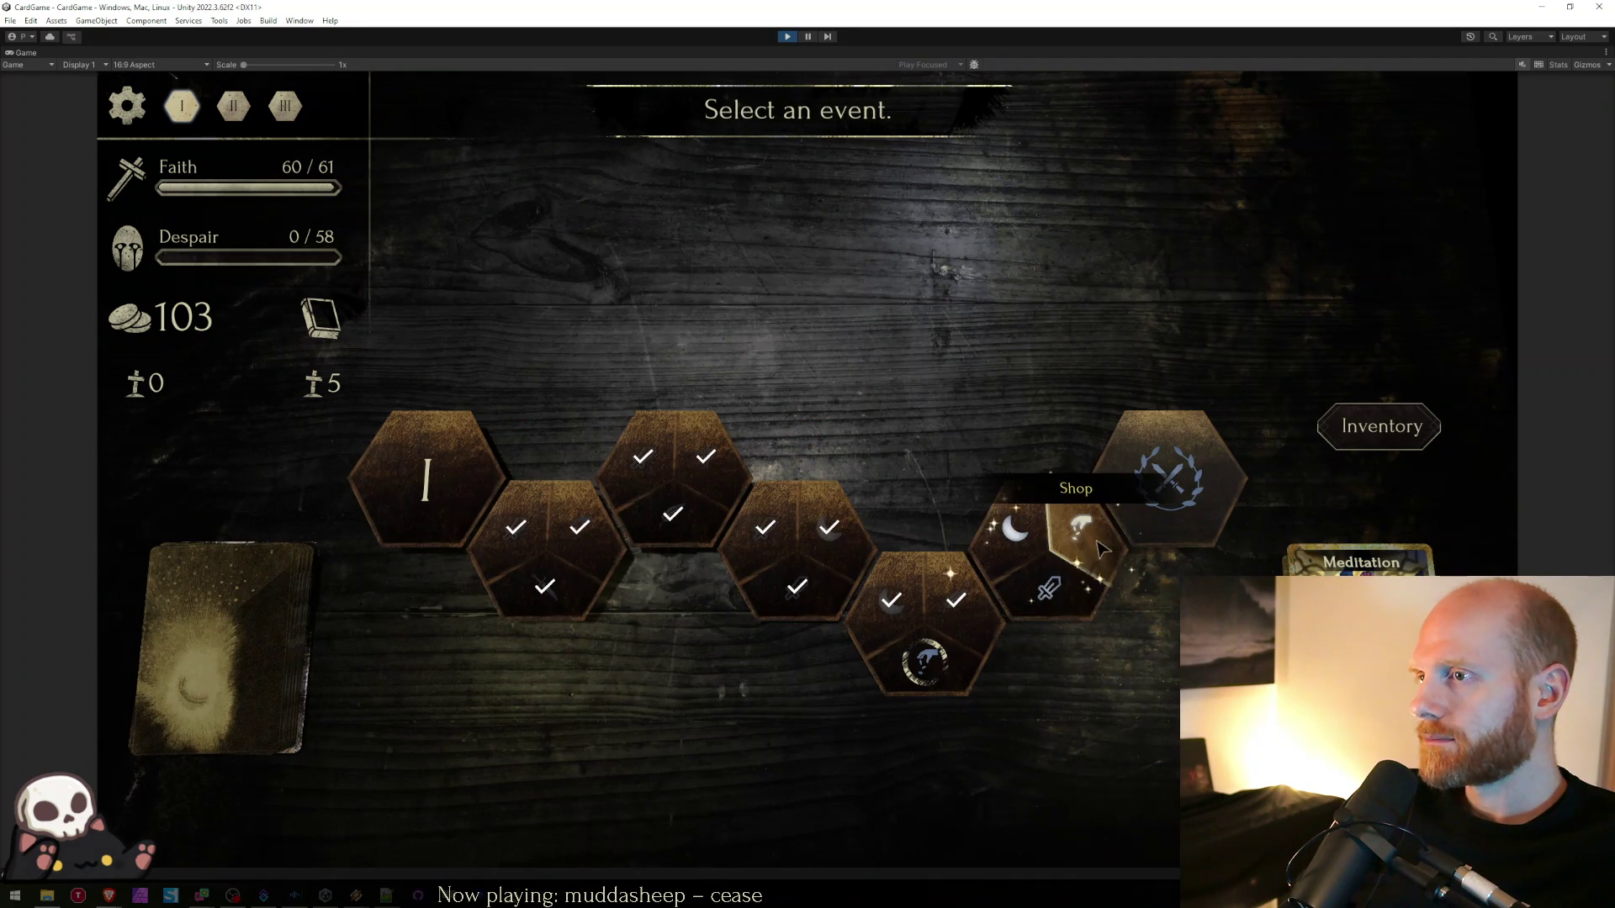
left_click(1011, 530)
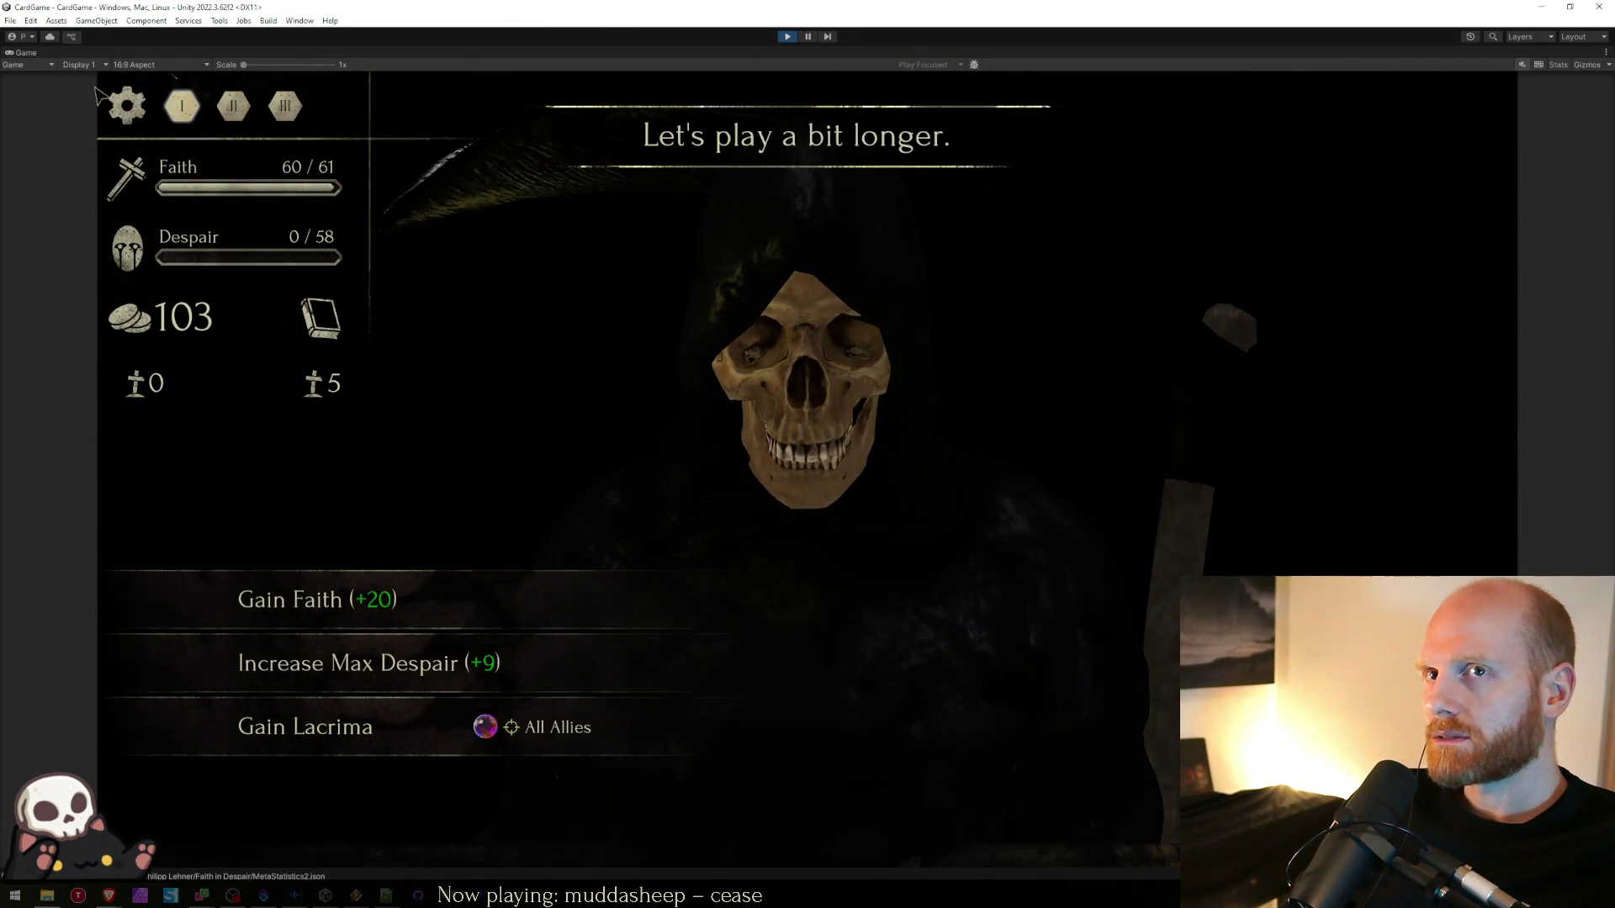
- Abandon the run from the pause menu and continue to day selection
left_click(110, 102)
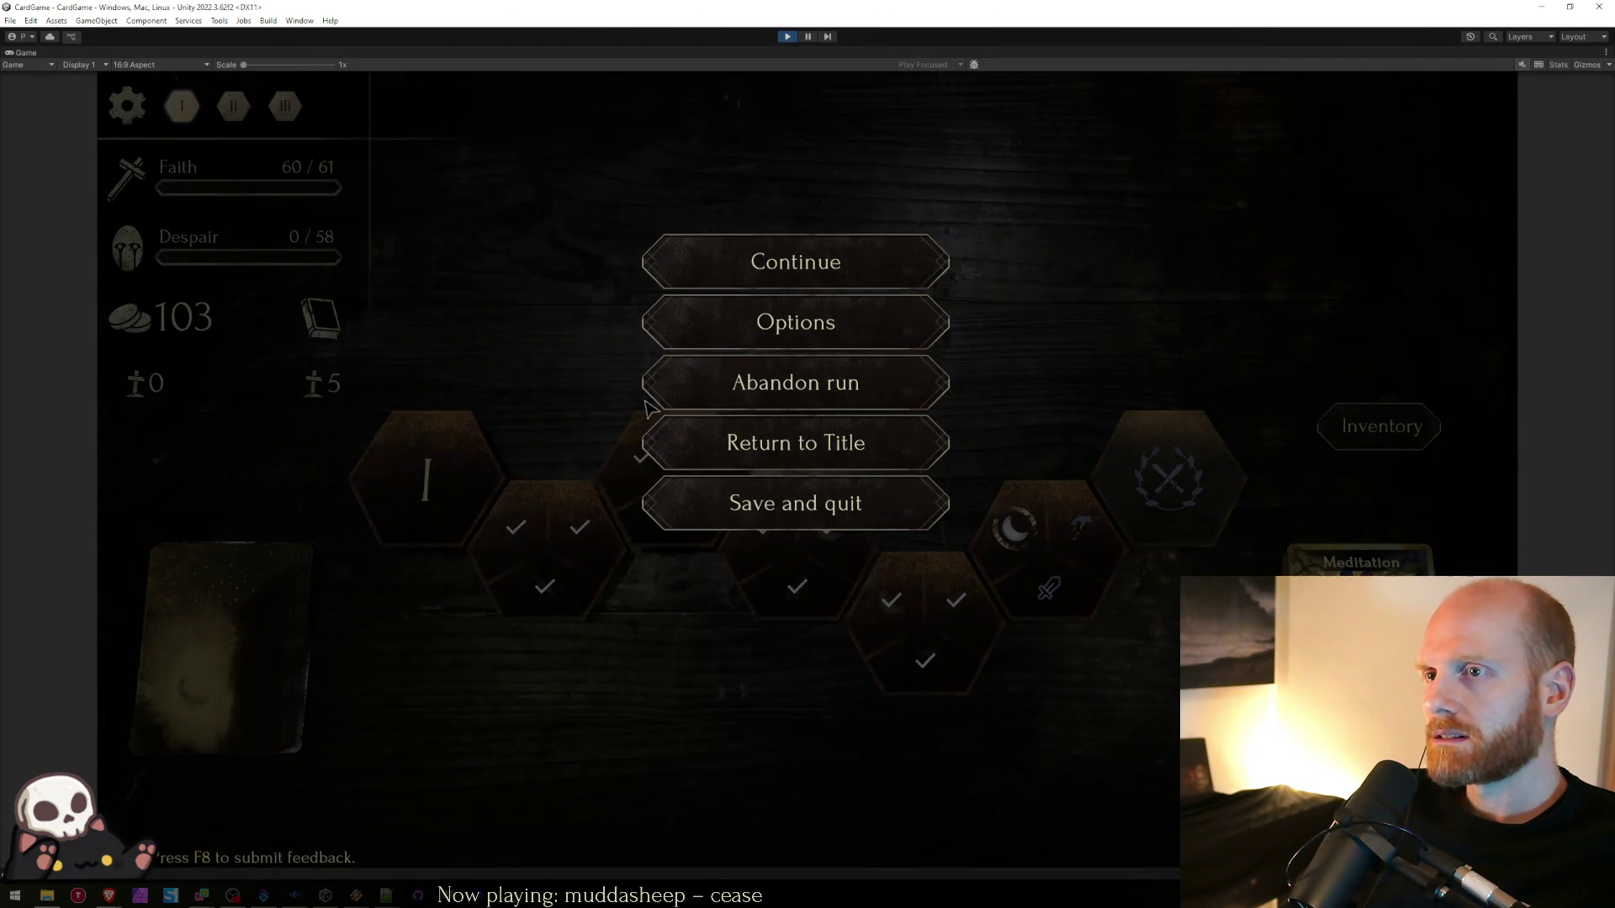
left_click(710, 446)
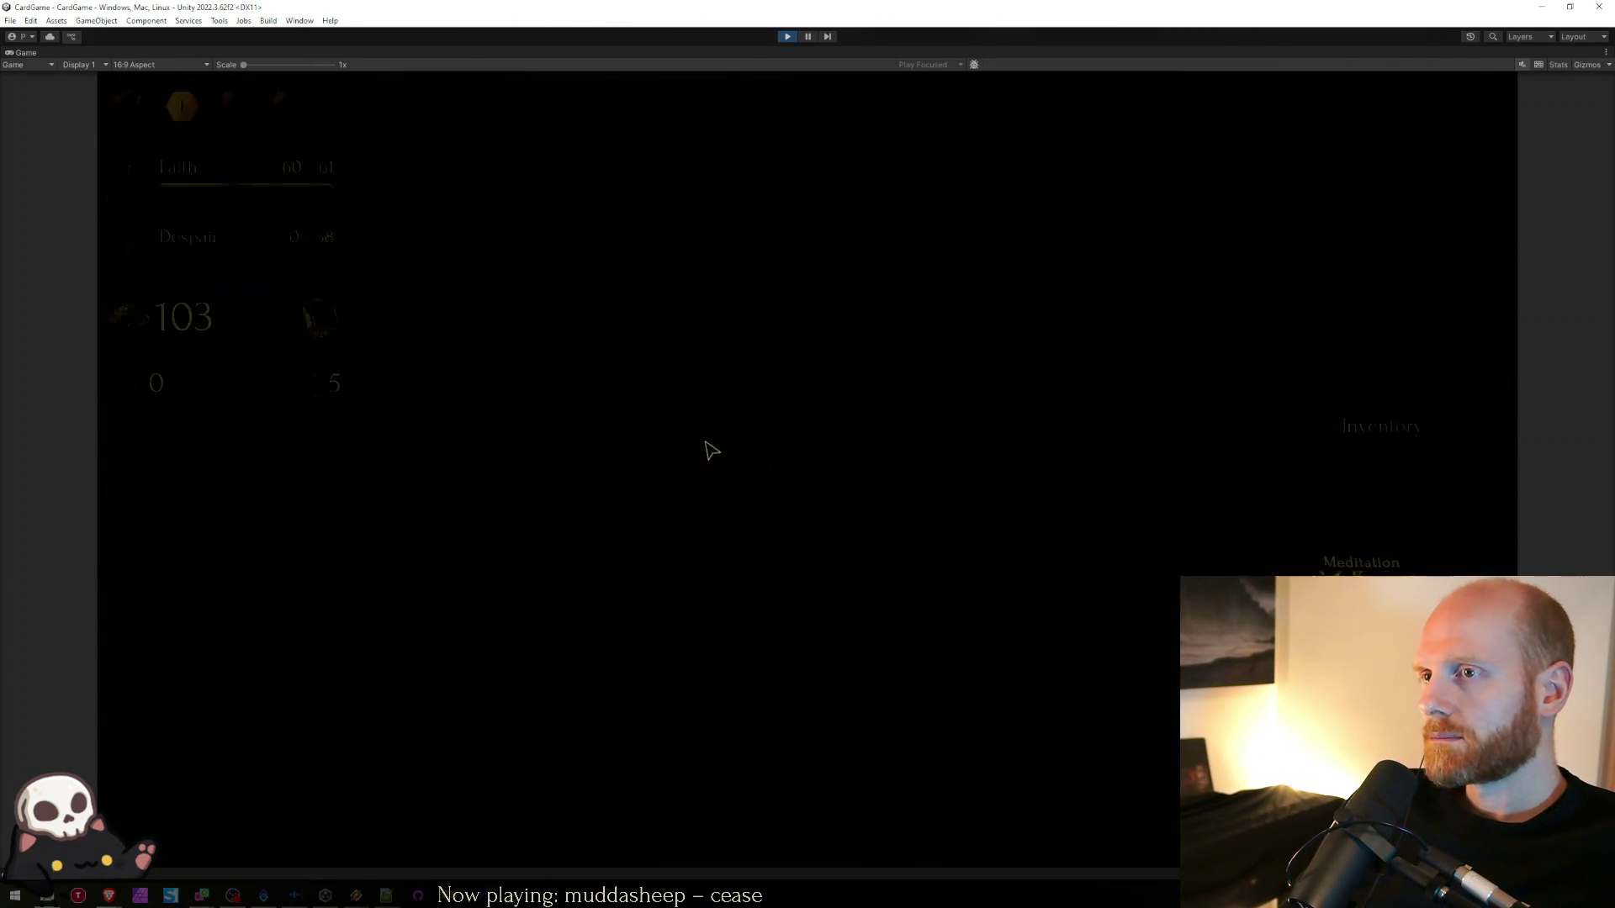
left_click(867, 733)
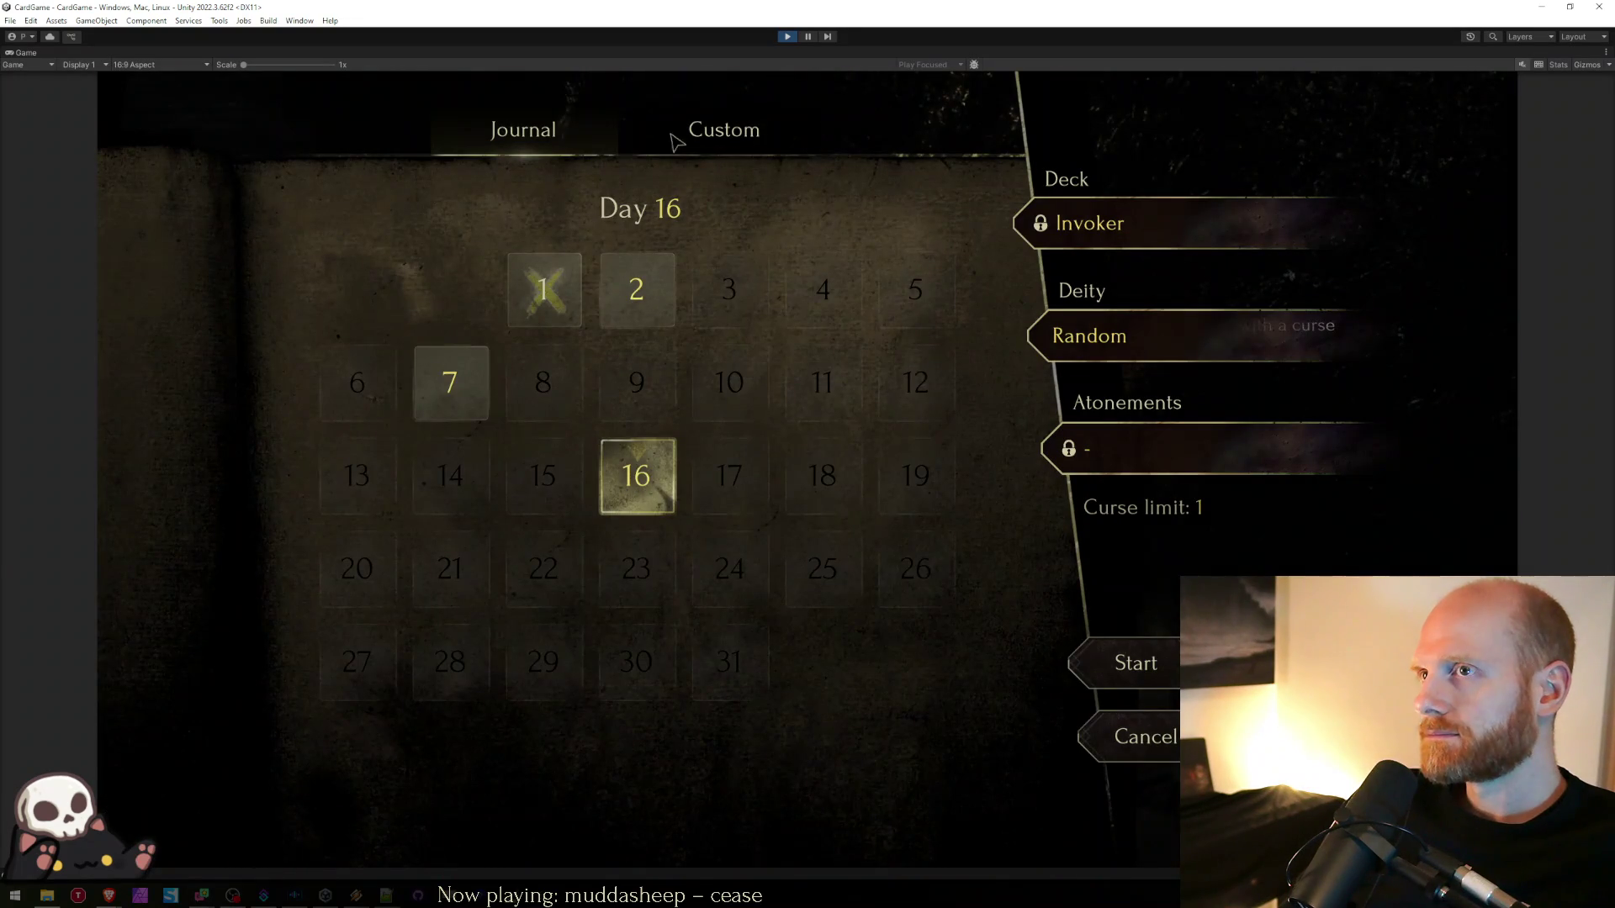
- Start a custom Invoker run and choose the Harvest blessing
left_click(788, 156)
left_click(1145, 683)
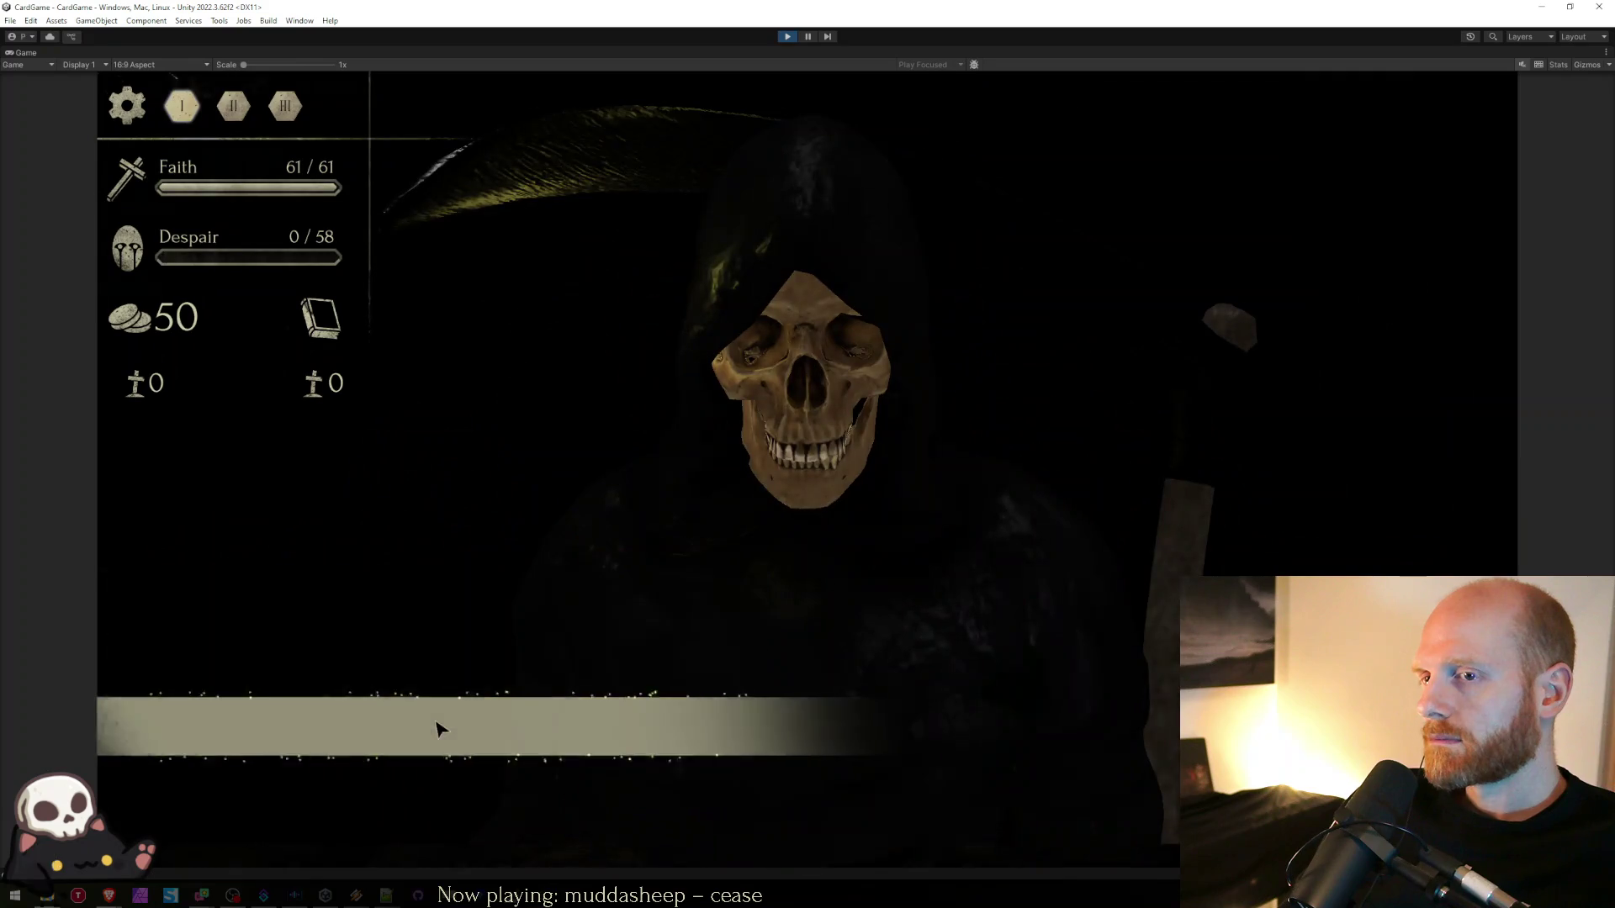
left_click(440, 725)
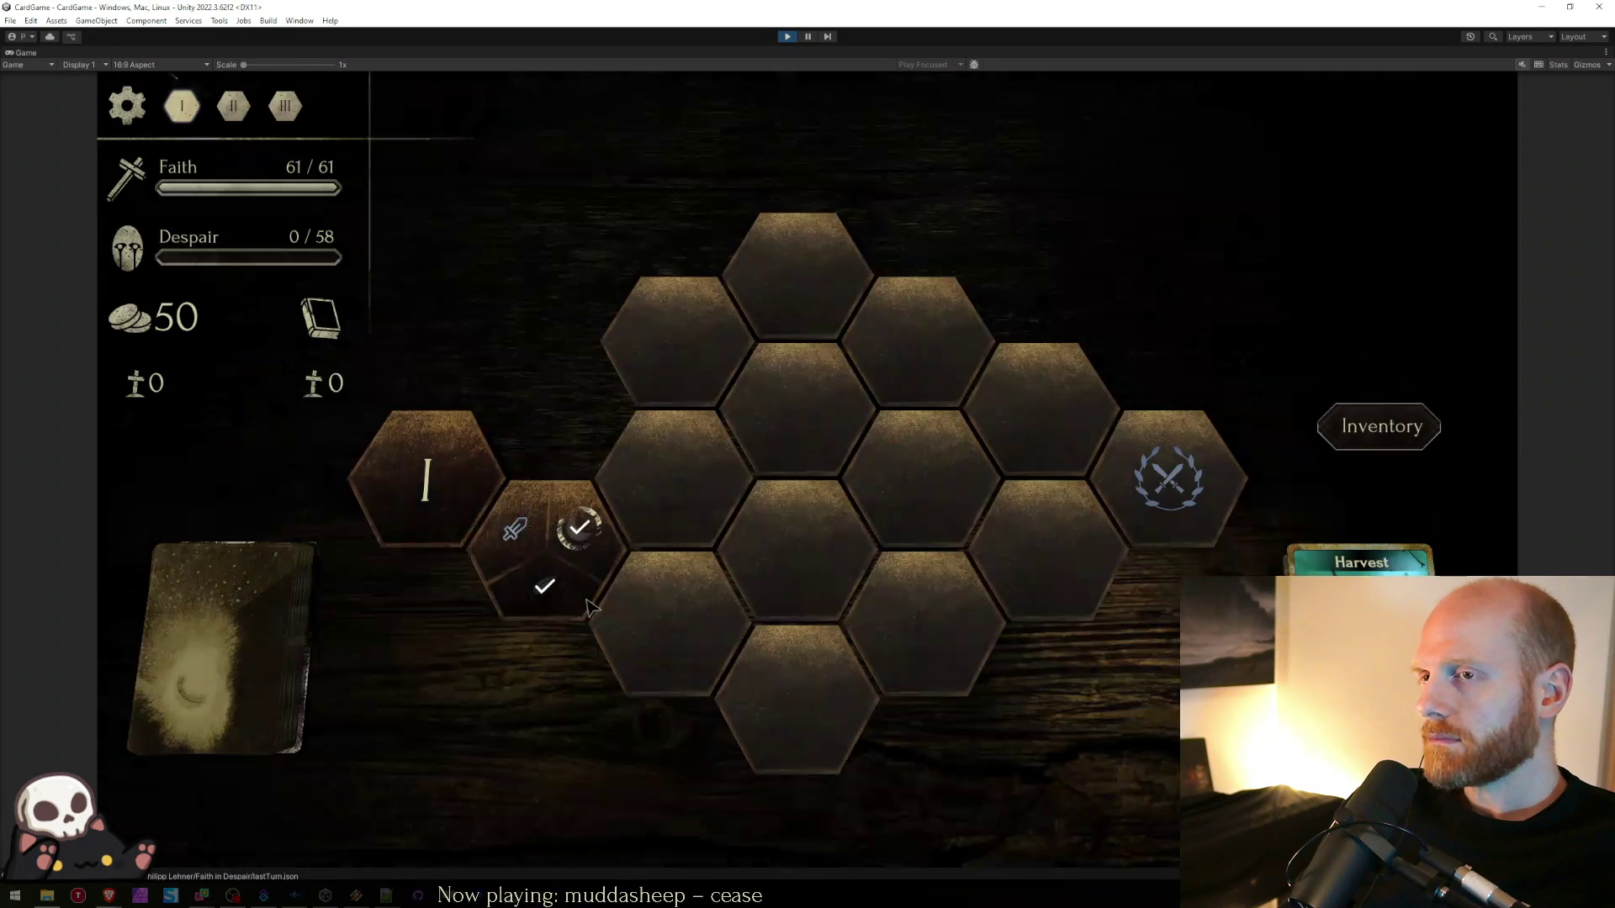
- Win the first fight instantly with K and collect the reward
left_click(496, 515)
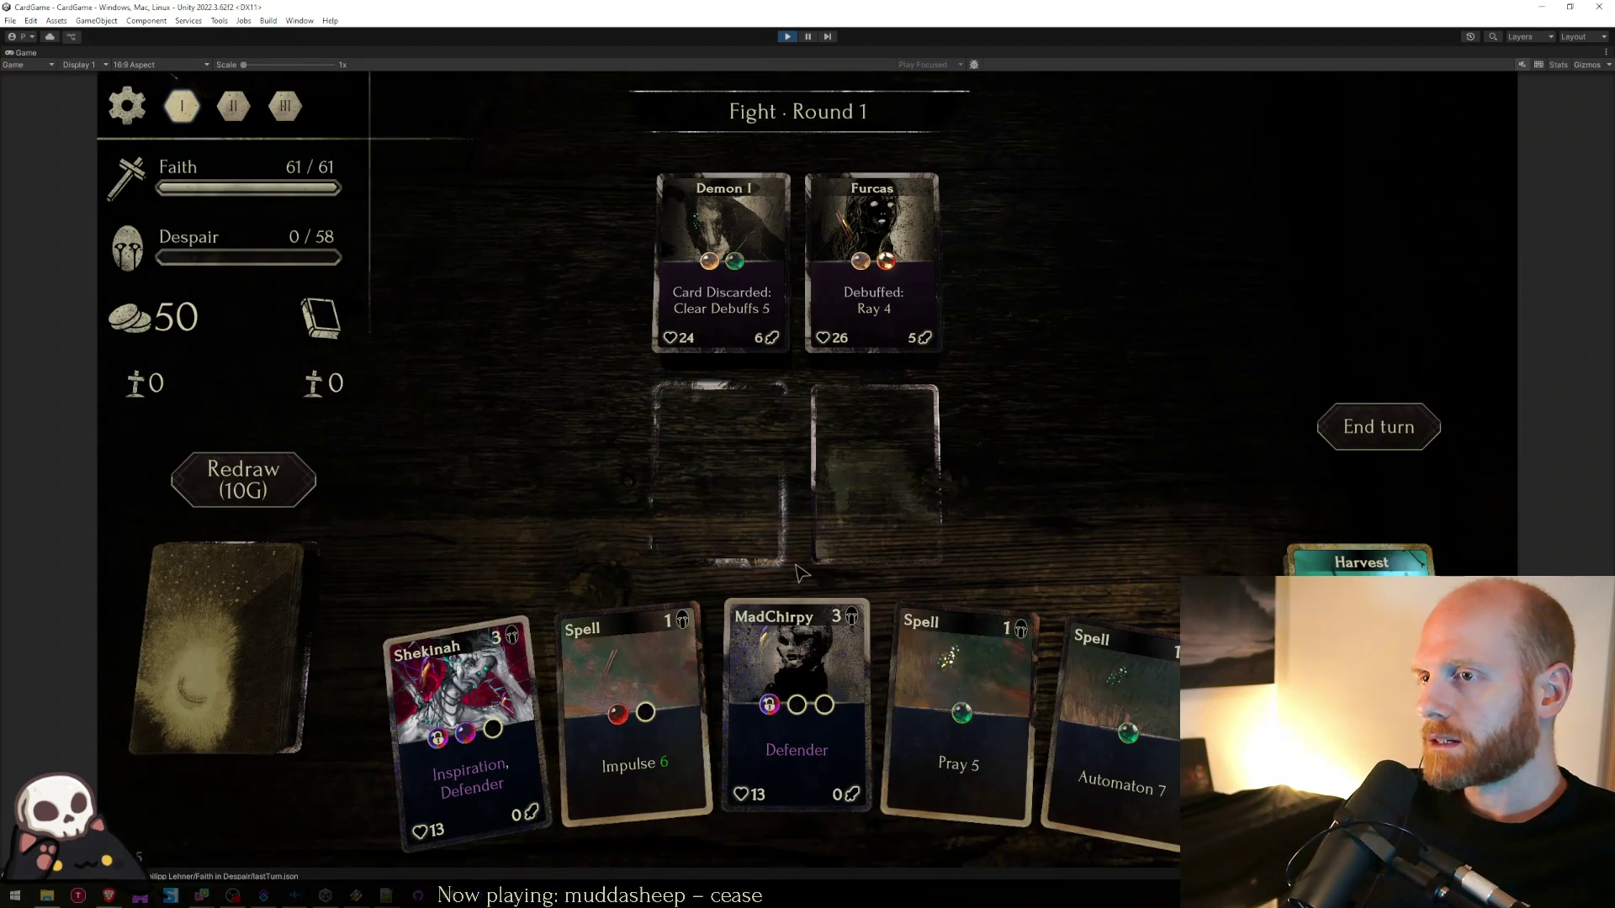
key("k")
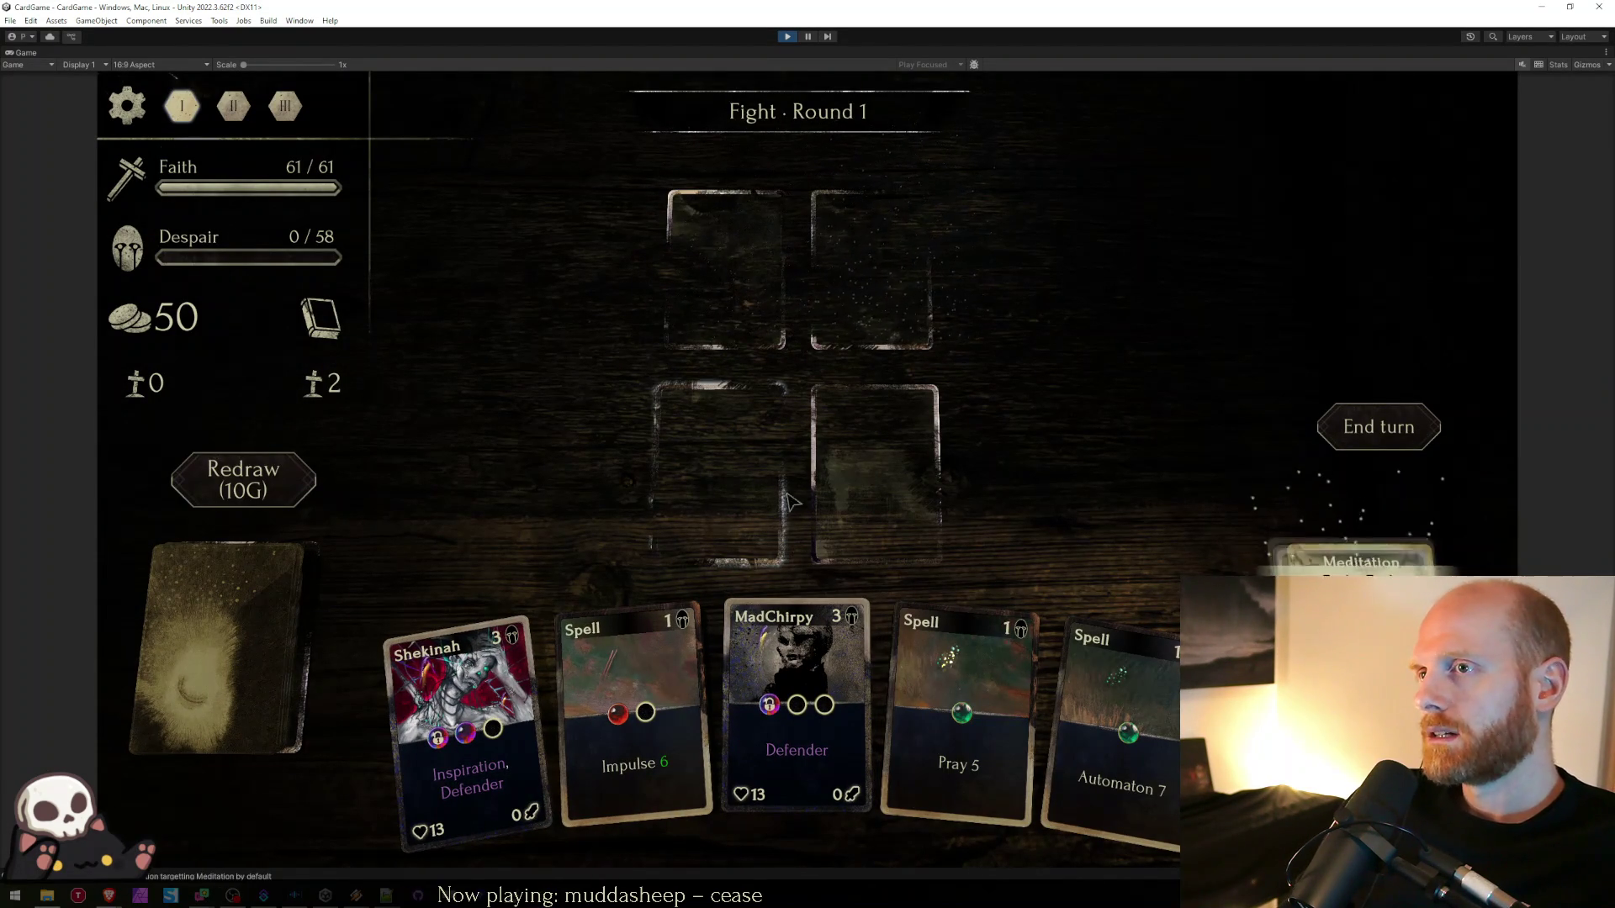
left_click(774, 389)
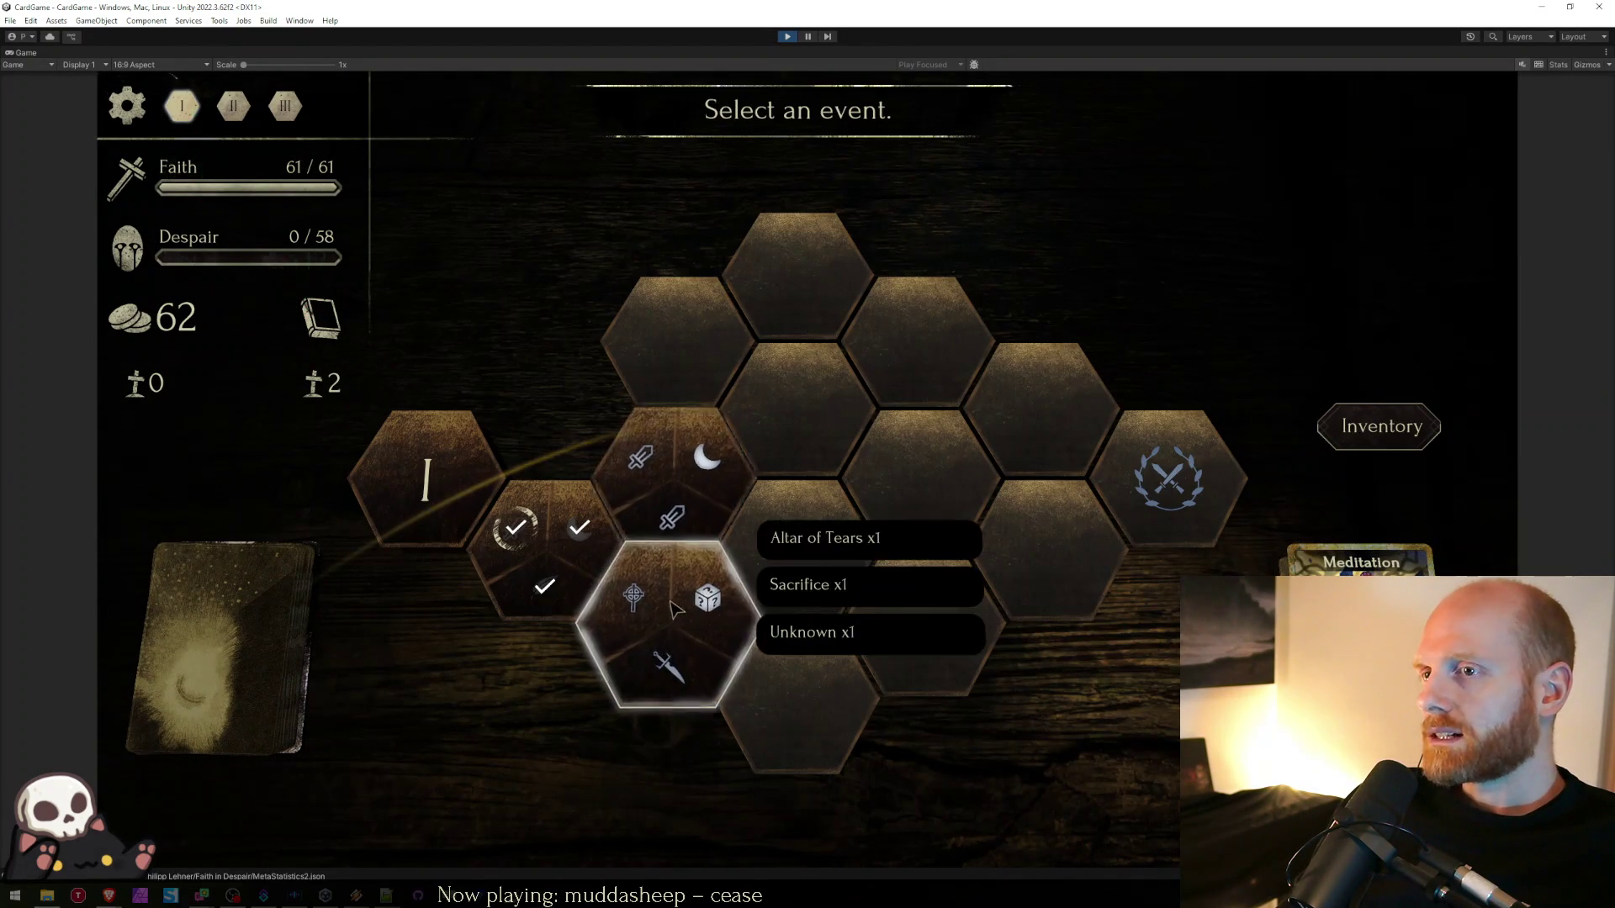
- Upgrade a card at the upgrade event, then enter the lacrima combining event
left_click(676, 608)
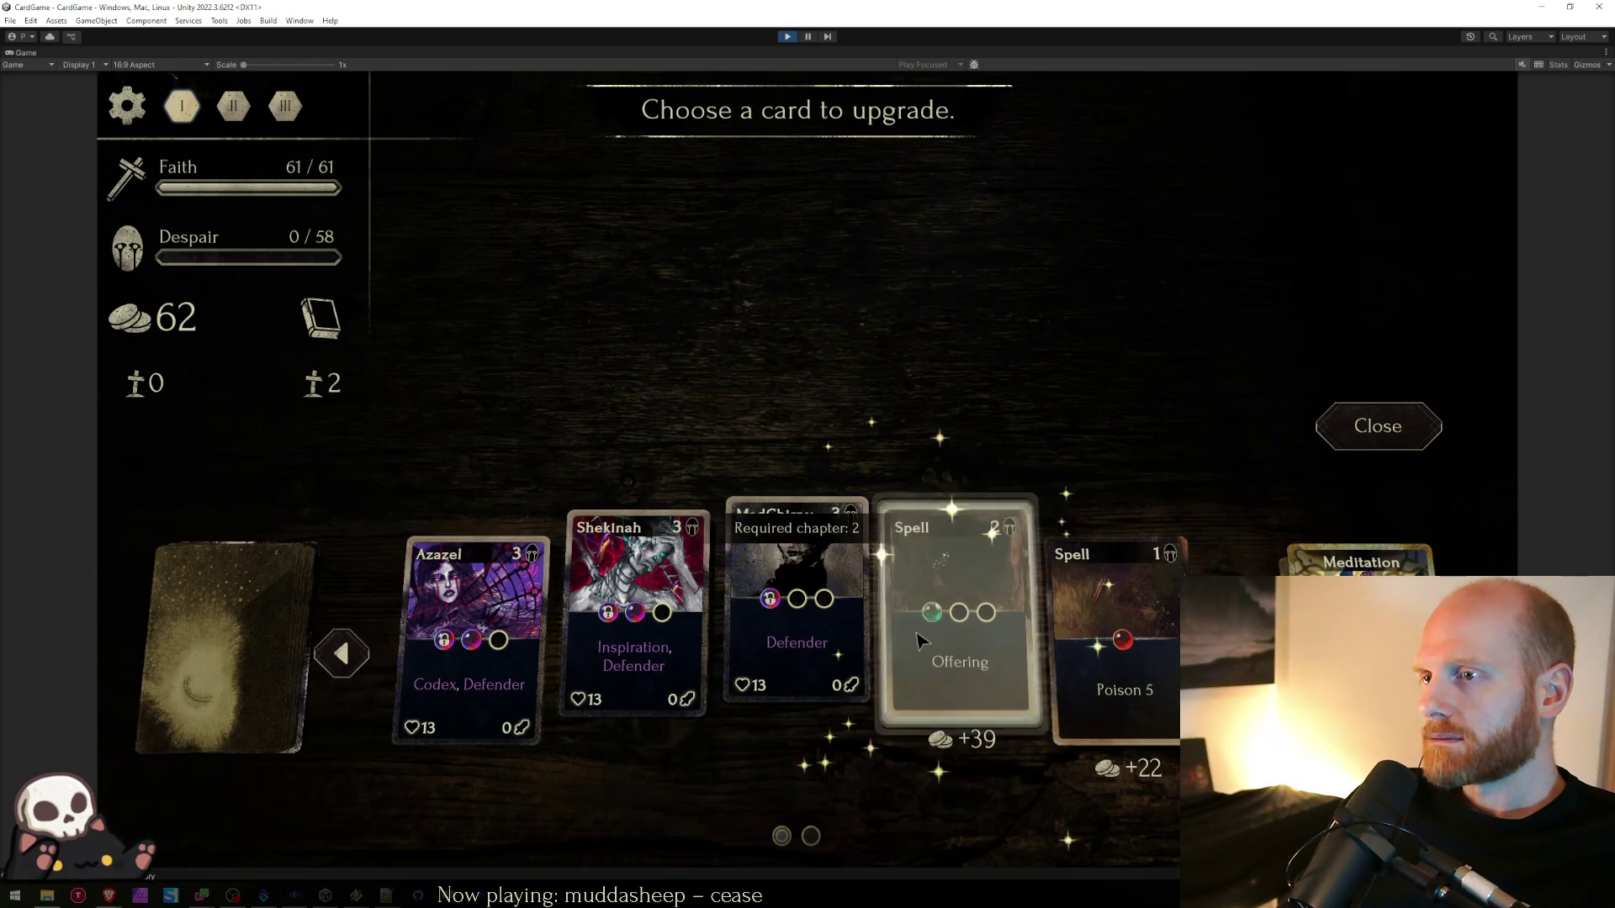
left_click(920, 642)
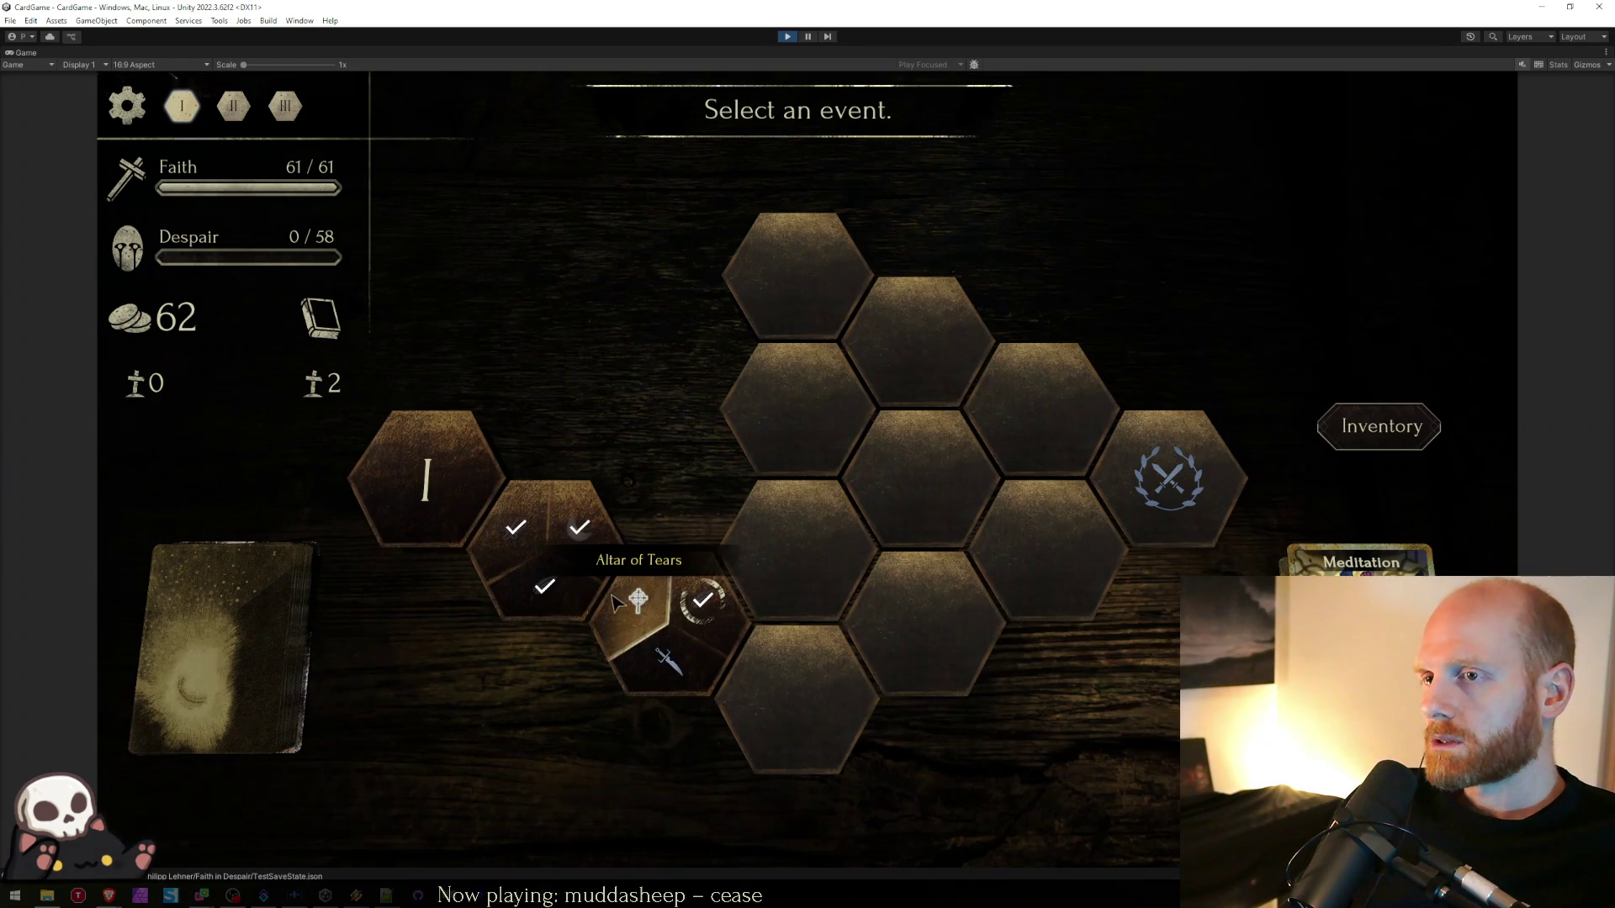
left_click(618, 601)
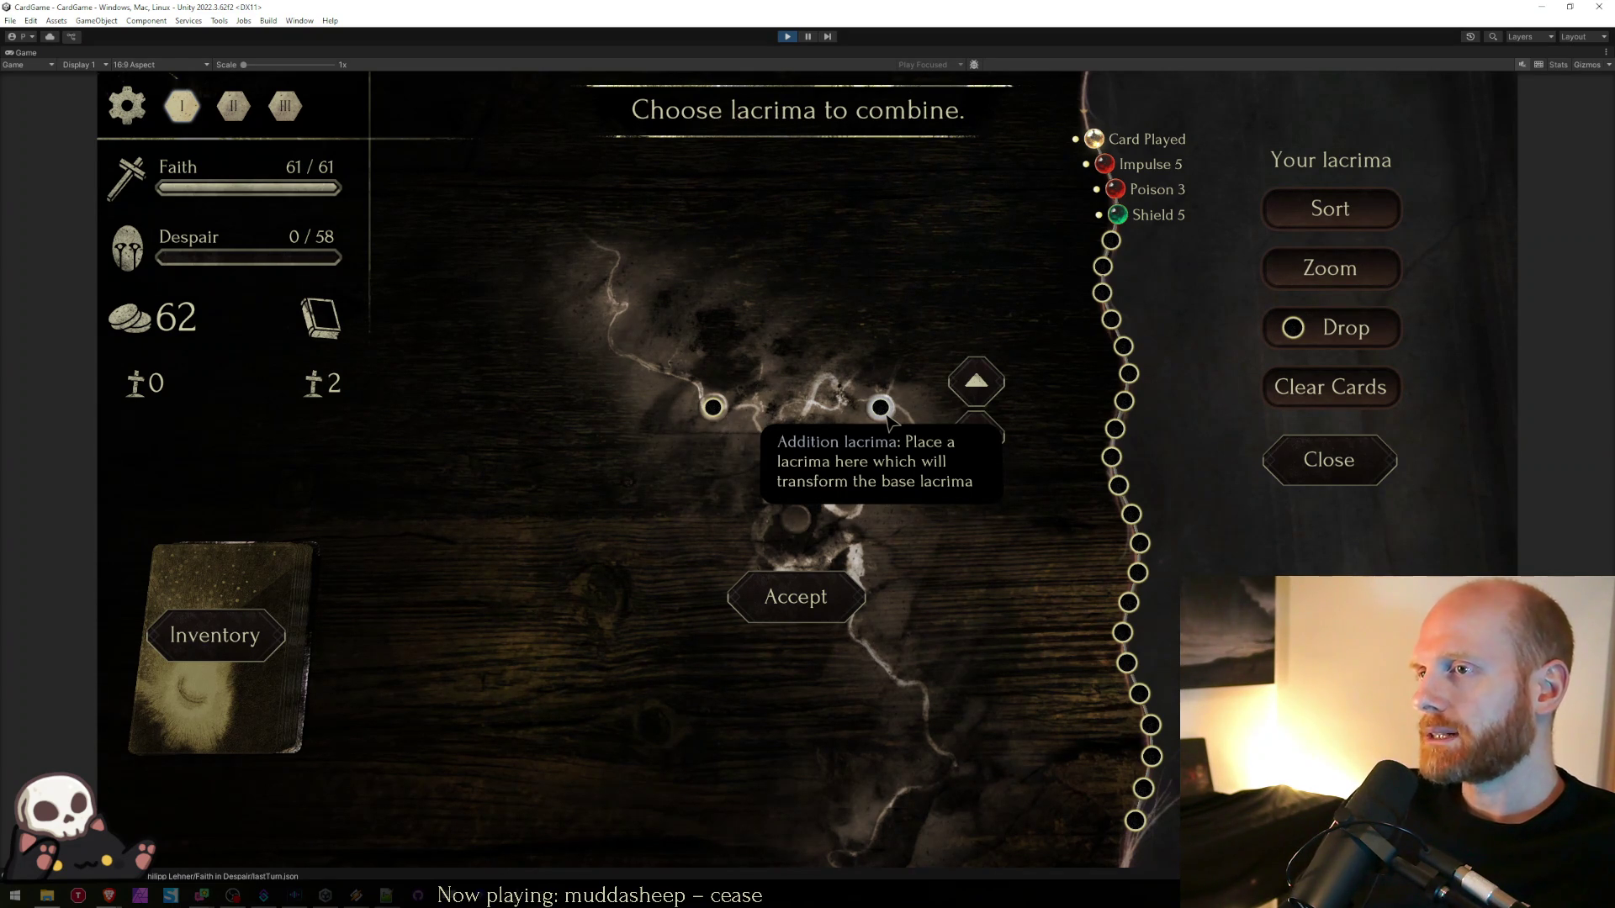
- Try Poison 3 and Card Played in the combine socket, then clear them back out
left_click(1117, 190)
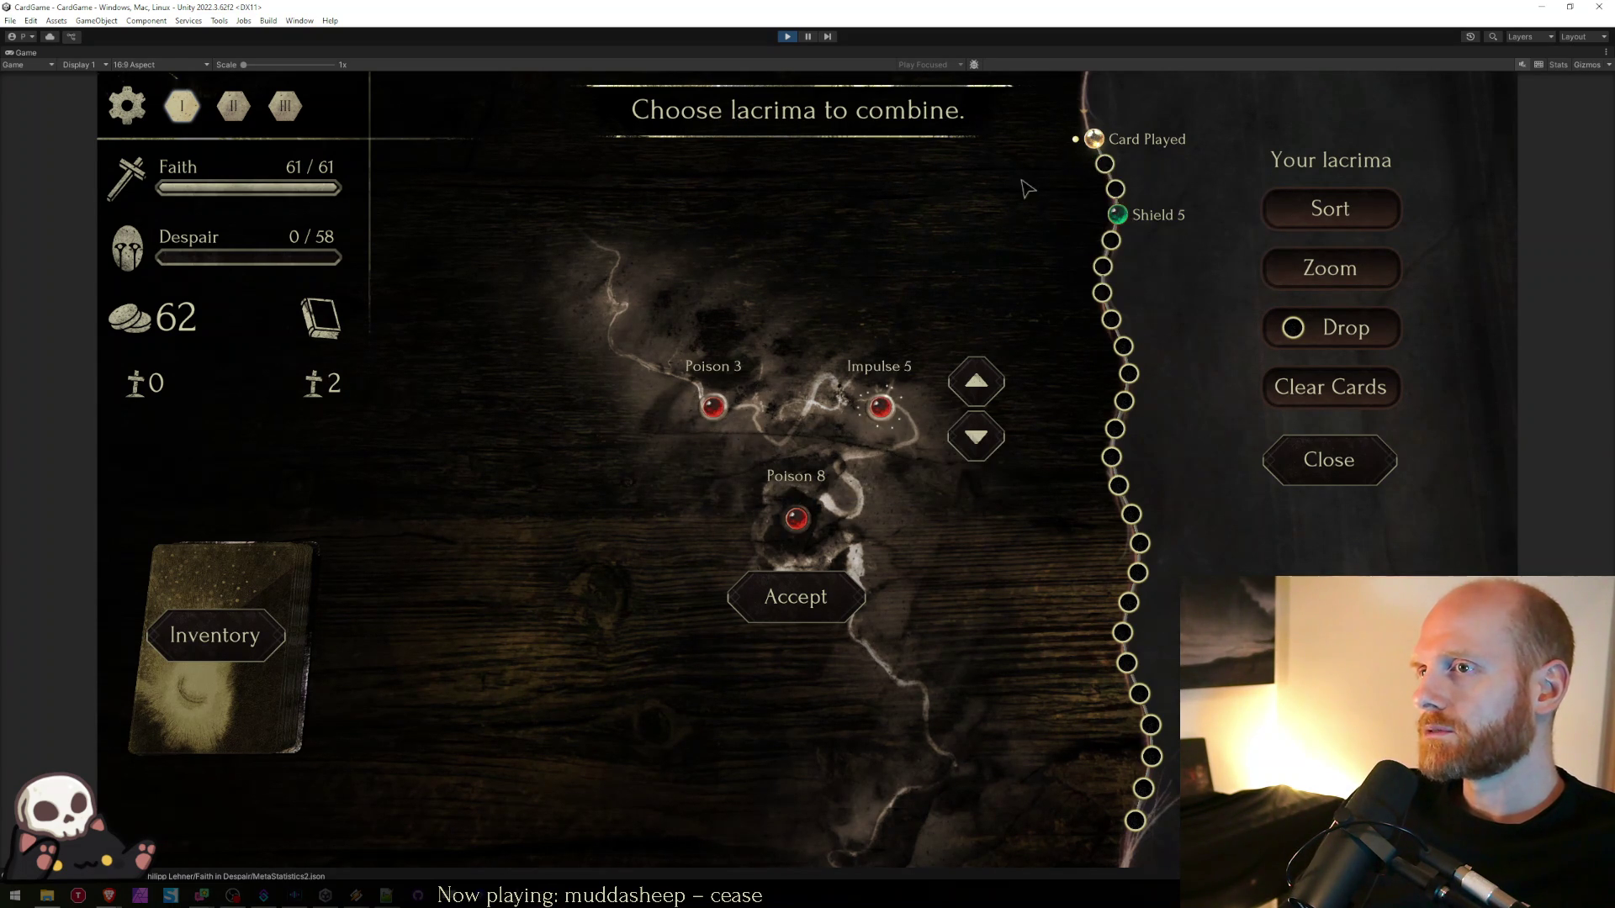
mouse_move(720, 407)
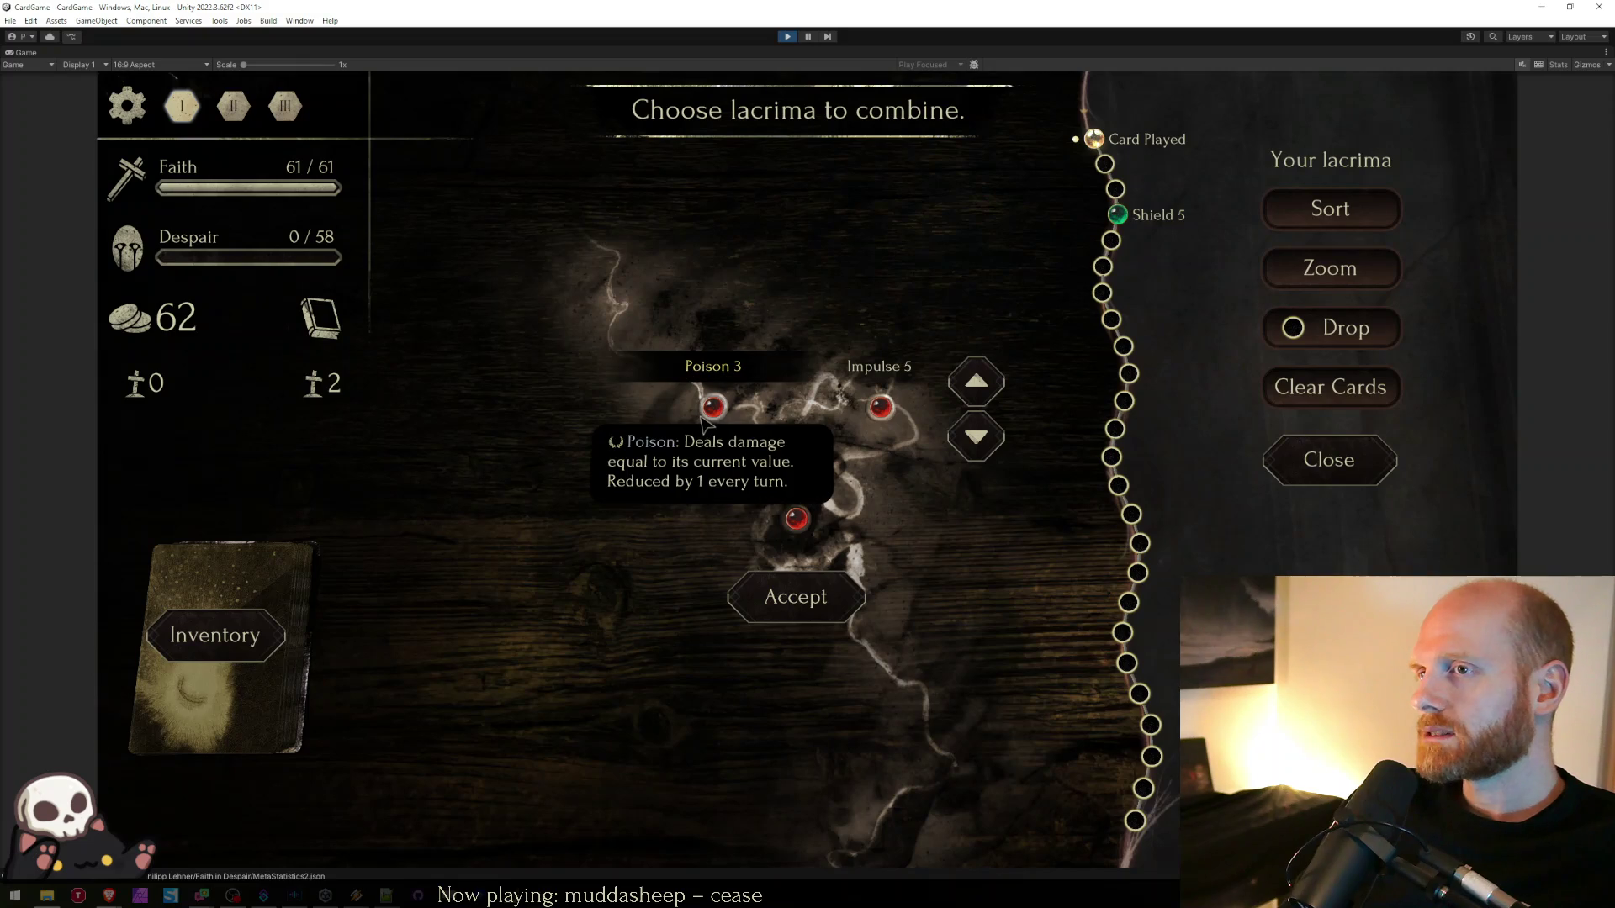
mouse_move(828, 543)
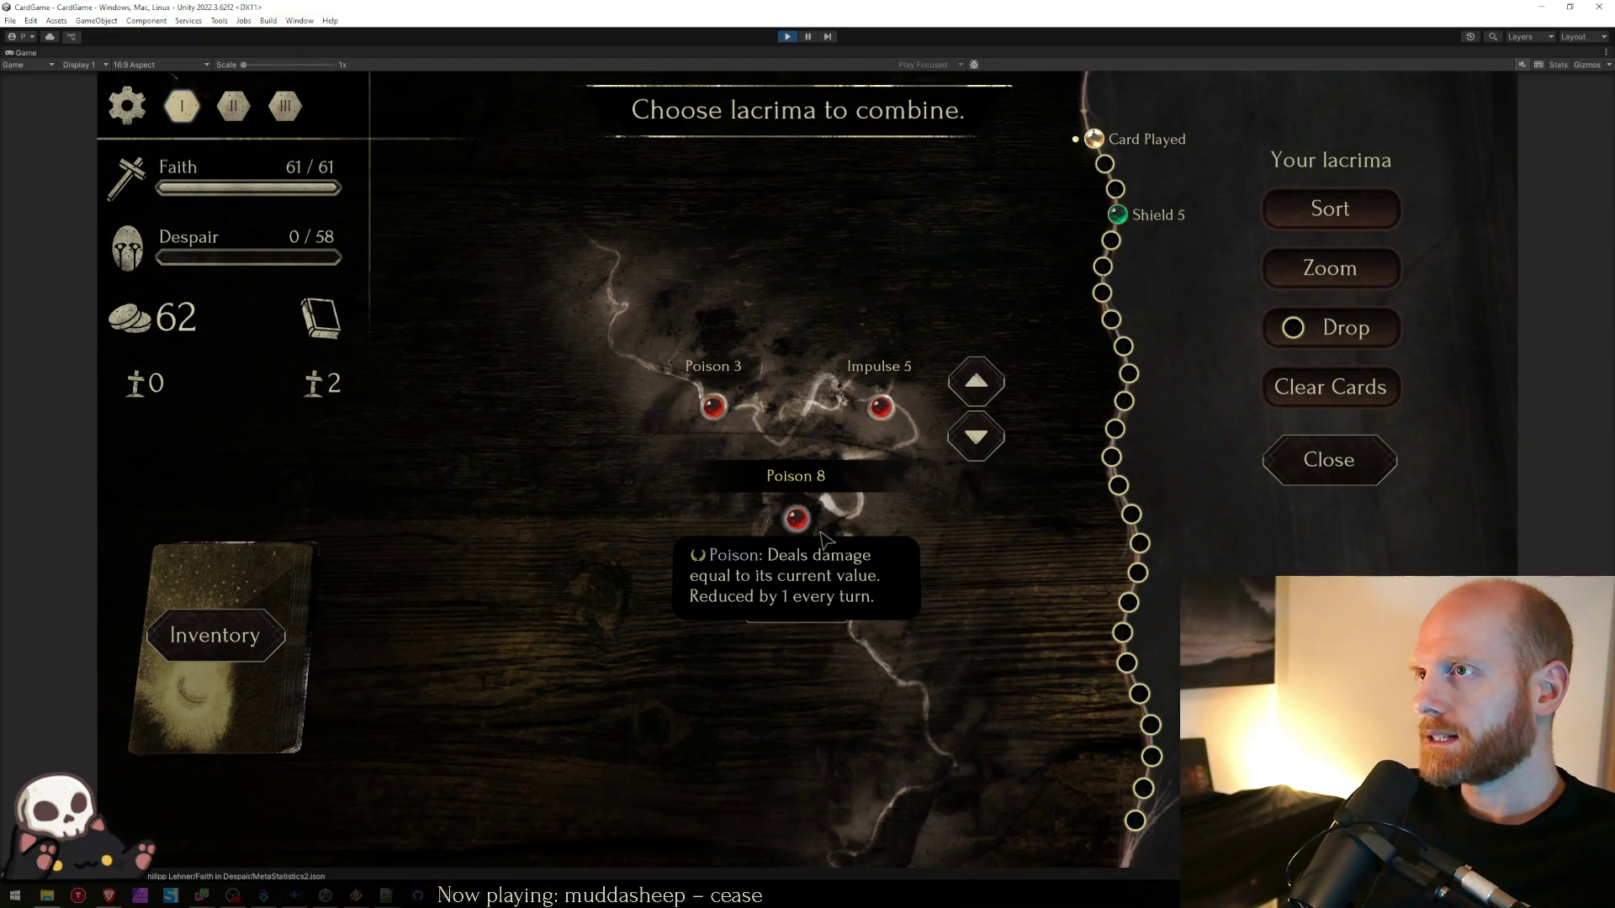
left_click_drag(1093, 137, 713, 407)
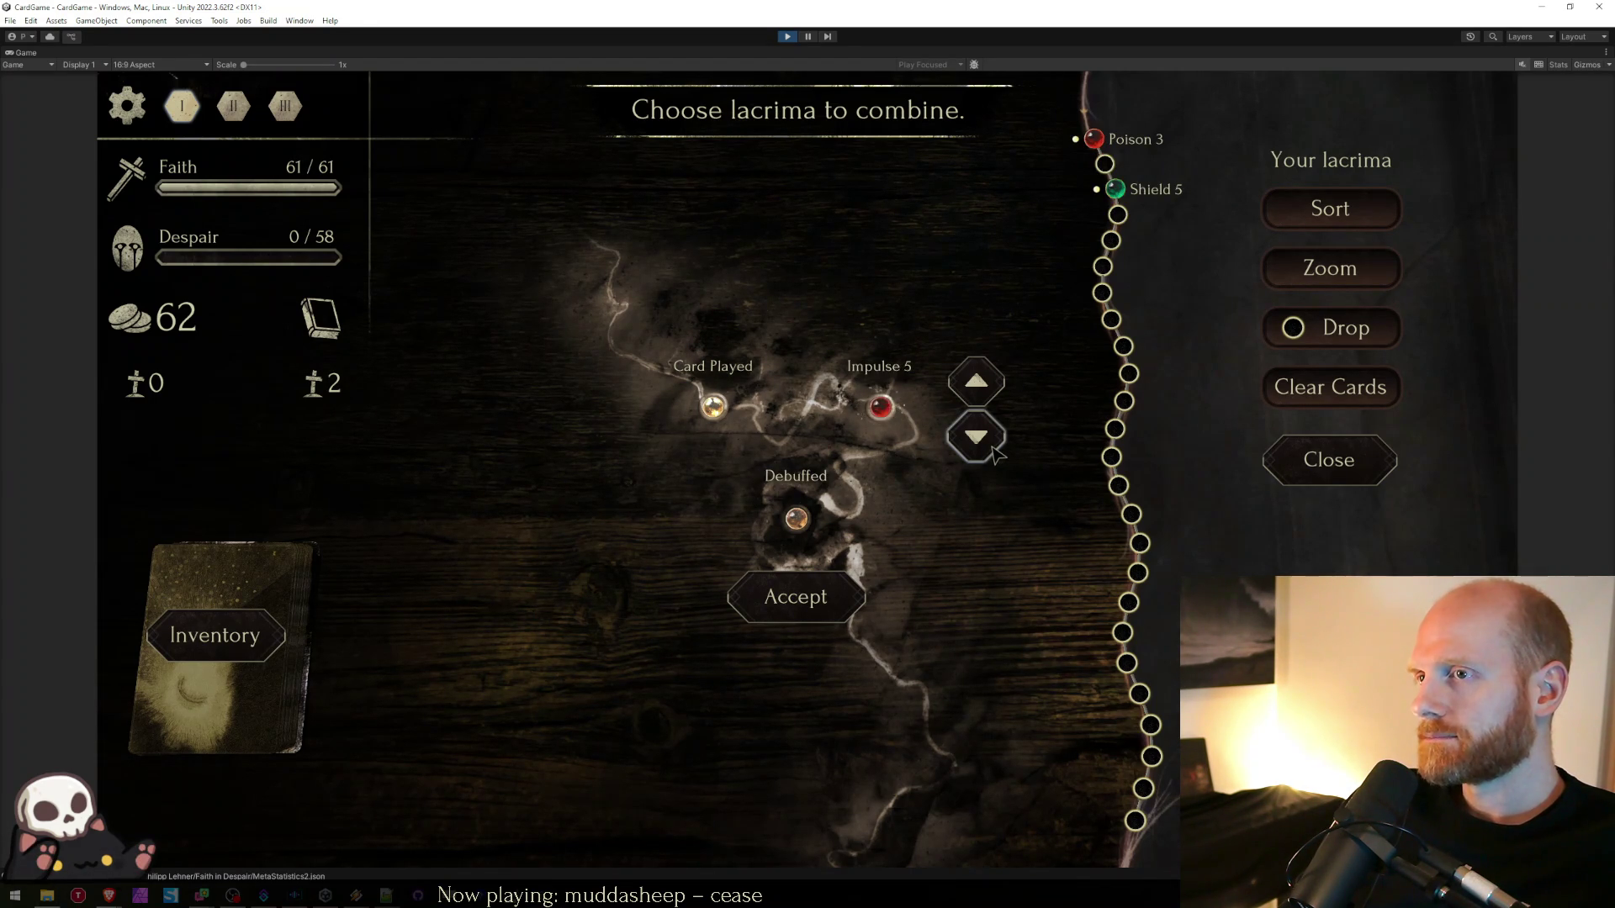
left_click(993, 450)
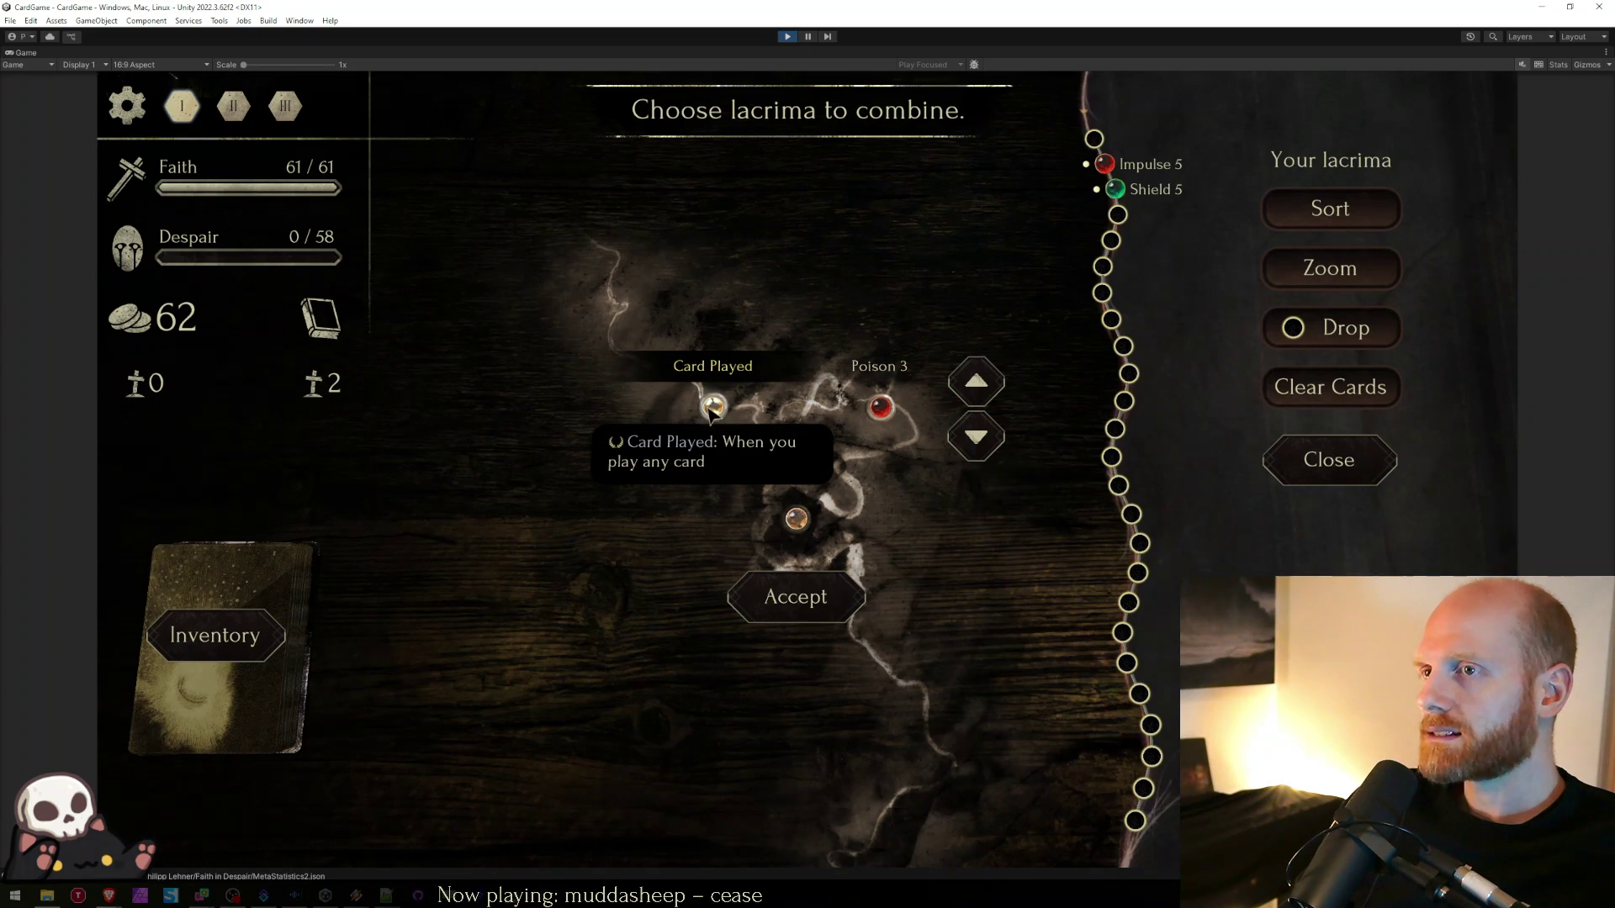
left_click(713, 409)
left_click(887, 411)
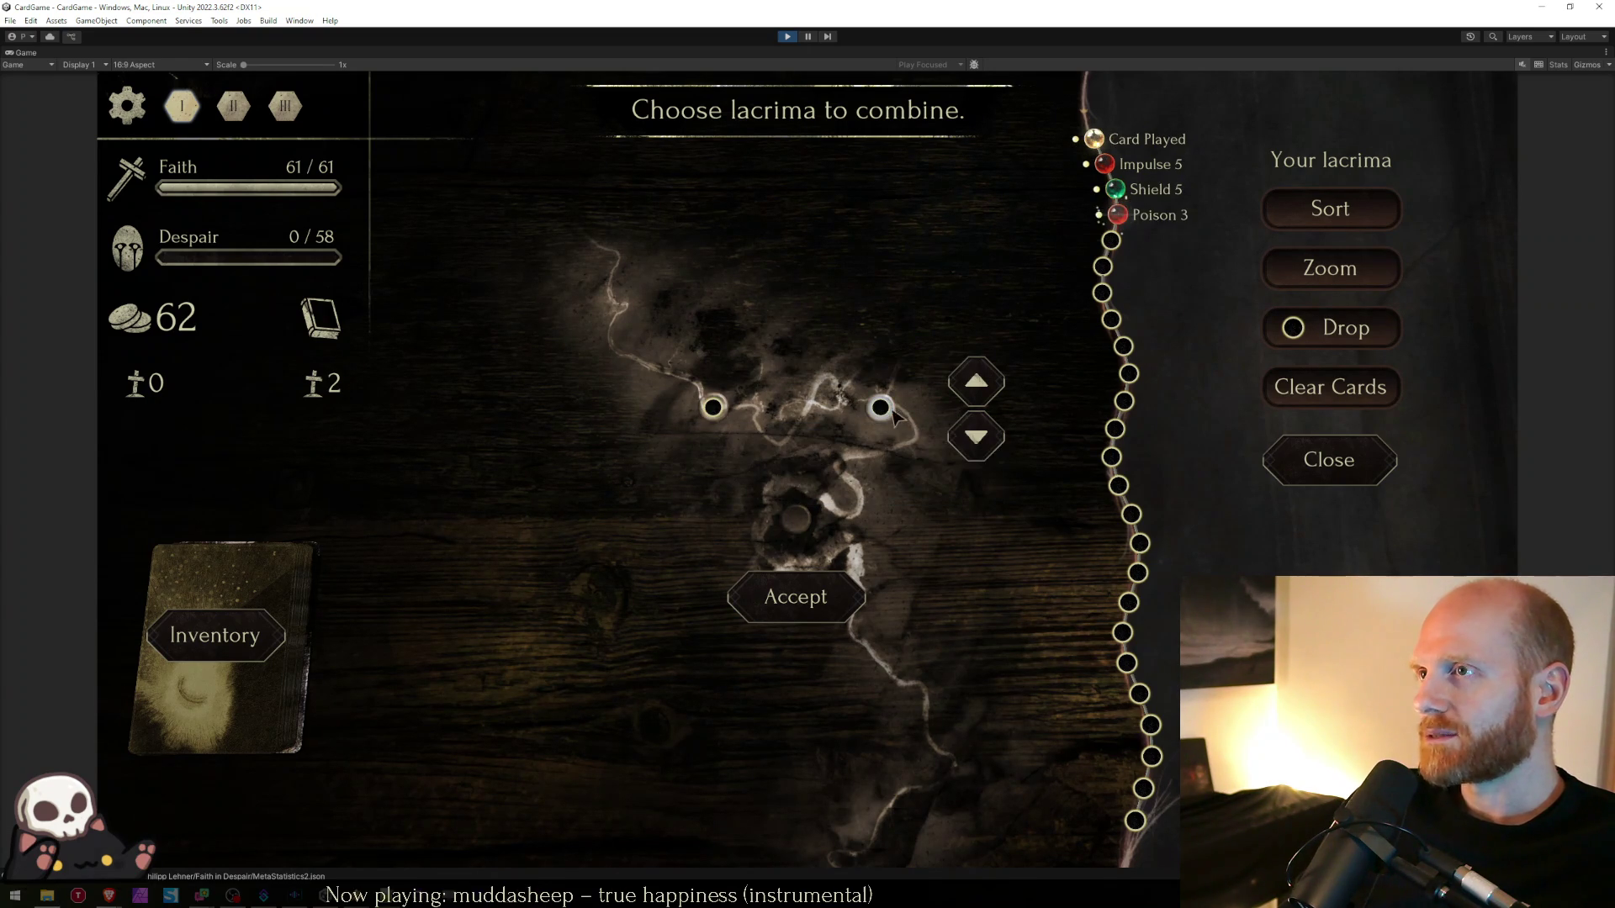
- Combine Impulse 5 and Shield 5 and accept the resulting Impulse 10
left_click(1104, 164)
left_click(1115, 189)
left_click(795, 597)
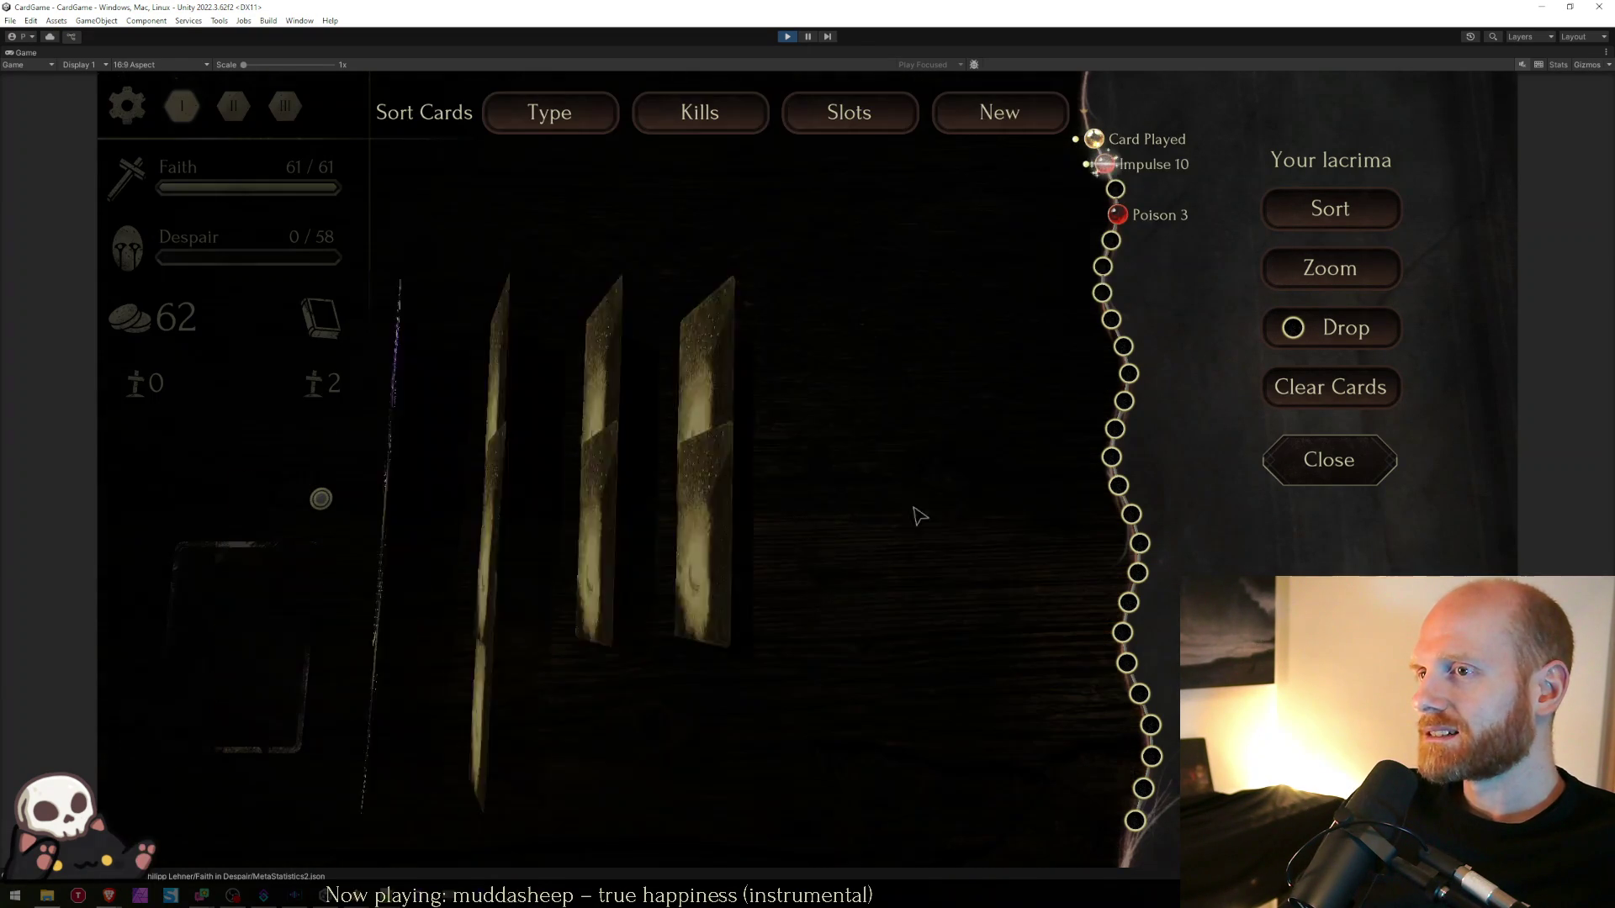
- Socket Impulse 10 and Card Played into MadChirpy's card and close the inventory
left_click(1104, 164)
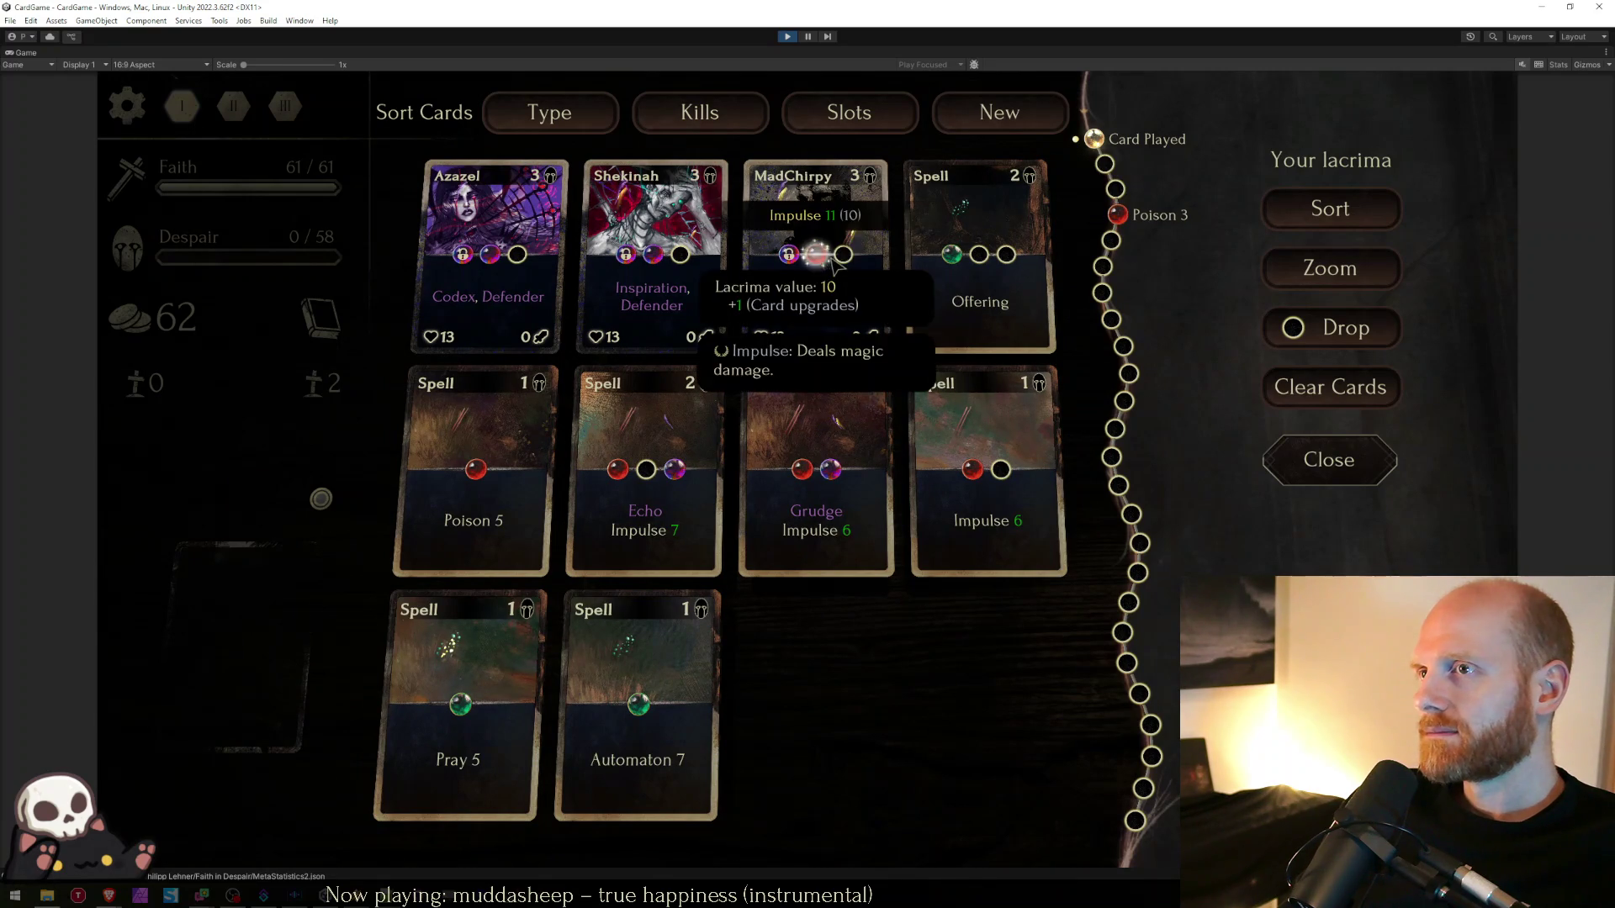
left_click(845, 263)
left_click(846, 257)
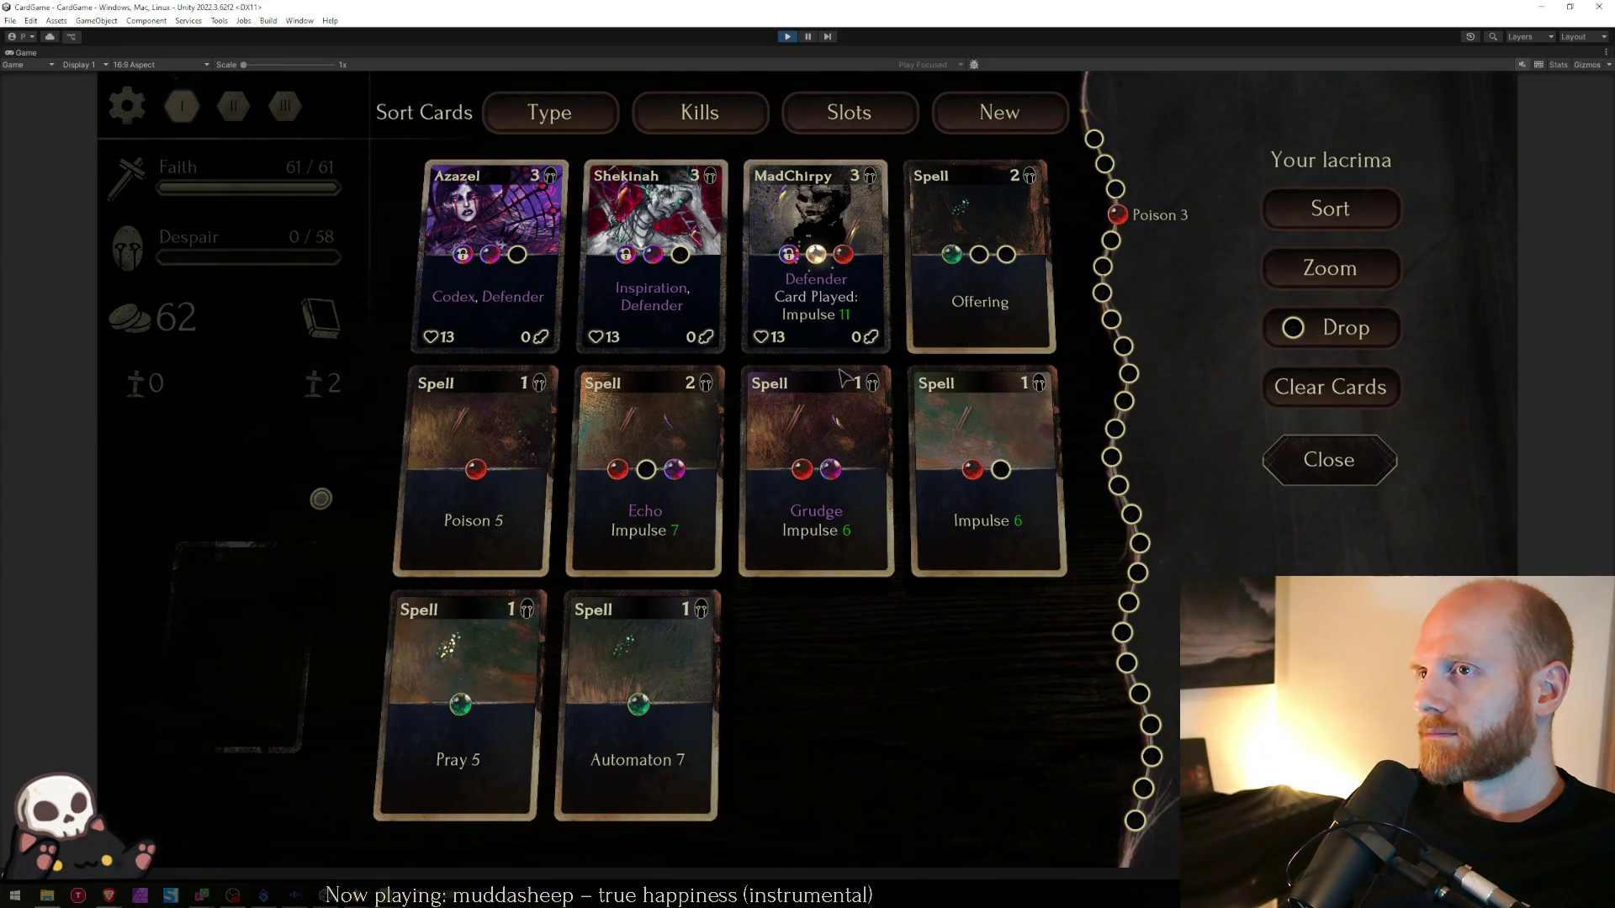
mouse_move(627, 267)
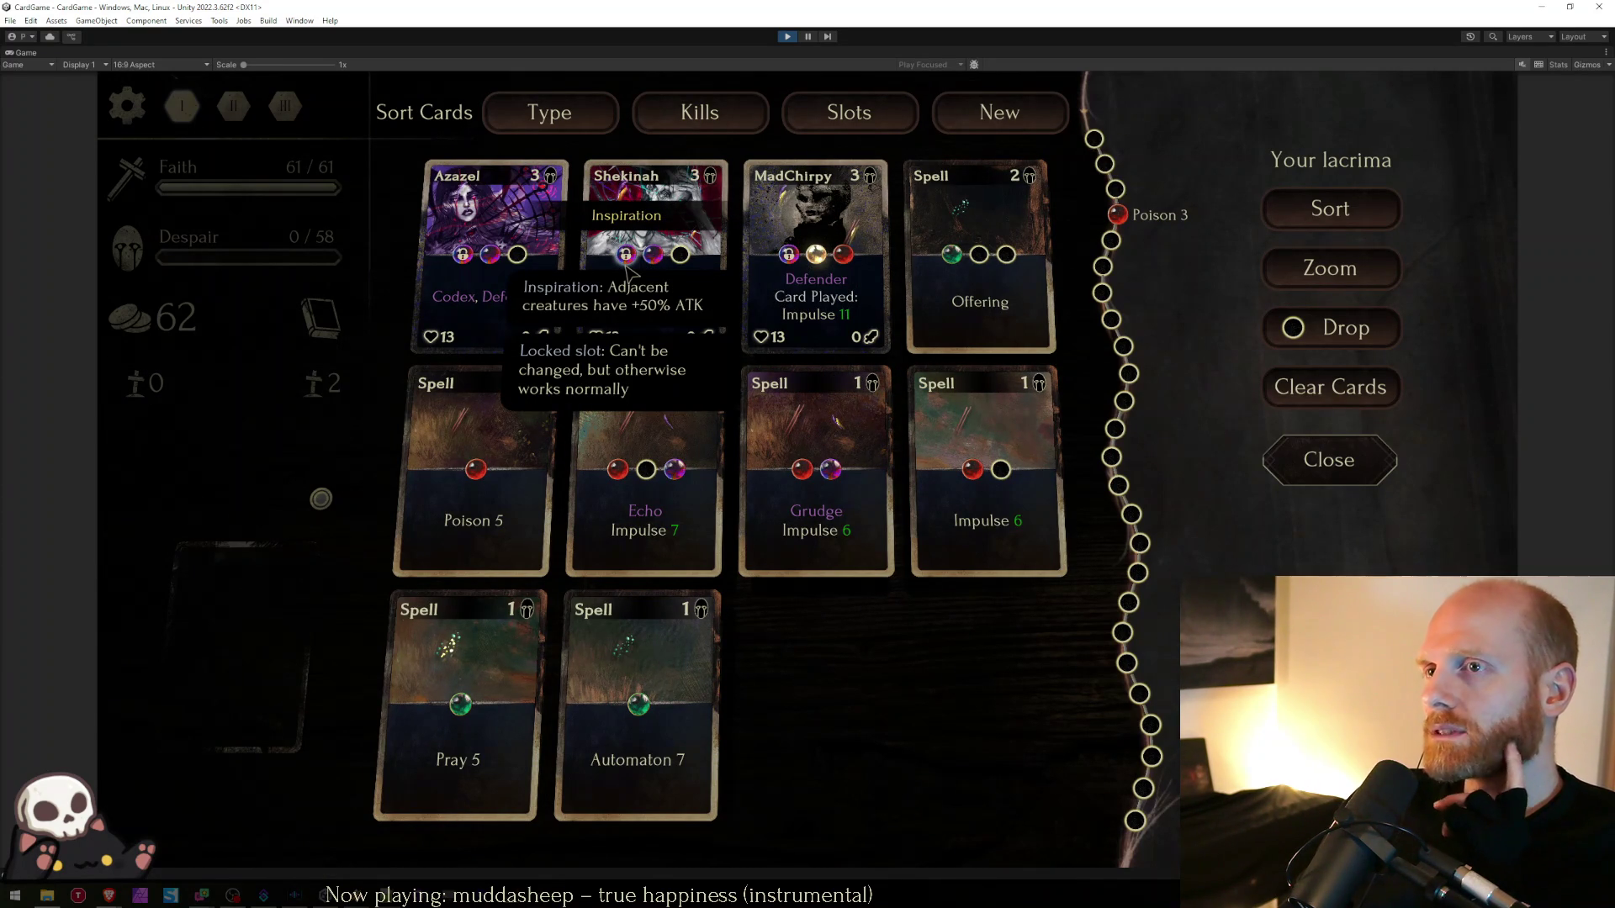
key("Escape")
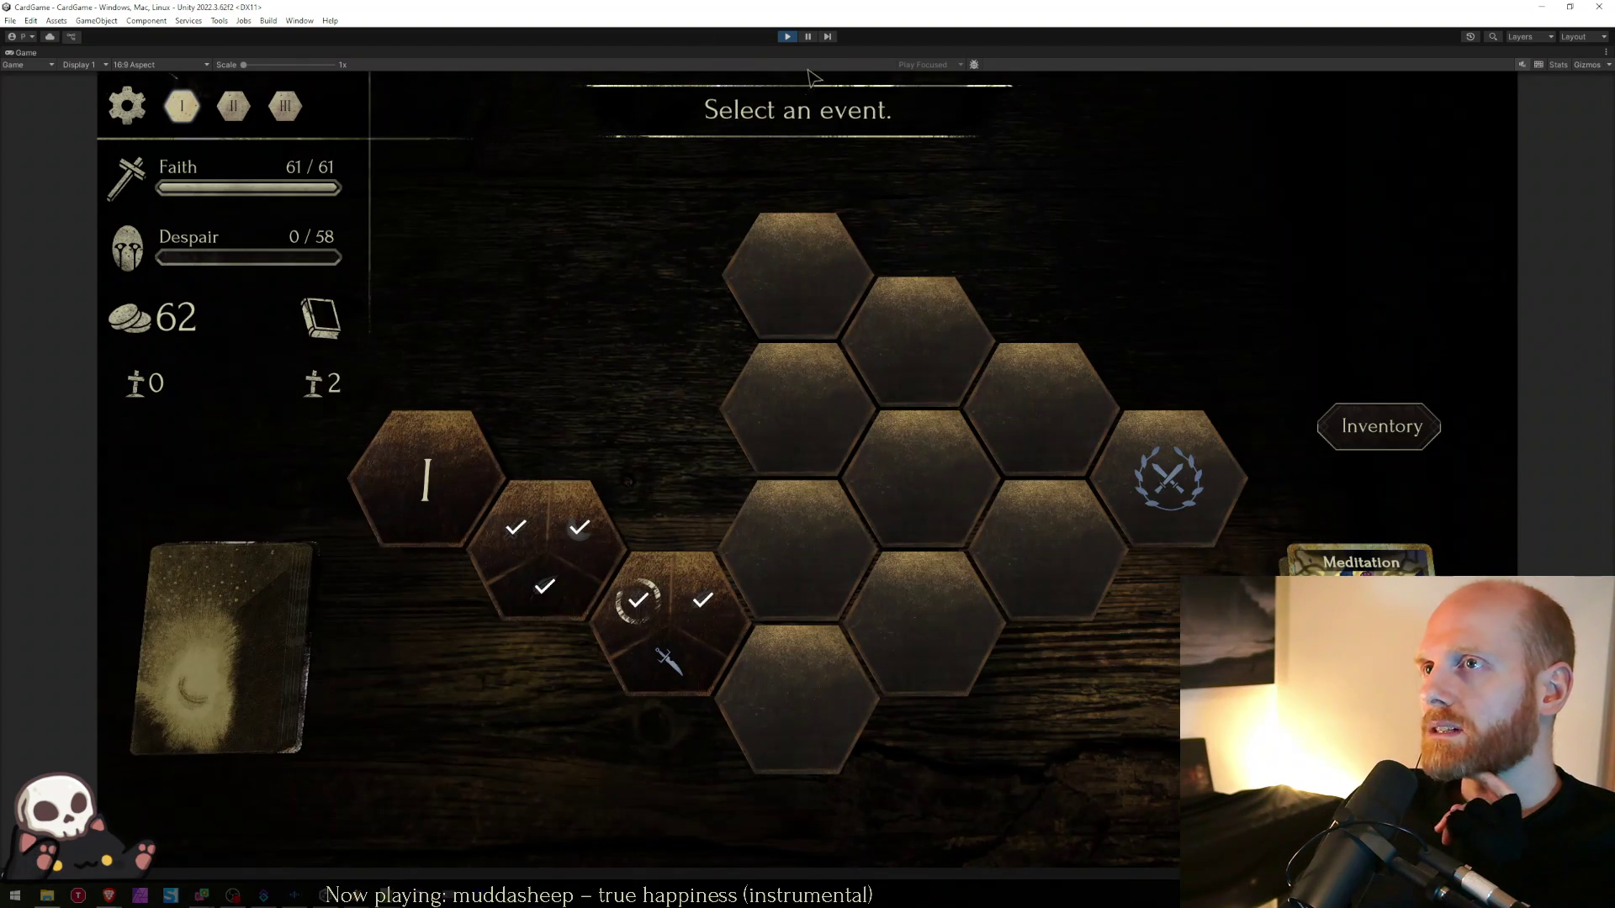
key("alt+Tab")
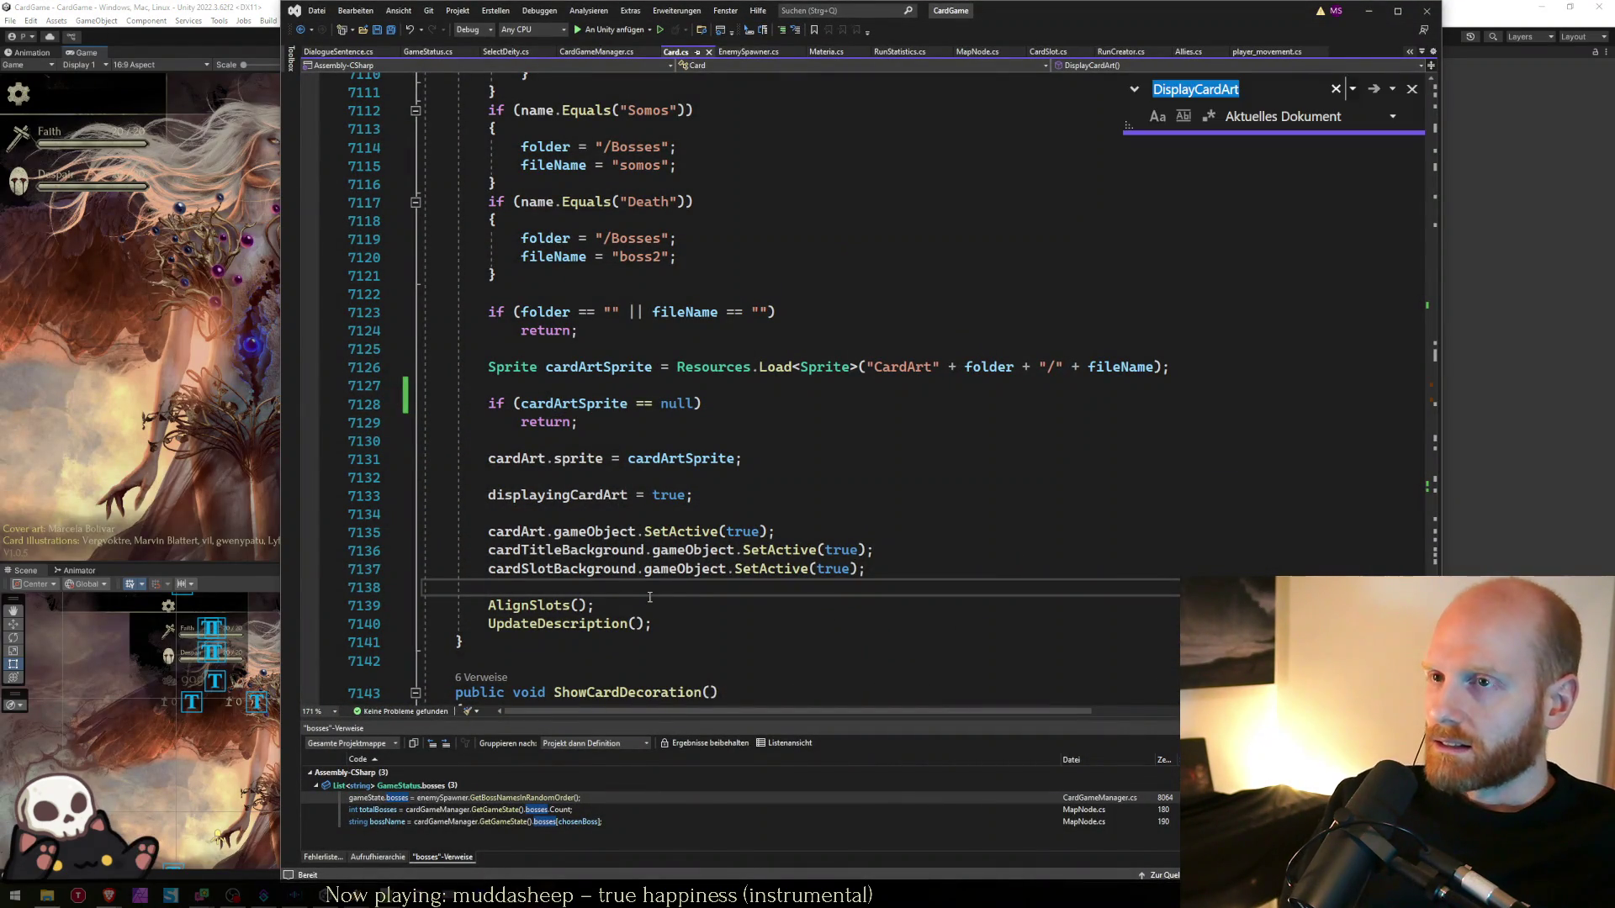
- Search Card.cs for 'fille', dismiss the search, and switch to Notepad++
type("fille")
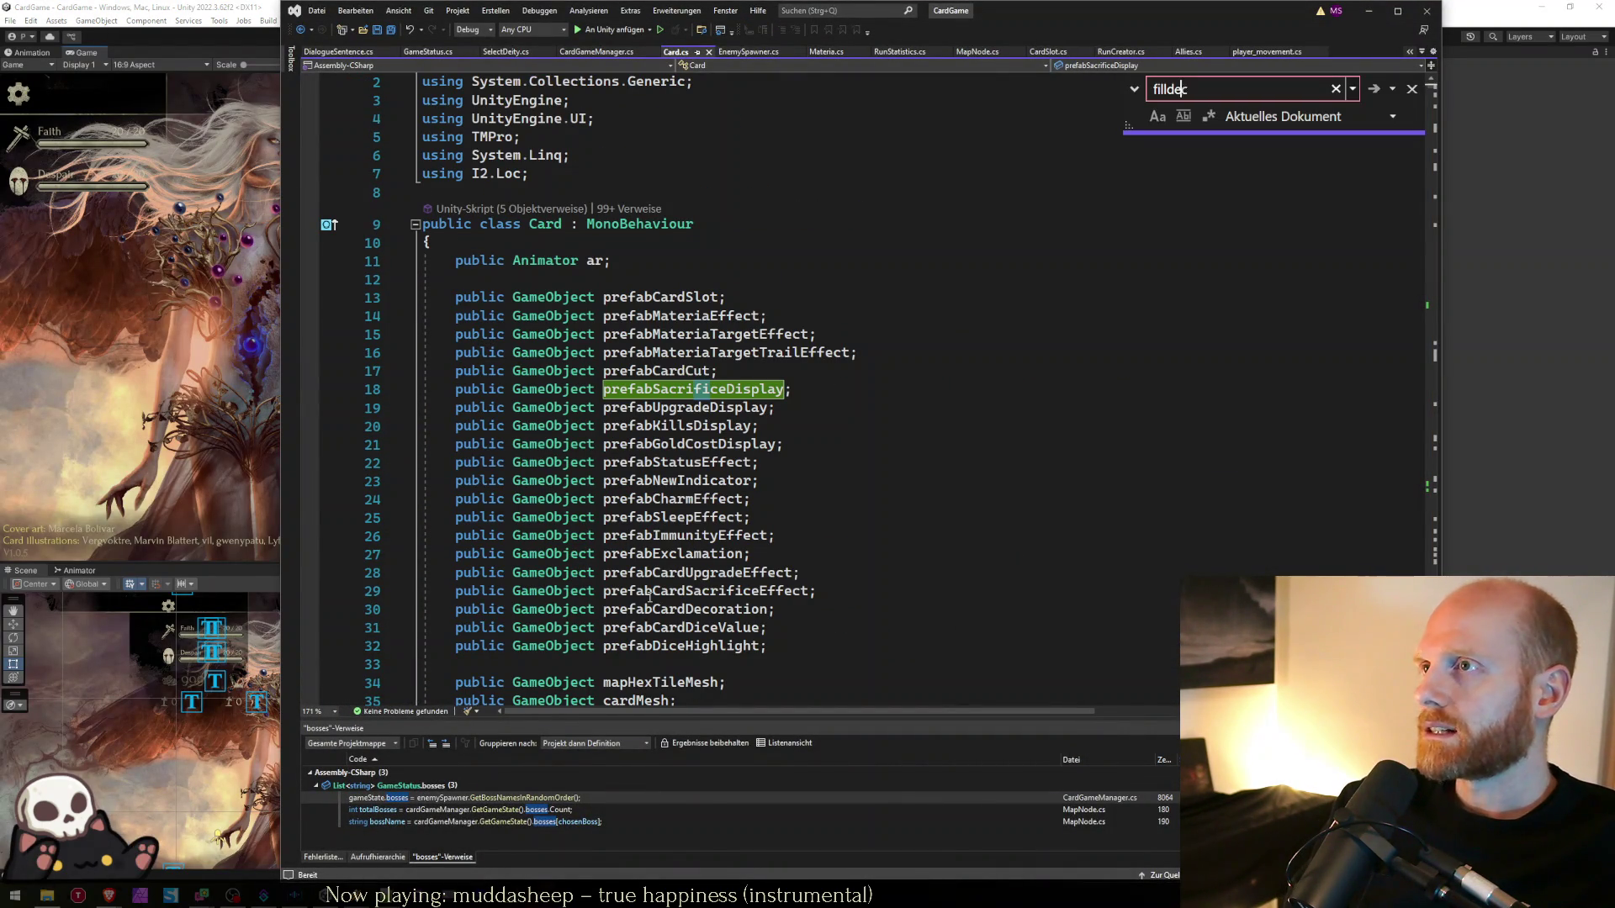
key("Escape")
key("alt+Tab")
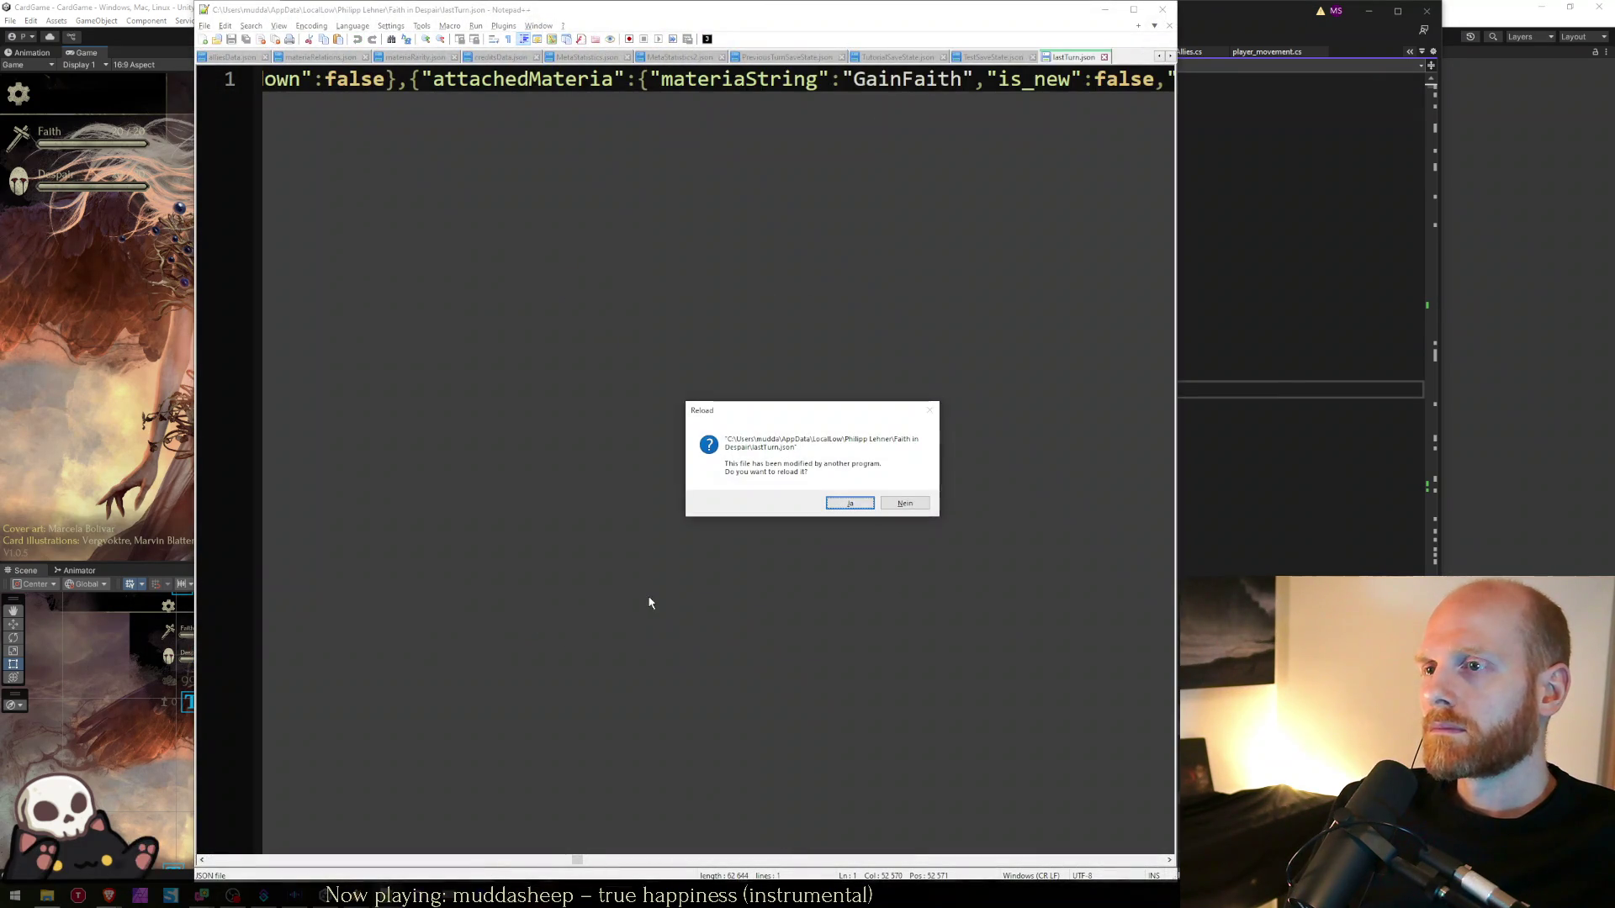
- Reload the changed files and browse the blessings data around Restoring Hope
key("Return")
key("Return")
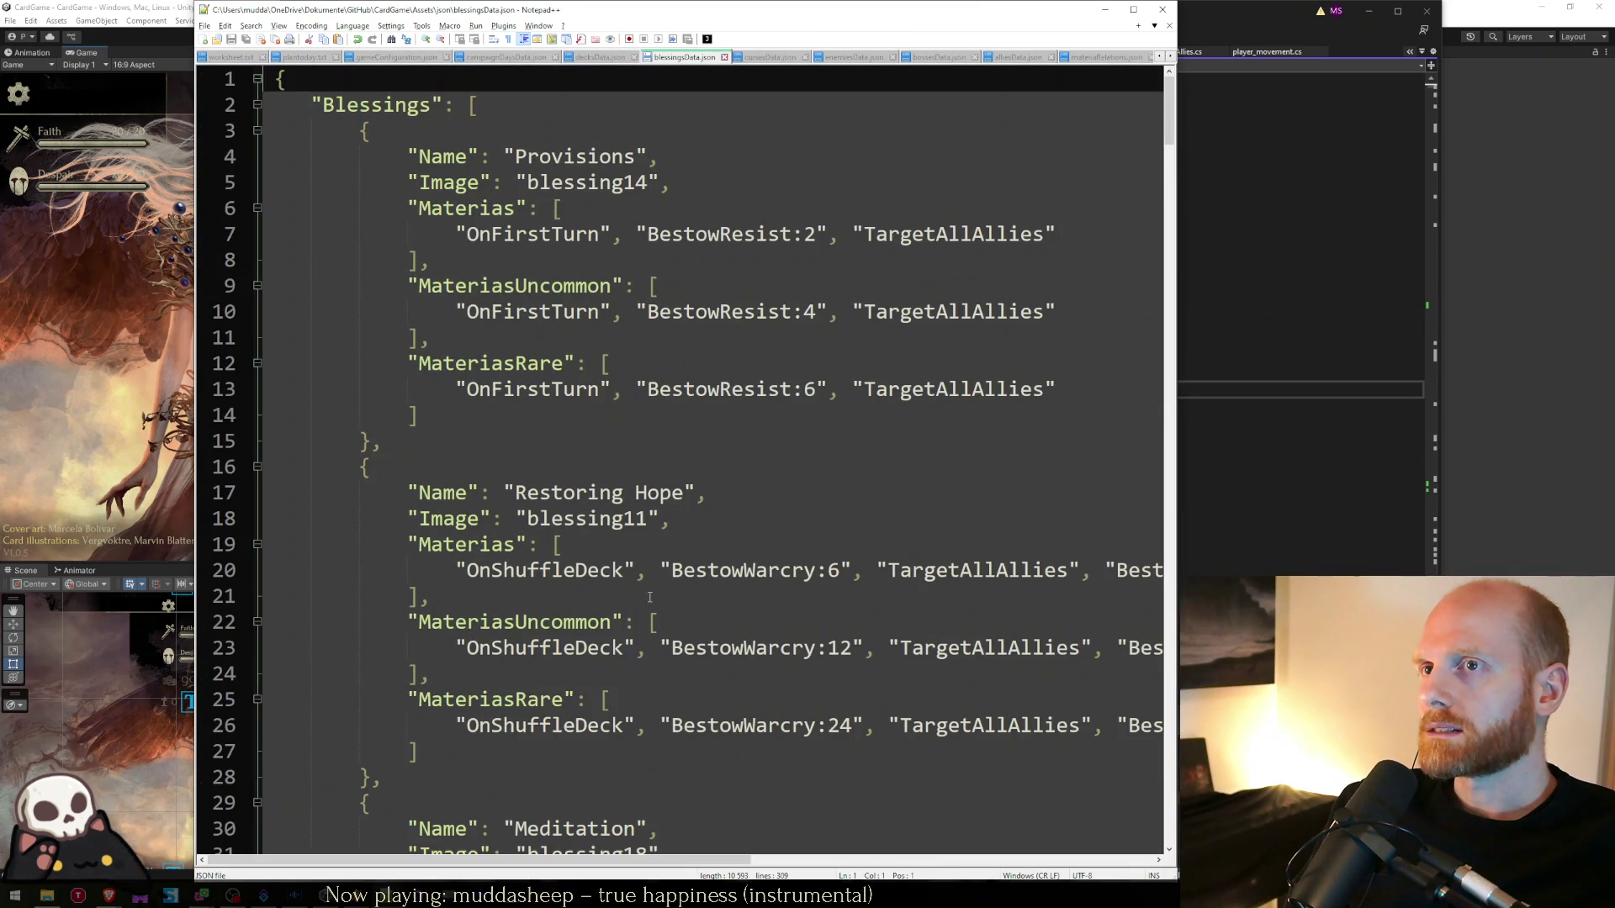
key("Down")
key("Down")
key("Down")
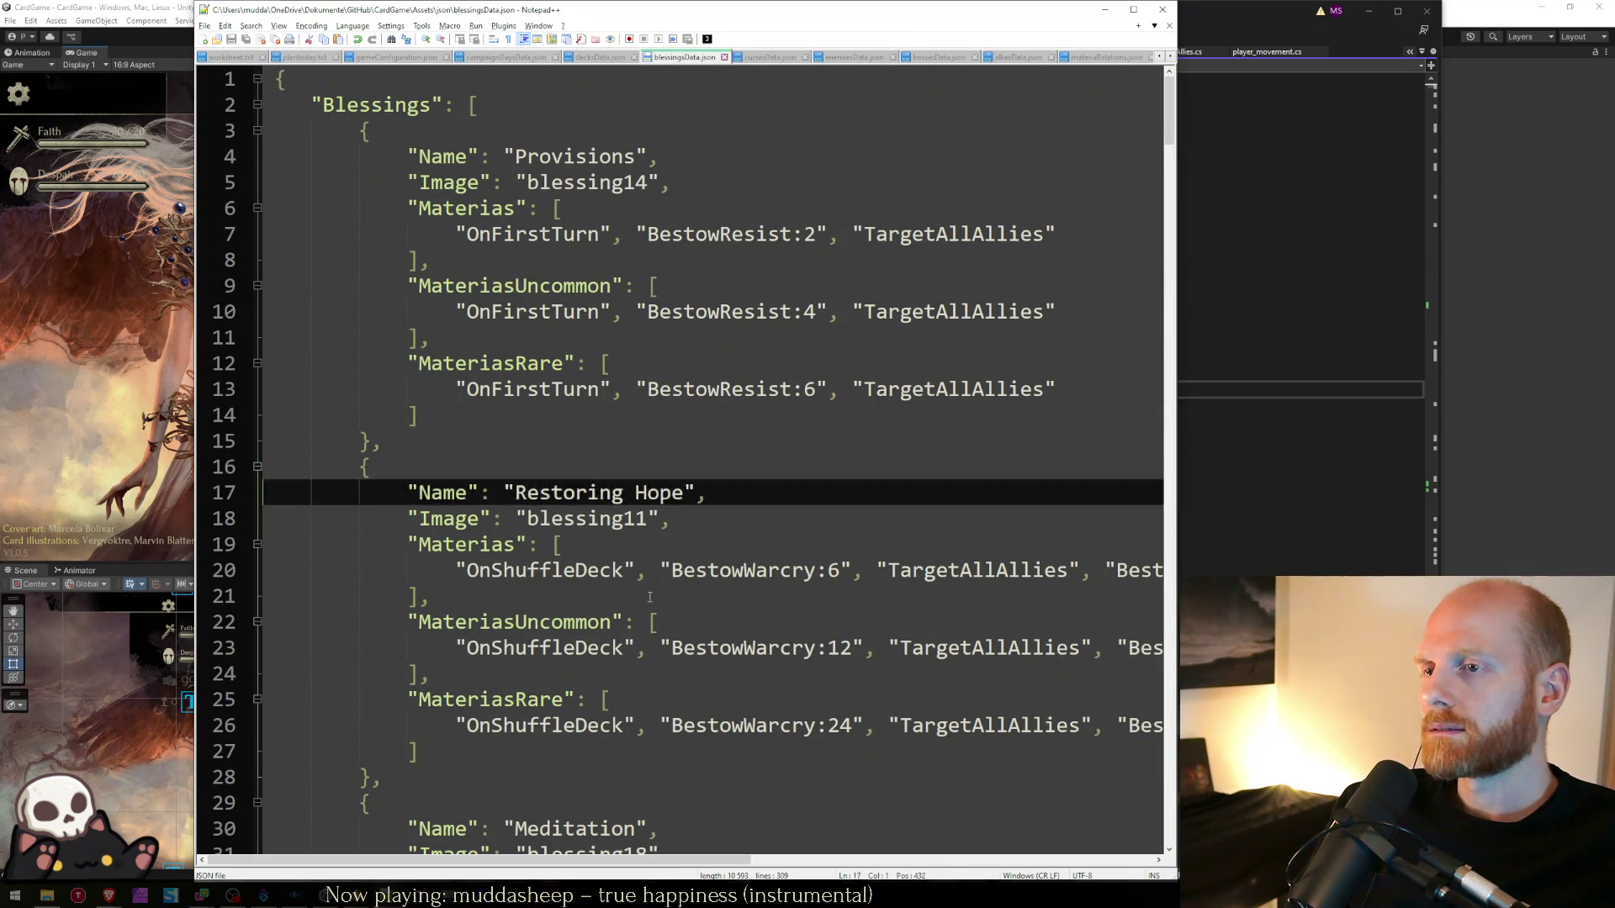
key("Down")
key("Down")
key("Down")
key("Up")
key("Up")
key("Up")
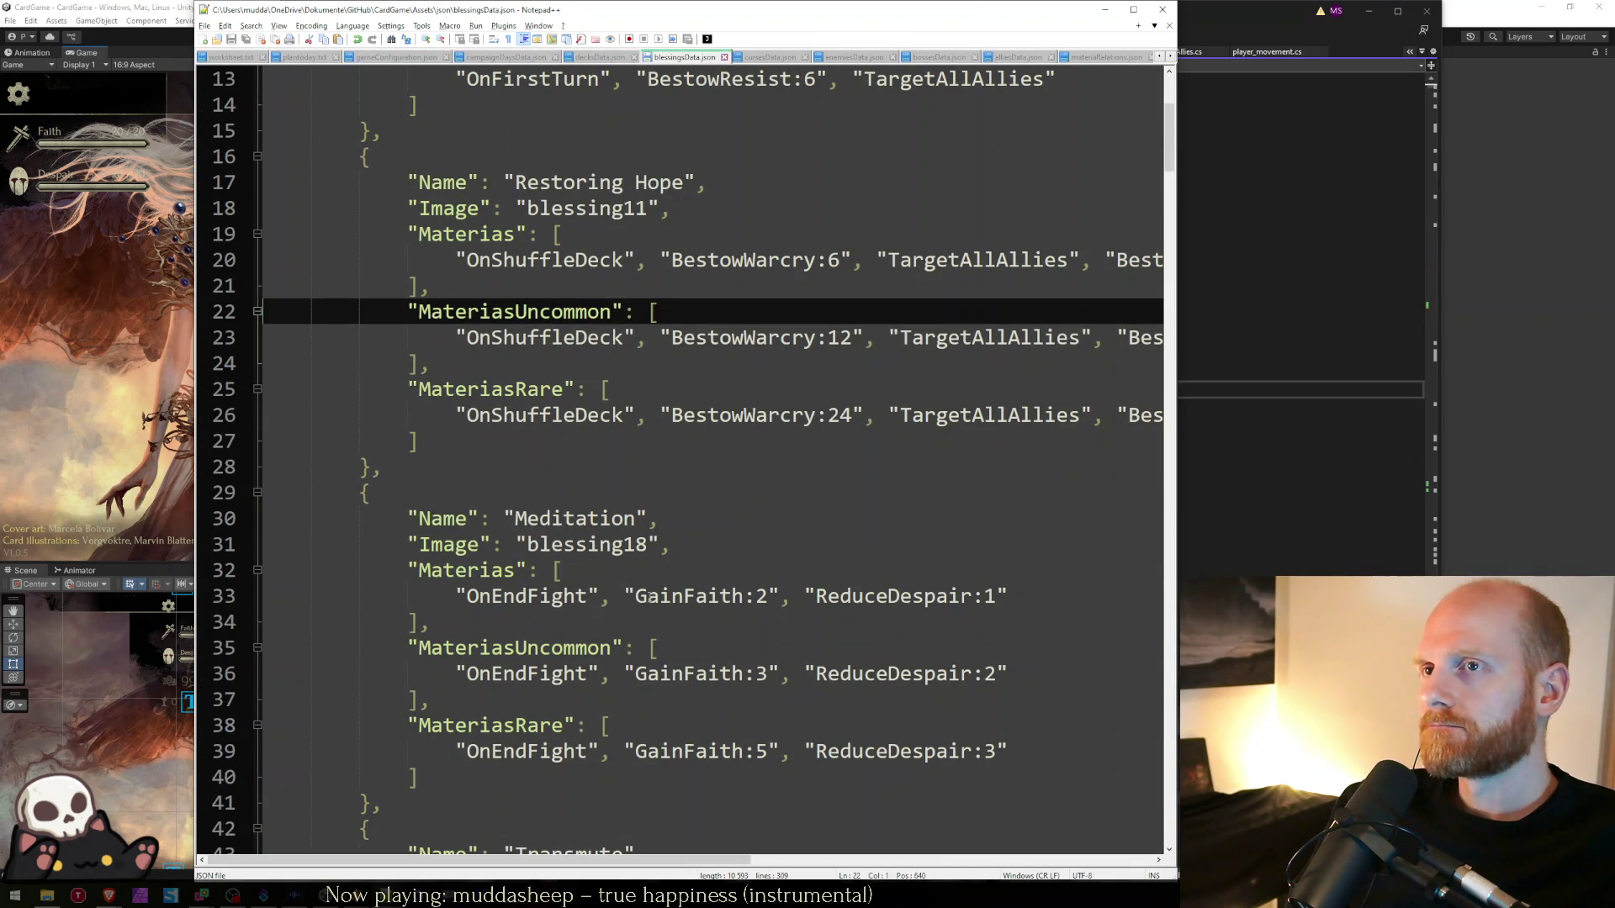
key("ctrl+f")
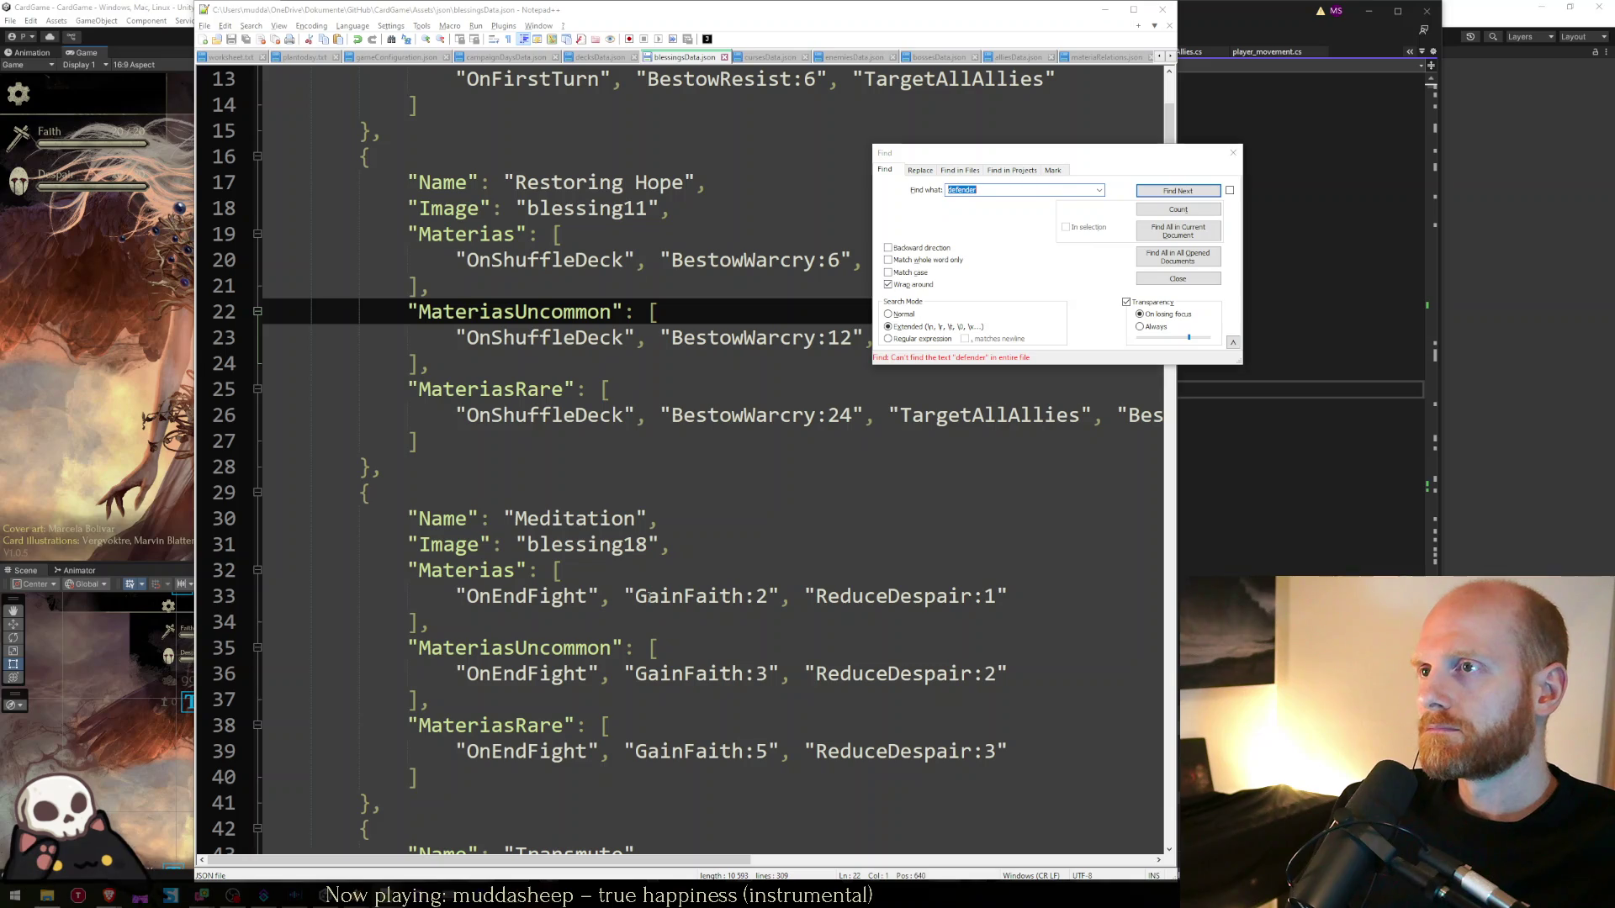
key("Escape")
key("Page_Down")
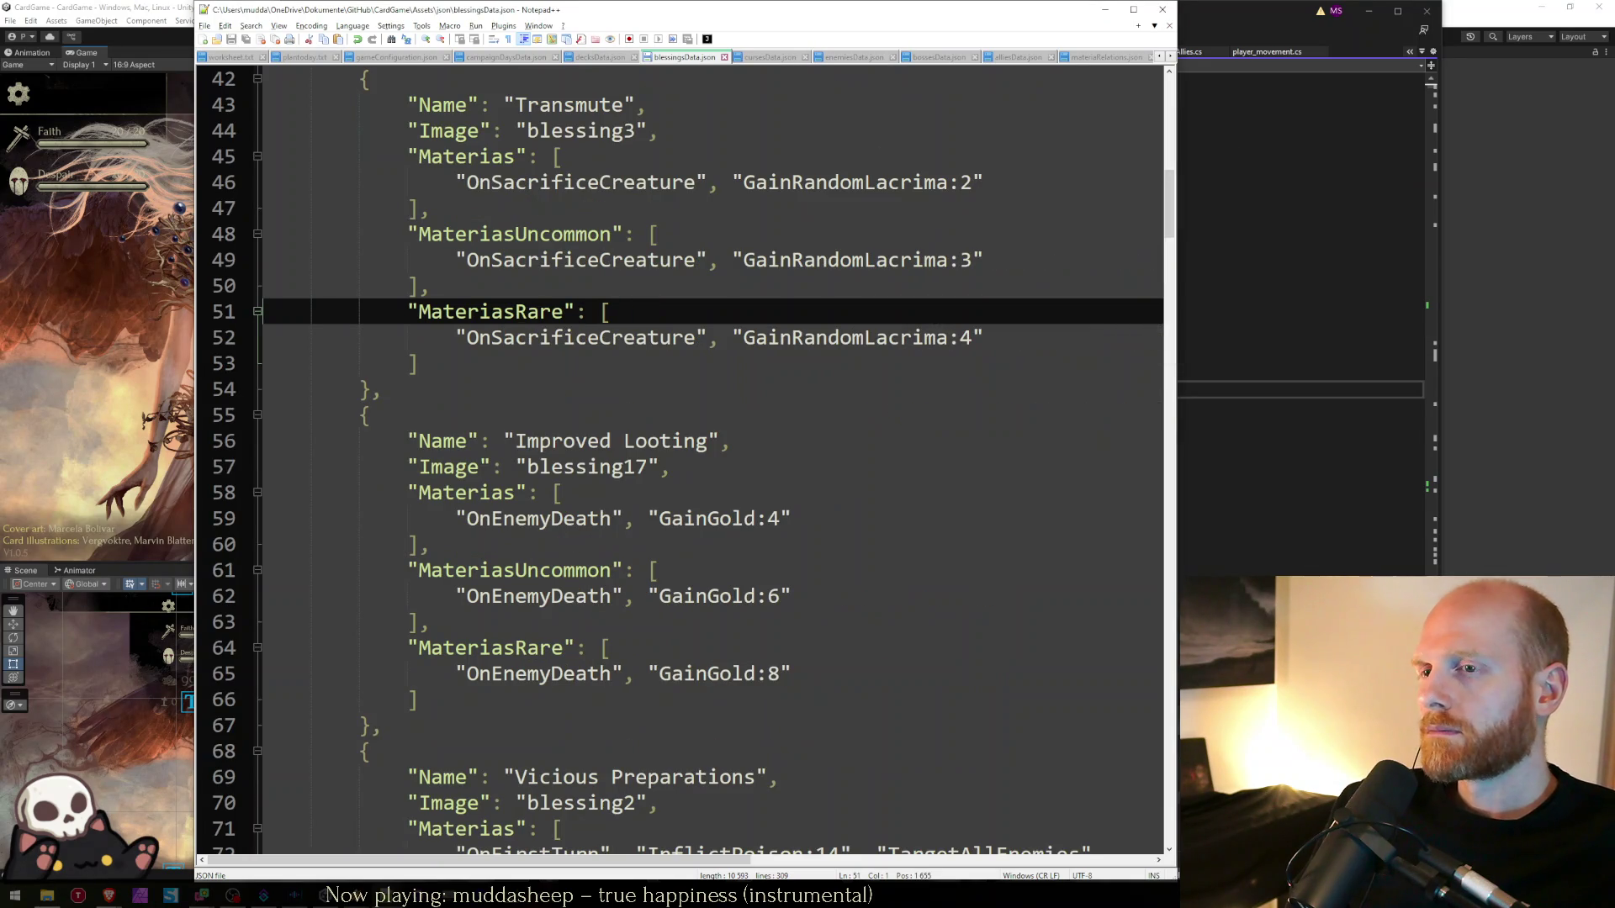
- In decksData.json, find Defender and select the "isLocked": true line 701
key("ctrl+Page_Up")
key("ctrl+Page_Down")
key("ctrl+Page_Down")
key("ctrl+Page_Down")
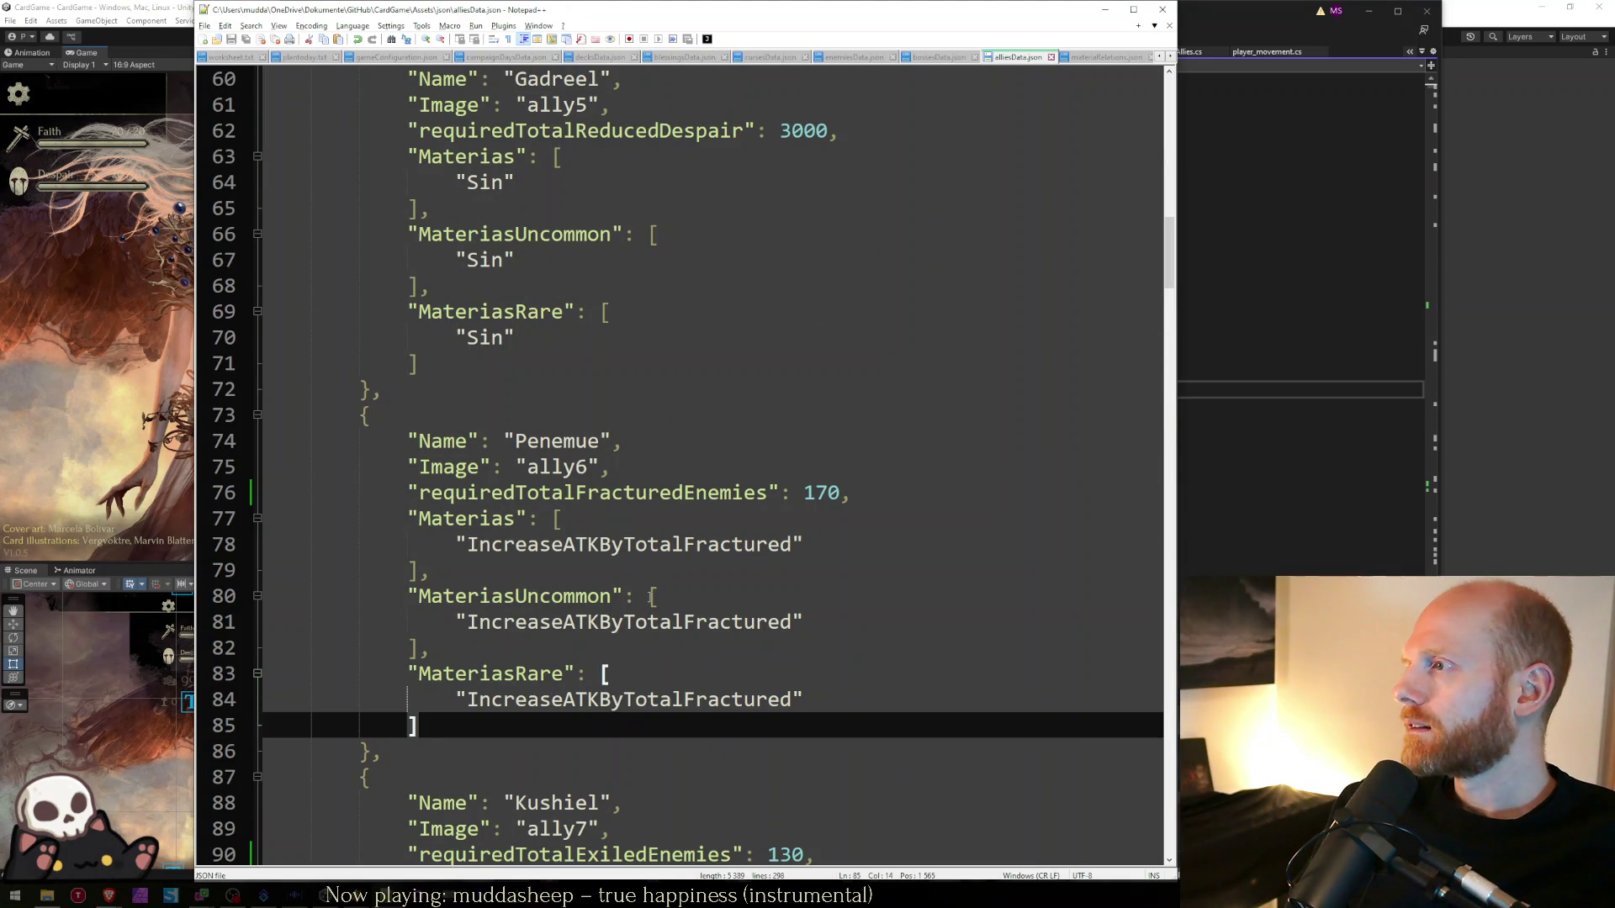
key("ctrl+Page_Up")
key("ctrl+Page_Up")
key("ctrl+Page_Up")
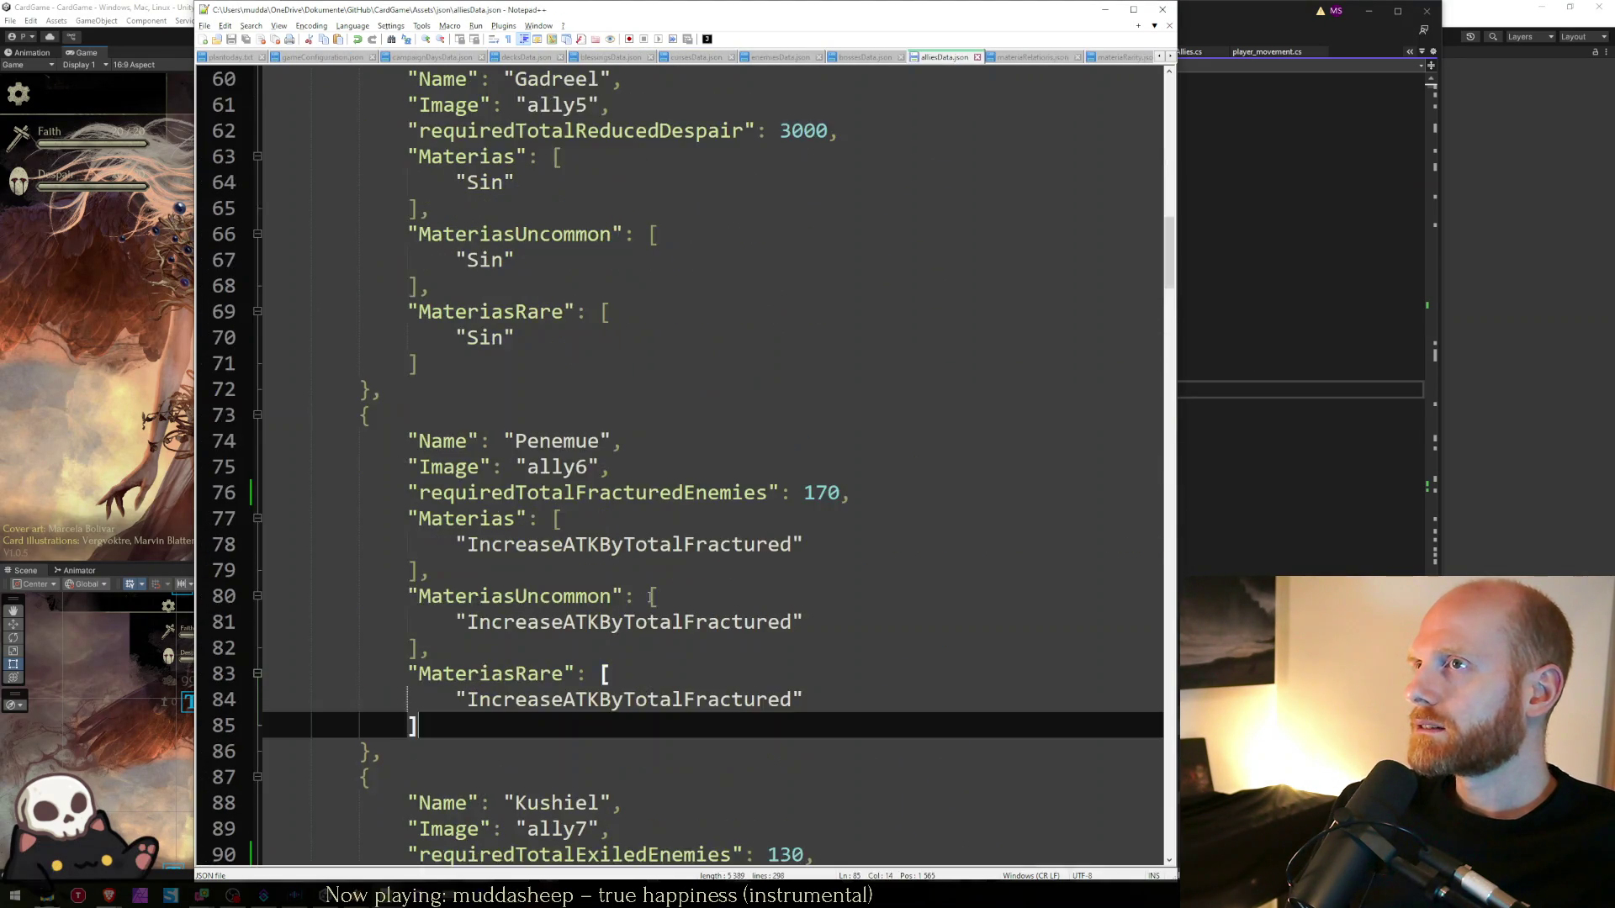
key("ctrl+f")
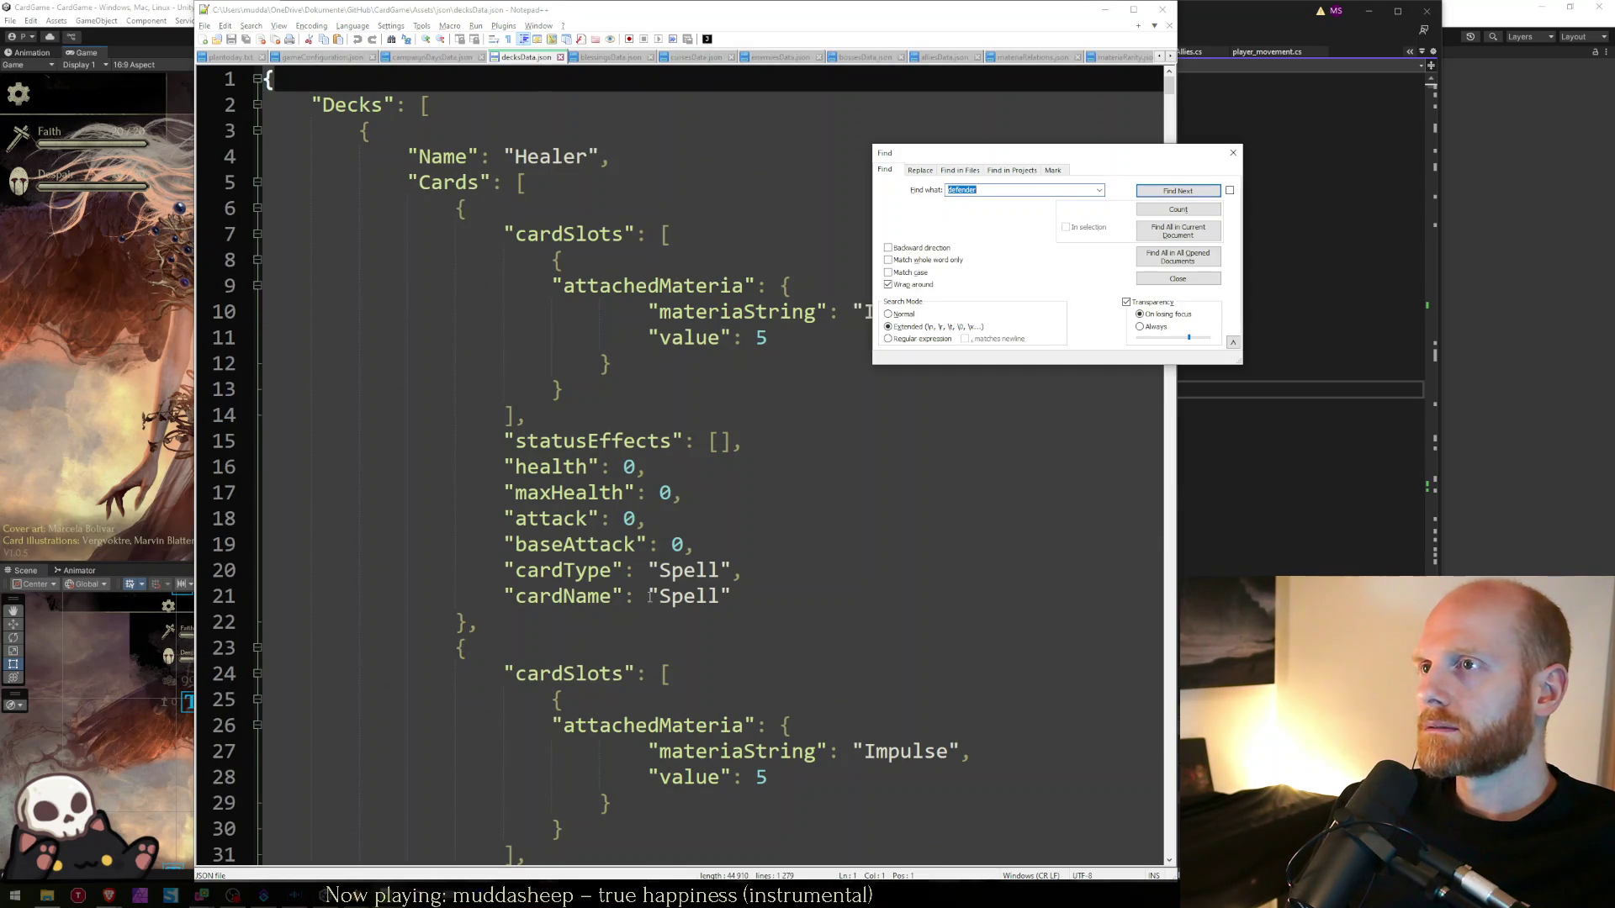
key("Return")
key("Escape")
key("Down")
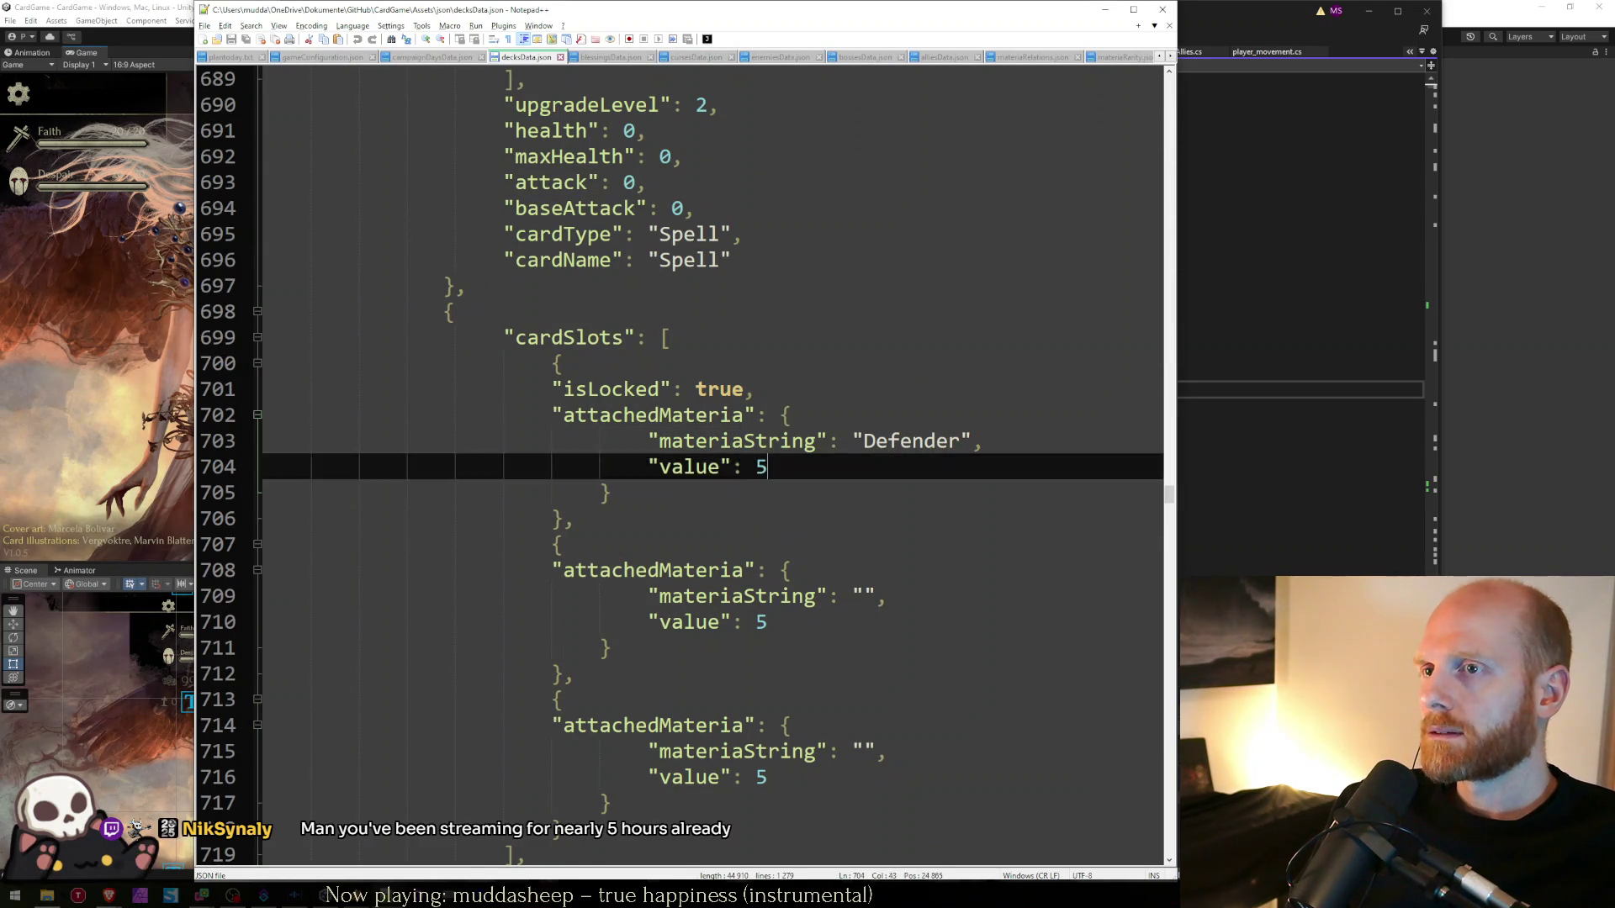
key("Up")
key("Up")
key("Up")
key("Home")
key("shift+End")
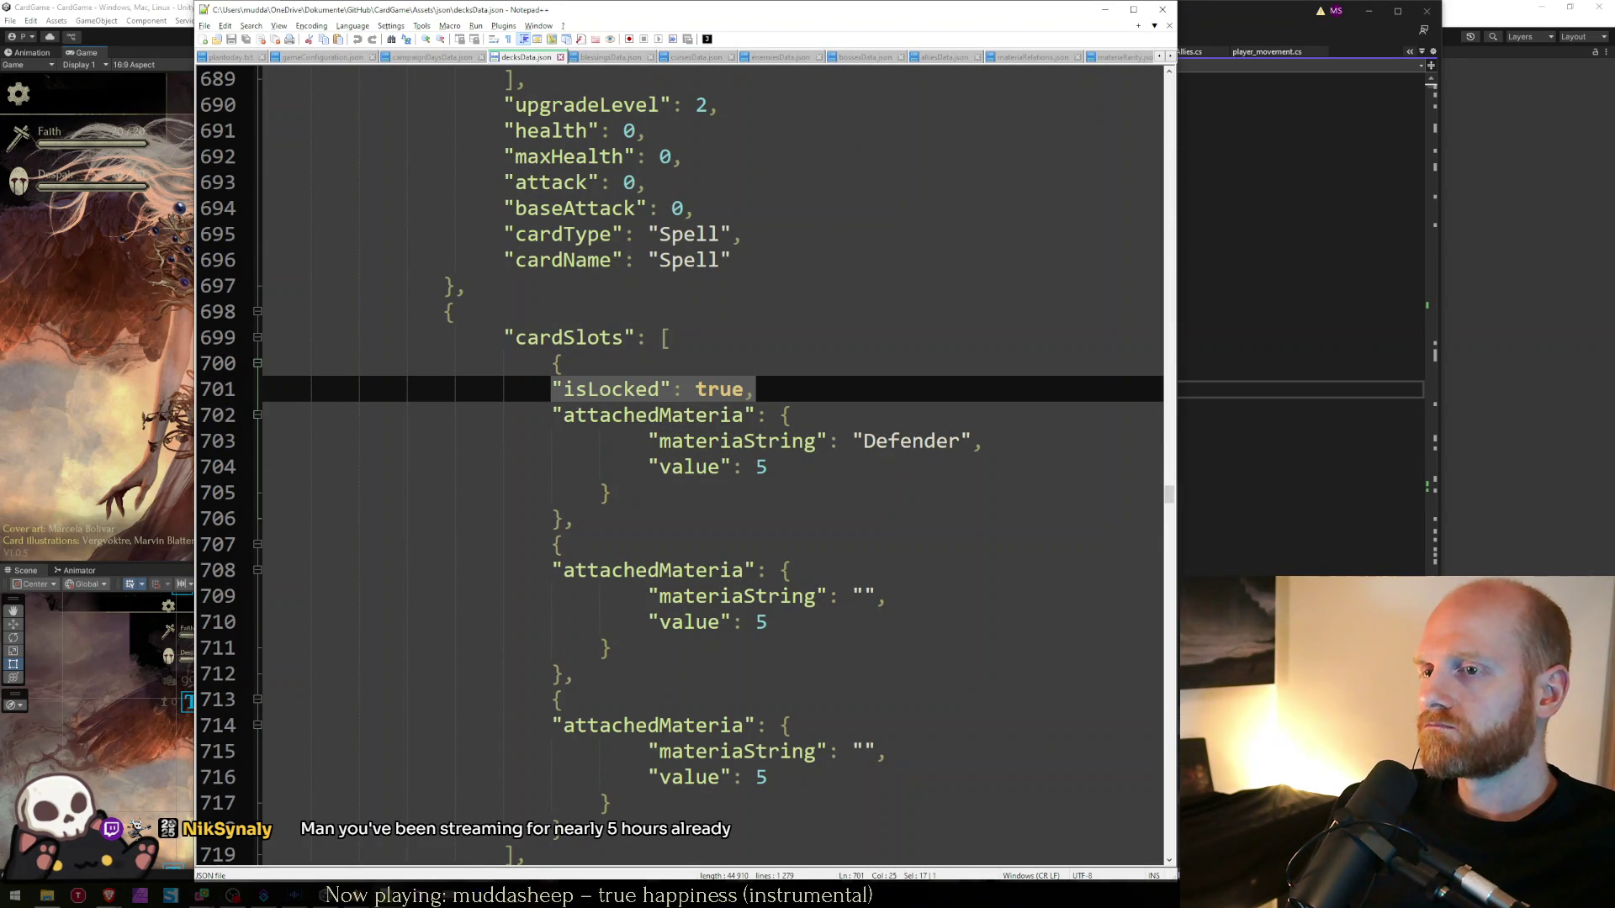
key("End")
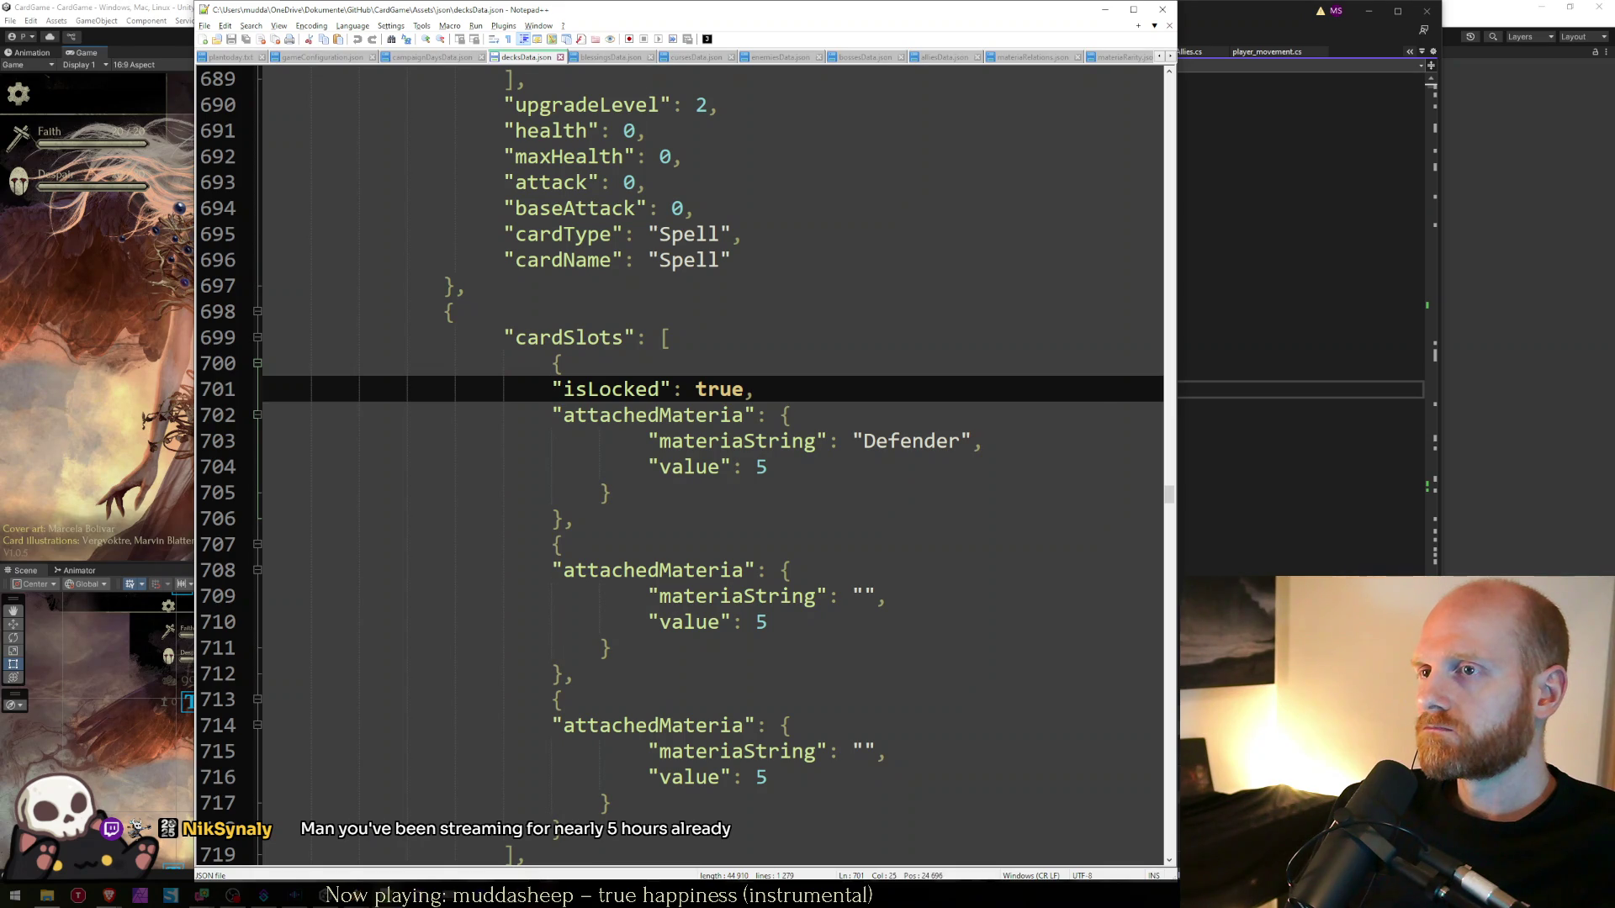
- Scroll through the deck entries around the Defender card slot
key("Down")
key("Down")
key("Down")
key("Up")
key("Up")
key("Up")
key("Up")
key("Up")
key("Up")
key("Page_Down")
key("Down")
key("Up")
key("Down")
key("Down")
key("Down")
key("Up")
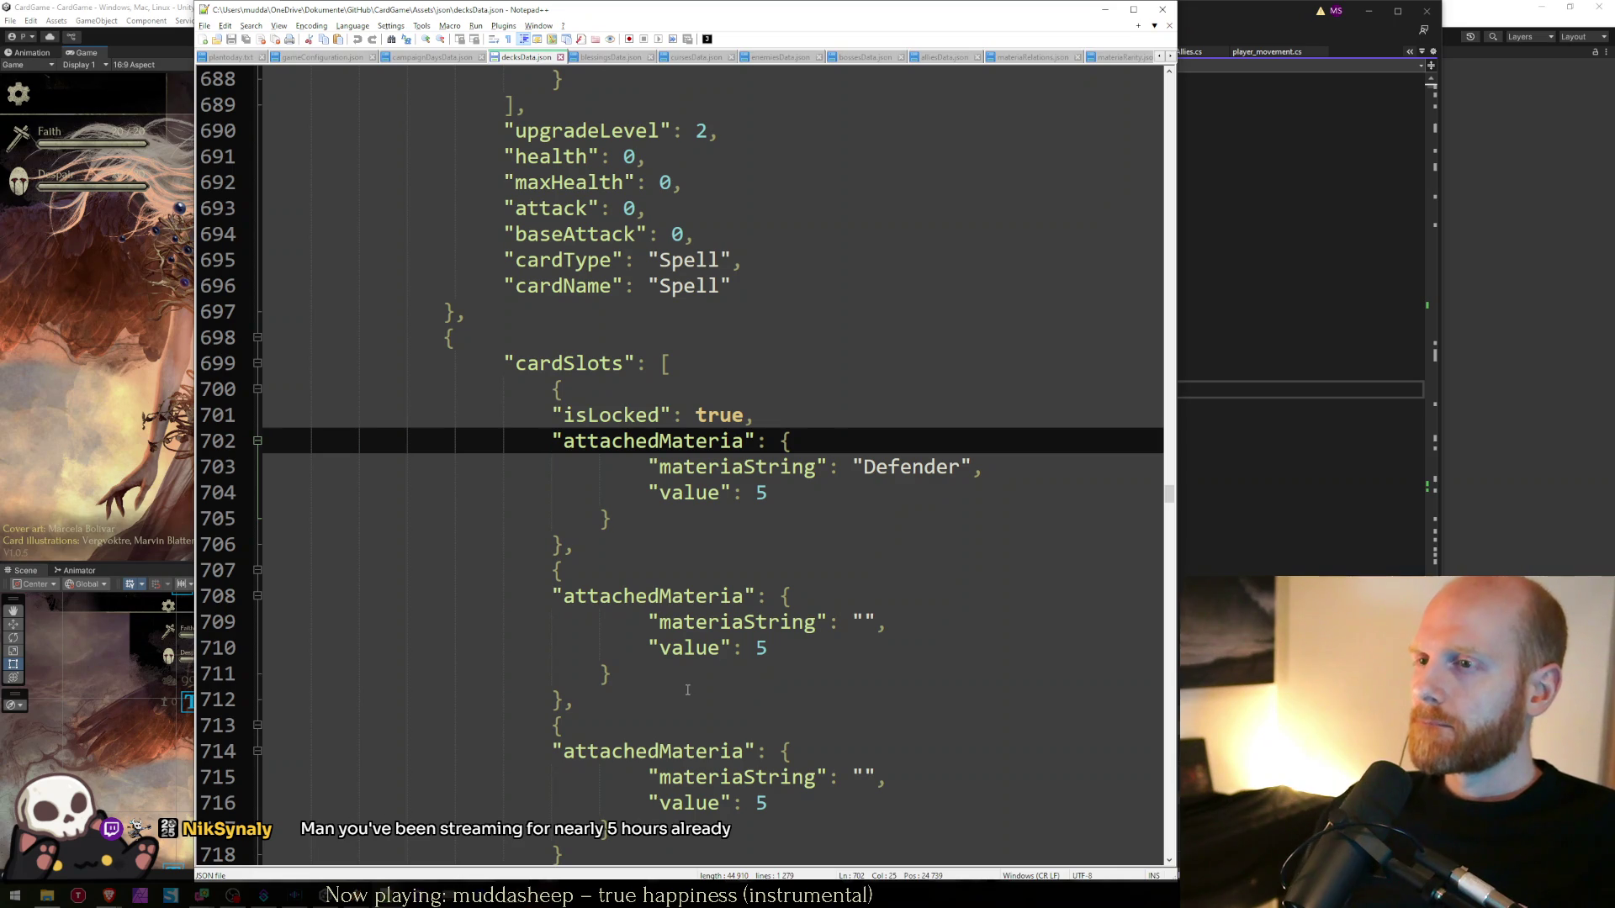
- Search for Defender again, select its isLocked line, and return to Visual Studio
double_click(912, 468)
key("ctrl+f")
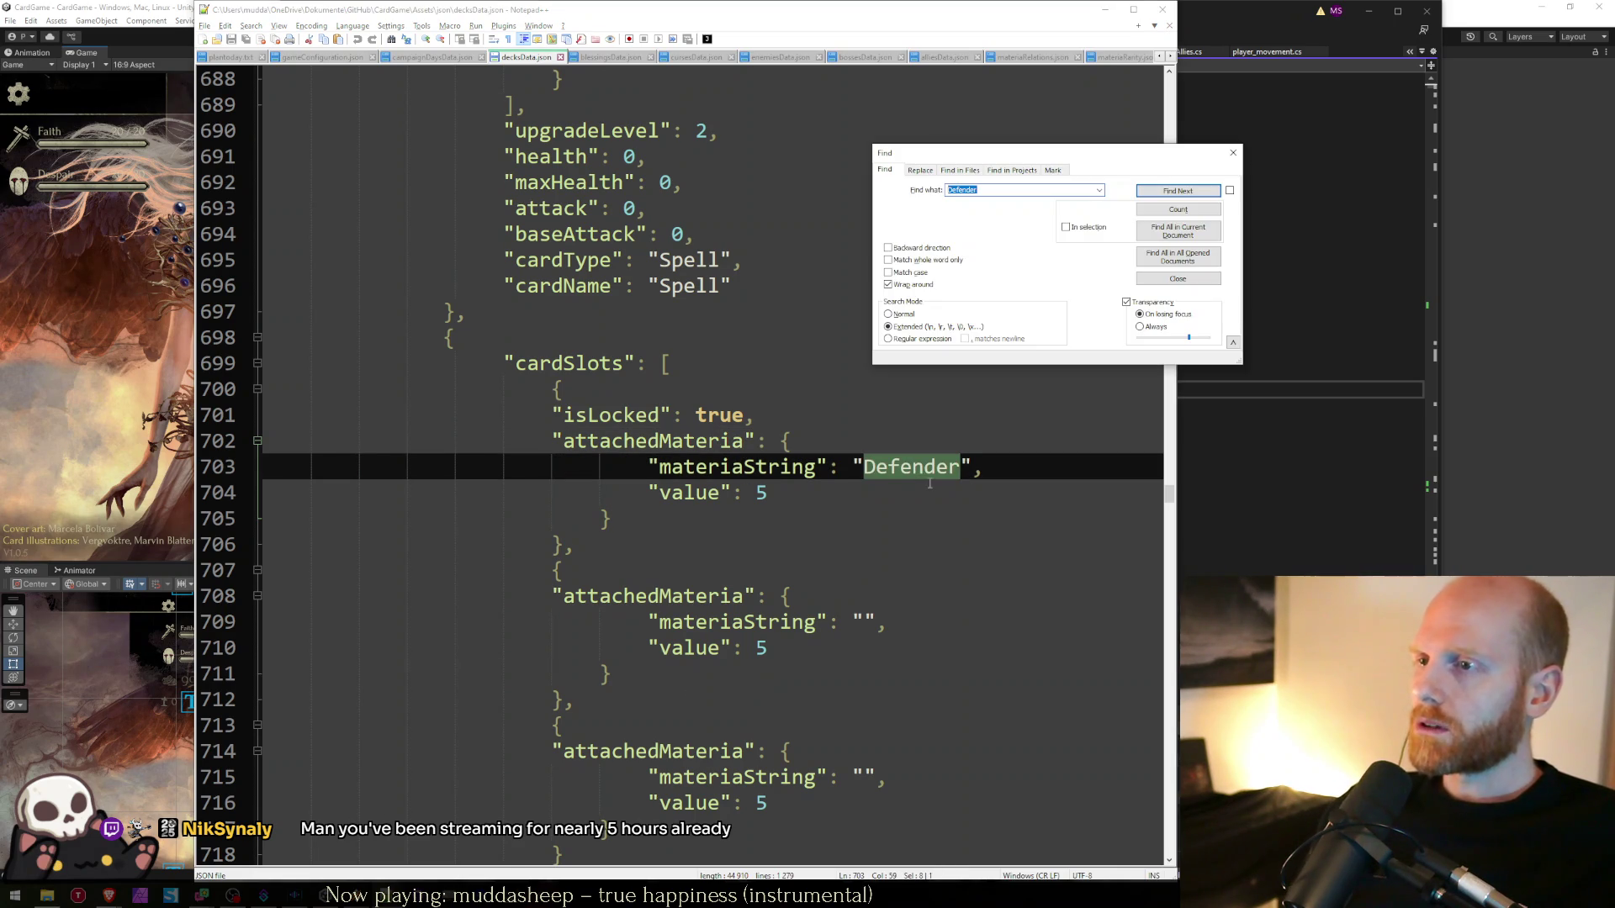
key("Return")
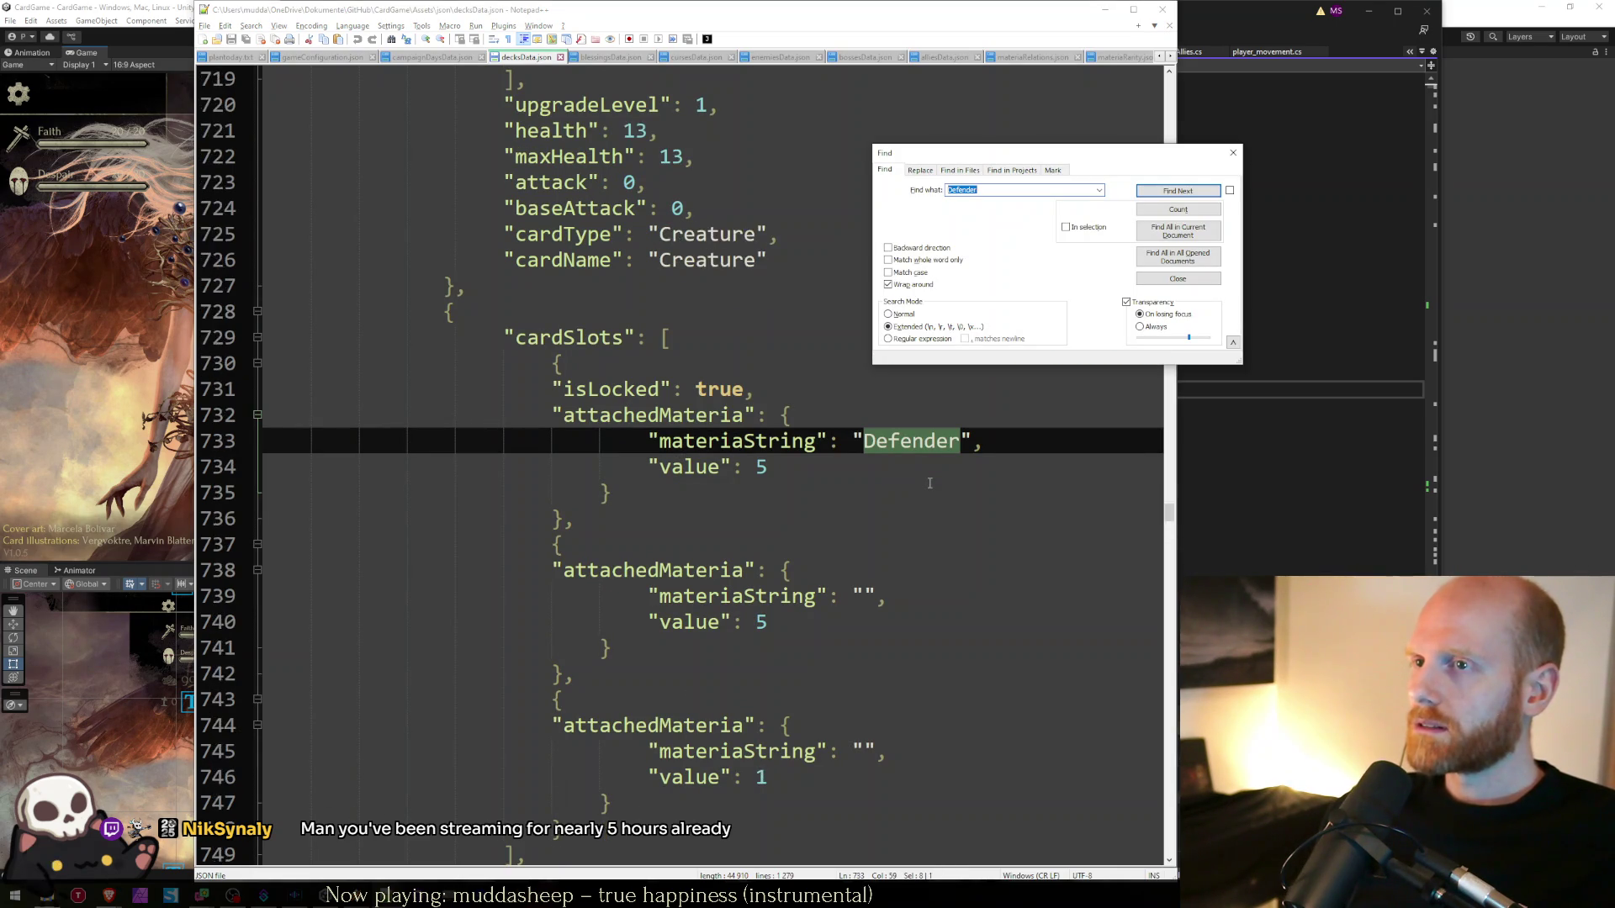
key("Return")
key("Escape")
key("Up")
key("Up")
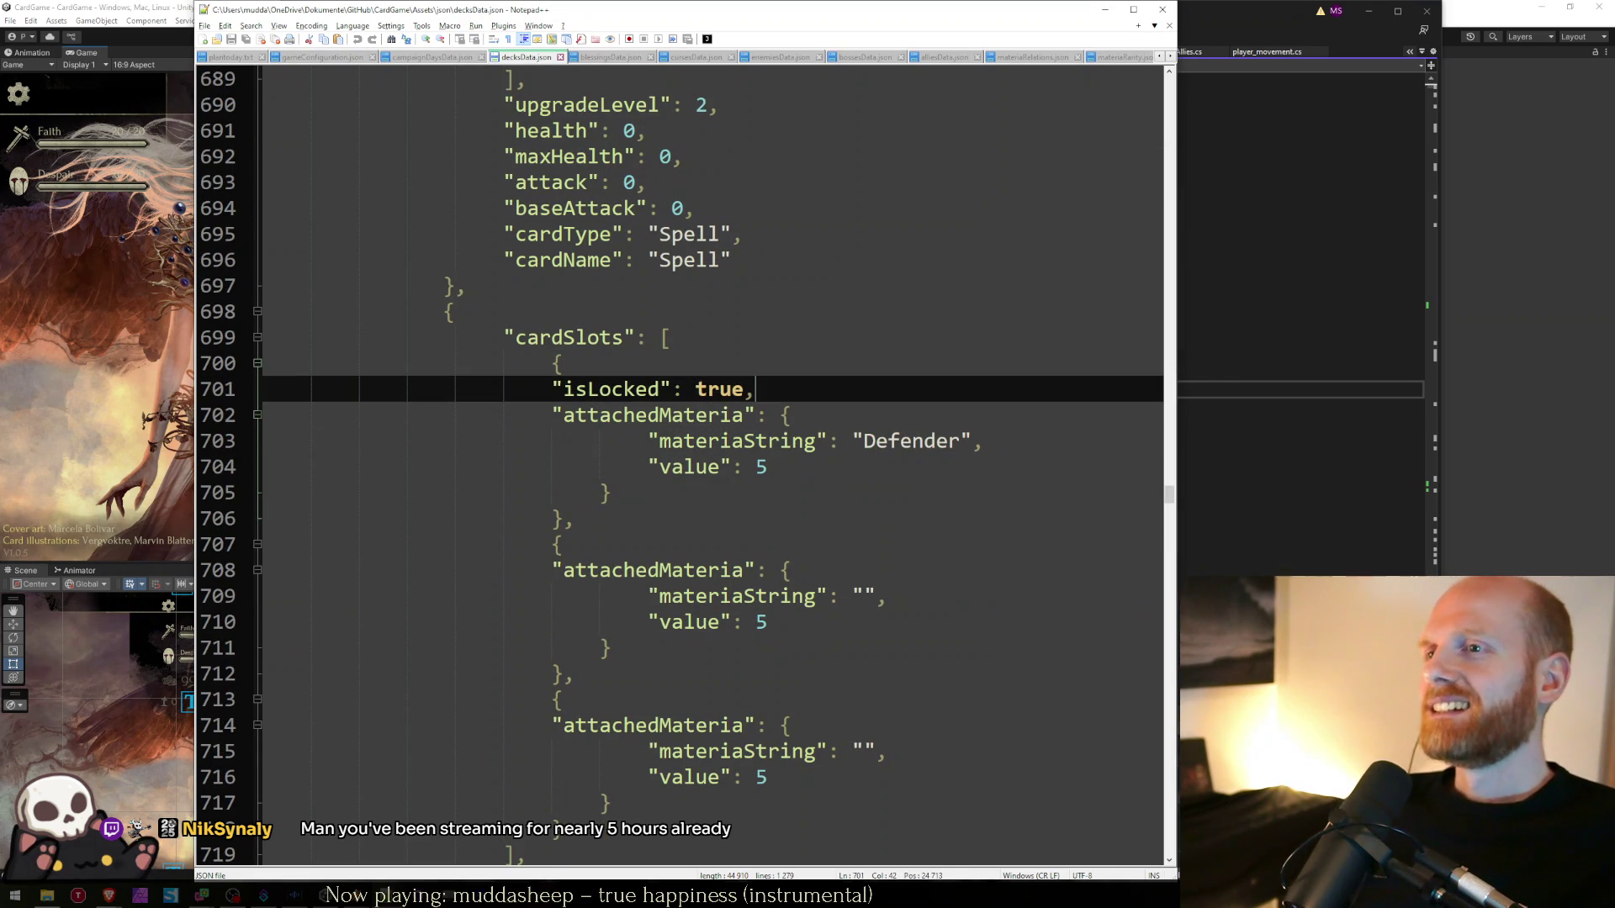
key("shift+Home")
key("shift+Home")
key("End")
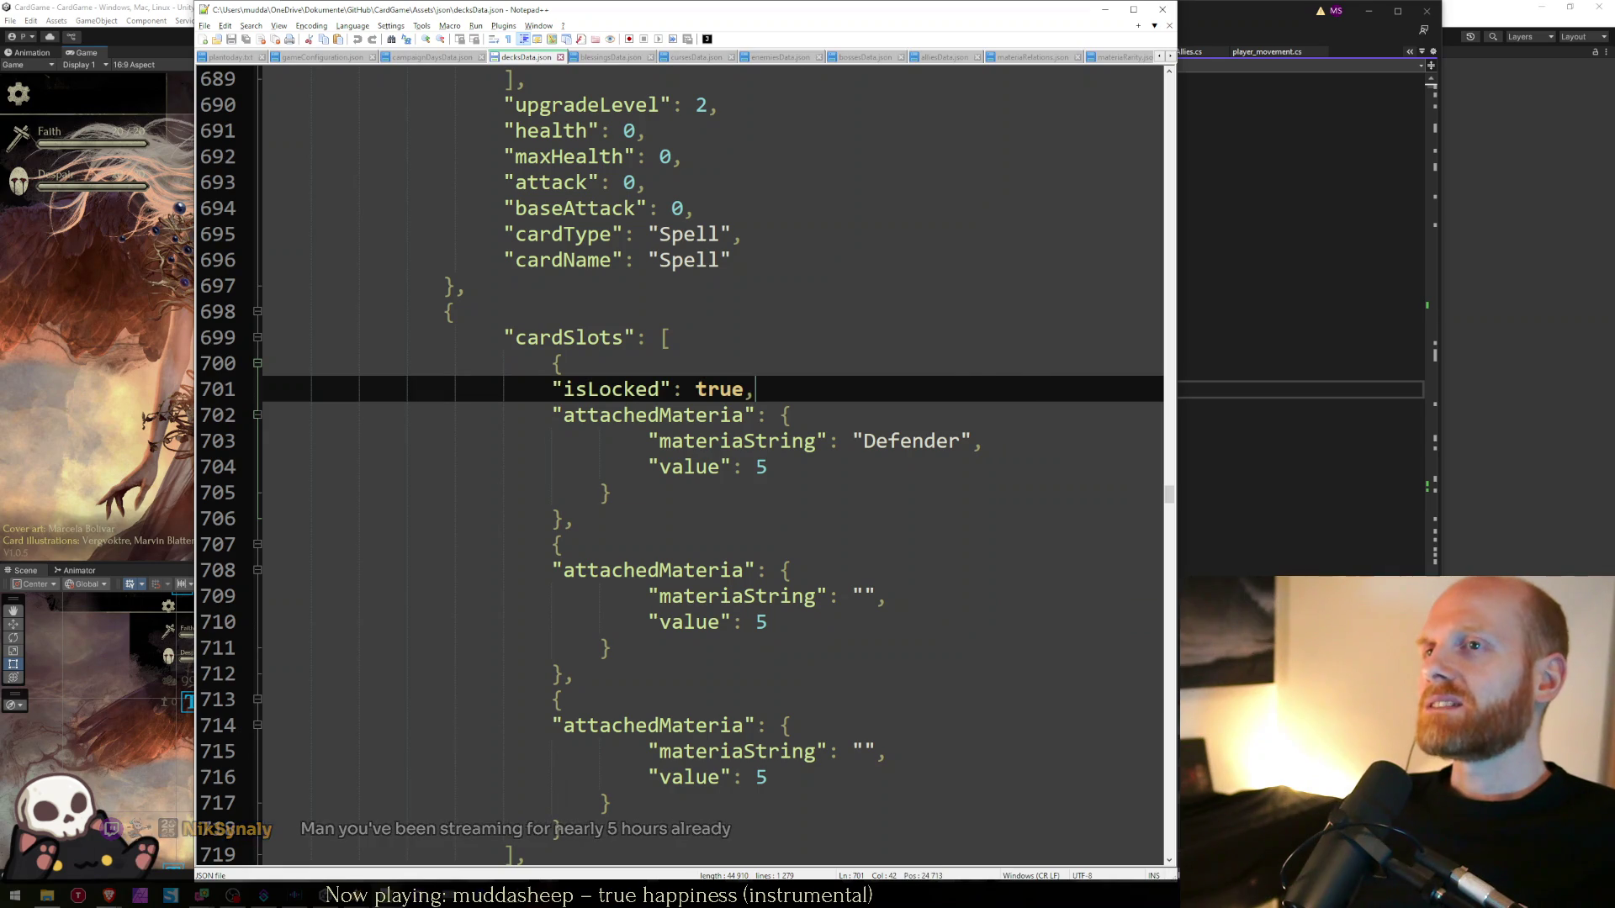
key("alt+Tab")
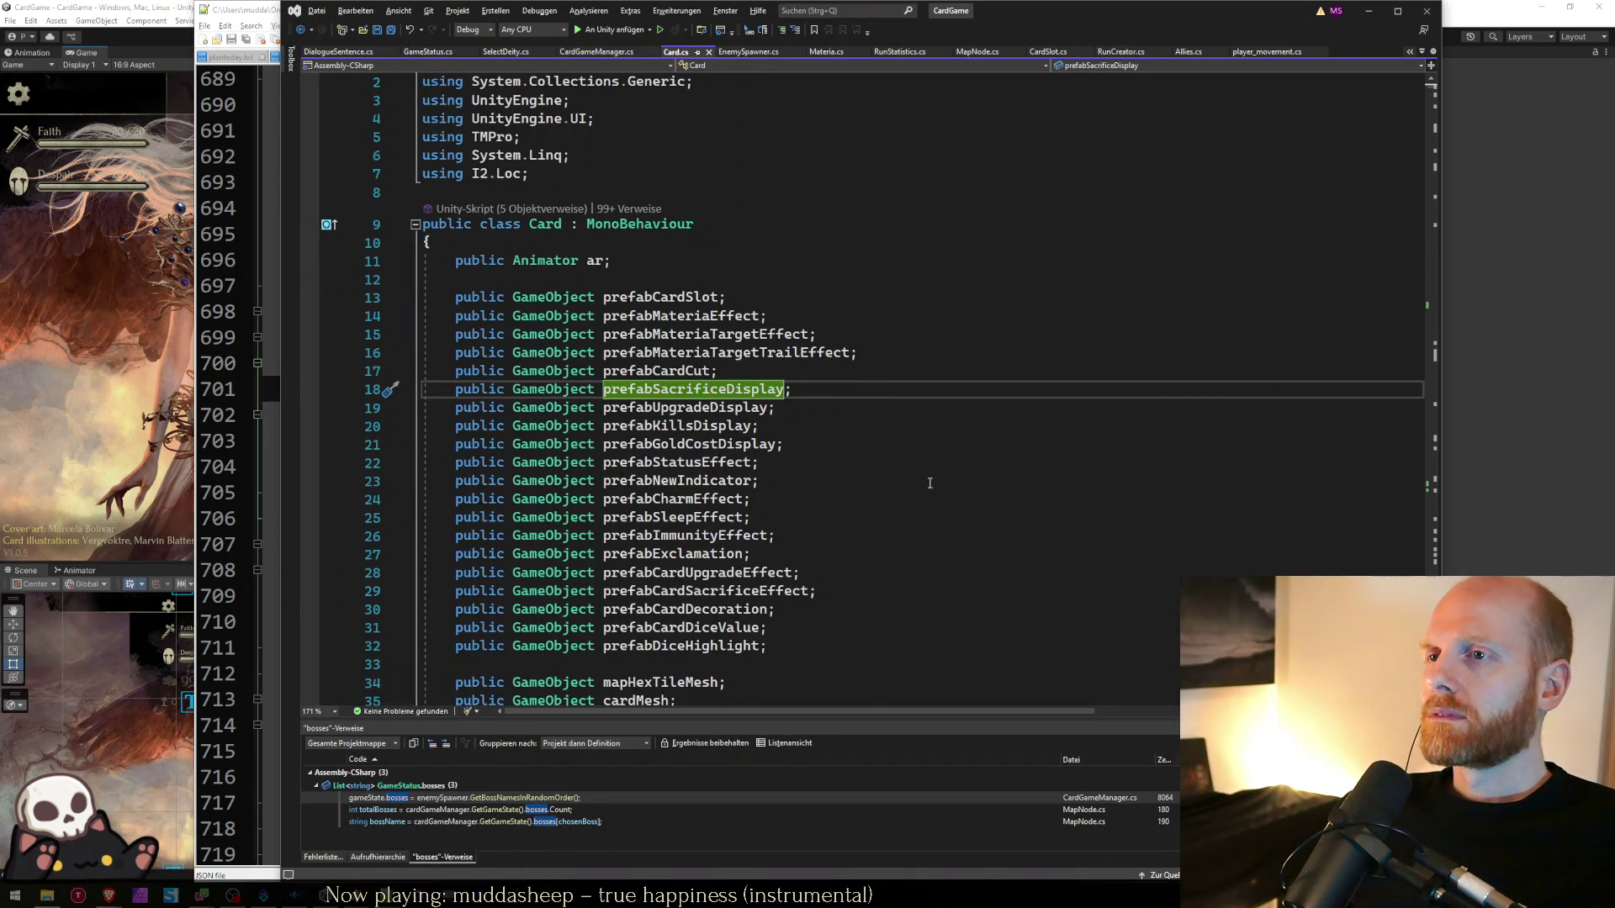
- In CardGameManager.cs, find 'fillde' and jump to FillDeck's card-adding line
key("ctrl+Tab")
key("ctrl+f")
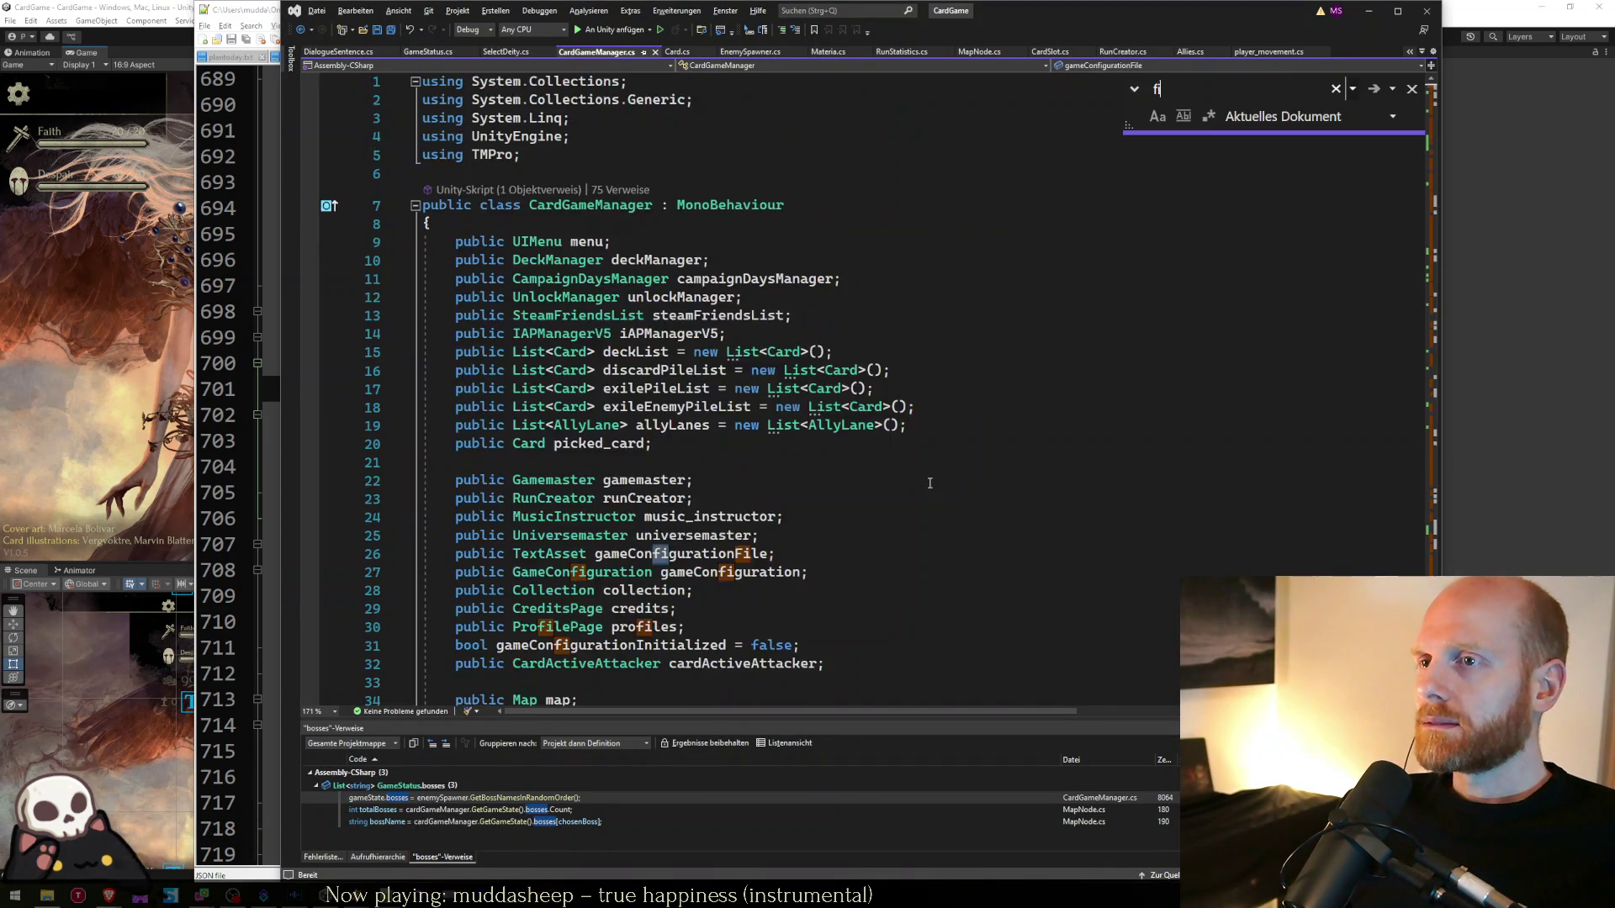
type("fillde")
key("Escape")
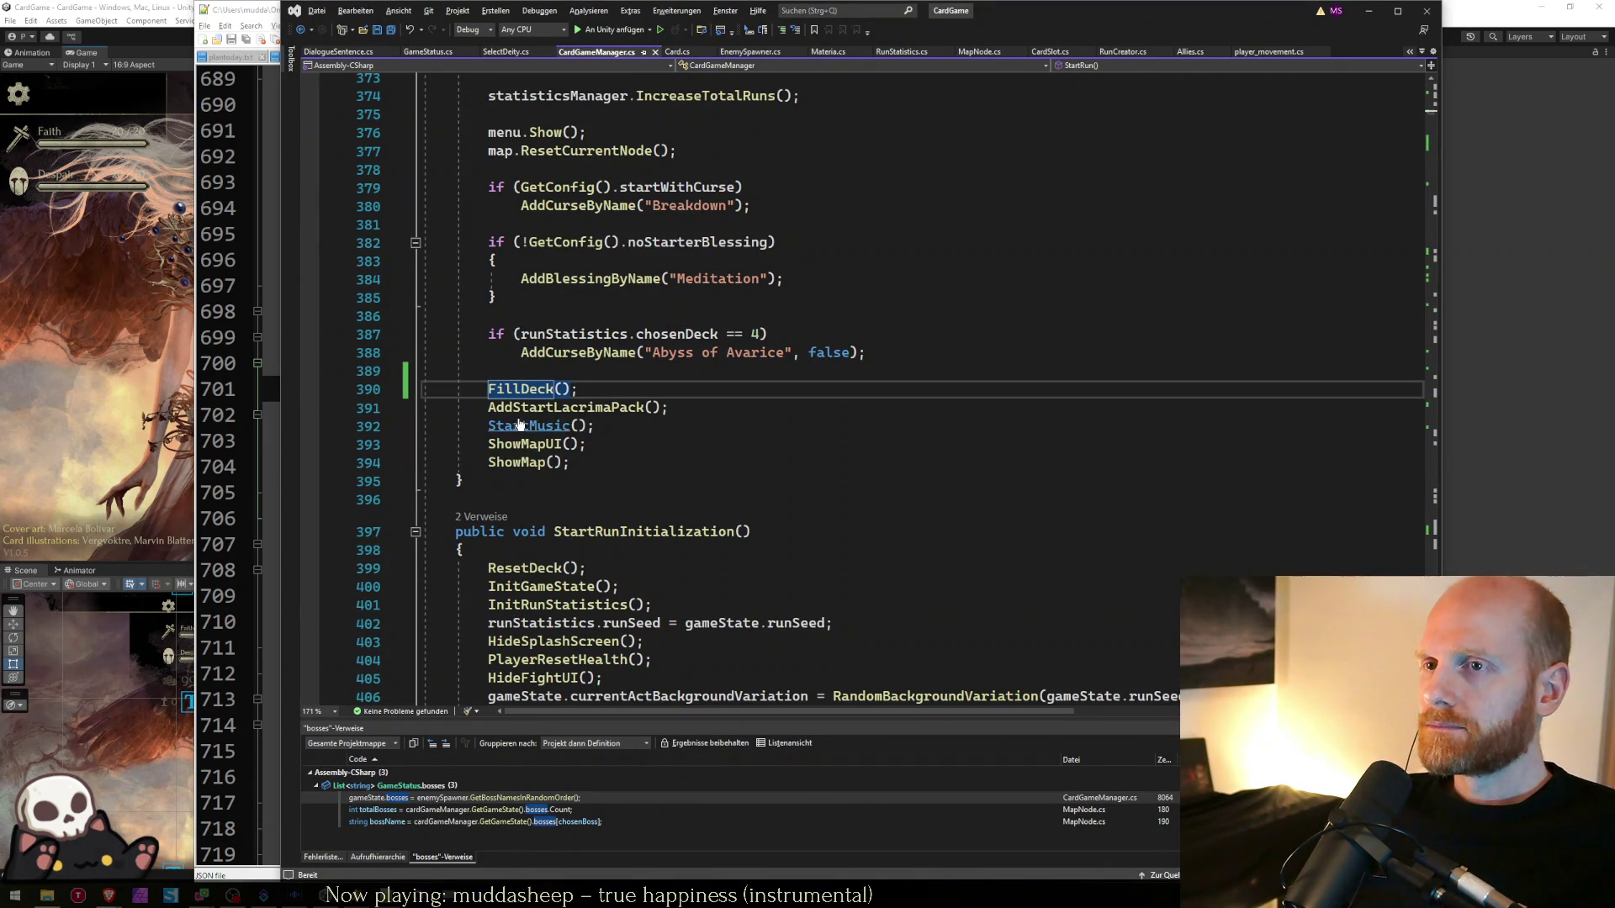
left_click(519, 388, "ctrl")
scroll(740, 416, "down", 1)
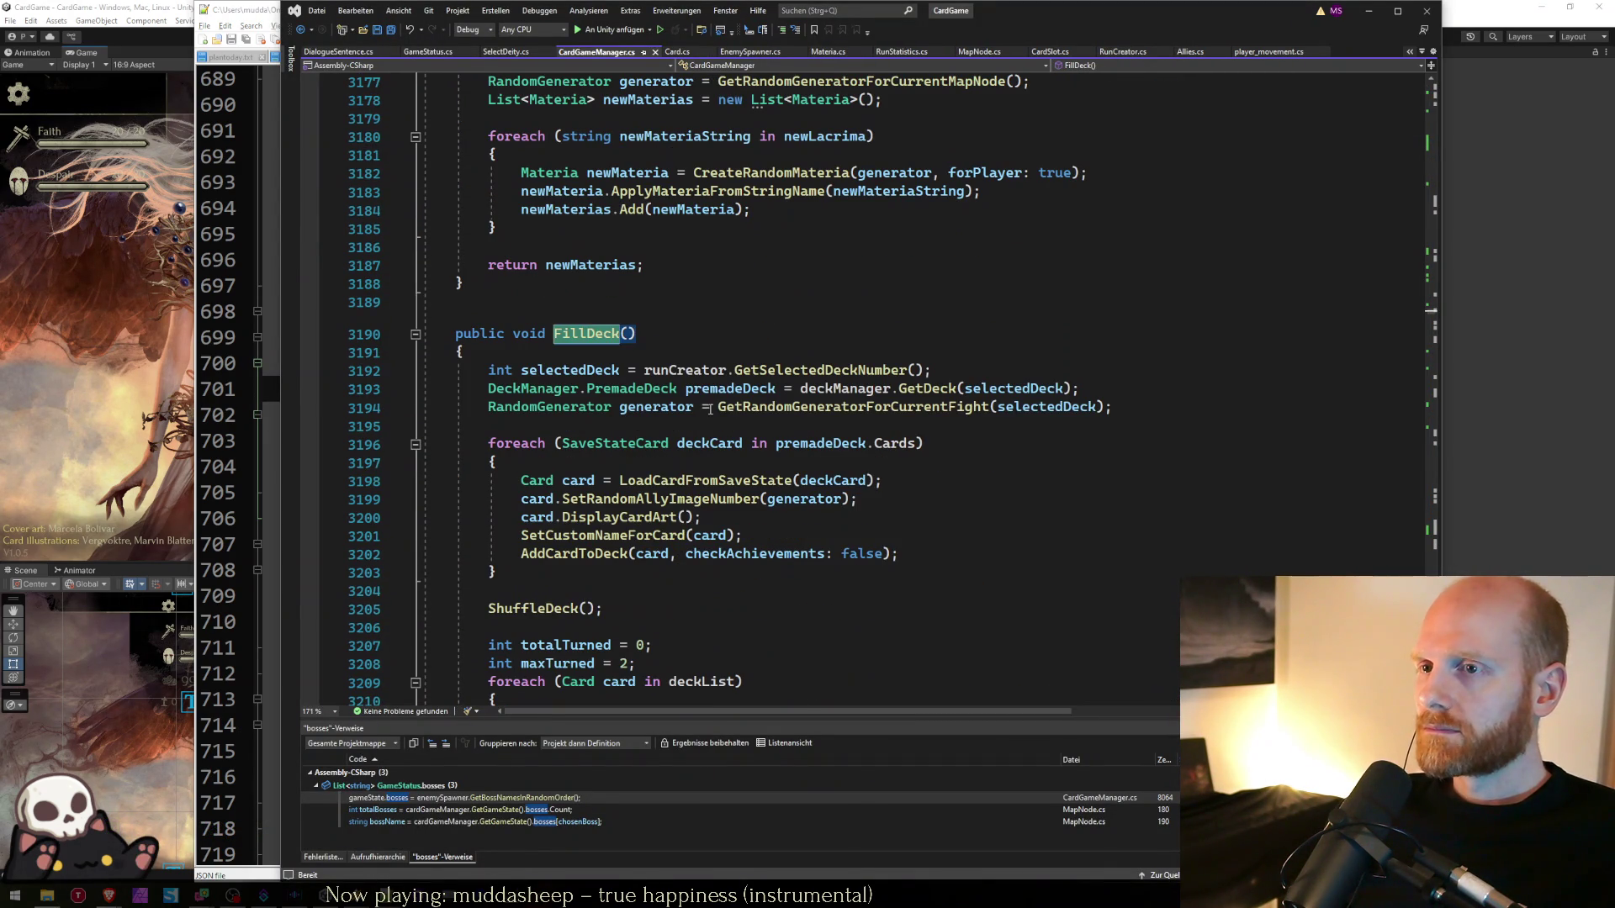
left_click(829, 555)
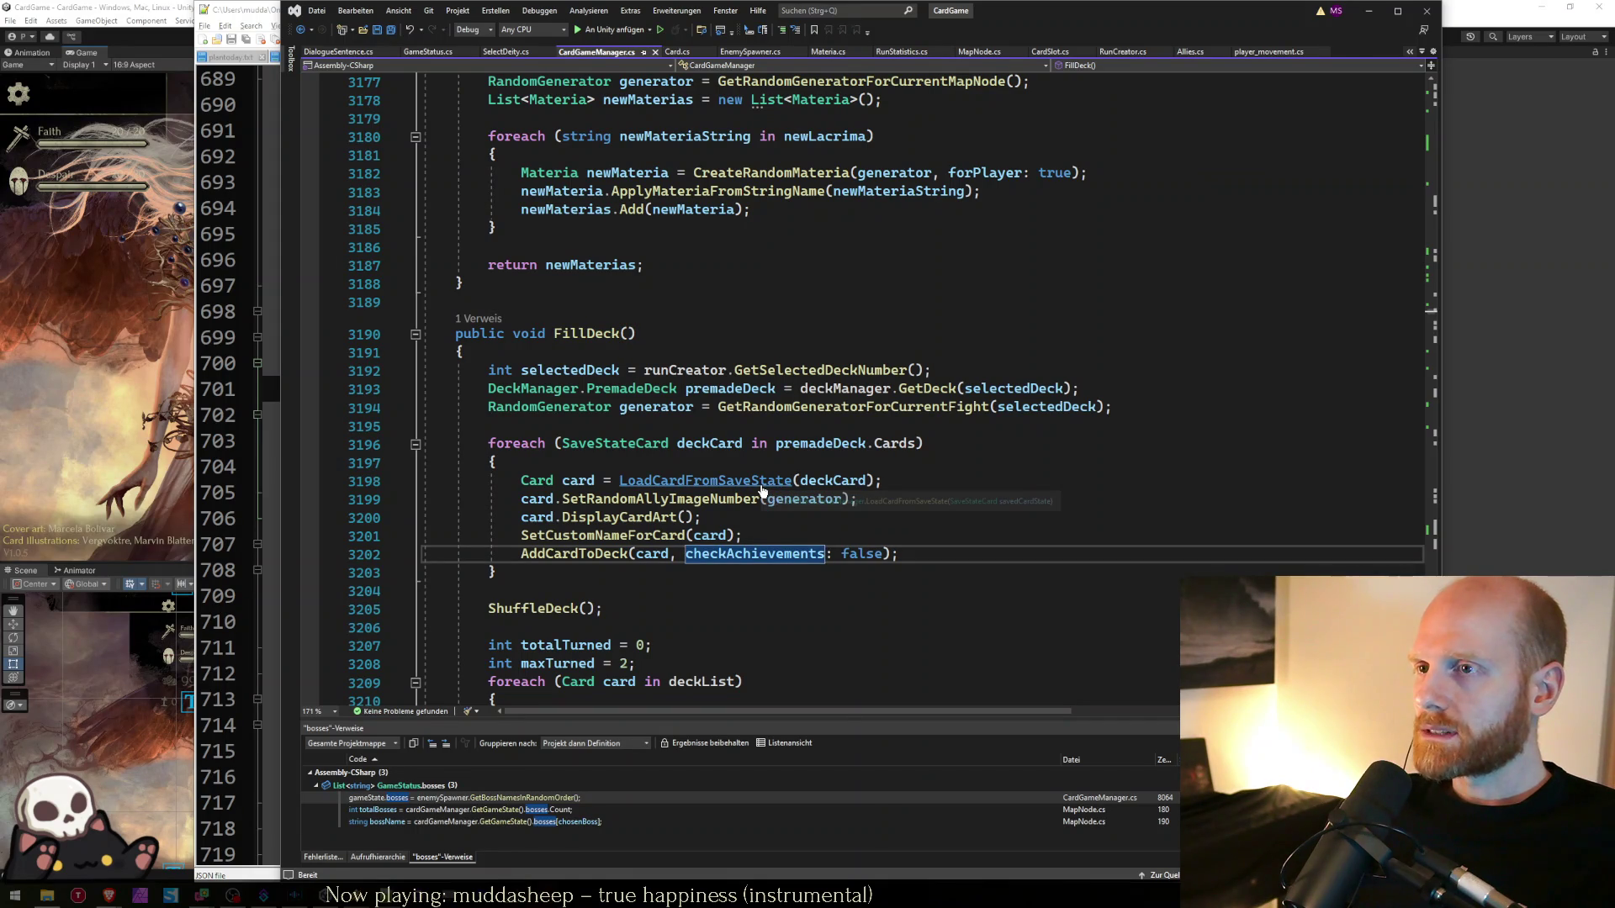
- Compare the FillDeck card-loading loop with the deck data in Notepad++
key("alt+Tab")
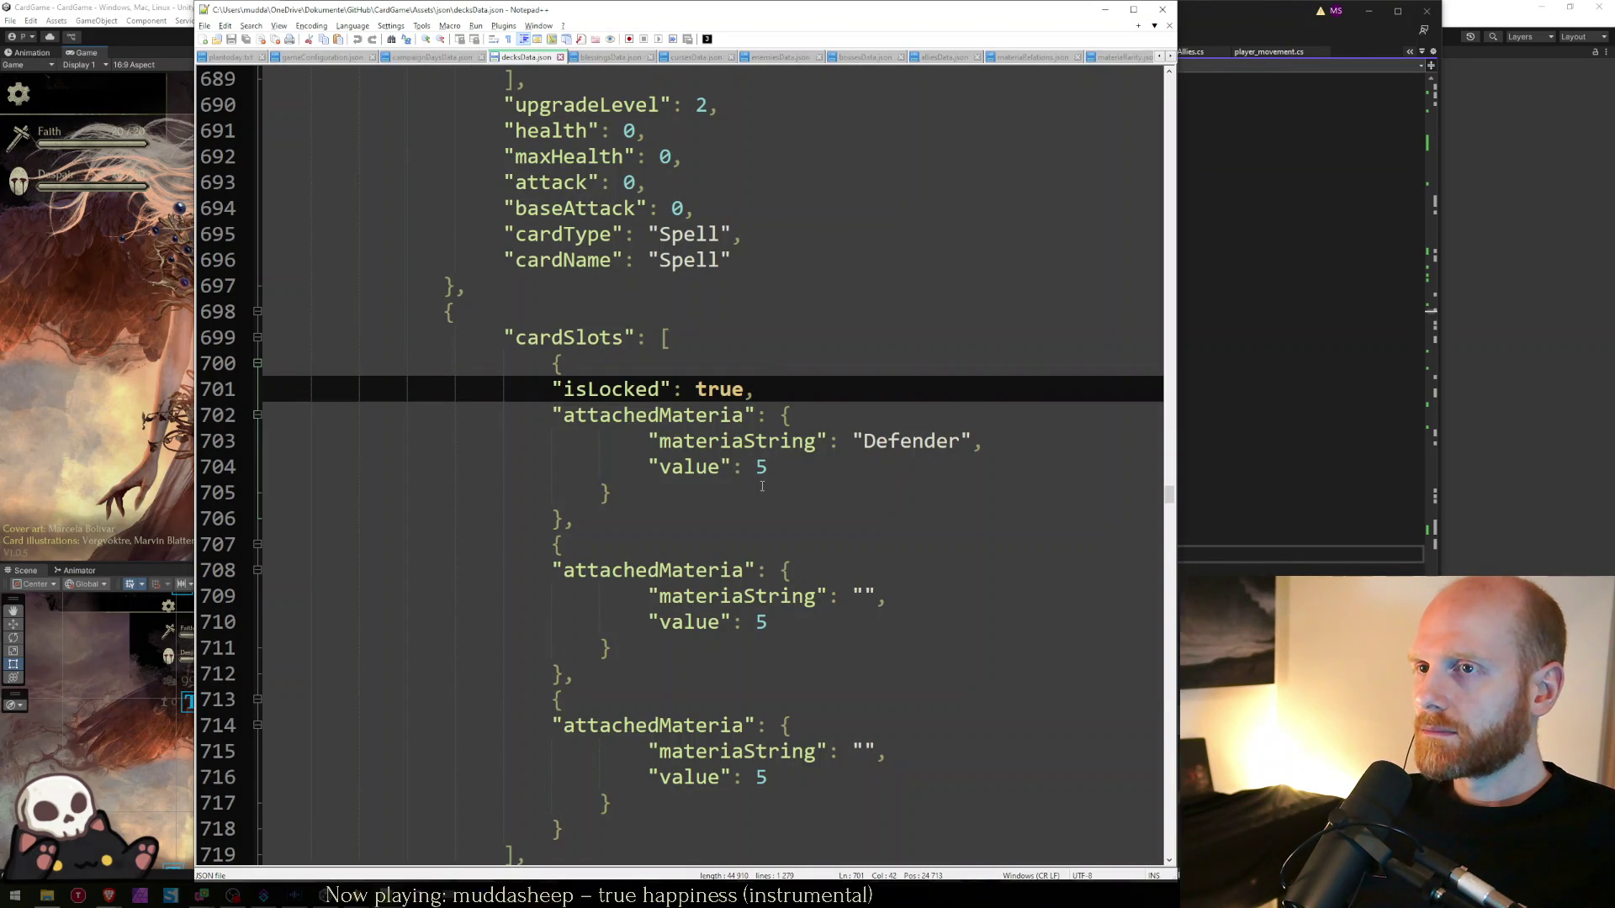
key("alt+Tab")
key("alt+Tab")
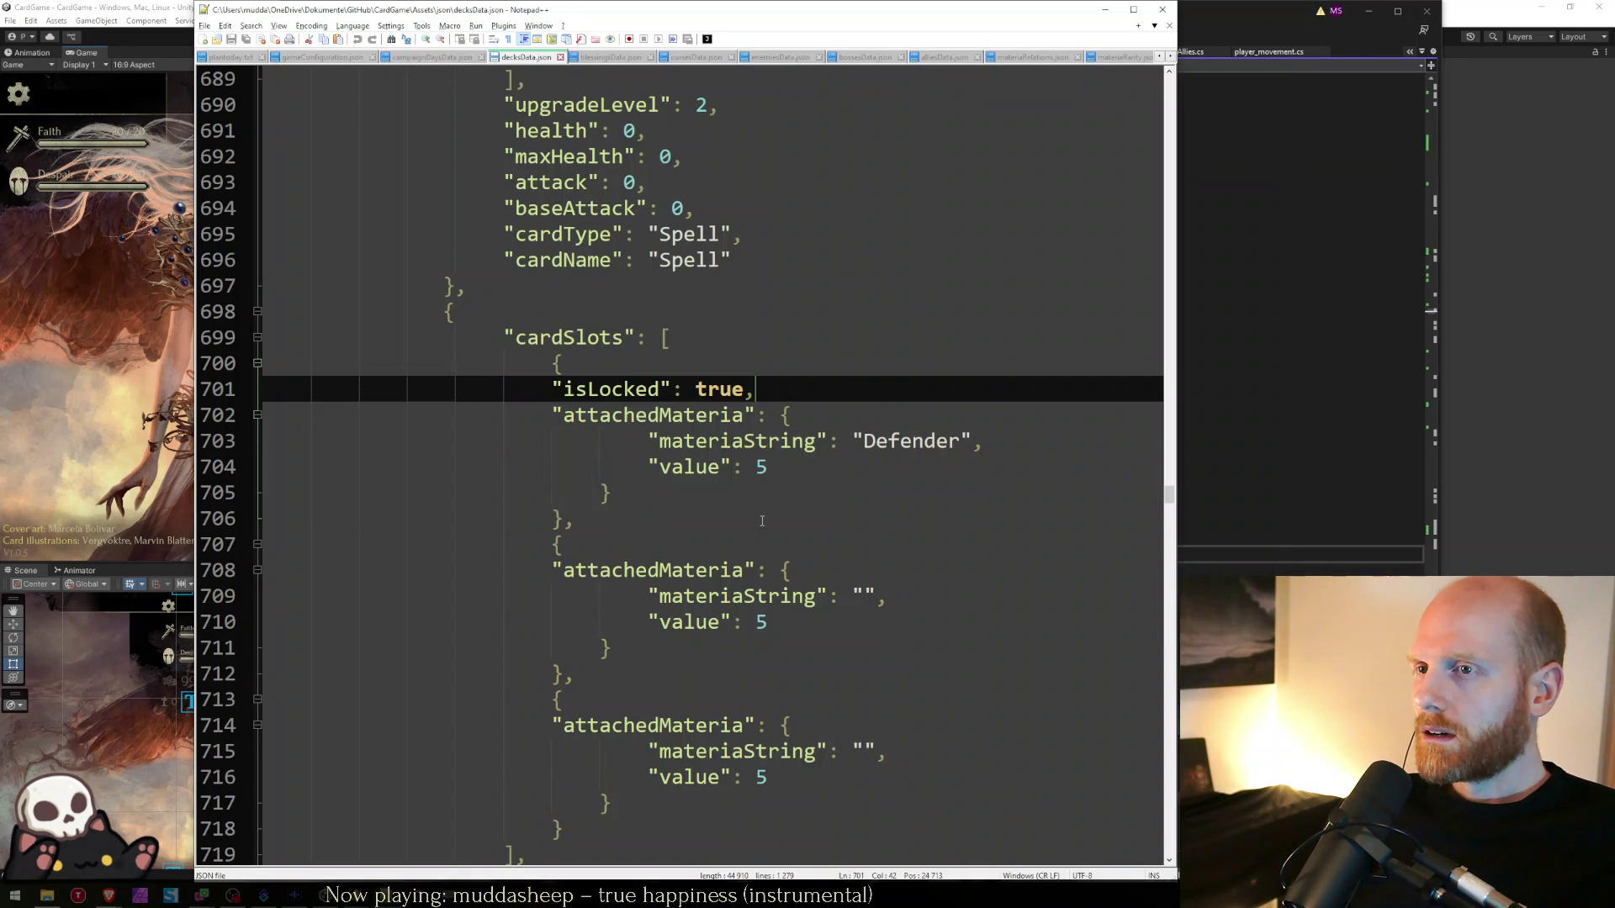
key("alt+Tab")
left_click(751, 464)
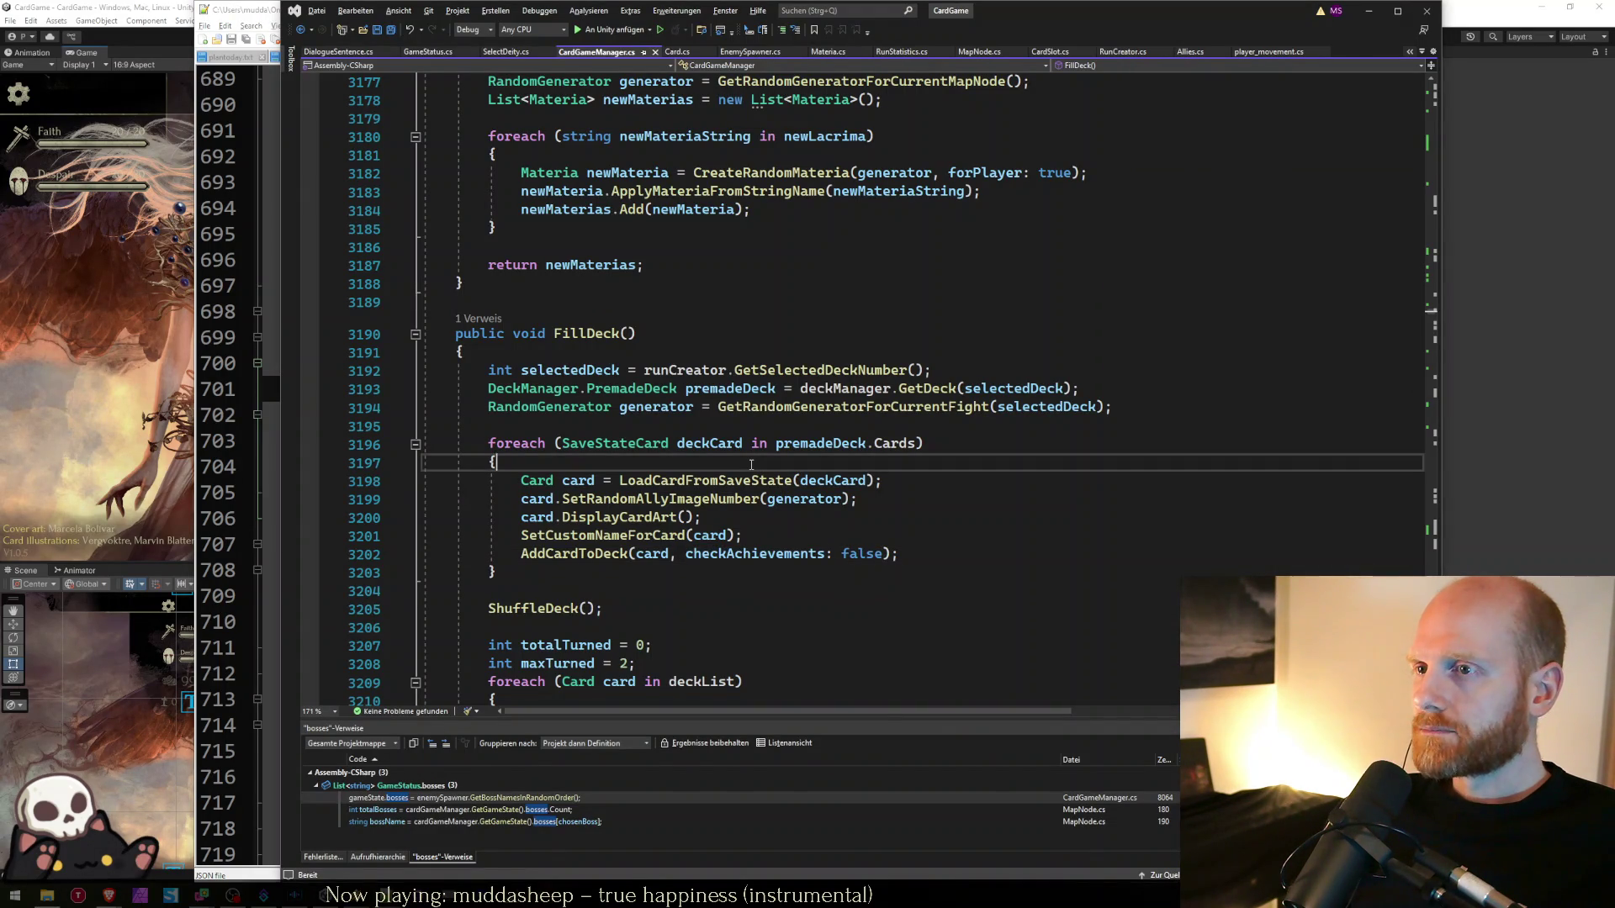
key("alt+Tab")
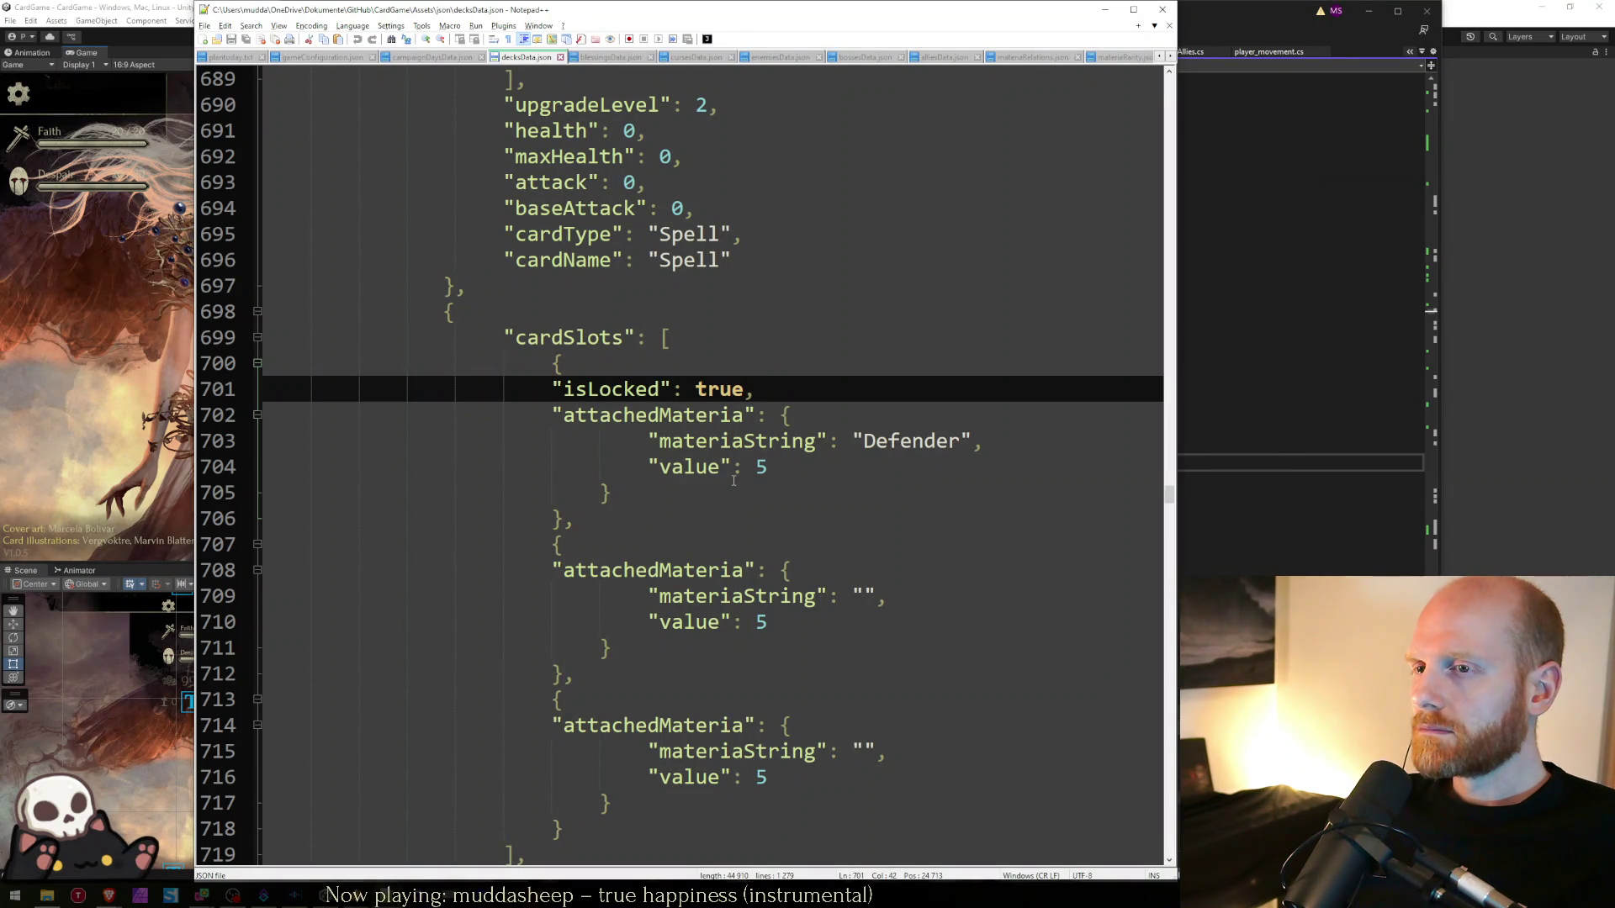
- Go to LoadCardFromSaveState and inspect GenerateSpellCard and the card setup calls
key("alt+Tab")
left_click(723, 476, "ctrl")
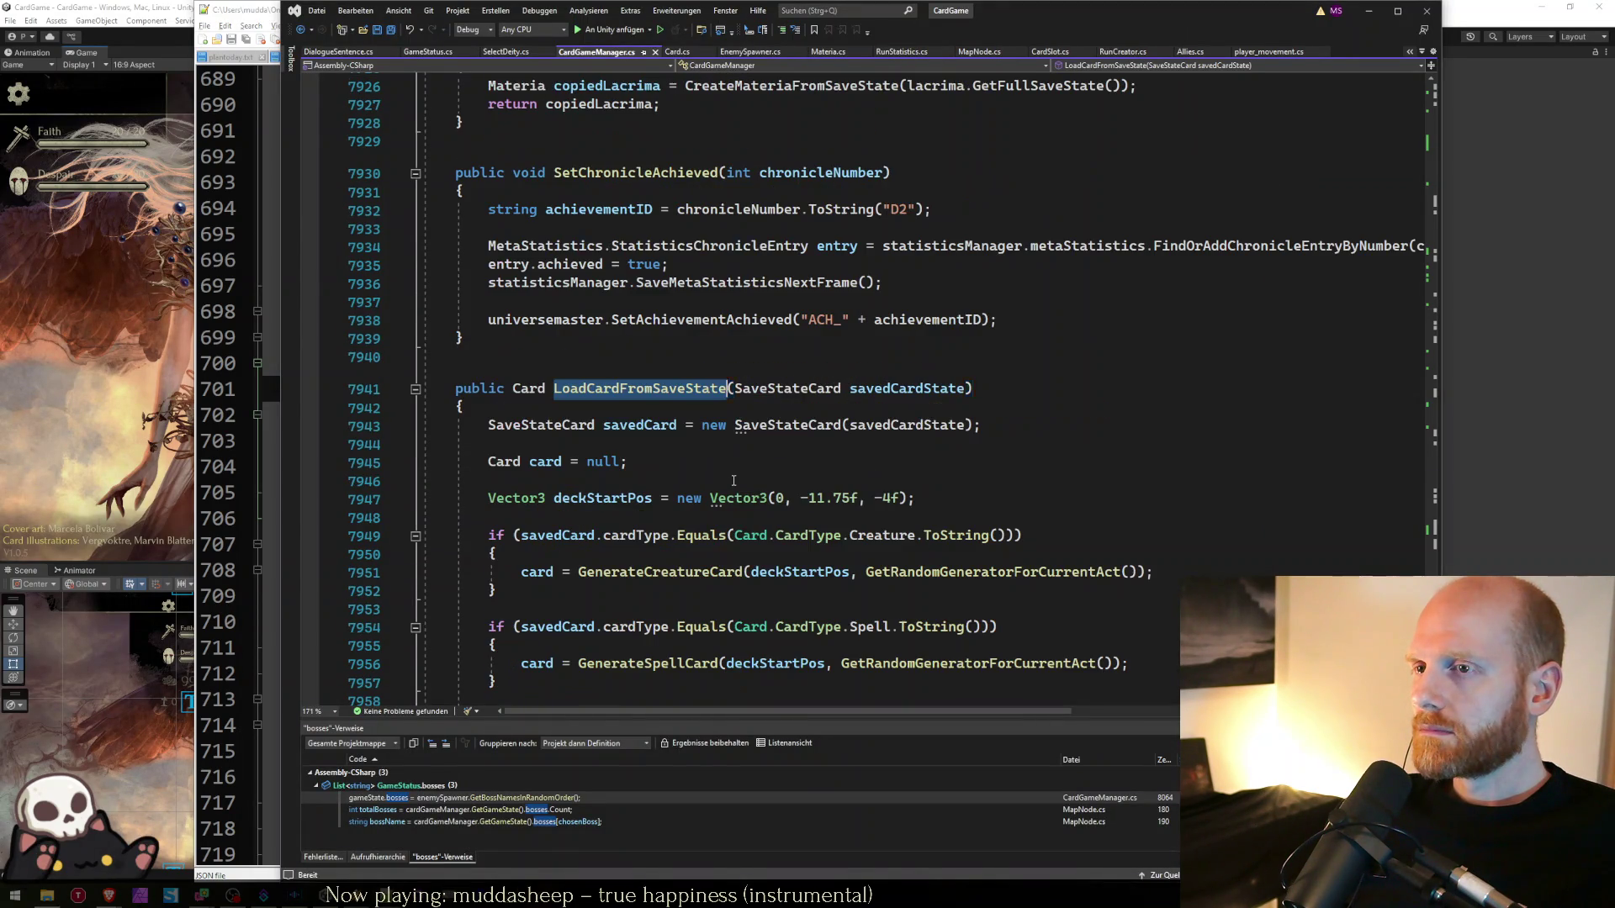
scroll(624, 473, "down", 4)
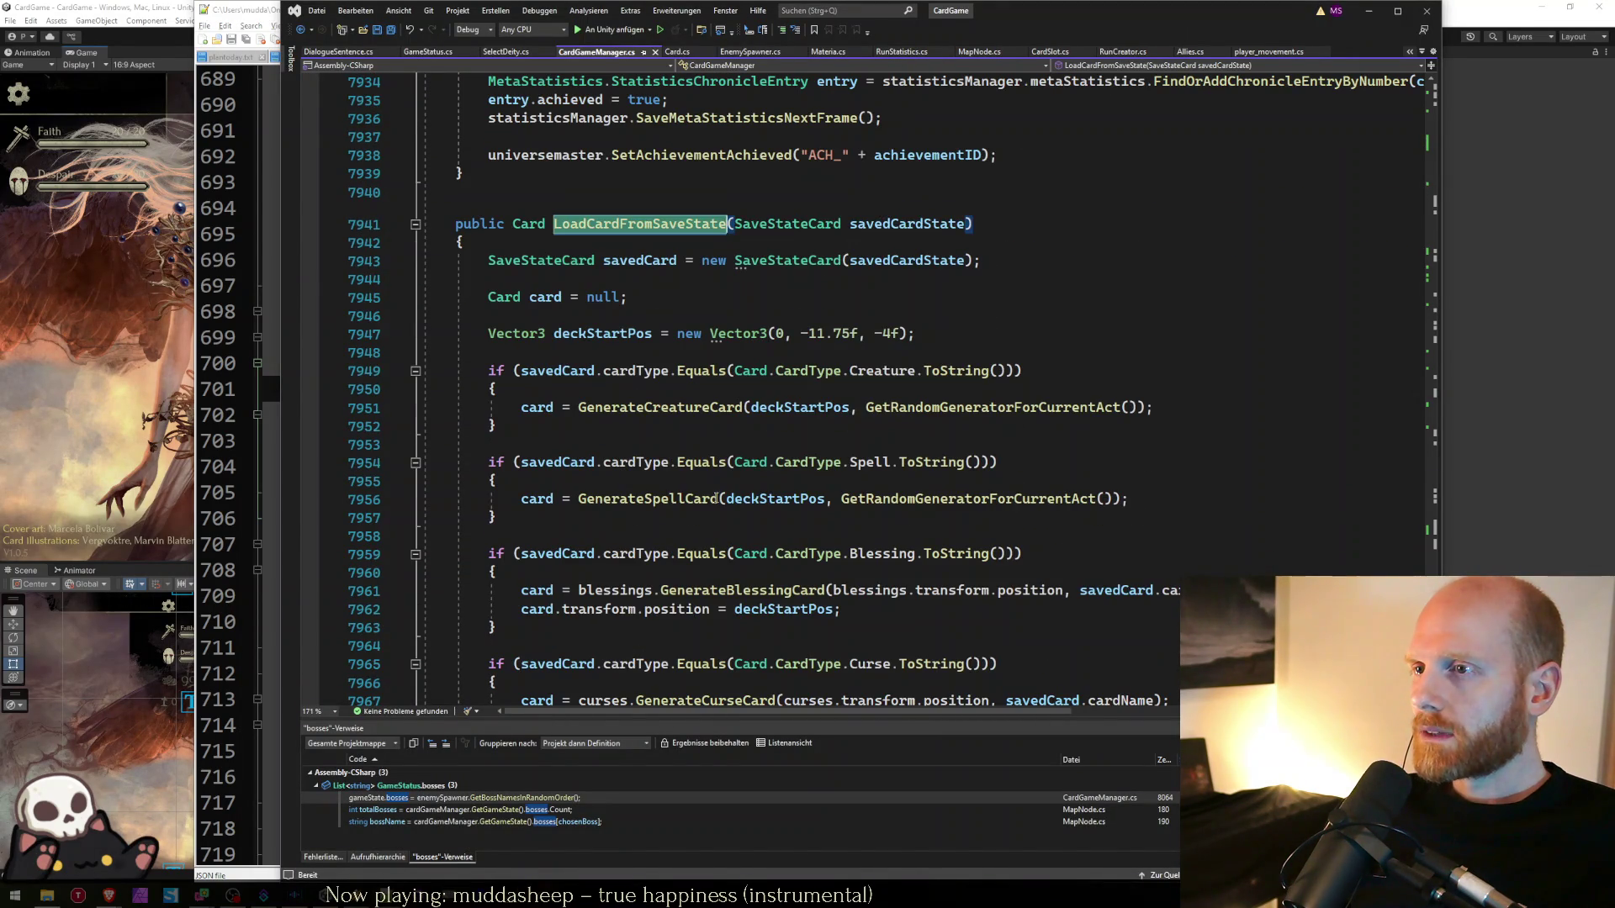
double_click(648, 443)
scroll(648, 516, "down", 1)
left_click(724, 517)
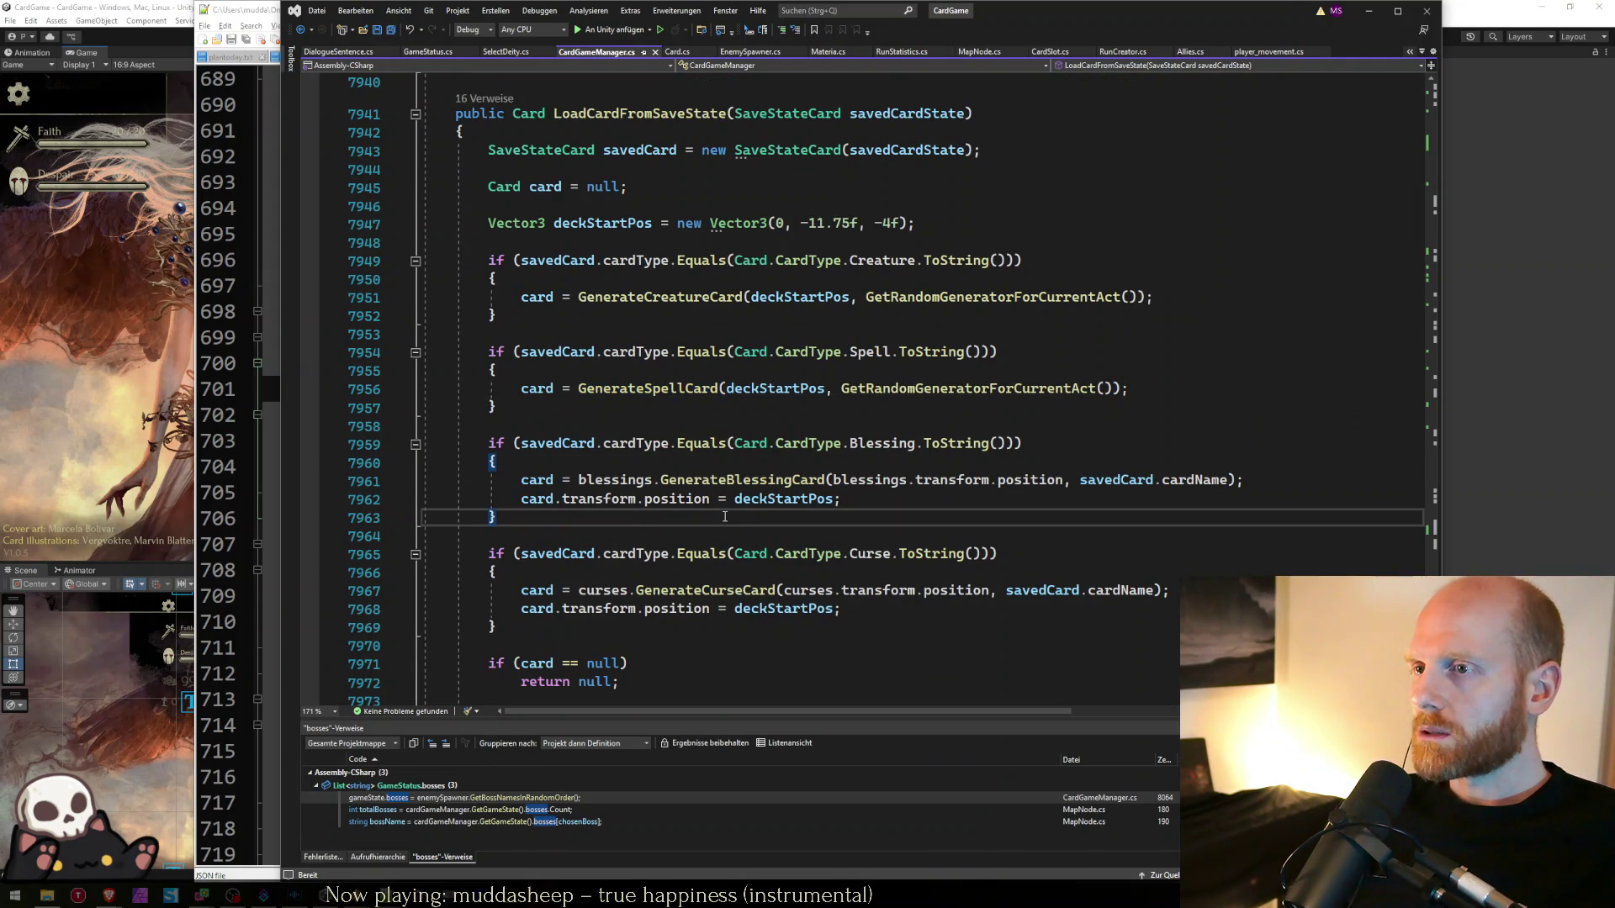
scroll(724, 517, "down", 5)
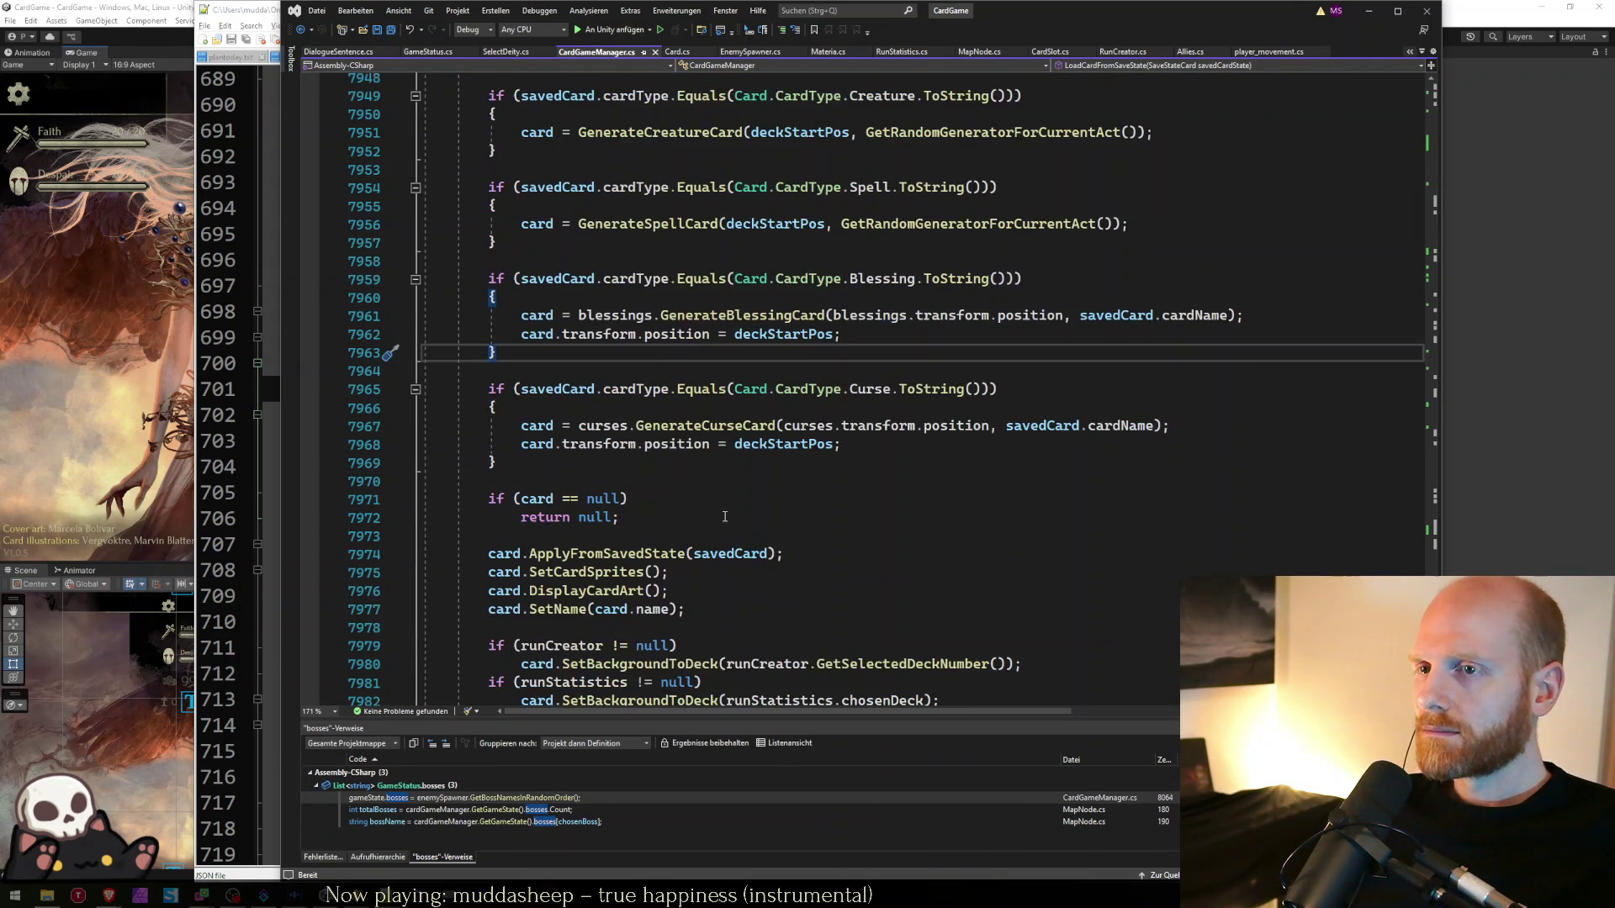
left_click(724, 504)
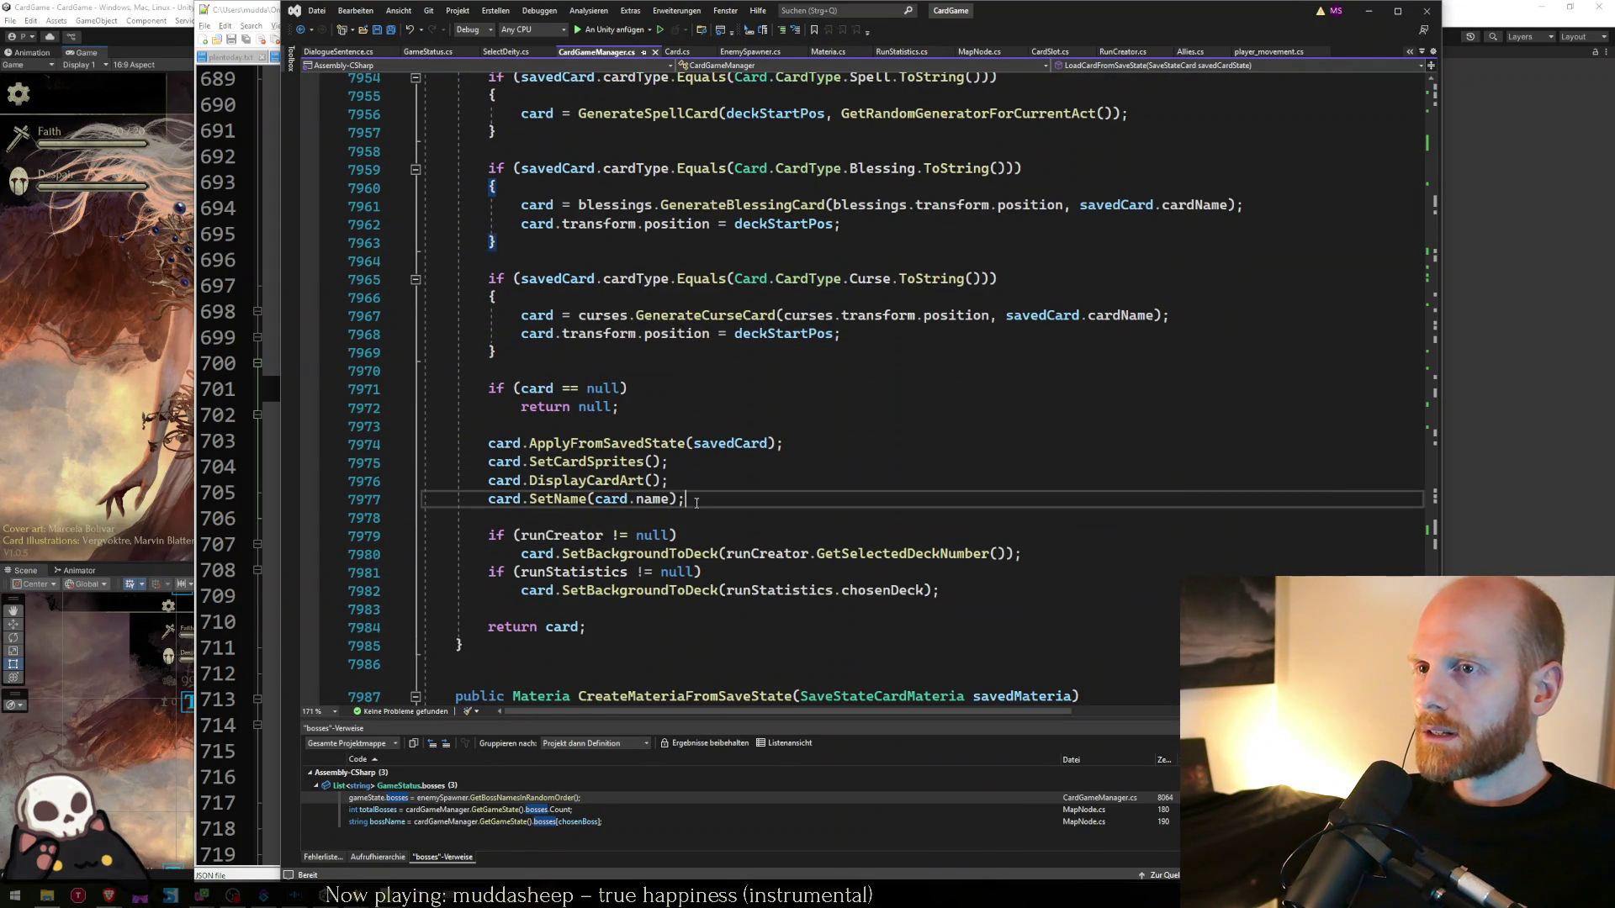
- Follow ApplyFromSavedState in Card.cs and select the line copying isLocked
double_click(618, 443)
key("alt+Tab")
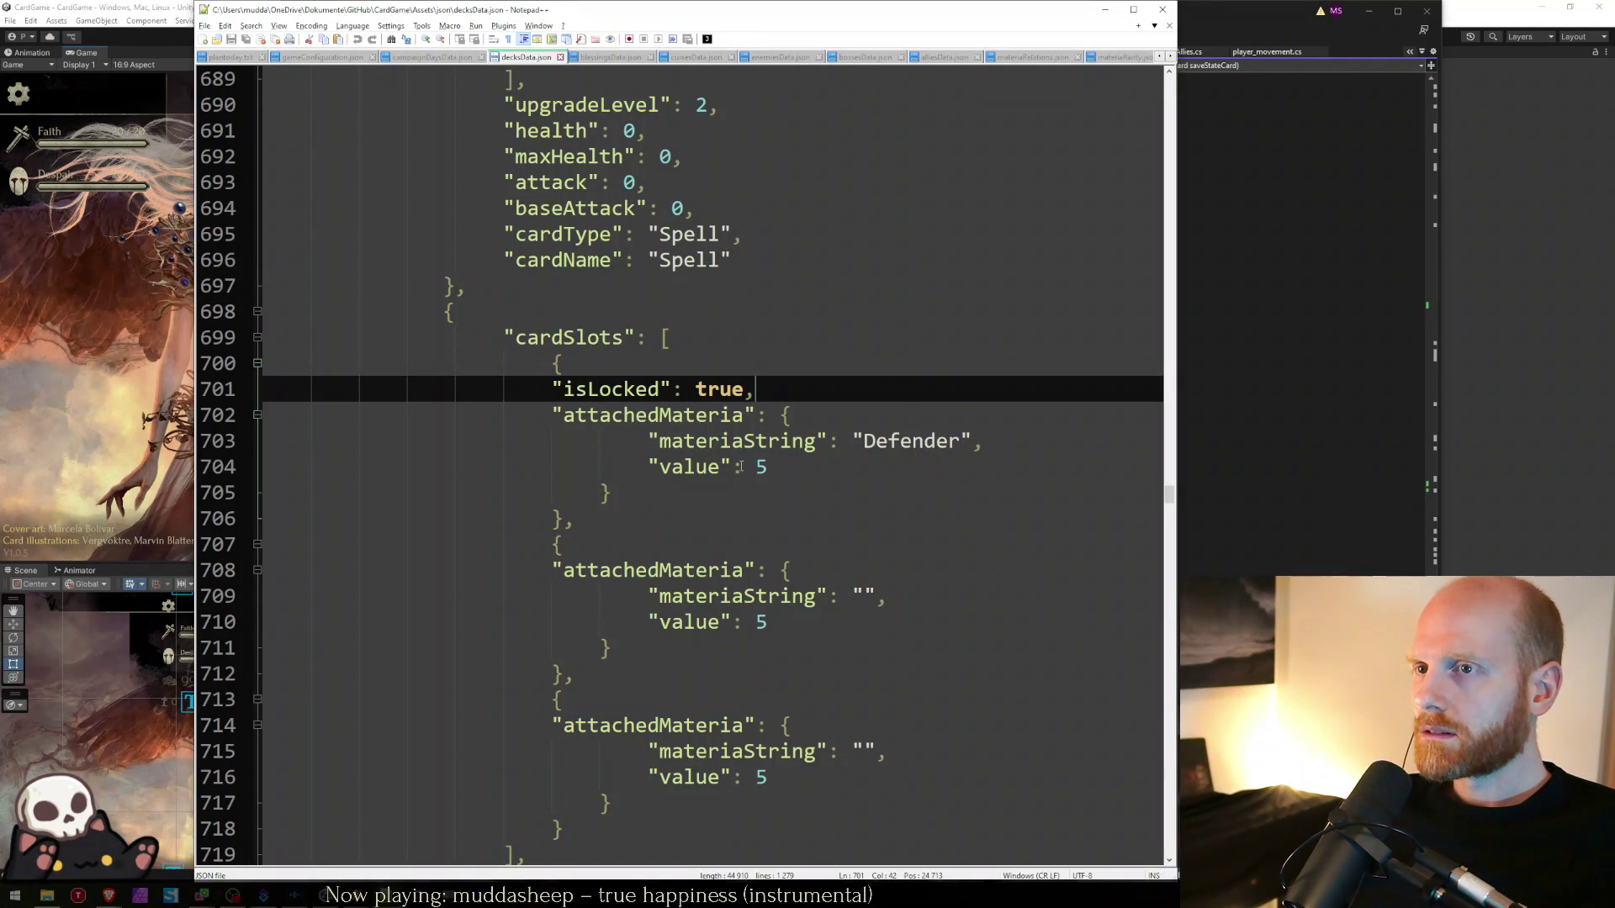
key("alt+Tab")
scroll(628, 461, "down", 3)
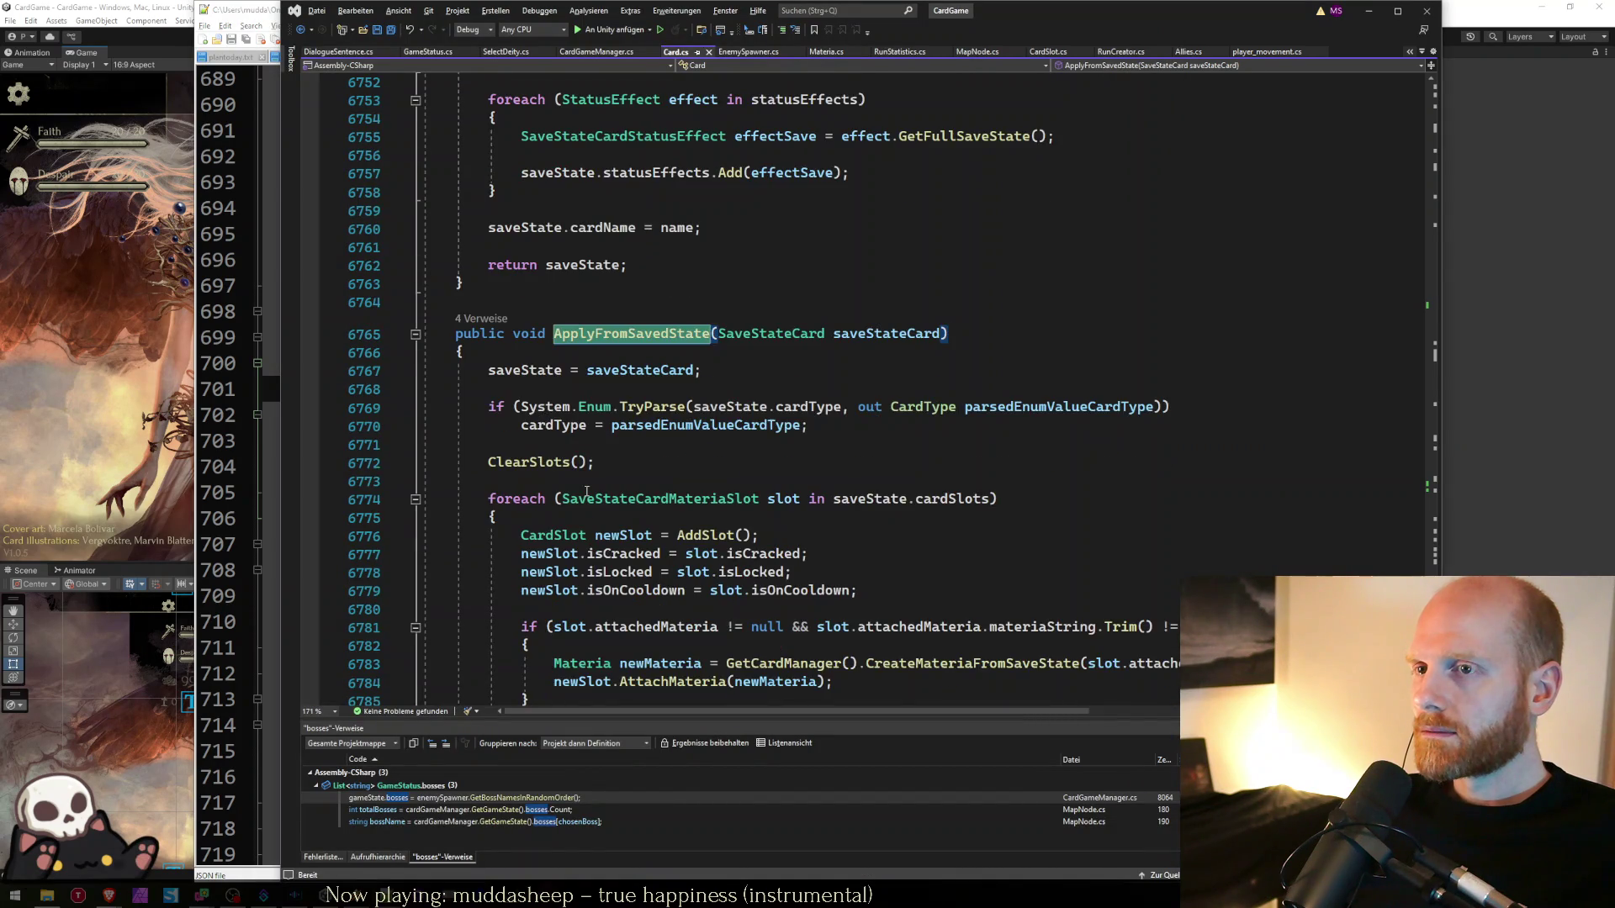
left_click_drag(911, 465, 508, 461)
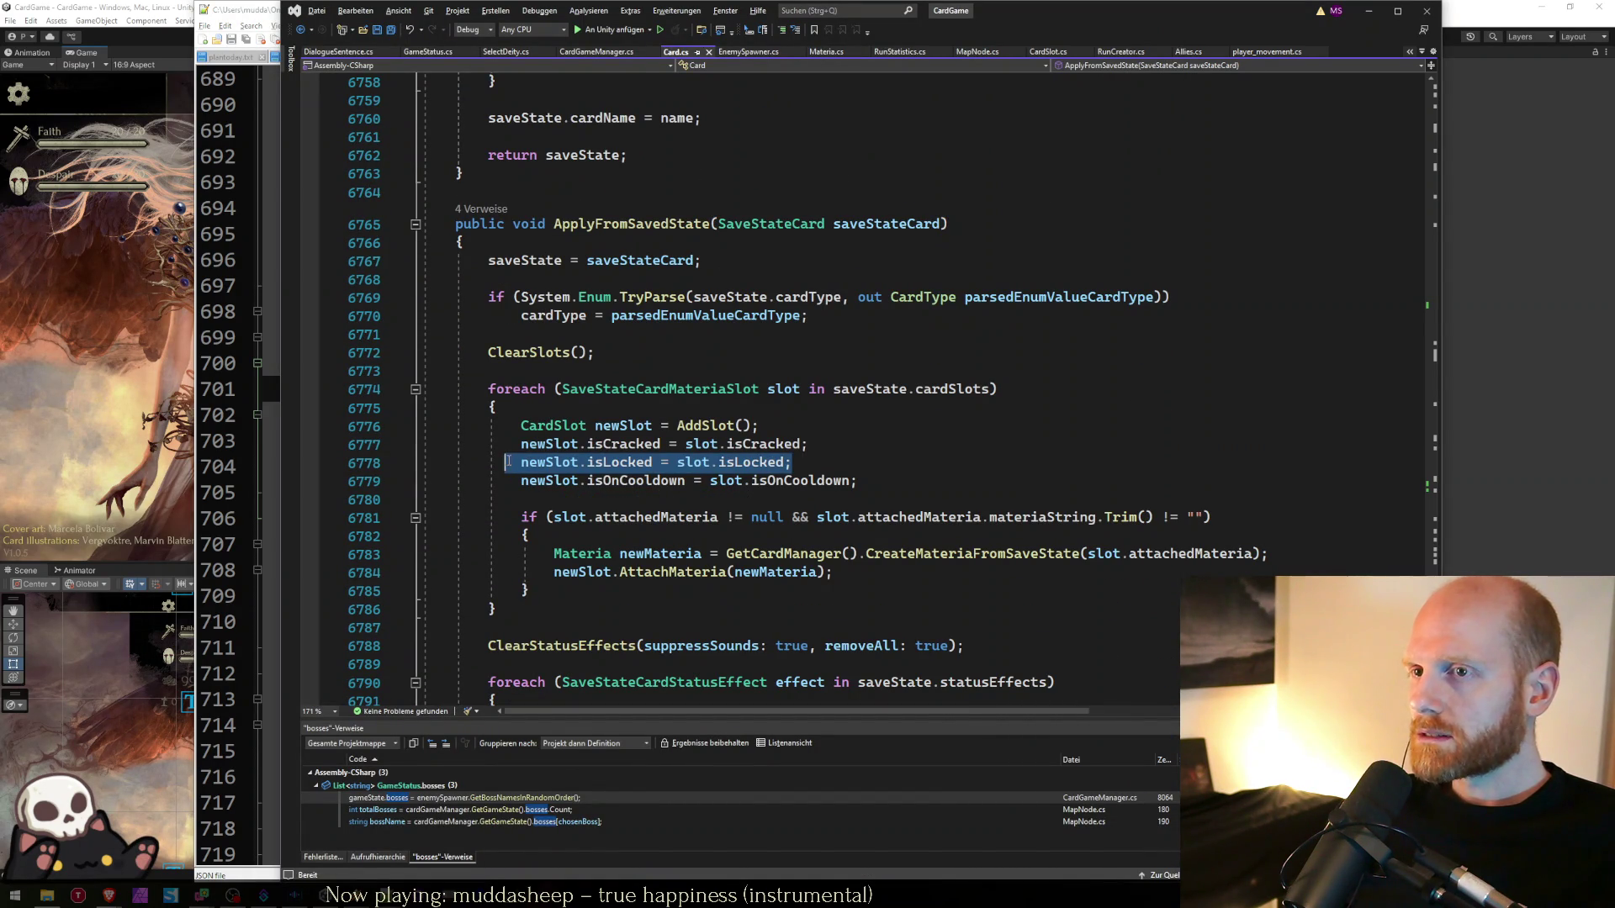
- Replace the copied isLocked flag with if (slot.isLocked) newSlot.SetLocked(); and save Card.cs
left_click(839, 459)
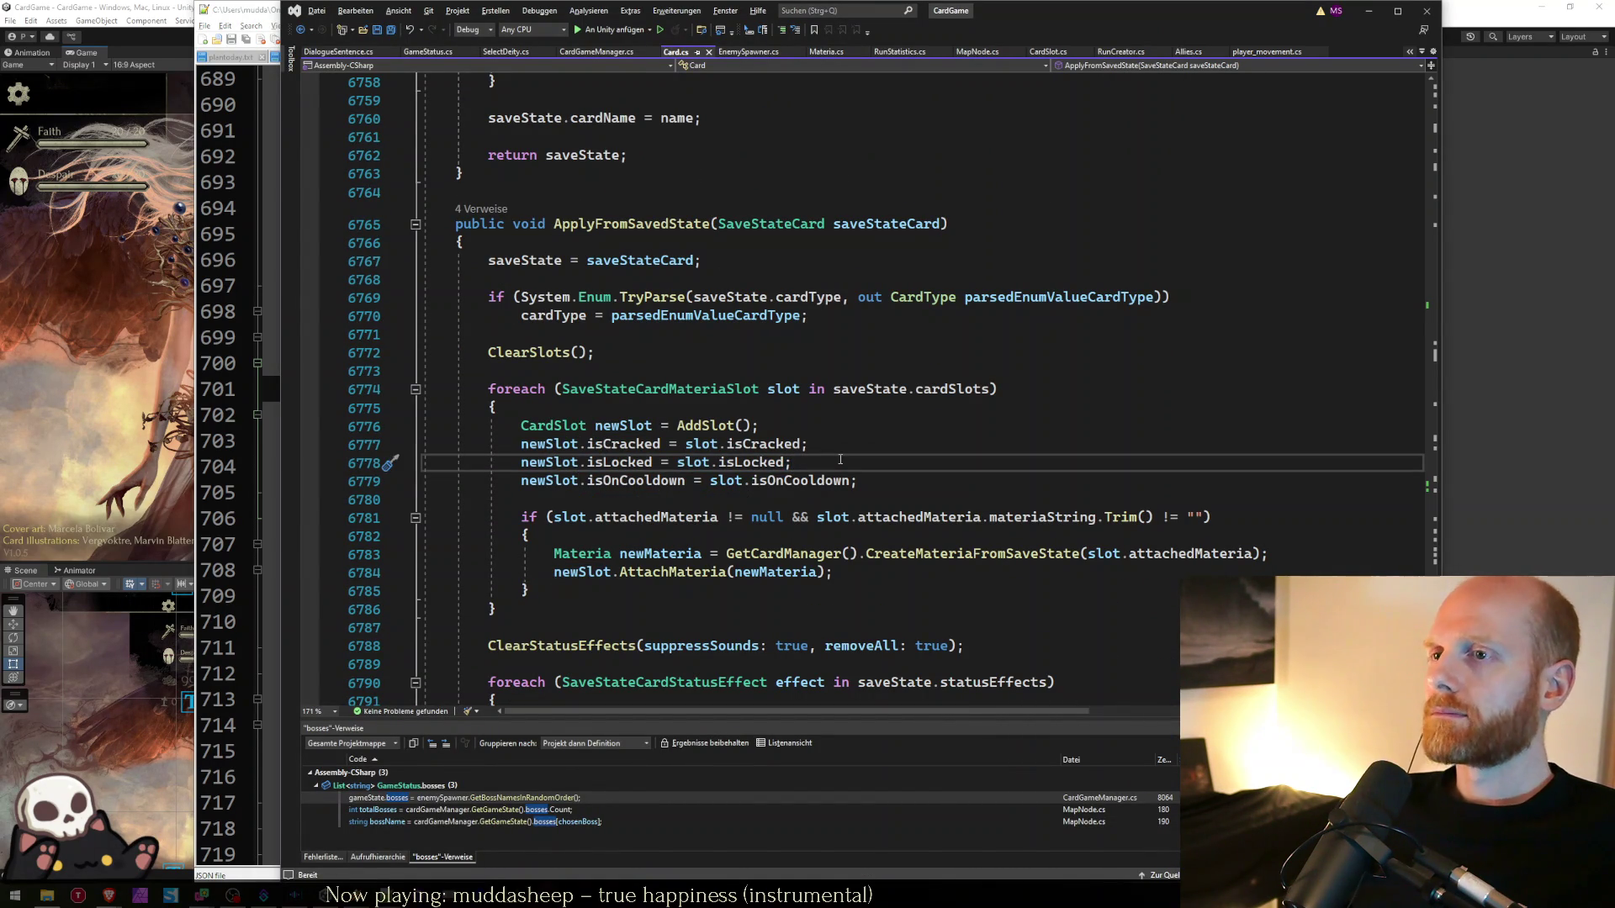
key("ctrl+Return")
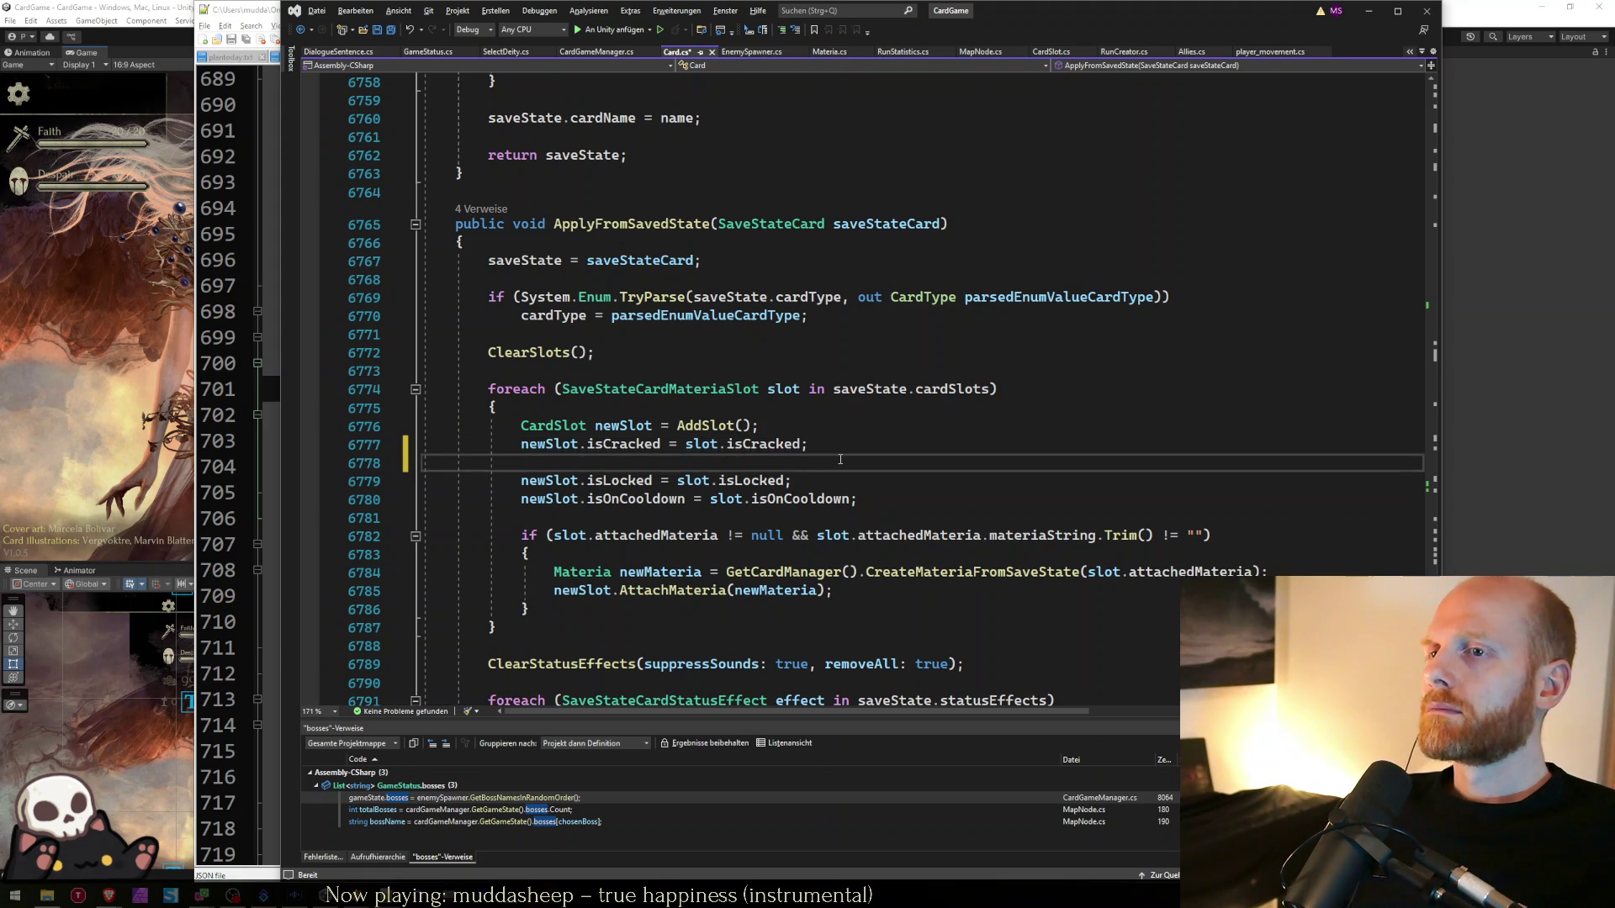
type("if (")
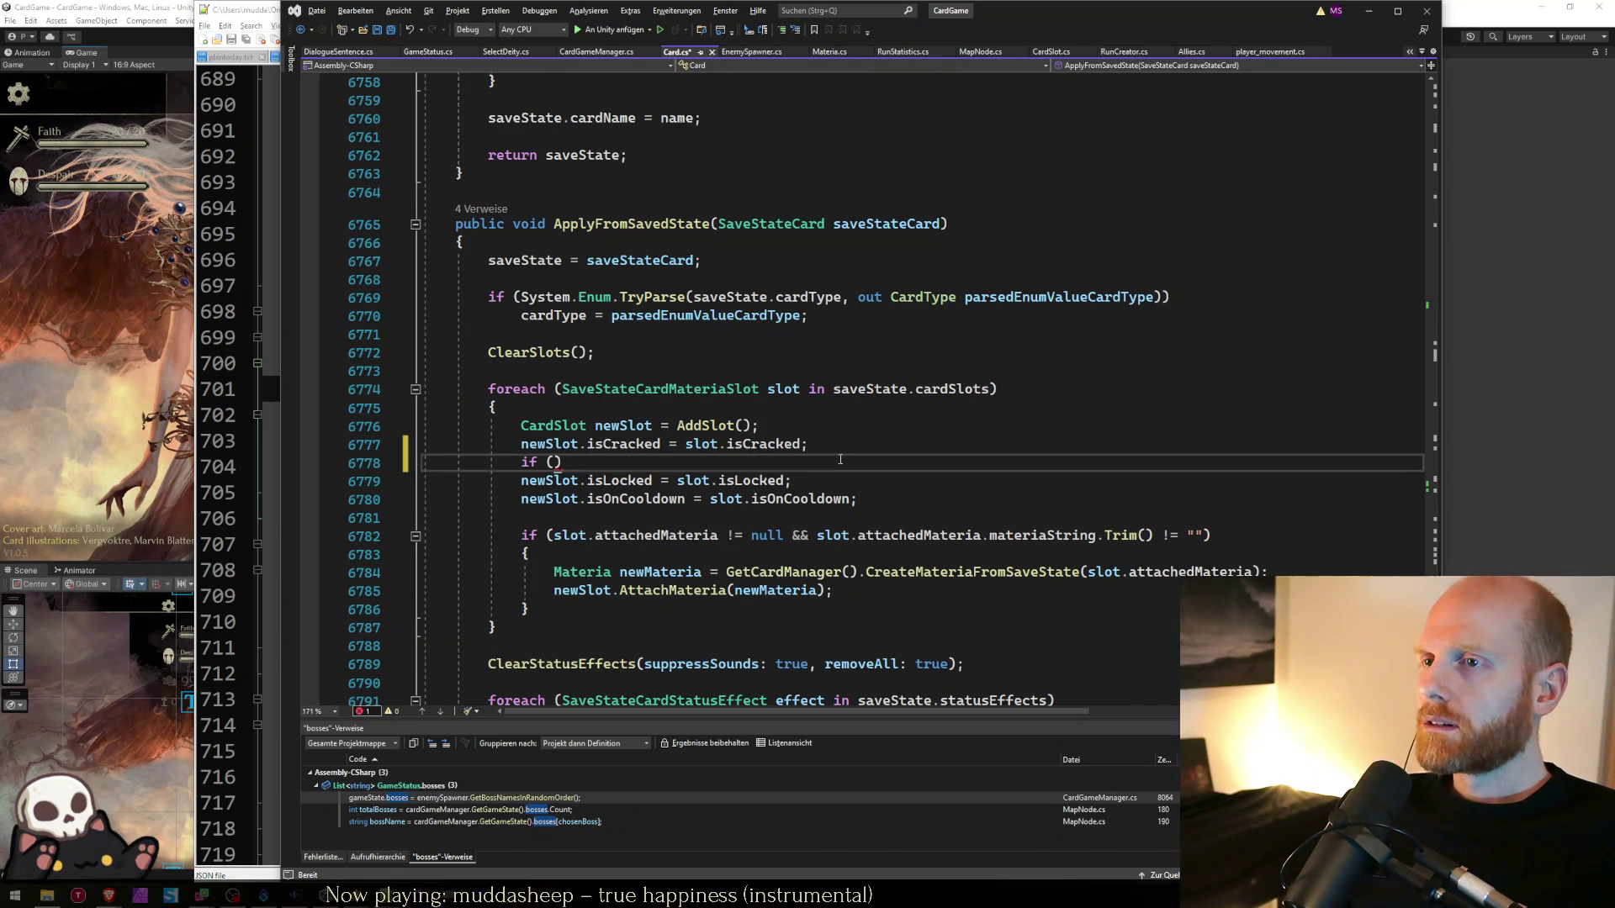
type("slot.islo")
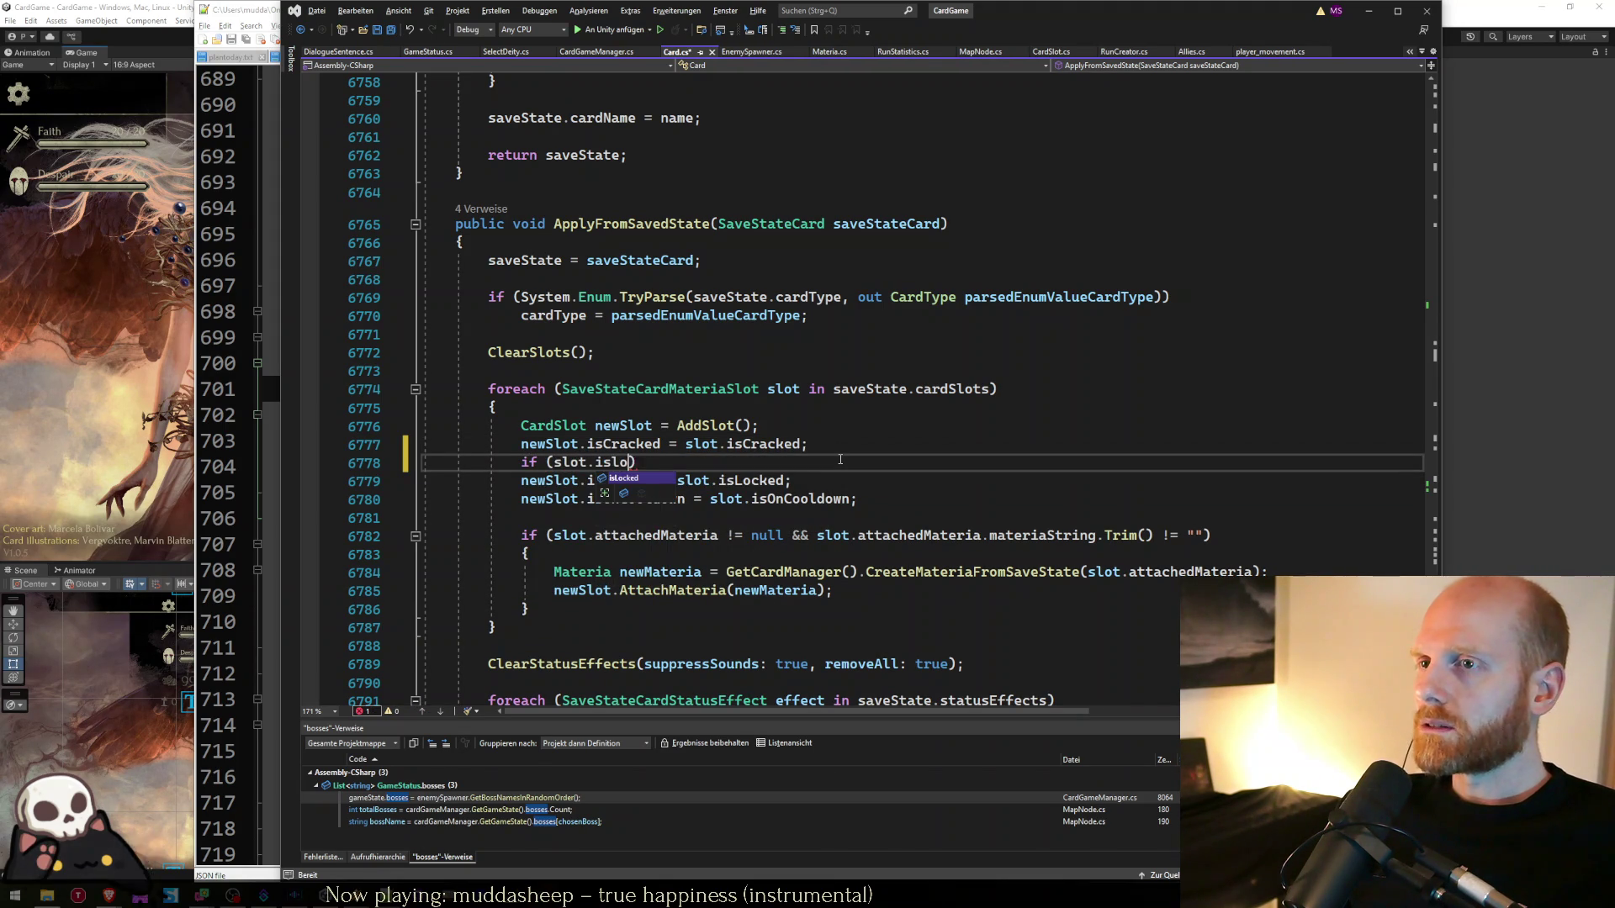
key("Tab")
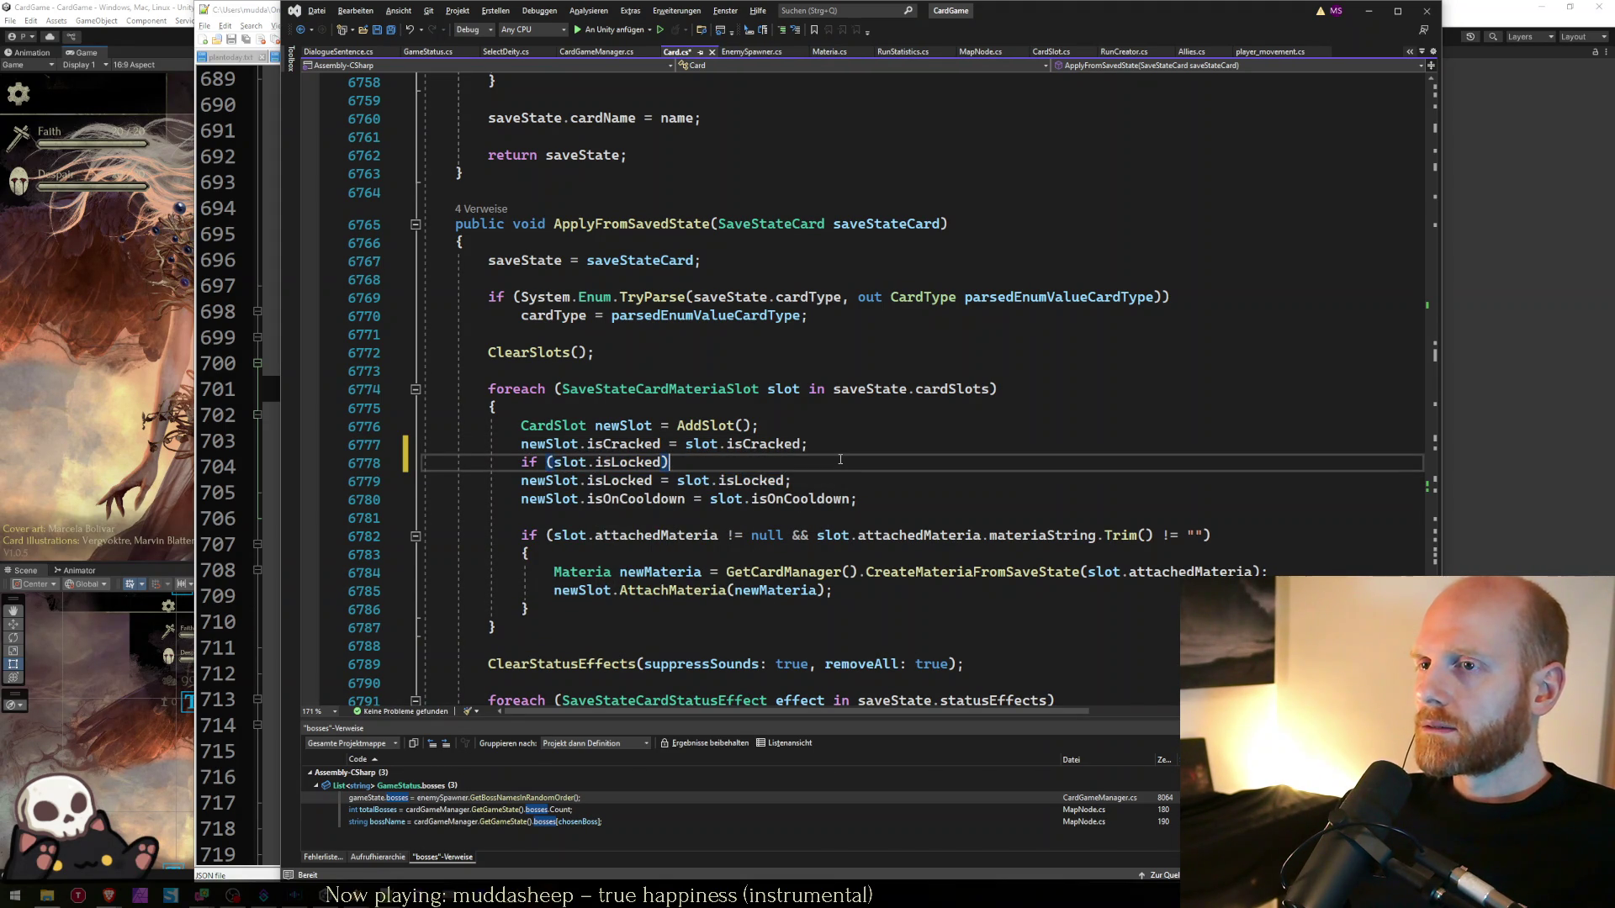
key("Return")
type("newSlot.loc")
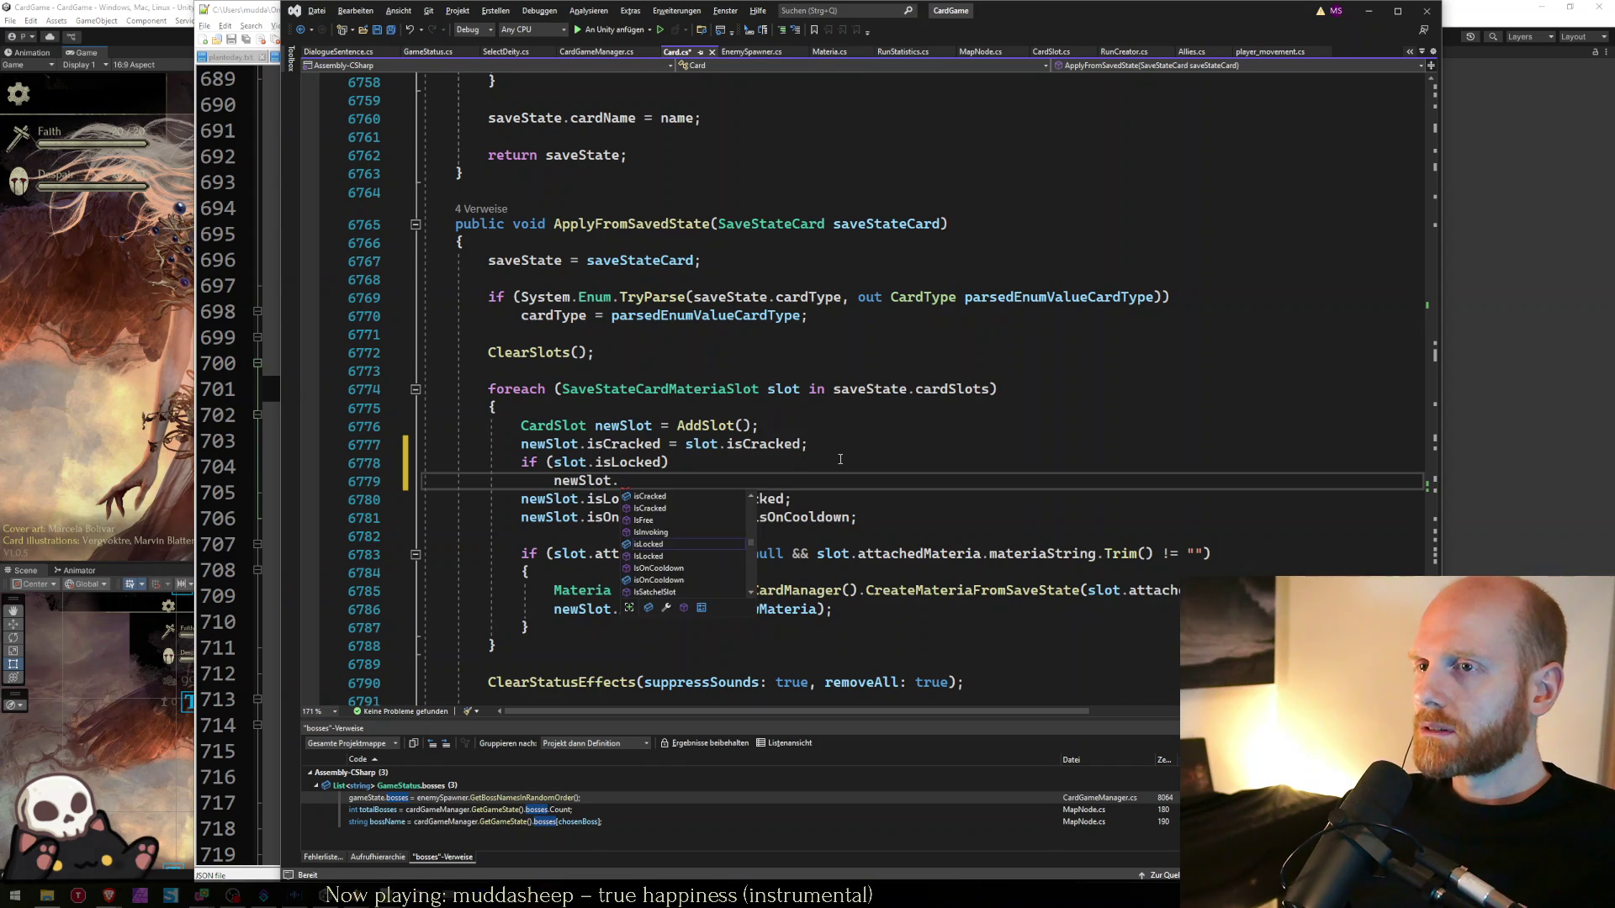
key("Down")
key("Down")
key("Down")
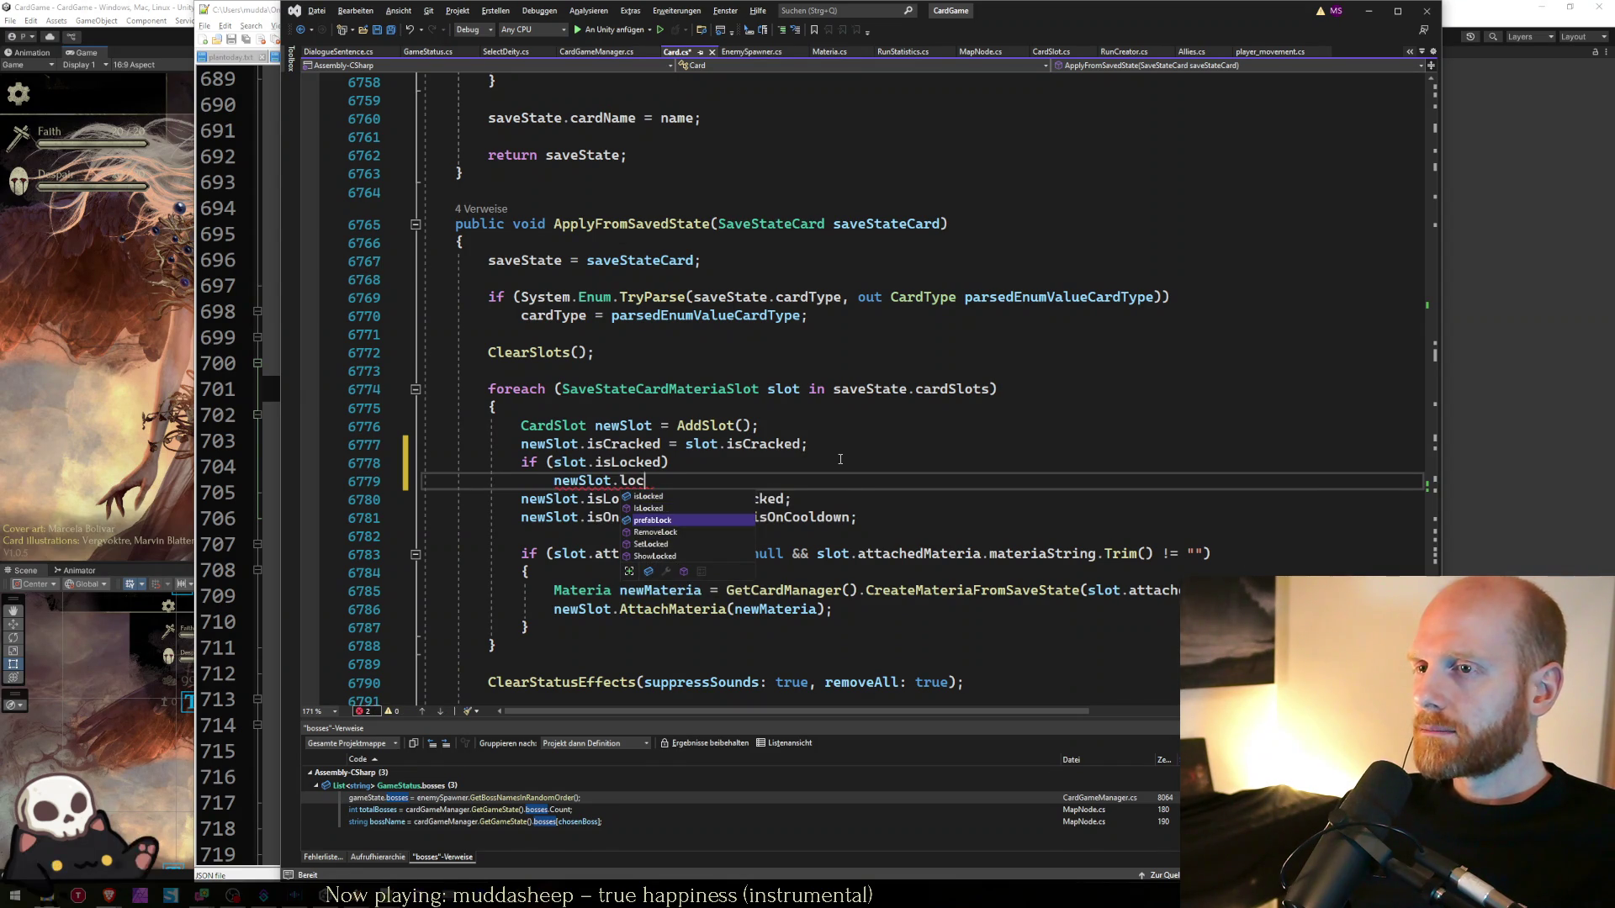
key("Tab")
type("();")
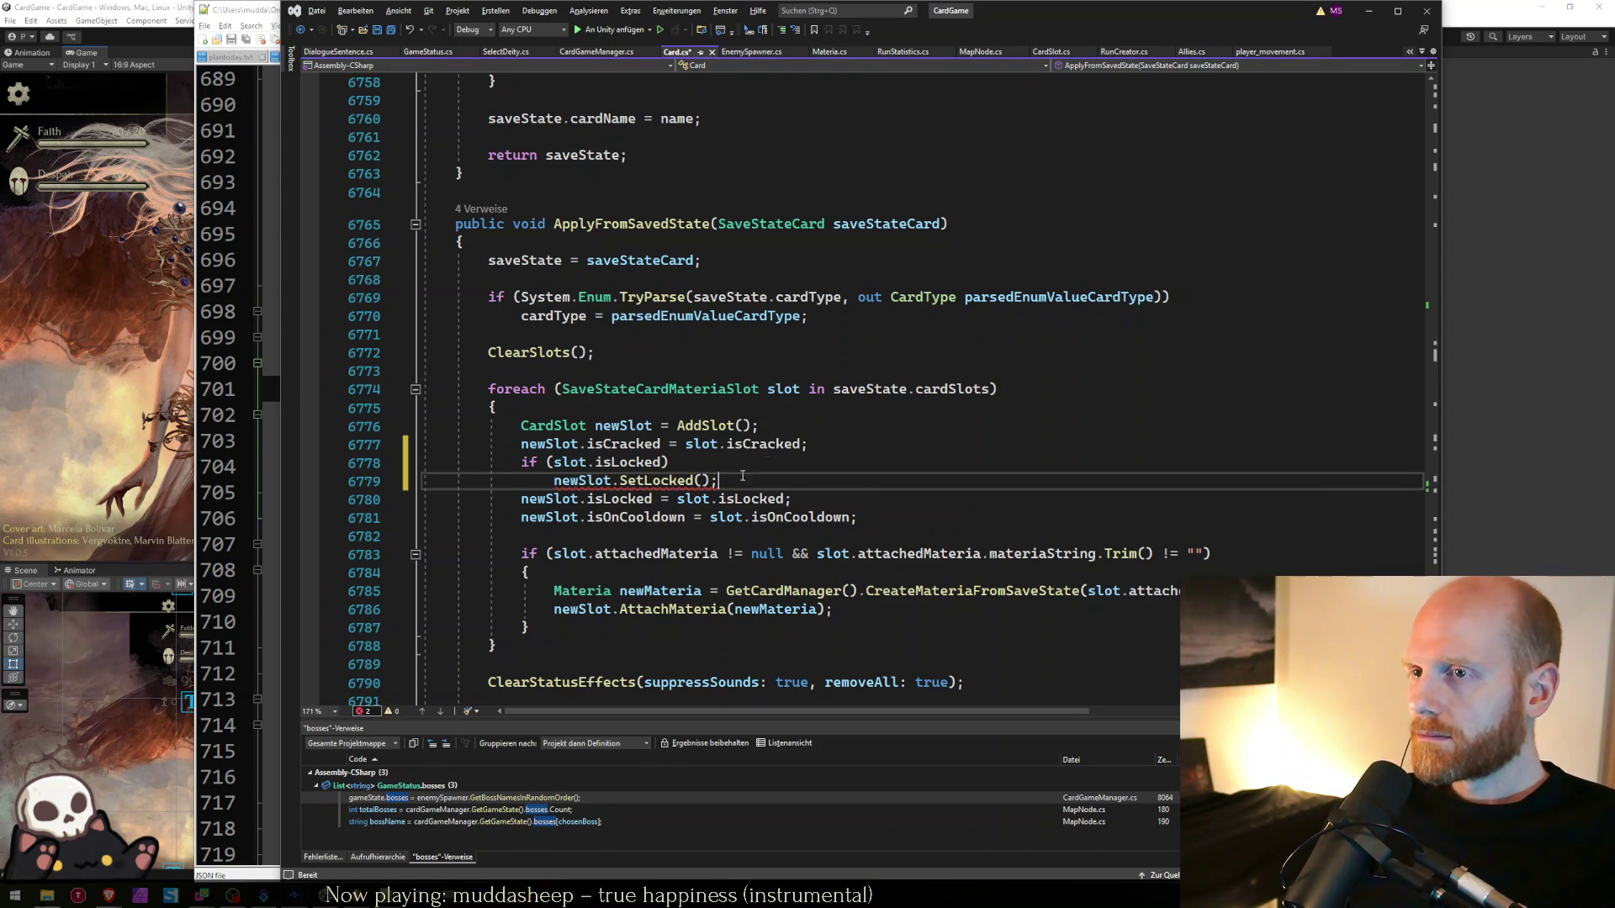
left_click(656, 480, "ctrl")
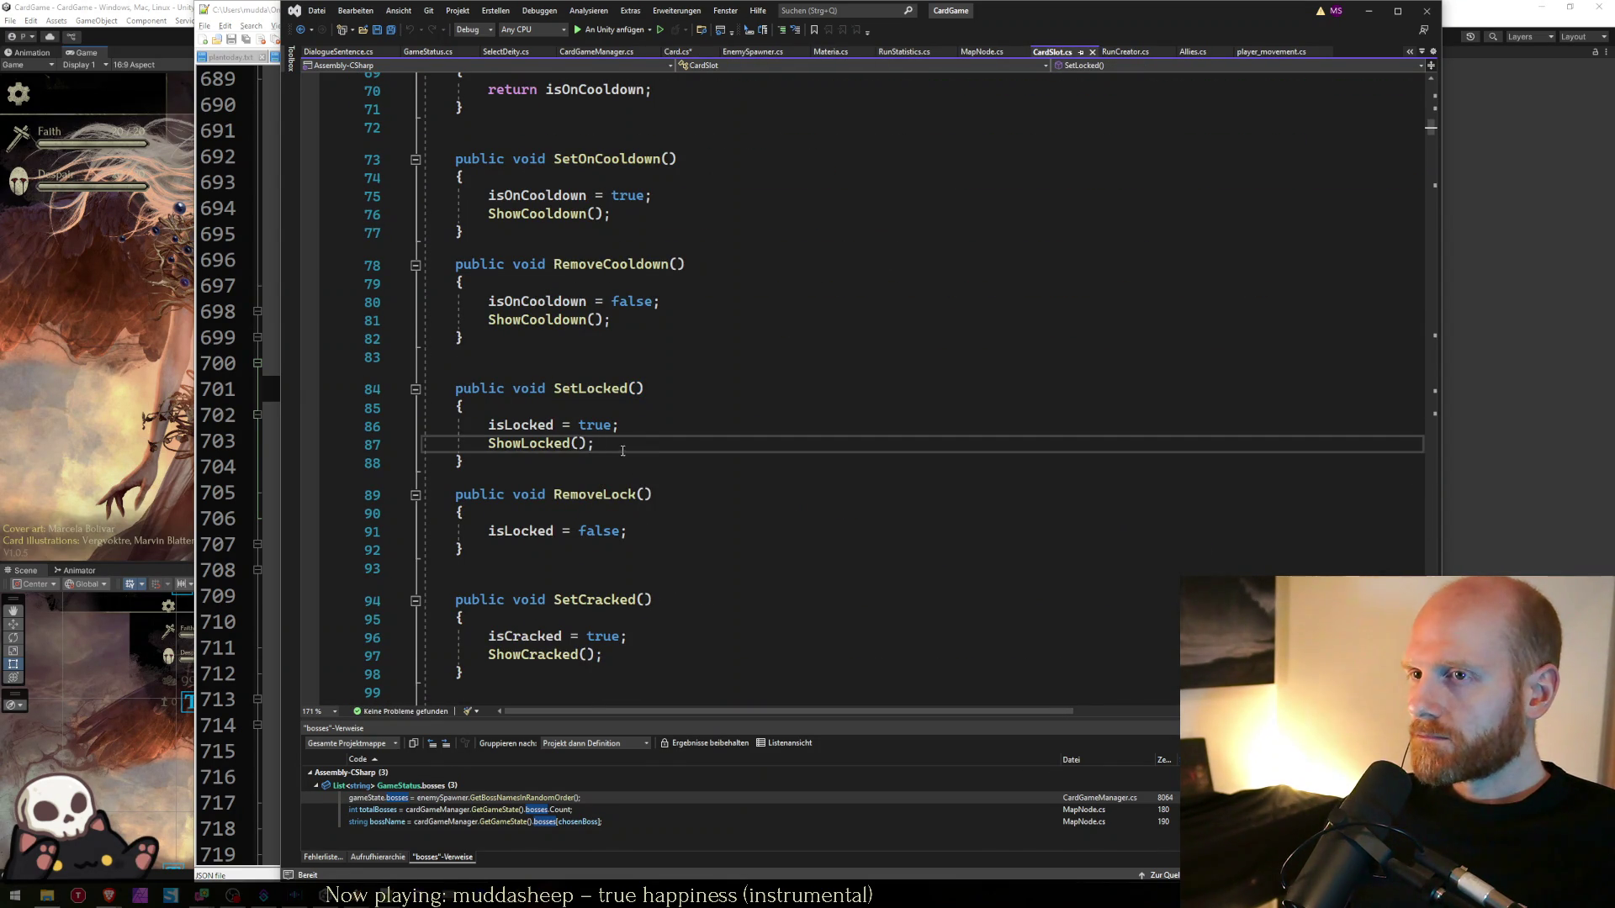
key("ctrl+minus")
key("Down")
key("shift+Down")
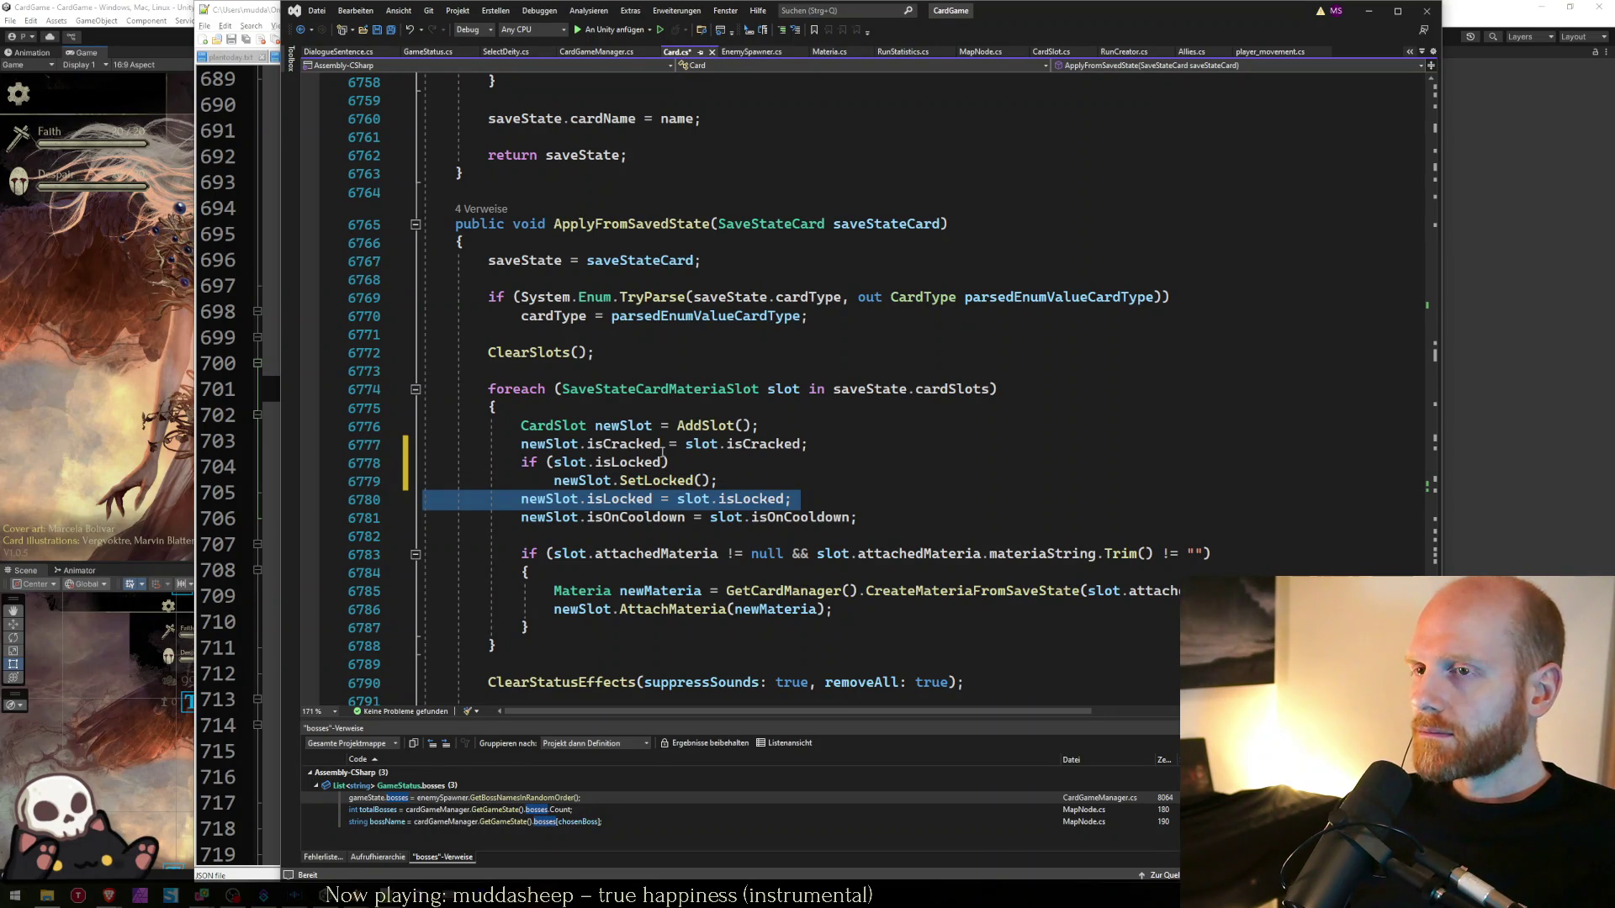
key("Delete")
key("Up")
key("Up")
key("ctrl+s")
- Replace the copied isCracked flag with if (slot.isCracked) newSlot.SetCracked(); and save Card.cs
key("Up")
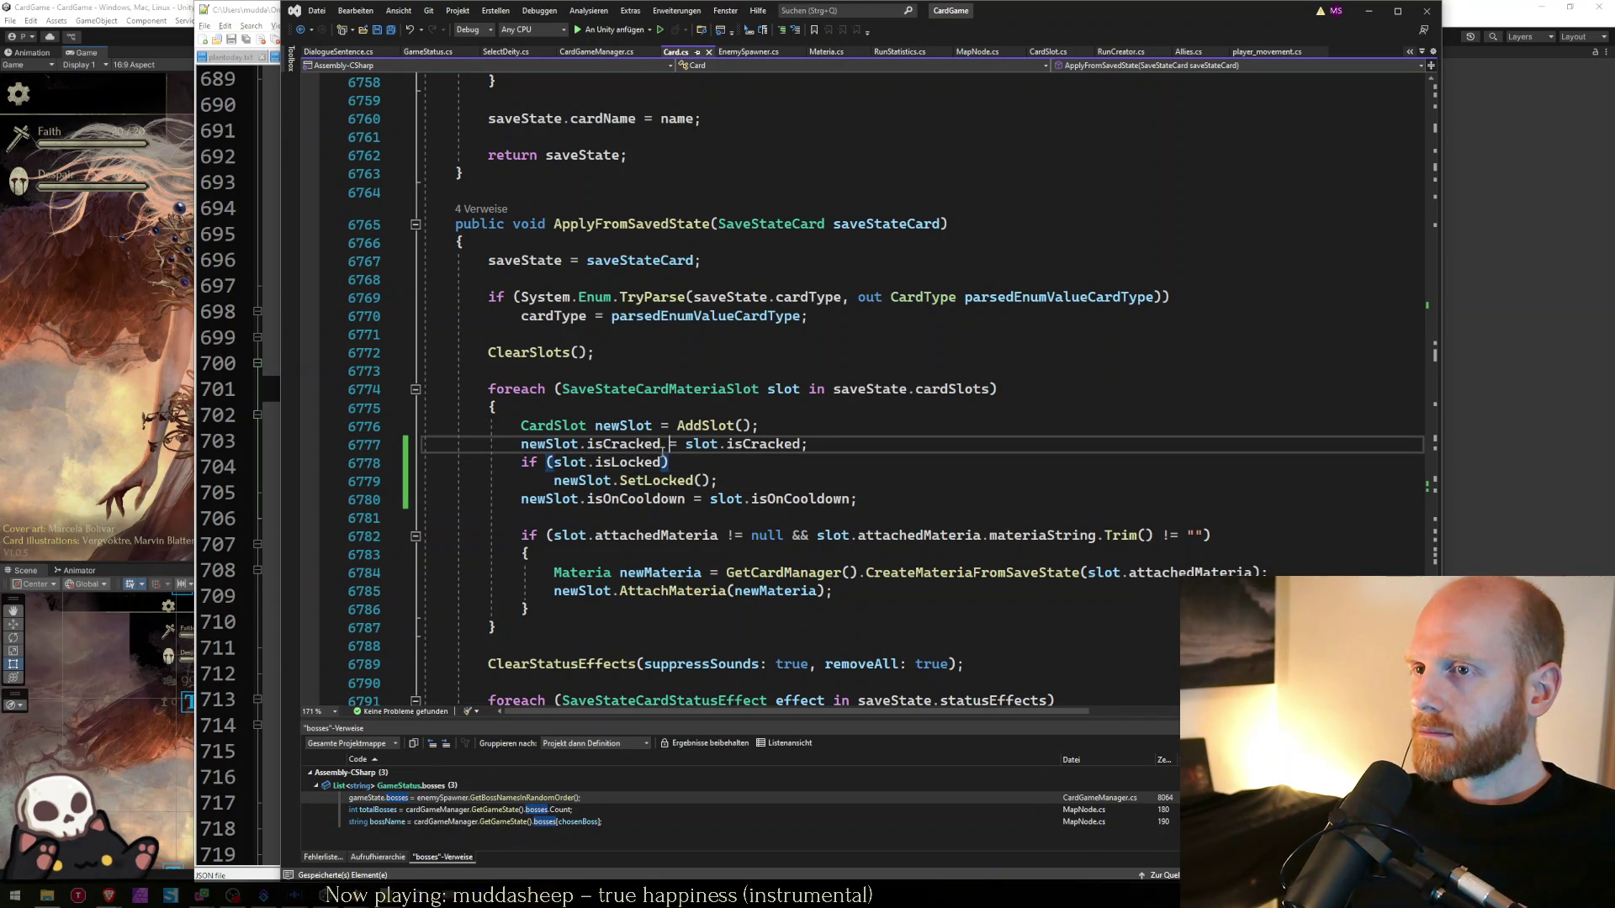
key("Up")
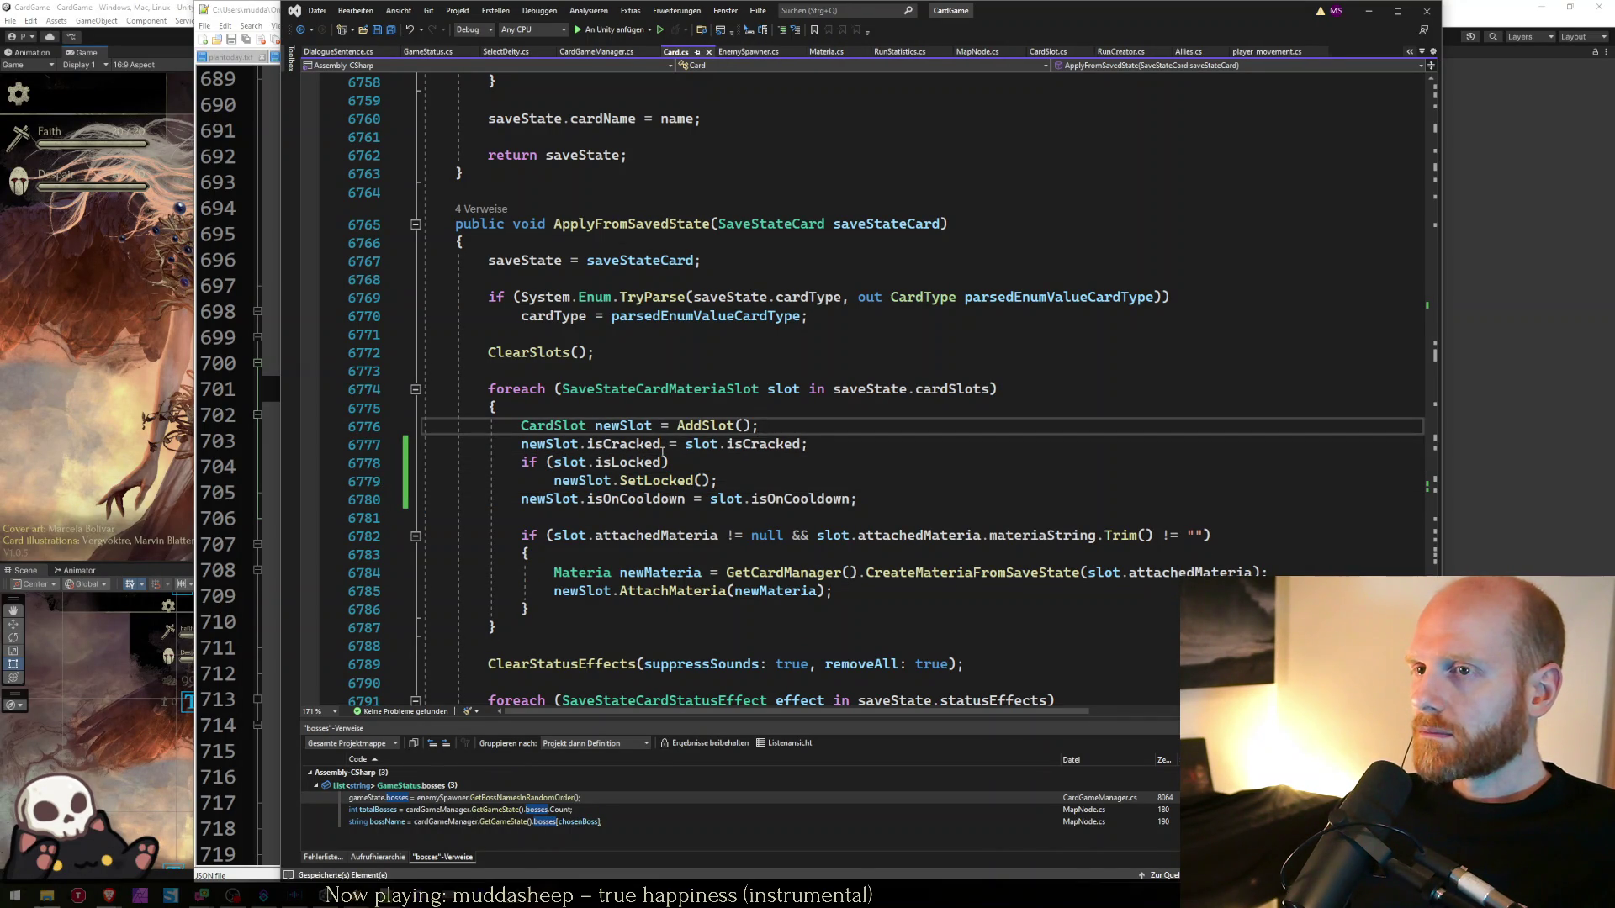
key("Return")
type("if (slot.isCracked")
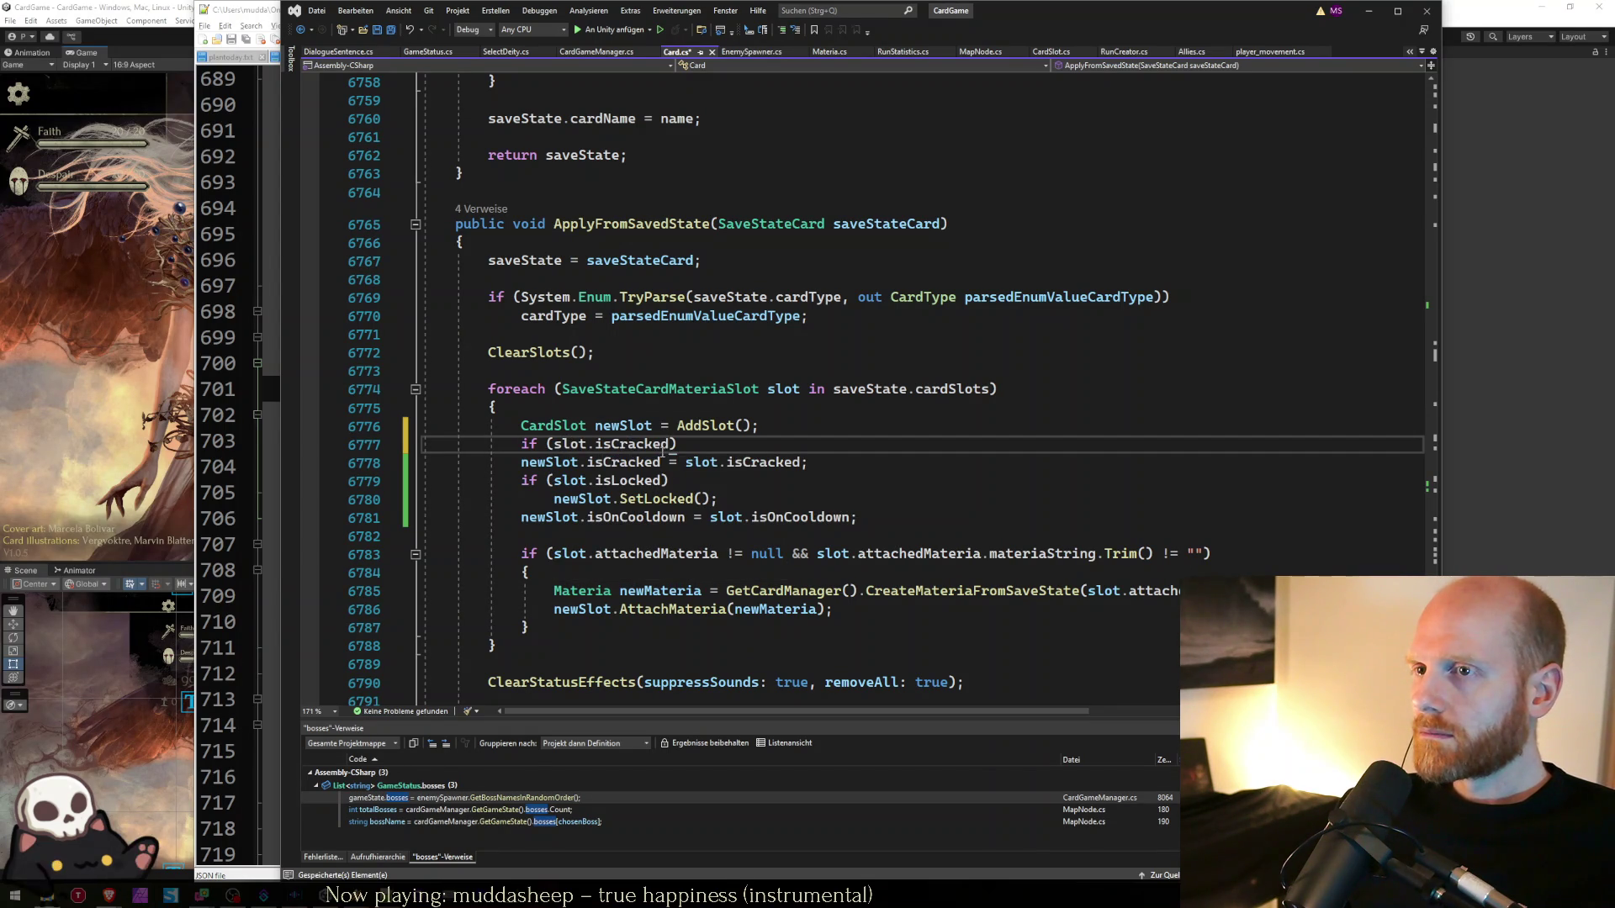
key("Return")
type("newSlo")
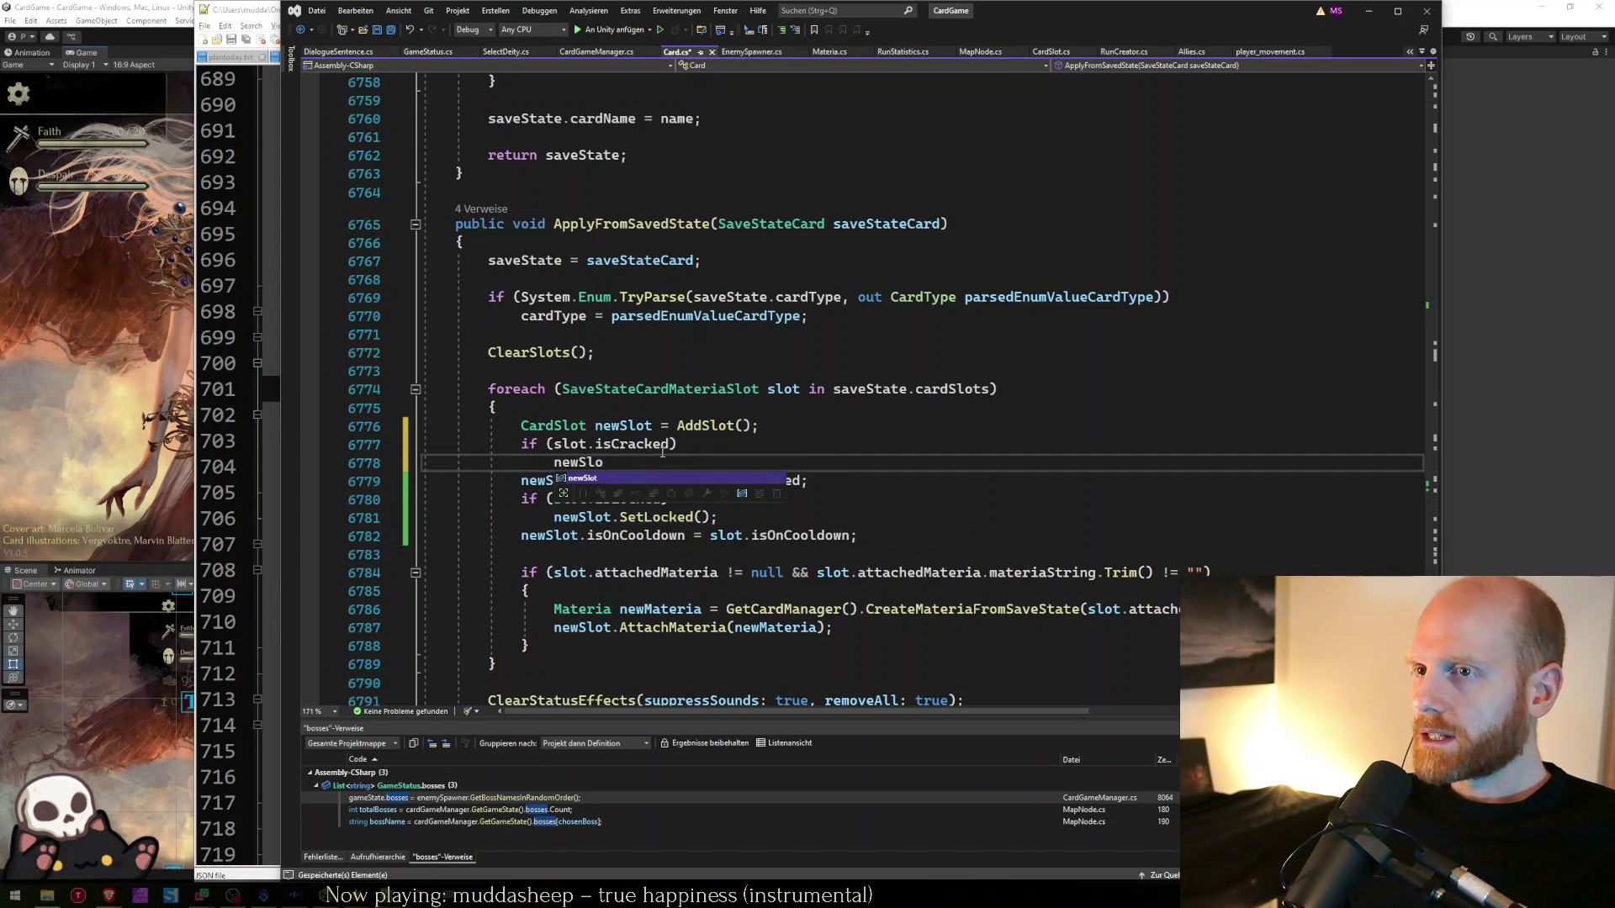
type("t.setCra")
key("Tab")
type("();")
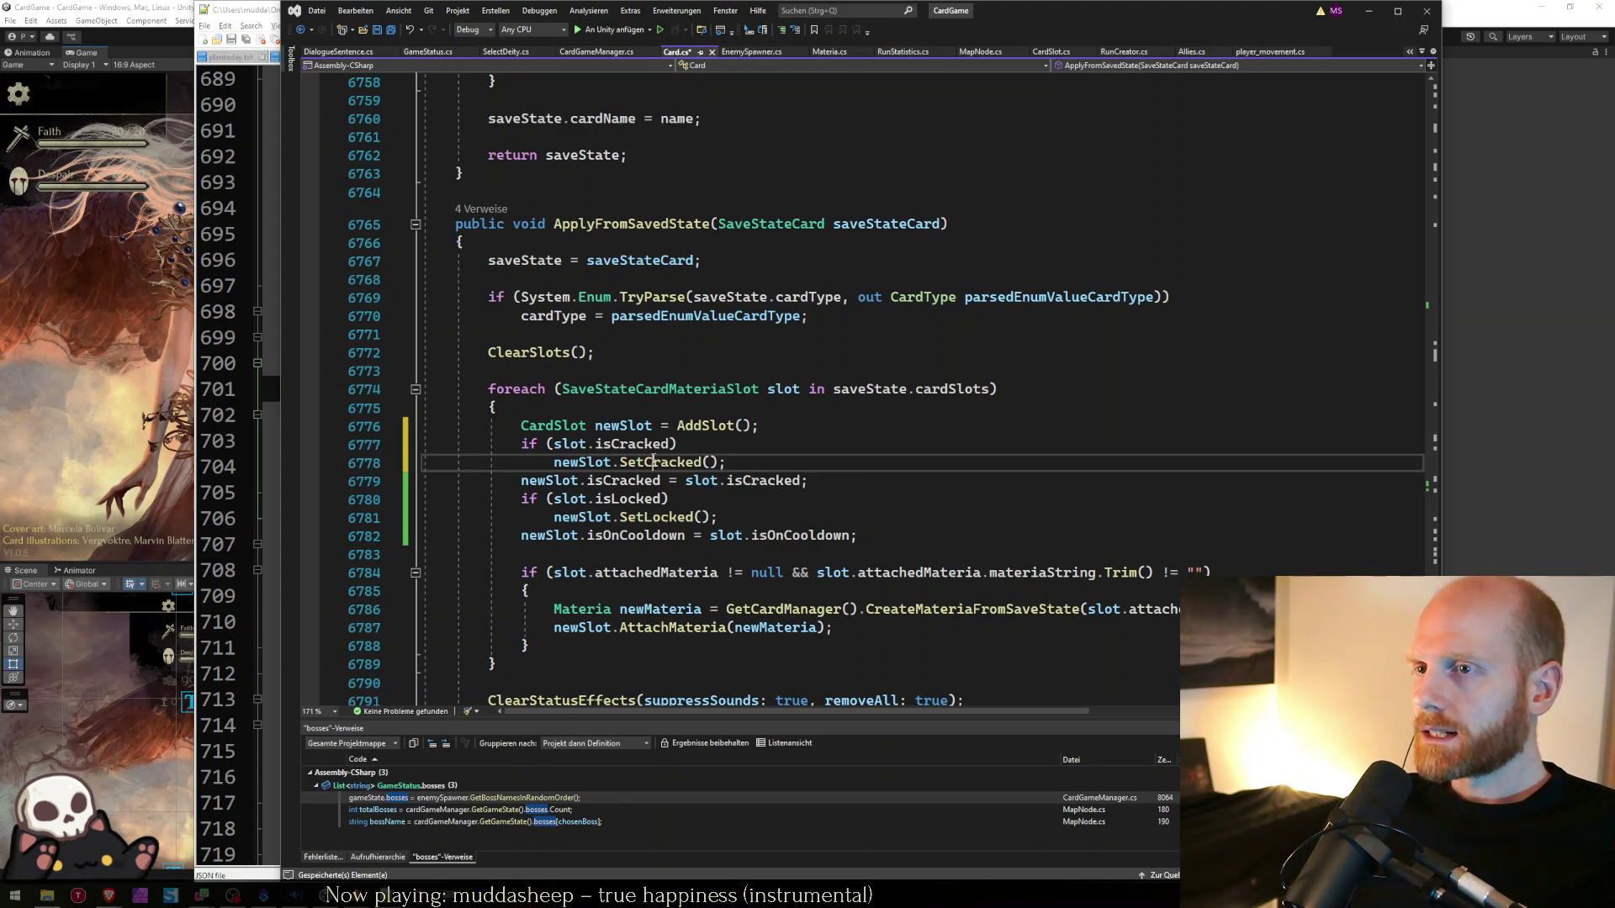
key("Down")
key("shift+Home")
key("Delete")
key("BackSpace")
key("Down")
key("Down")
key("Down")
key("ctrl+s")
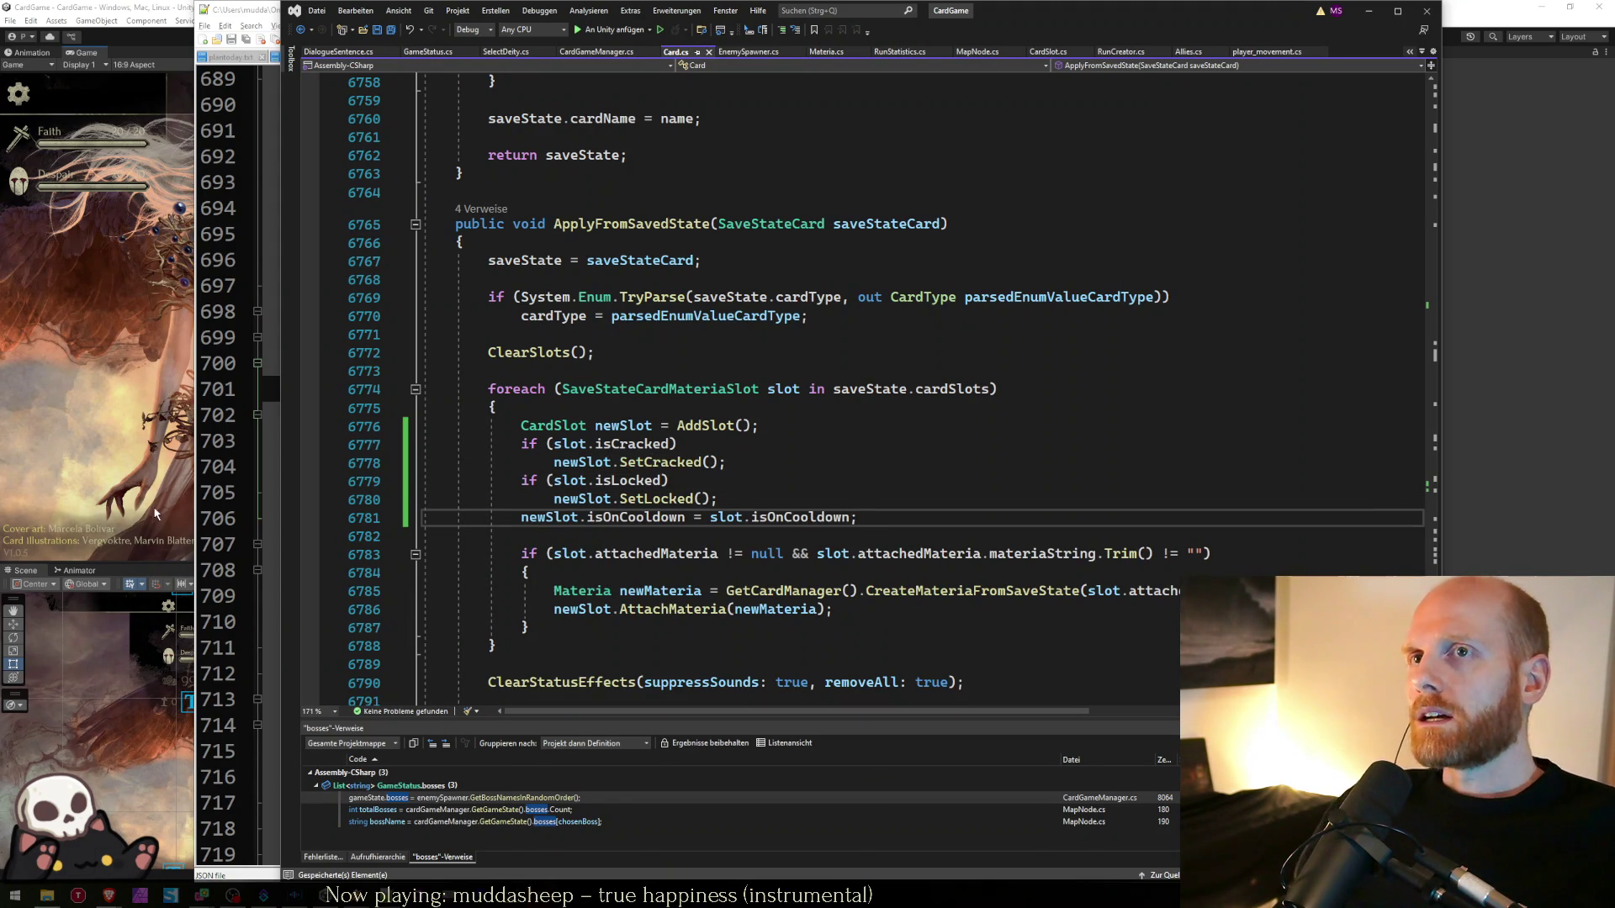
left_click(82, 402)
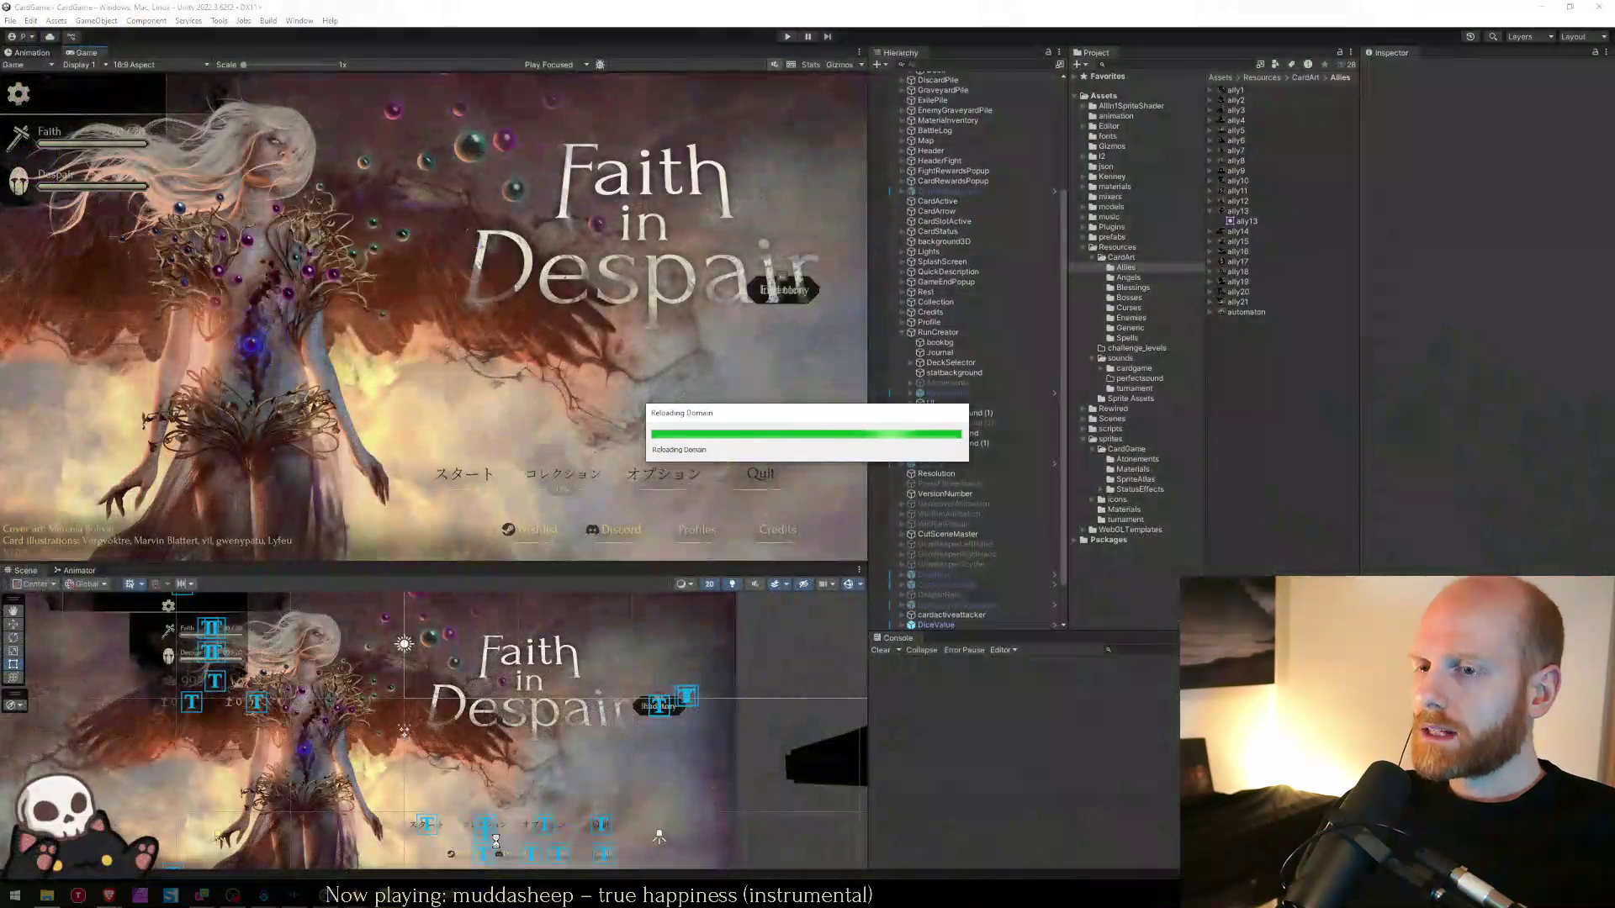
- Check the locked first slot's Defender materia in decksData.json, review worksheet.txt, then return to Unity
key("alt+Tab")
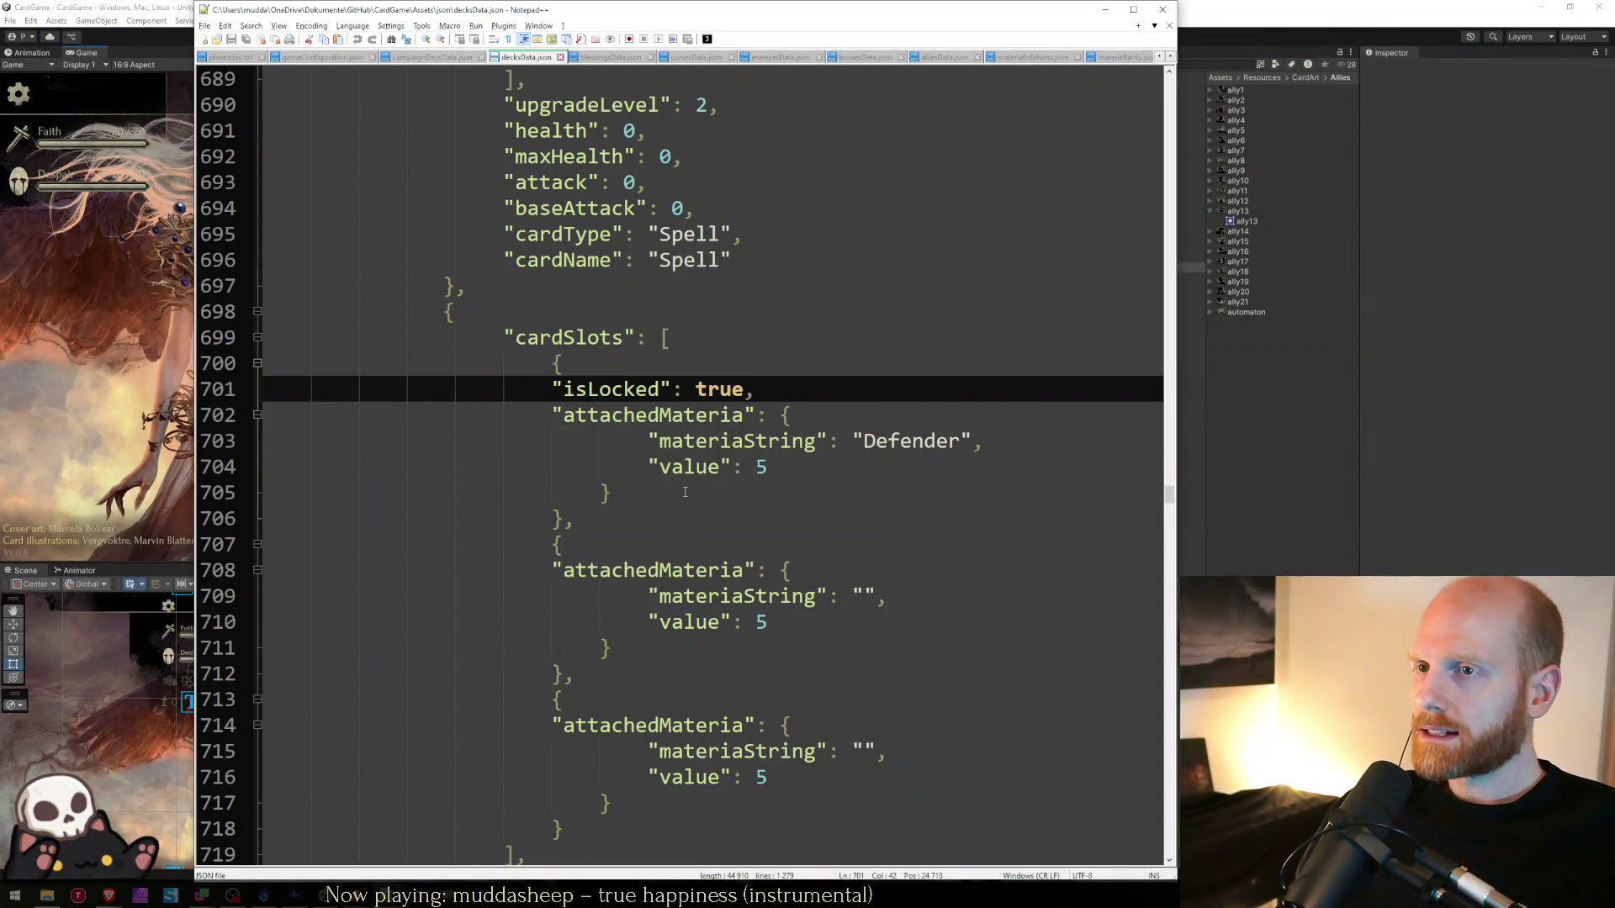
left_click(686, 492)
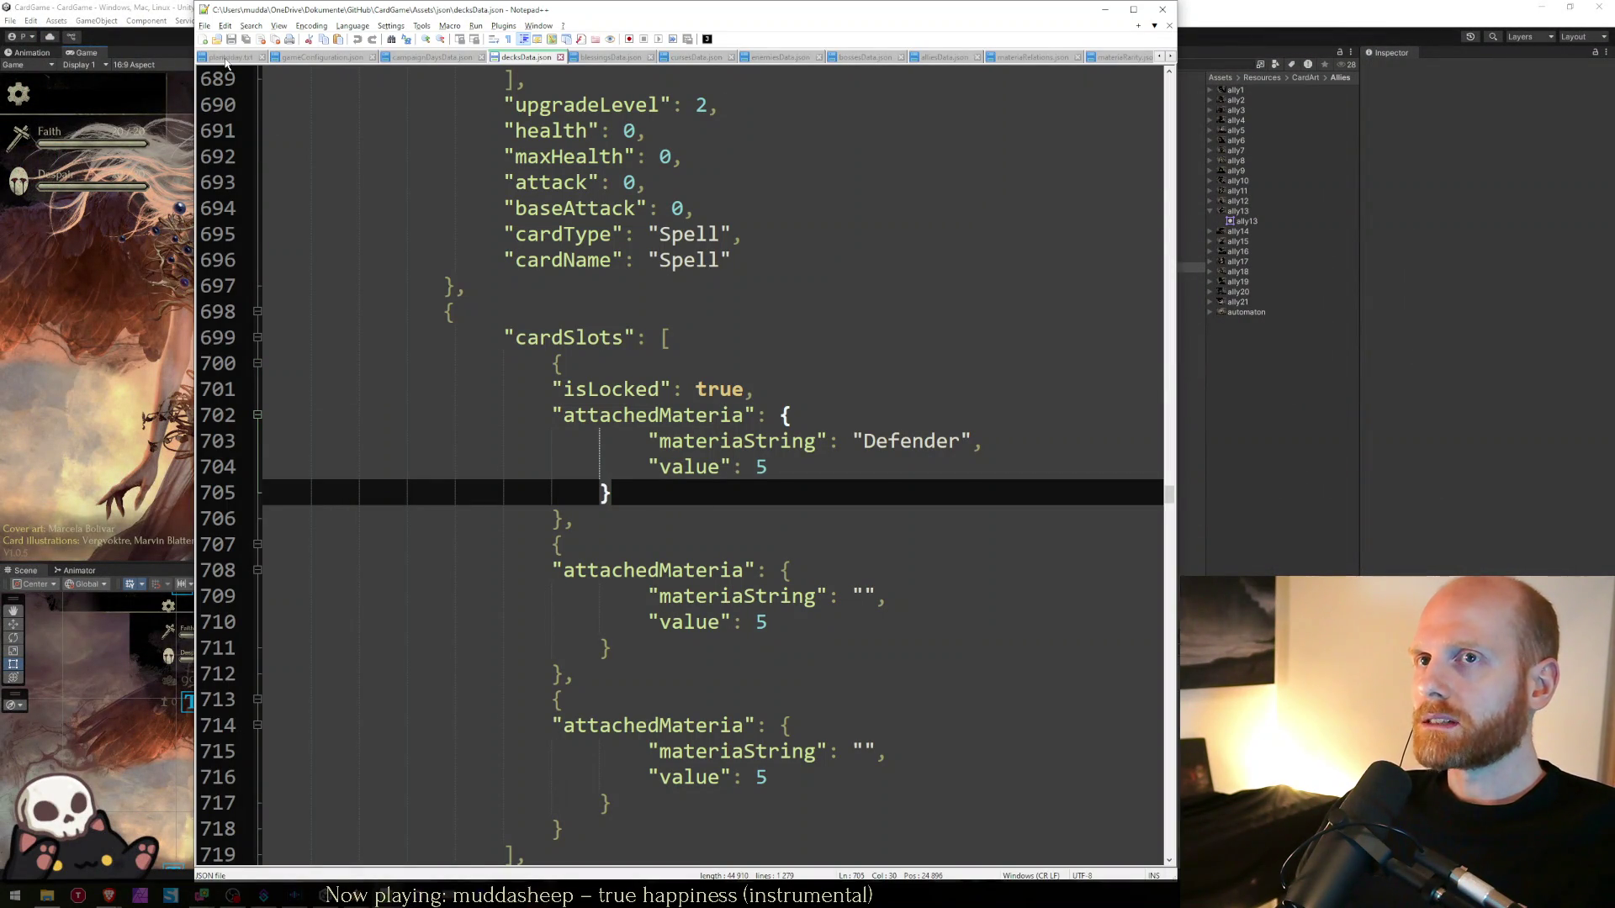
key("ctrl+Tab")
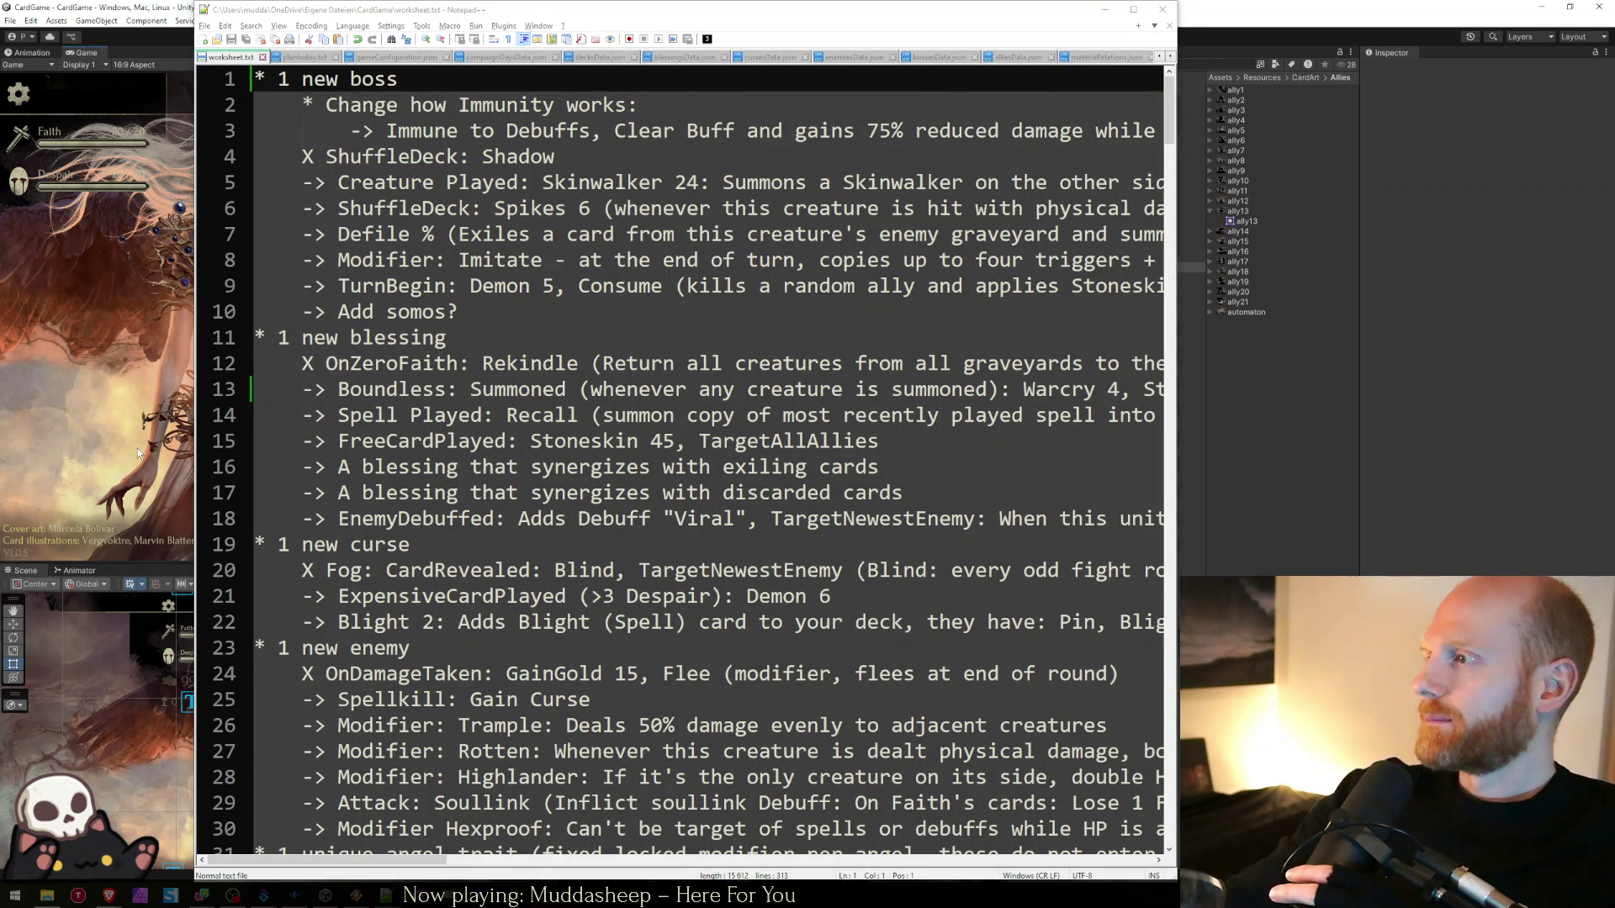
left_click(139, 453)
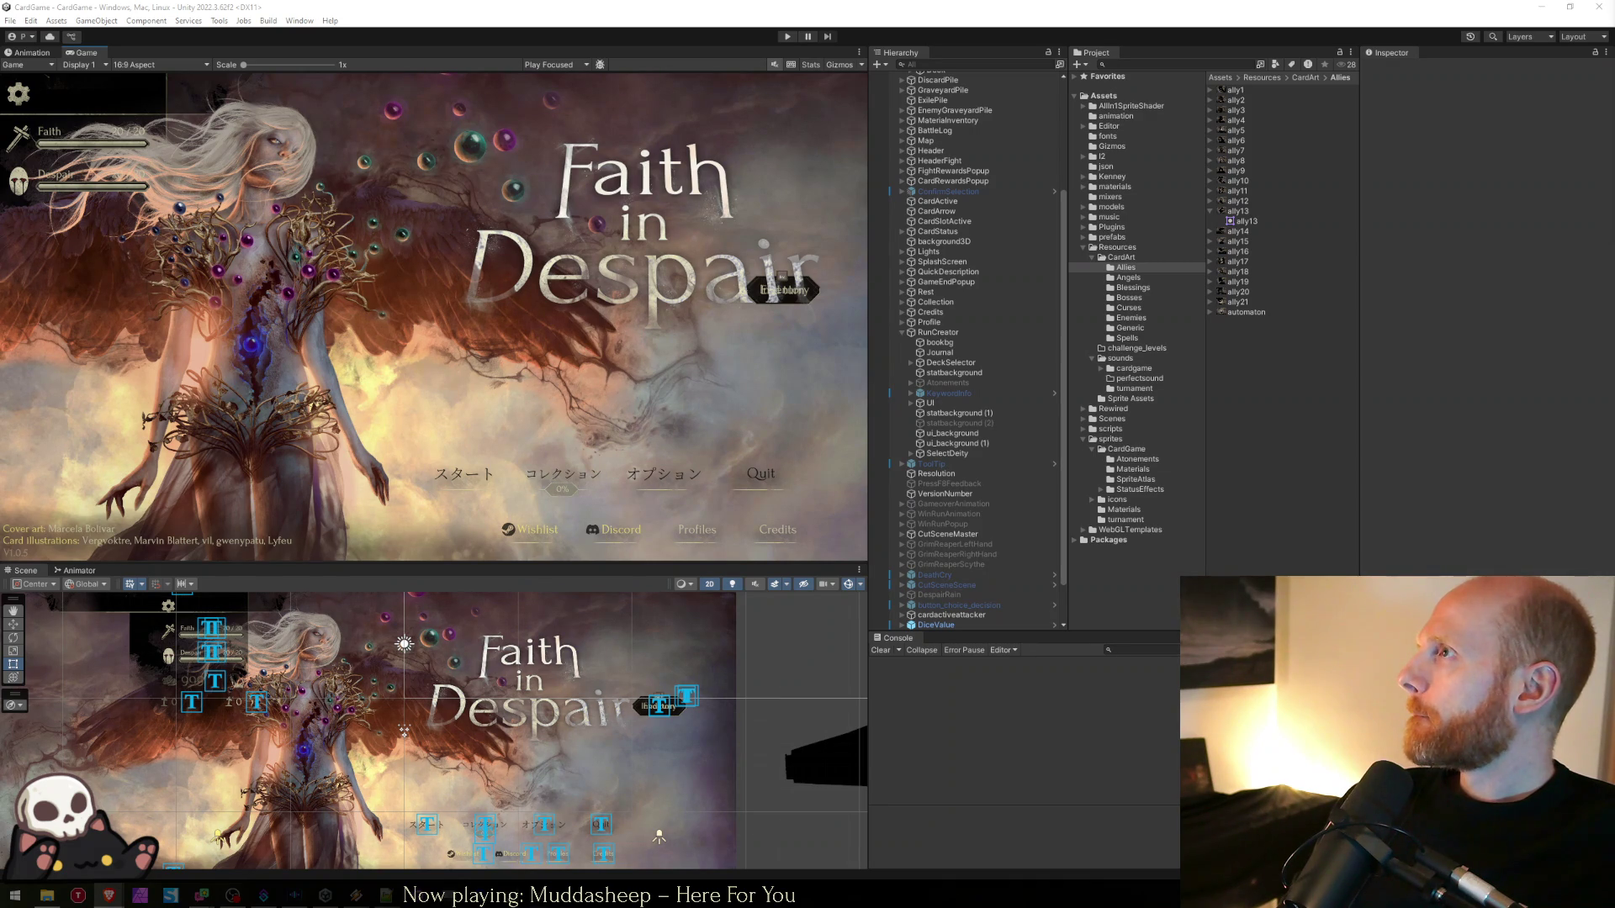
- Enter play mode and look over the worksheet notes while the game loads
left_click(790, 37)
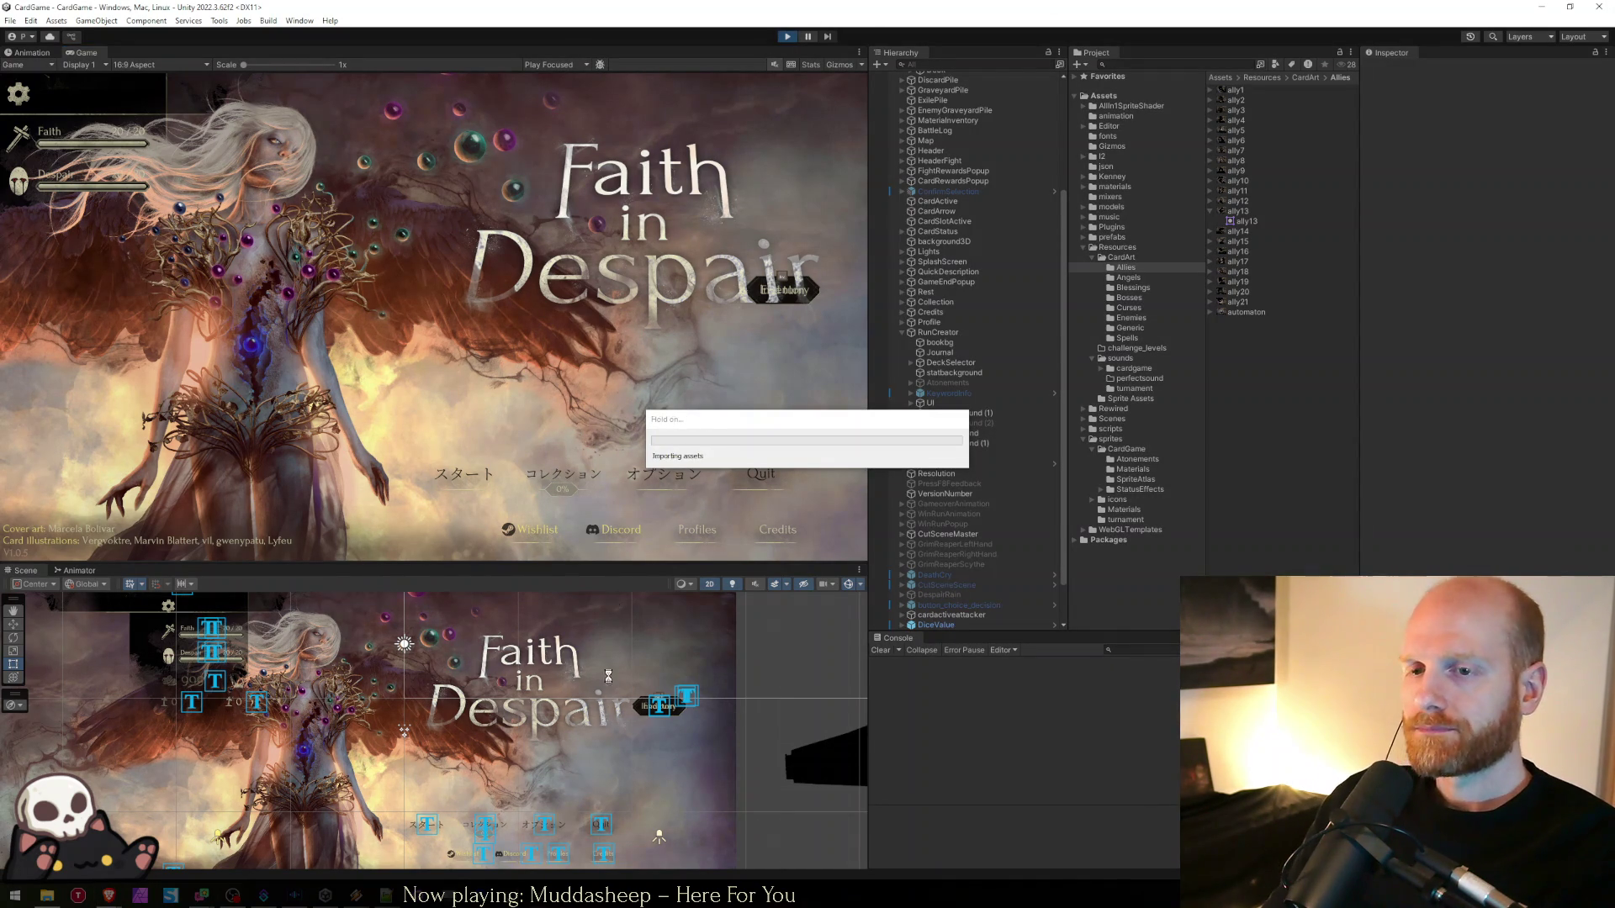
key("alt+Tab")
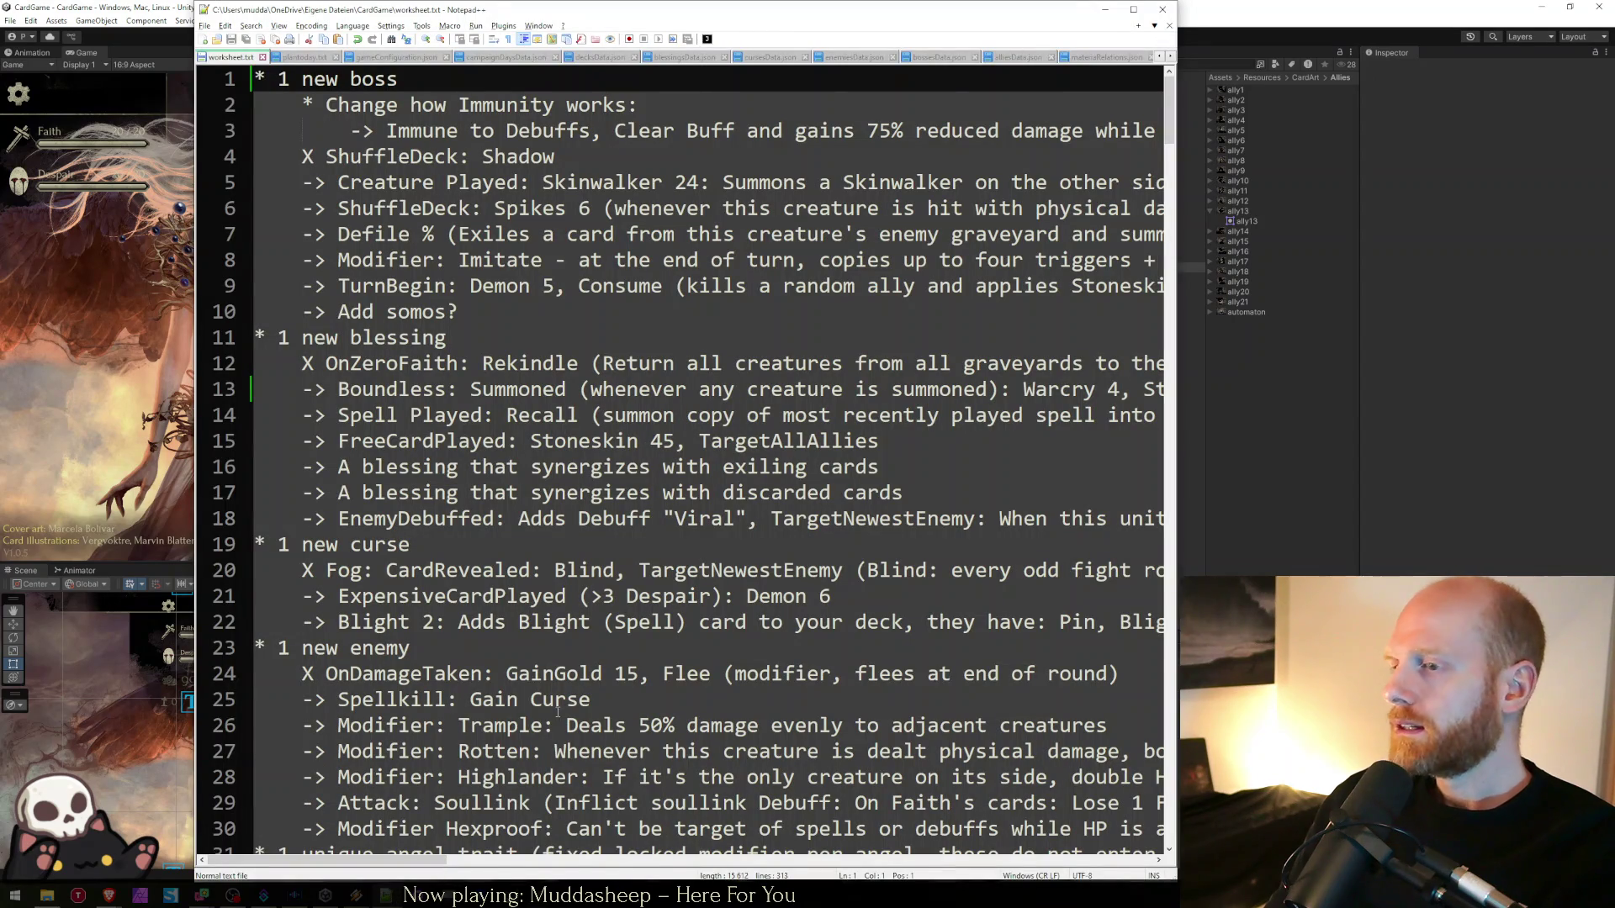
left_click(471, 649)
key("ctrl+Home")
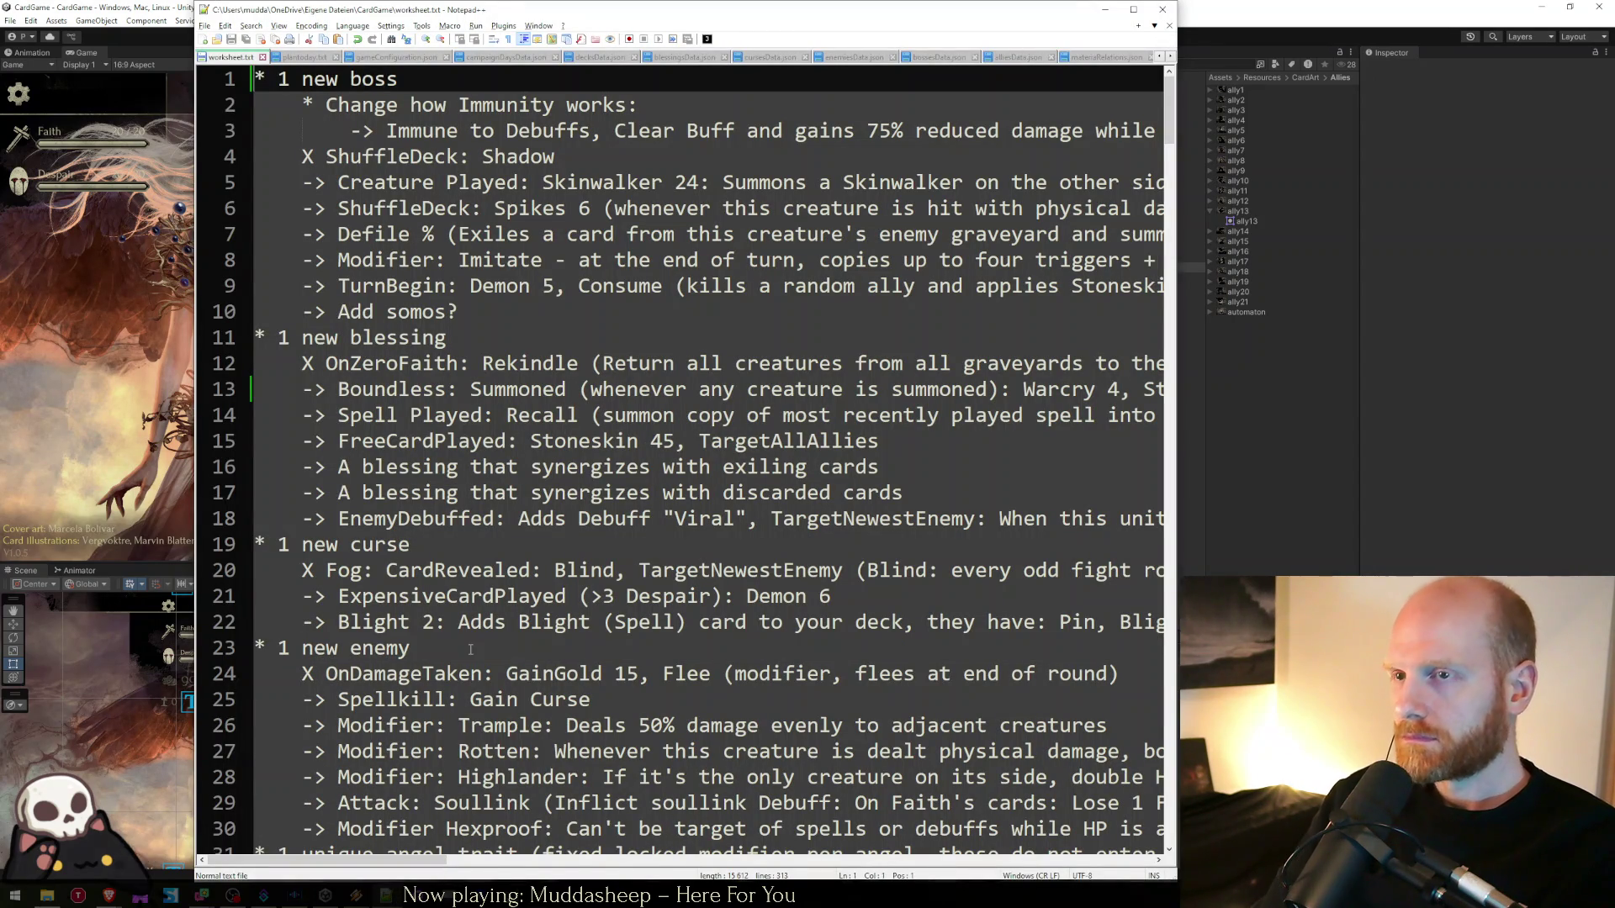
left_click(1105, 10)
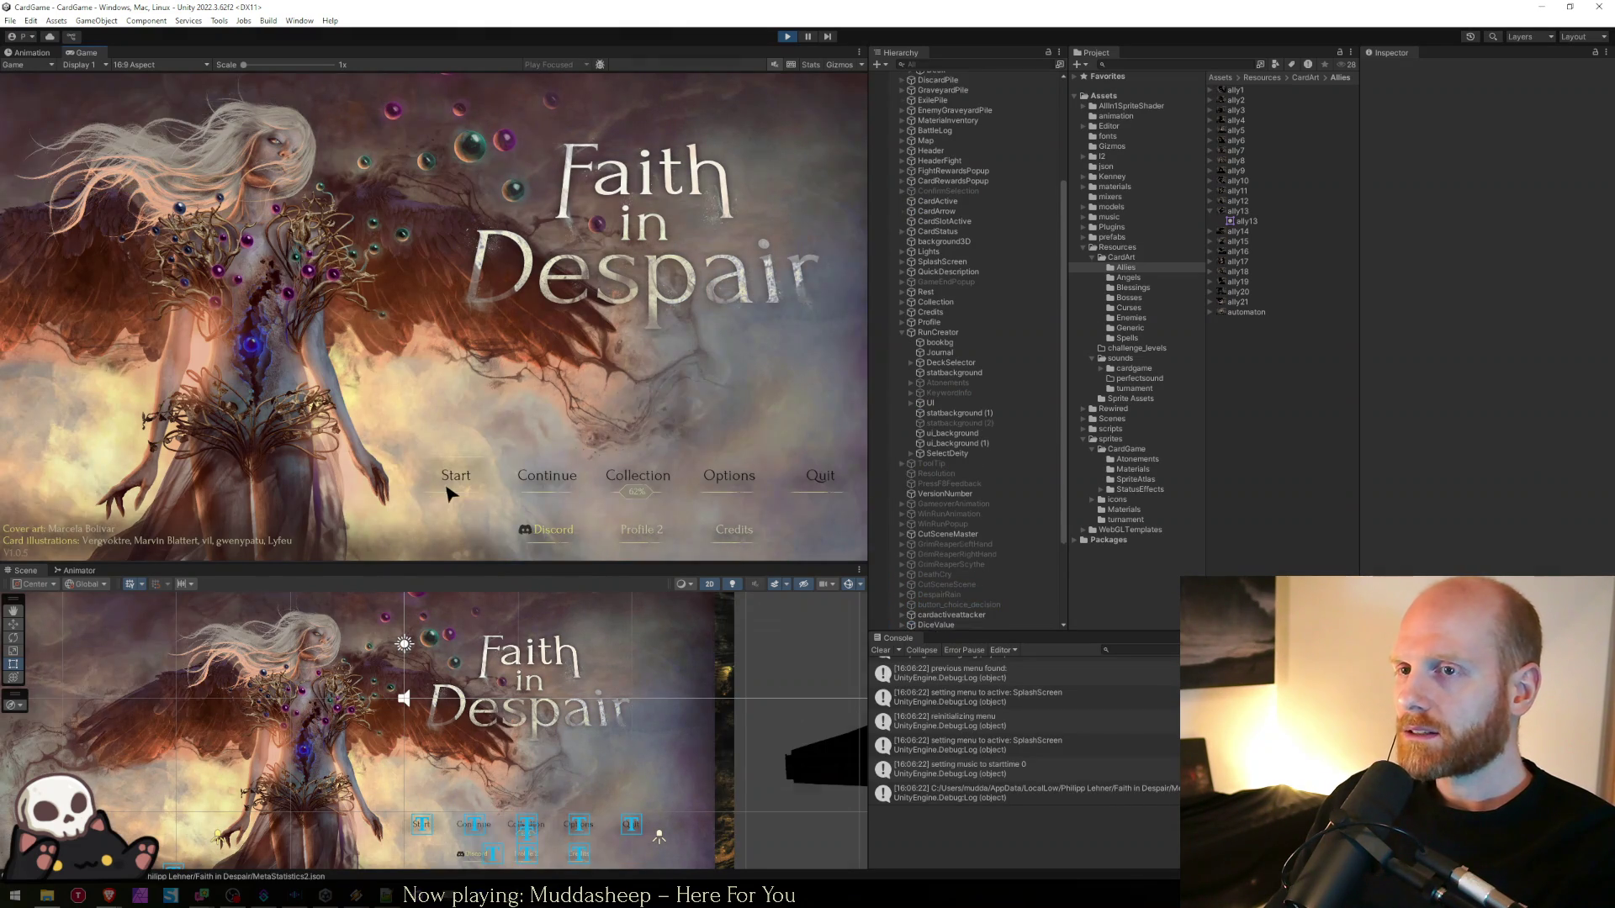
- In run setup, enable atonements A3, A5 and A1, then launch the Day 16 Invoker run
left_click(454, 480)
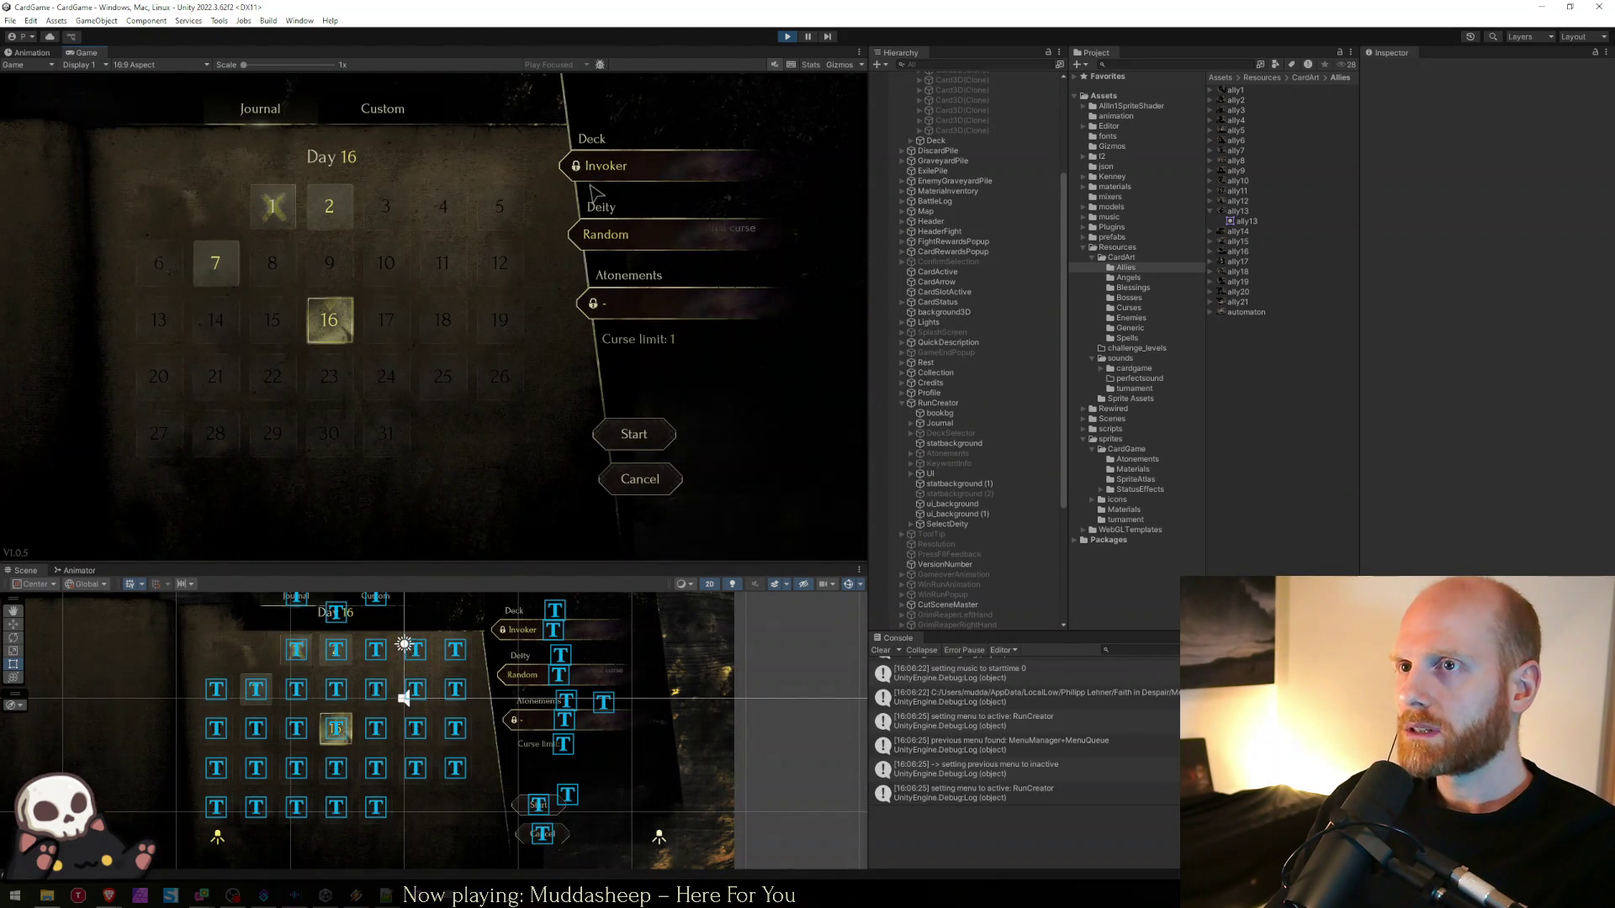
left_click(618, 236)
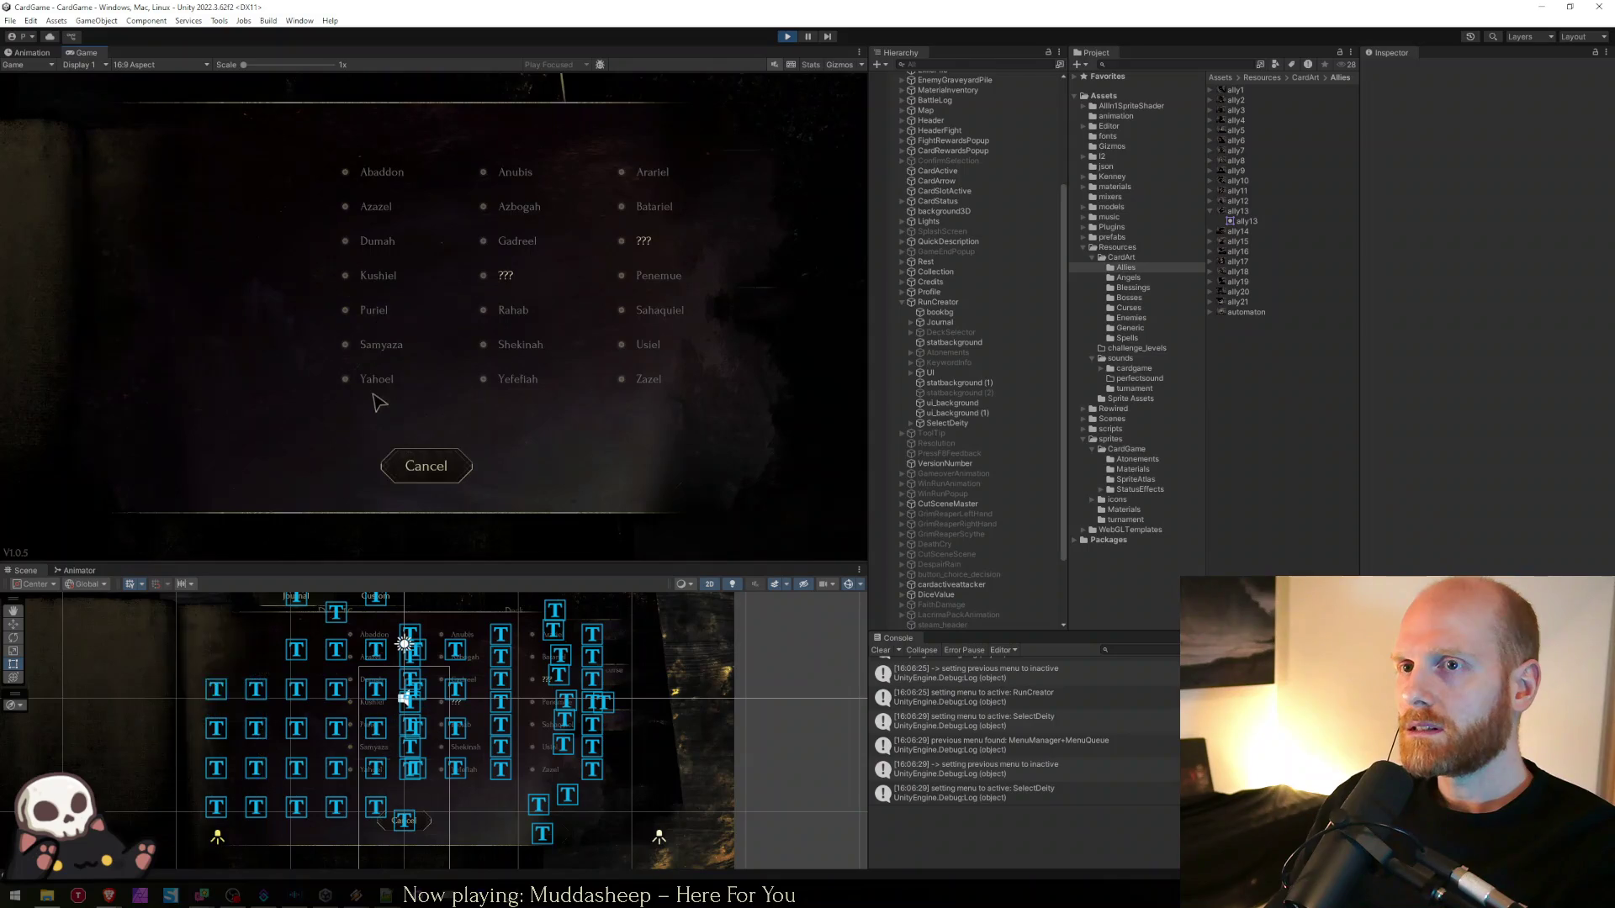
left_click(416, 470)
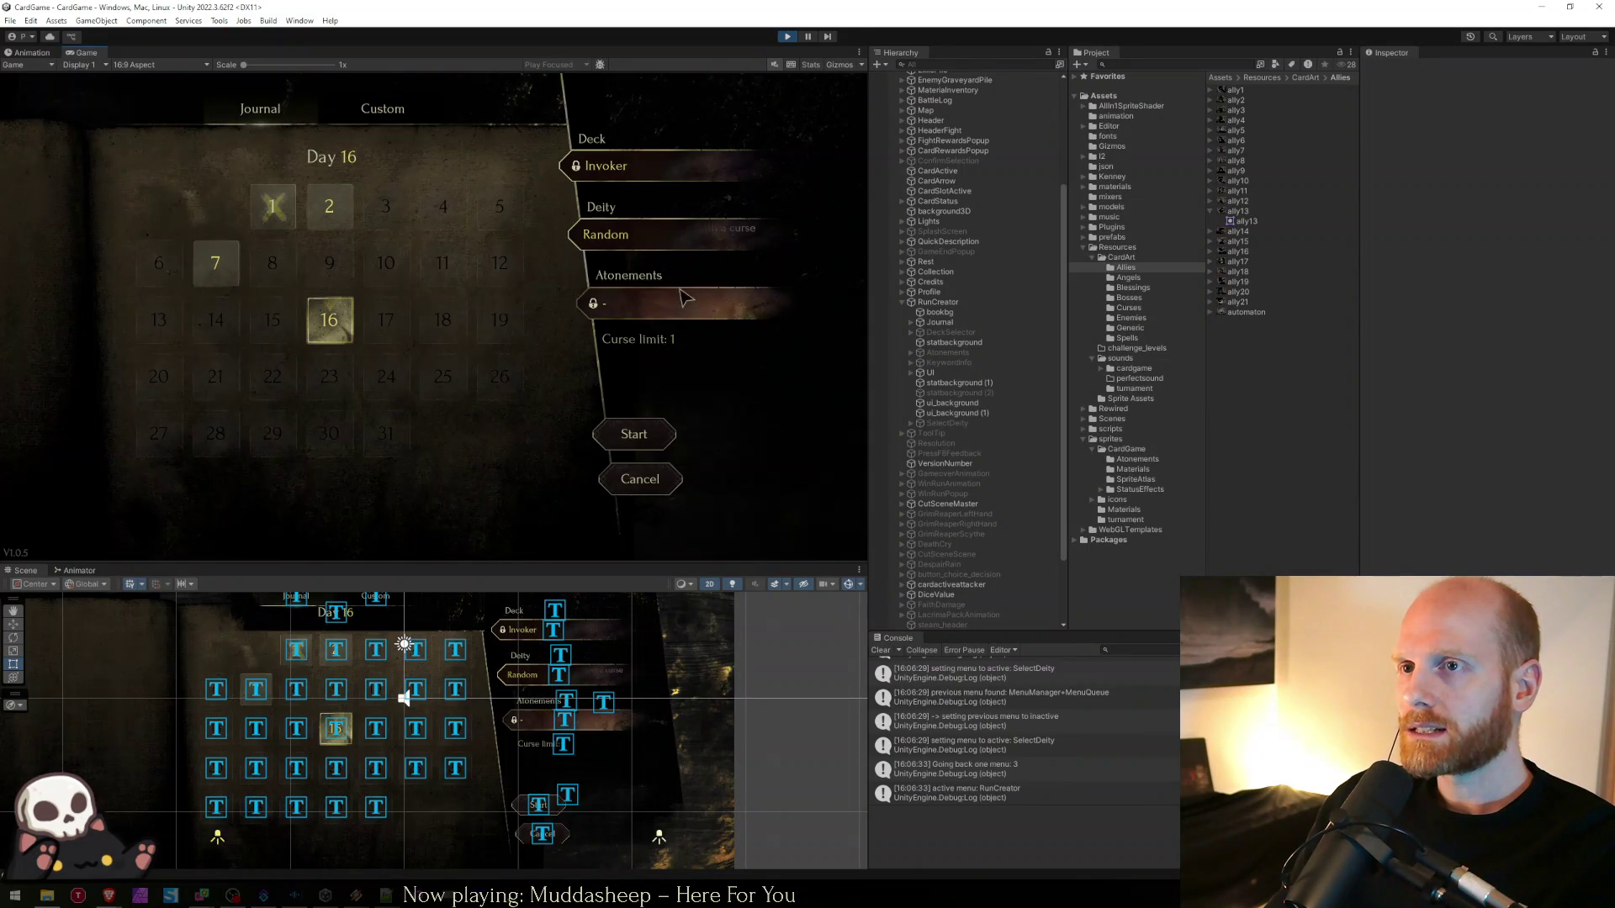
left_click(656, 316)
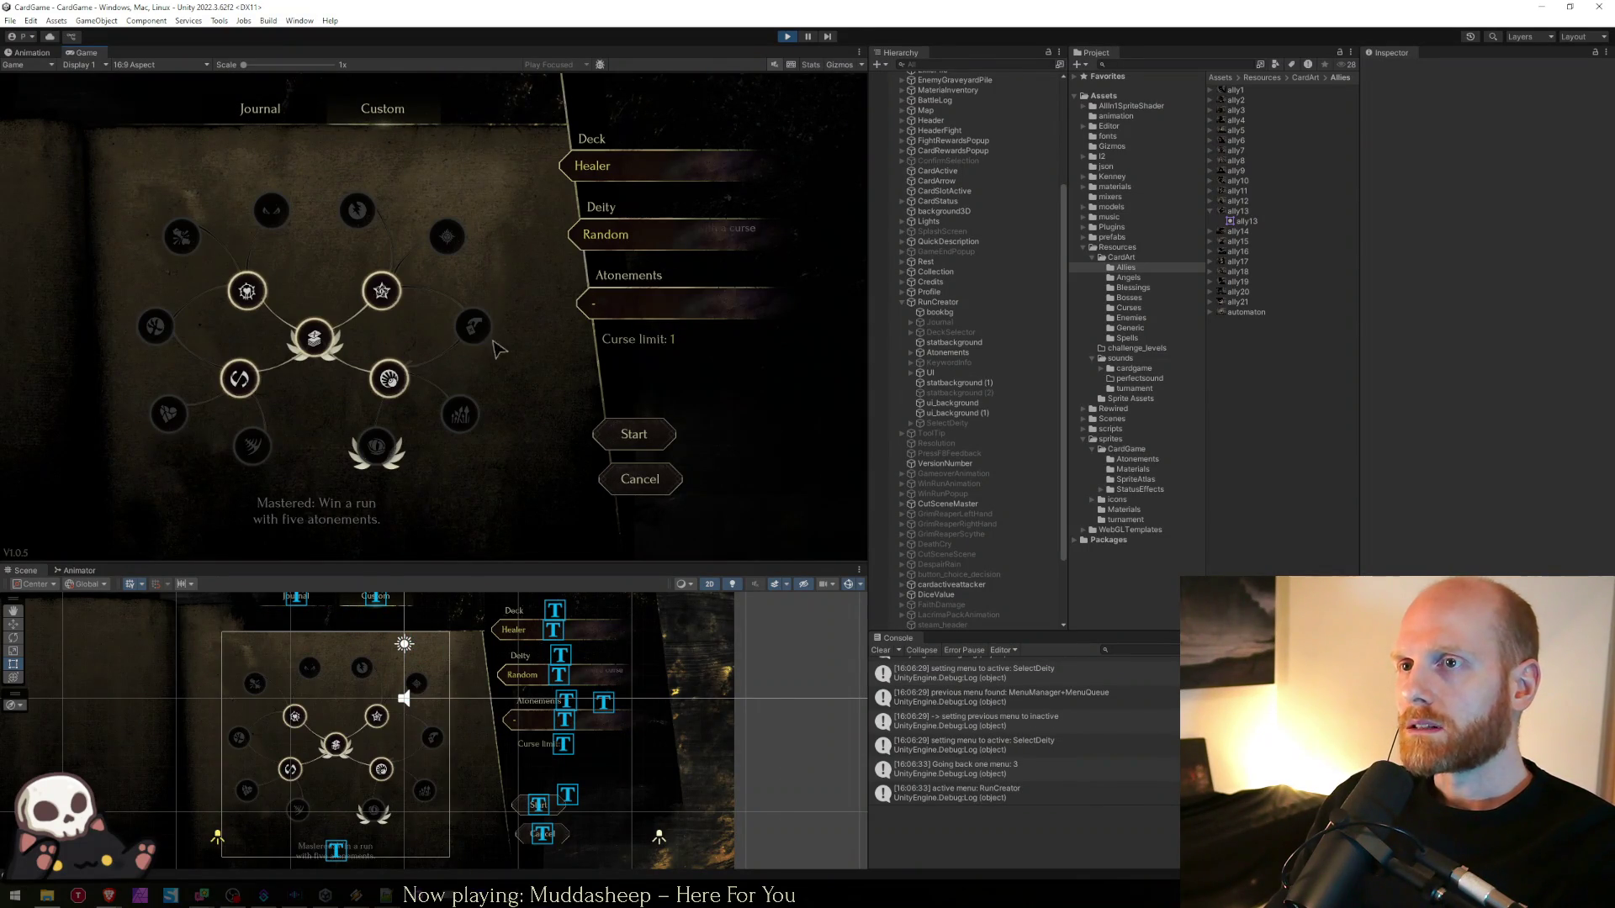
left_click(318, 337)
left_click(238, 378)
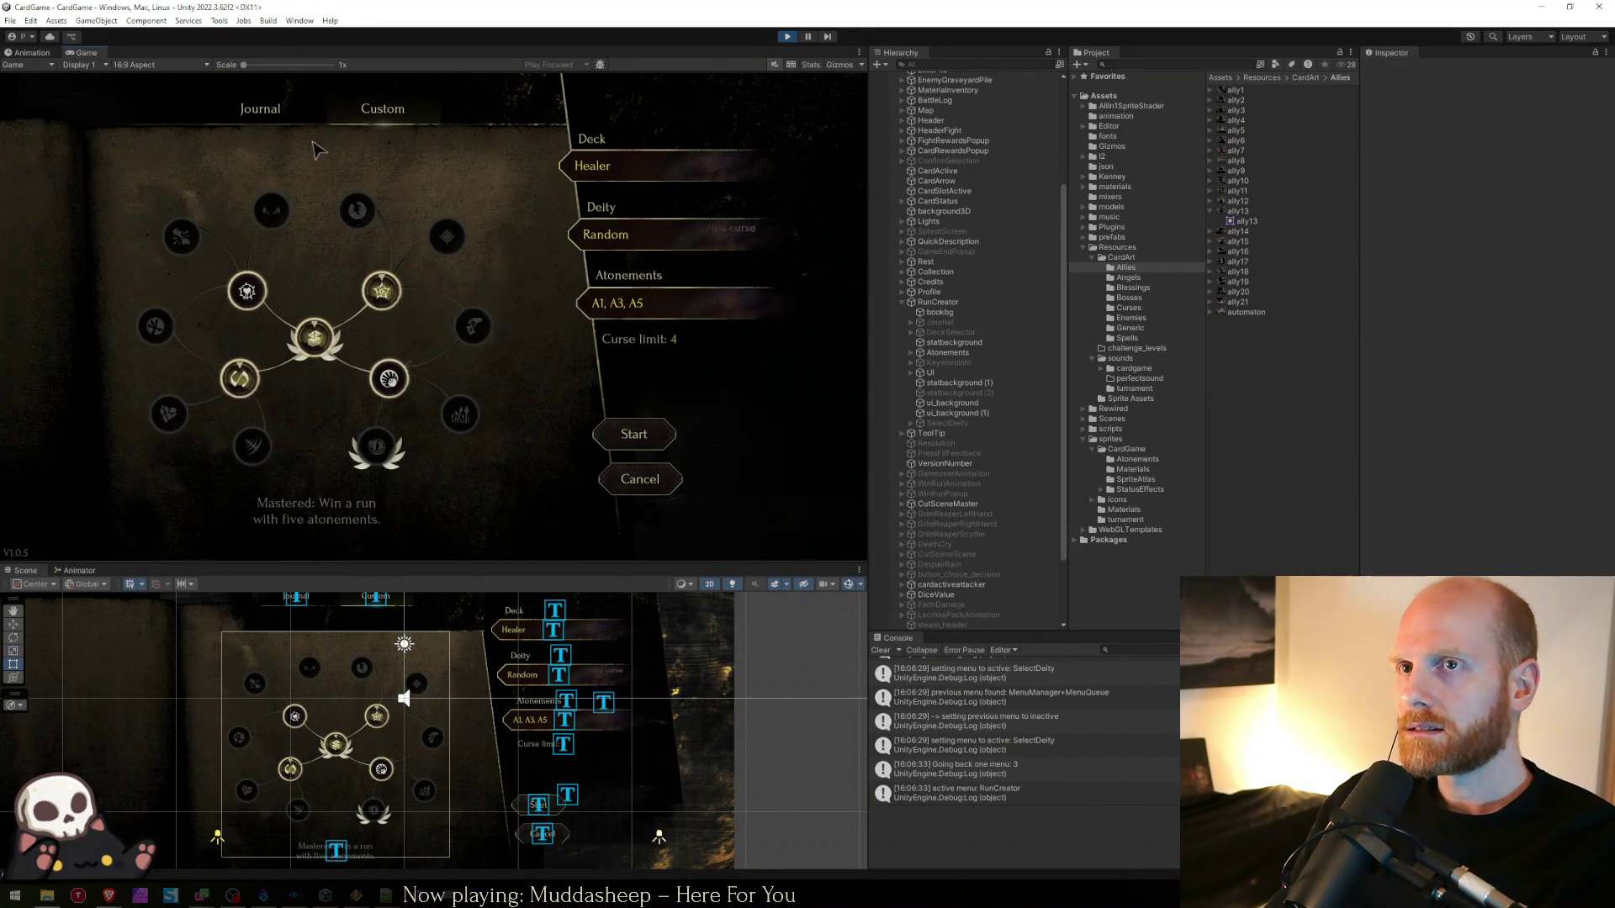
left_click(262, 109)
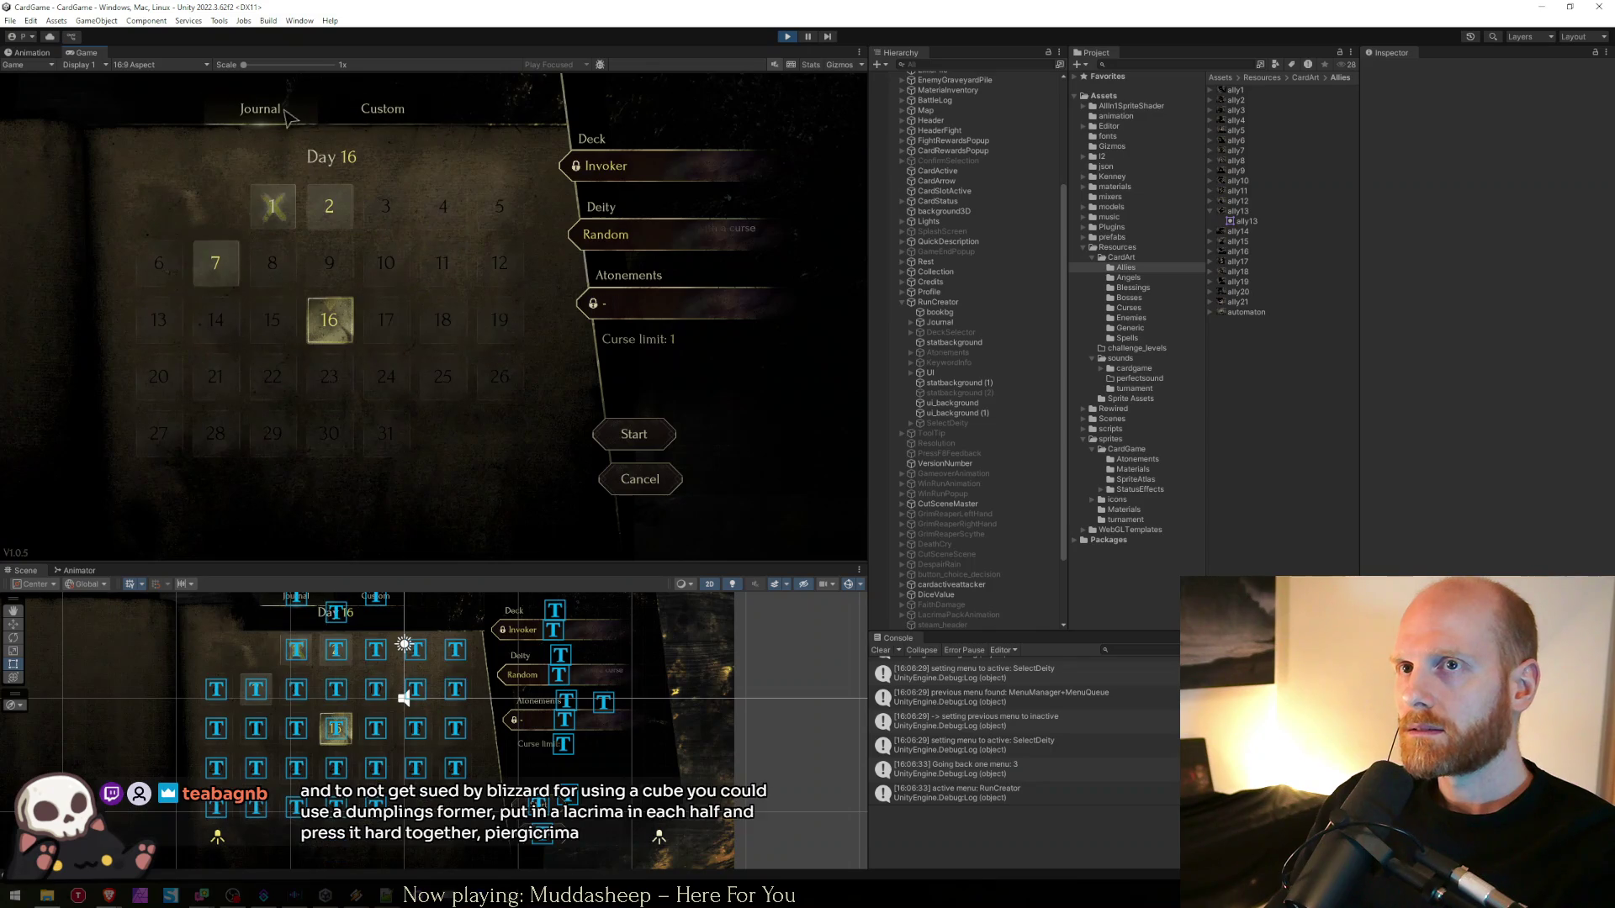
left_click(625, 436)
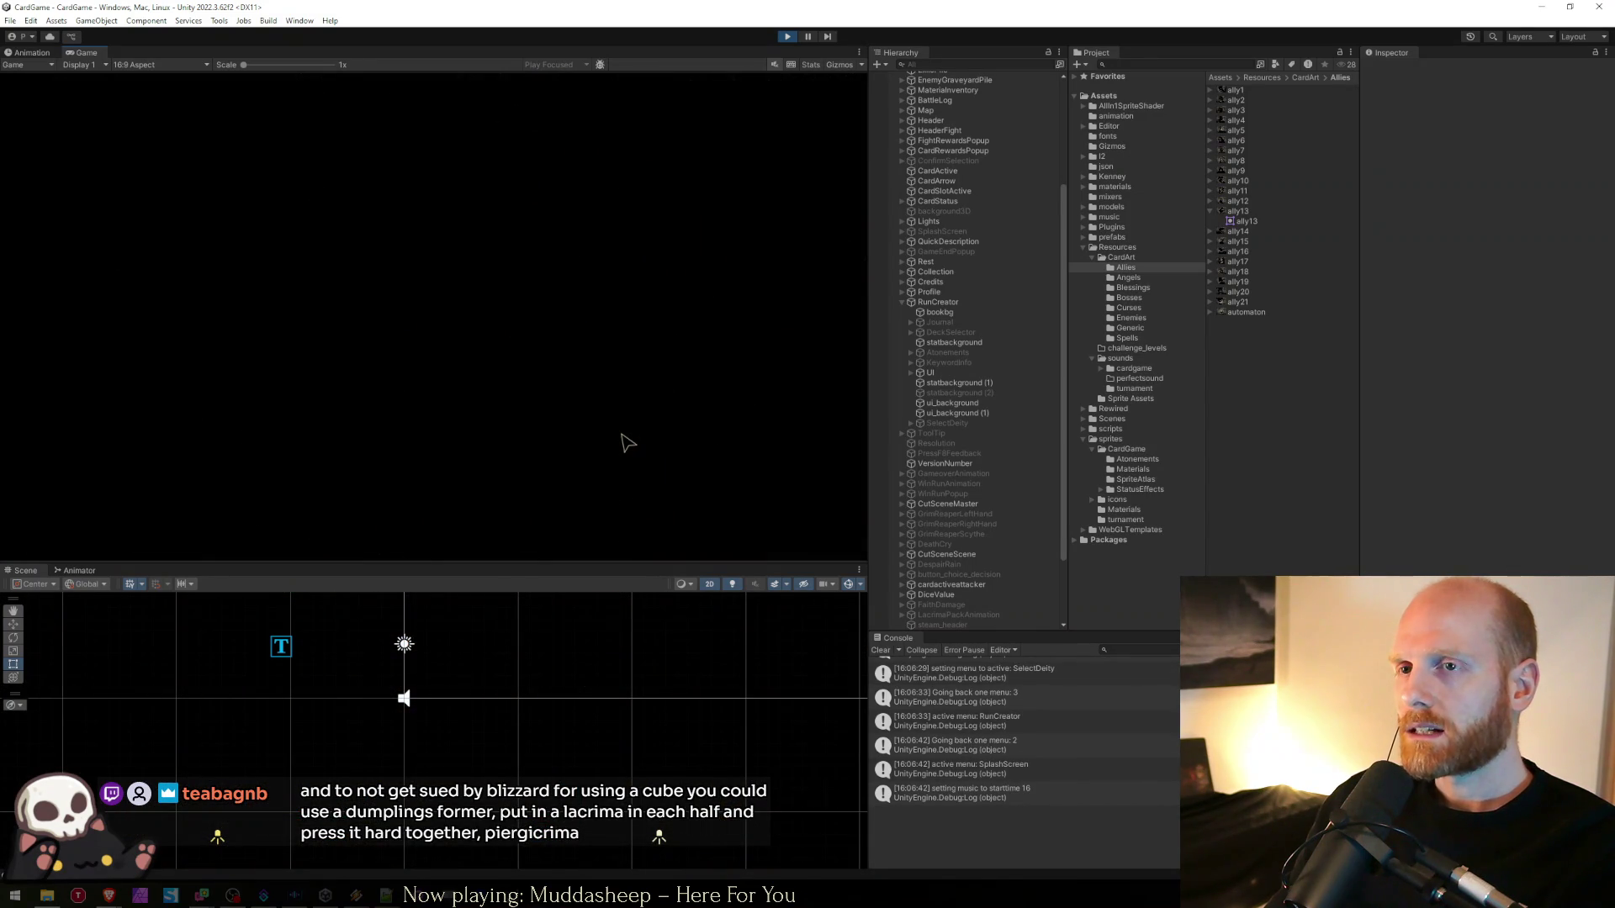